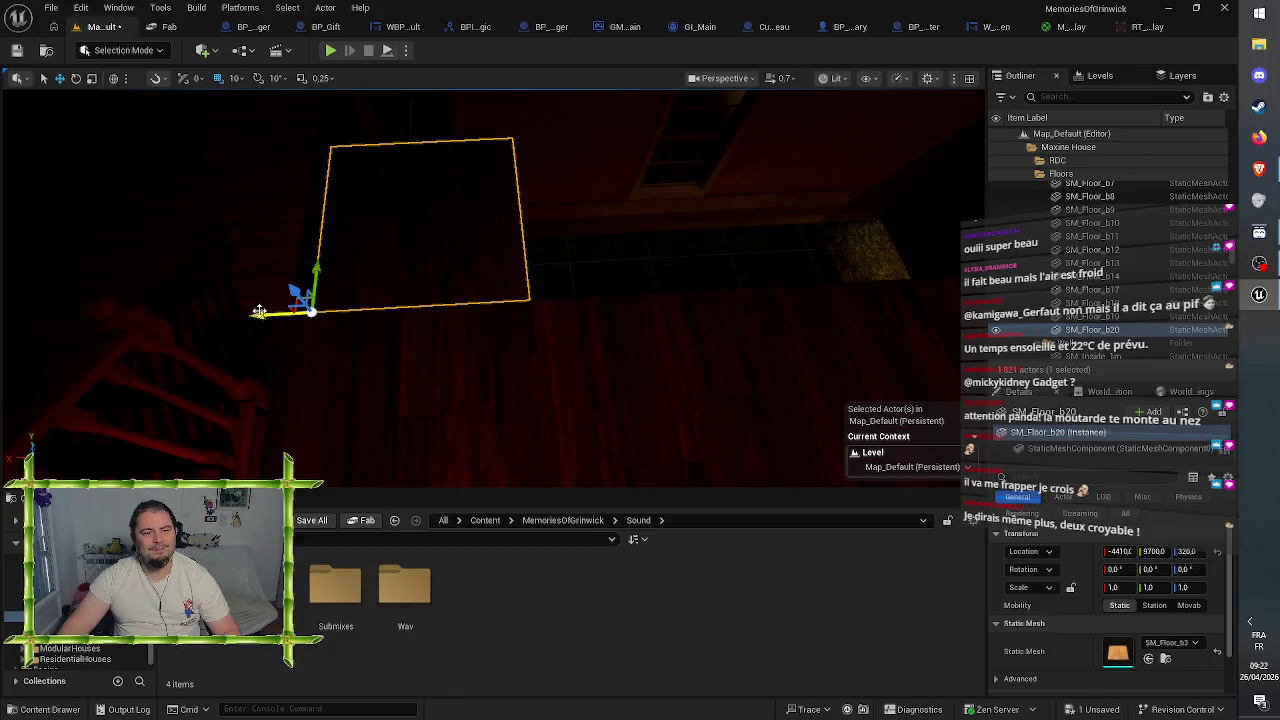
- Duplicate the SM_Floor_b20 floor piece and slide the copy along X
{"action": "left_click_drag", "start_coordinate": [430, 370], "coordinate": [416, 355]}
{"action": "key", "text": "ctrl+d"}
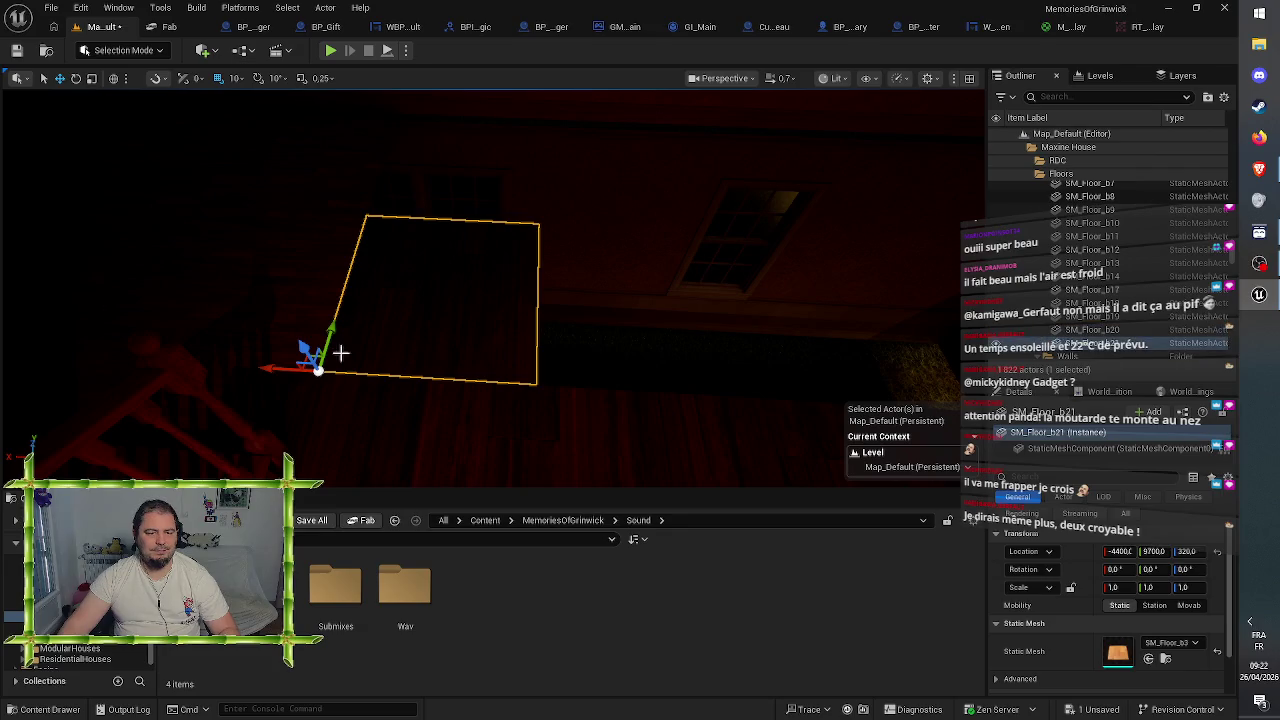
{"action": "mouse_move", "coordinate": [300, 370]}
{"action": "left_mouse_down"}
{"action": "mouse_move", "coordinate": [523, 397]}
{"action": "mouse_move", "coordinate": [476, 403]}
{"action": "left_mouse_up"}
- Shift two small floor pieces next to SM_Floor_3m8 along X
{"action": "left_click", "coordinate": [440, 405]}
{"action": "left_click", "coordinate": [520, 314]}
{"action": "left_click", "coordinate": [606, 308], "text": "ctrl"}
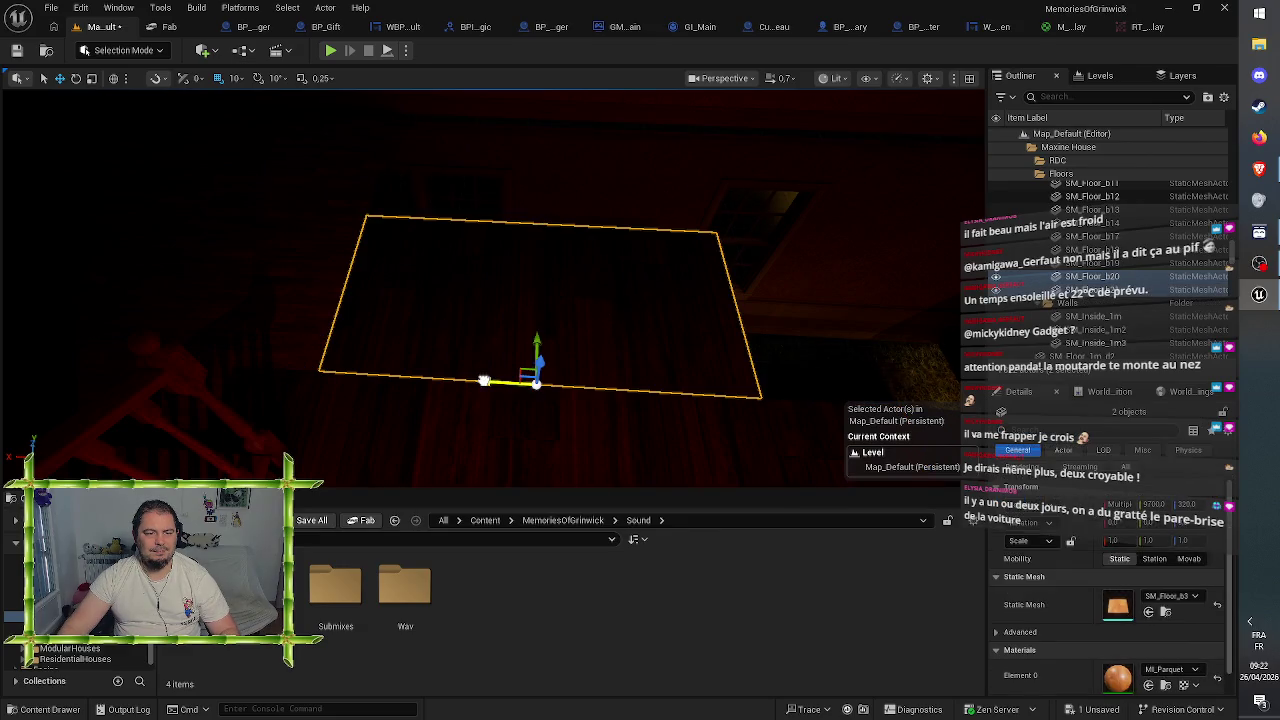
{"action": "left_click_drag", "start_coordinate": [445, 381], "coordinate": [428, 379]}
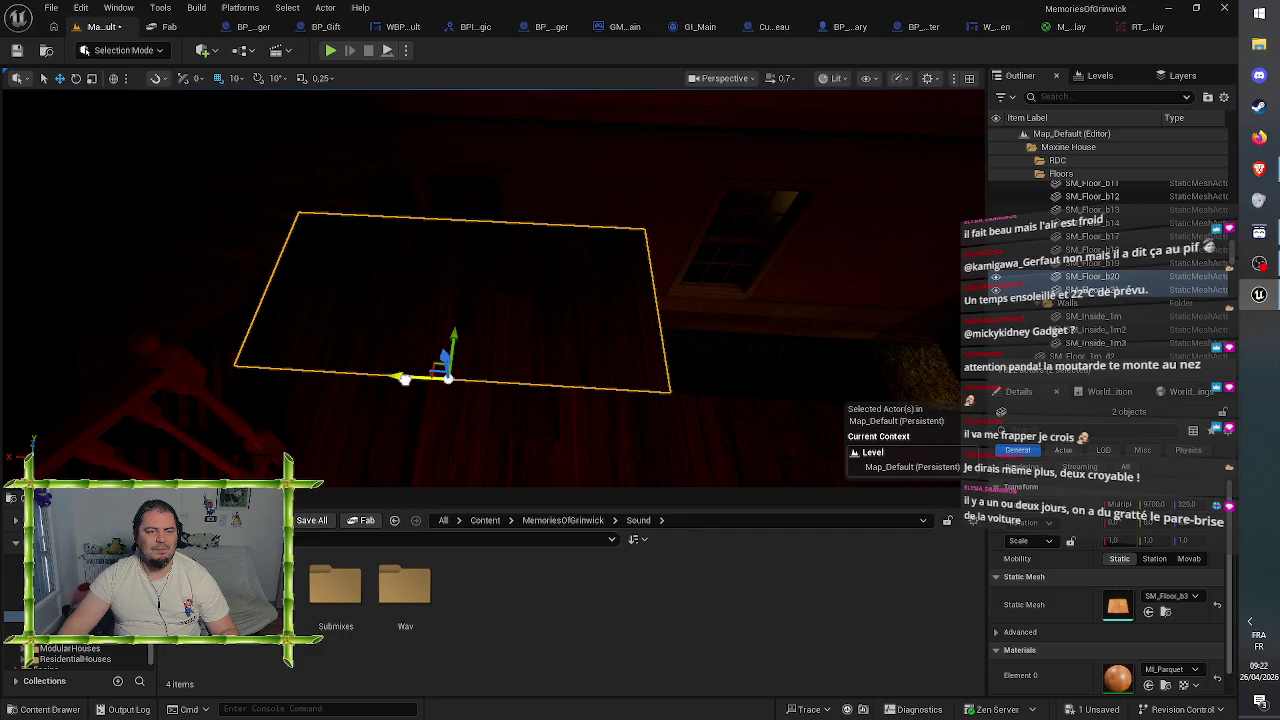
- Push SM_Floor_b20 and its neighbouring floor piece further along X
{"action": "left_click", "coordinate": [390, 401]}
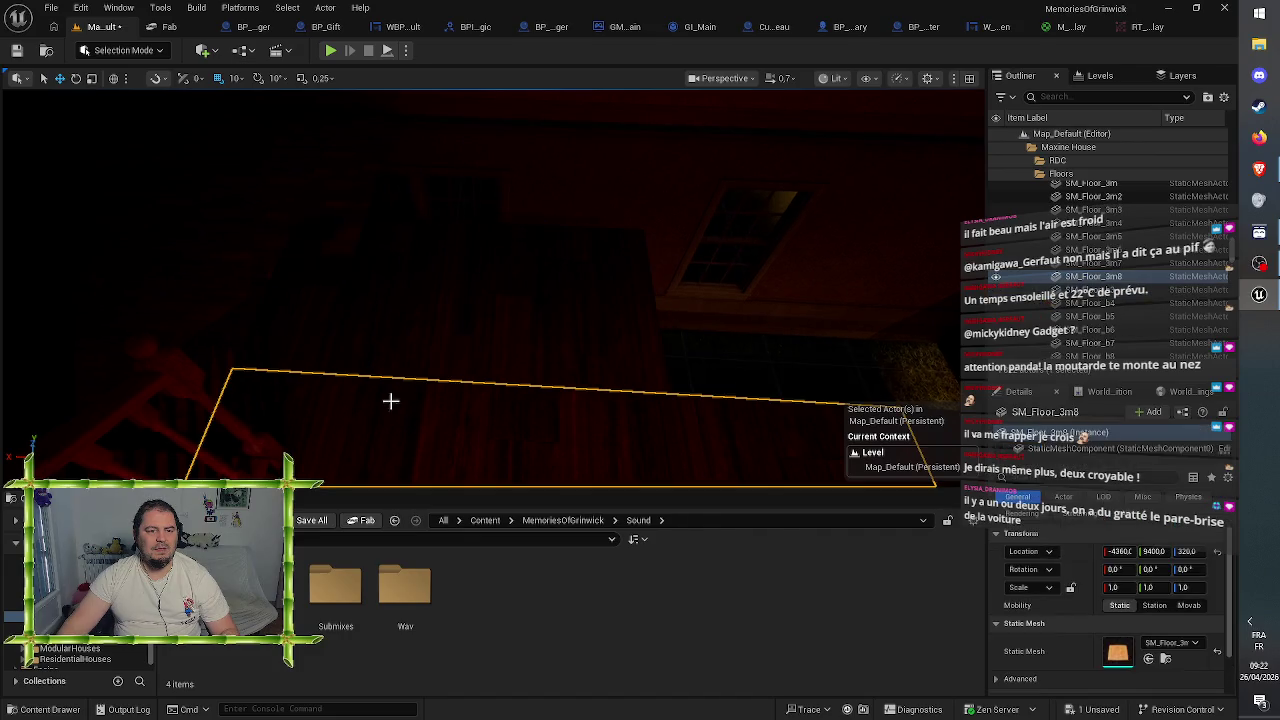
{"action": "left_click", "coordinate": [430, 300]}
{"action": "left_click", "coordinate": [517, 299], "text": "ctrl"}
{"action": "mouse_move", "coordinate": [450, 300]}
{"action": "left_mouse_down"}
{"action": "mouse_move", "coordinate": [380, 296]}
{"action": "mouse_move", "coordinate": [535, 279]}
{"action": "left_mouse_up"}
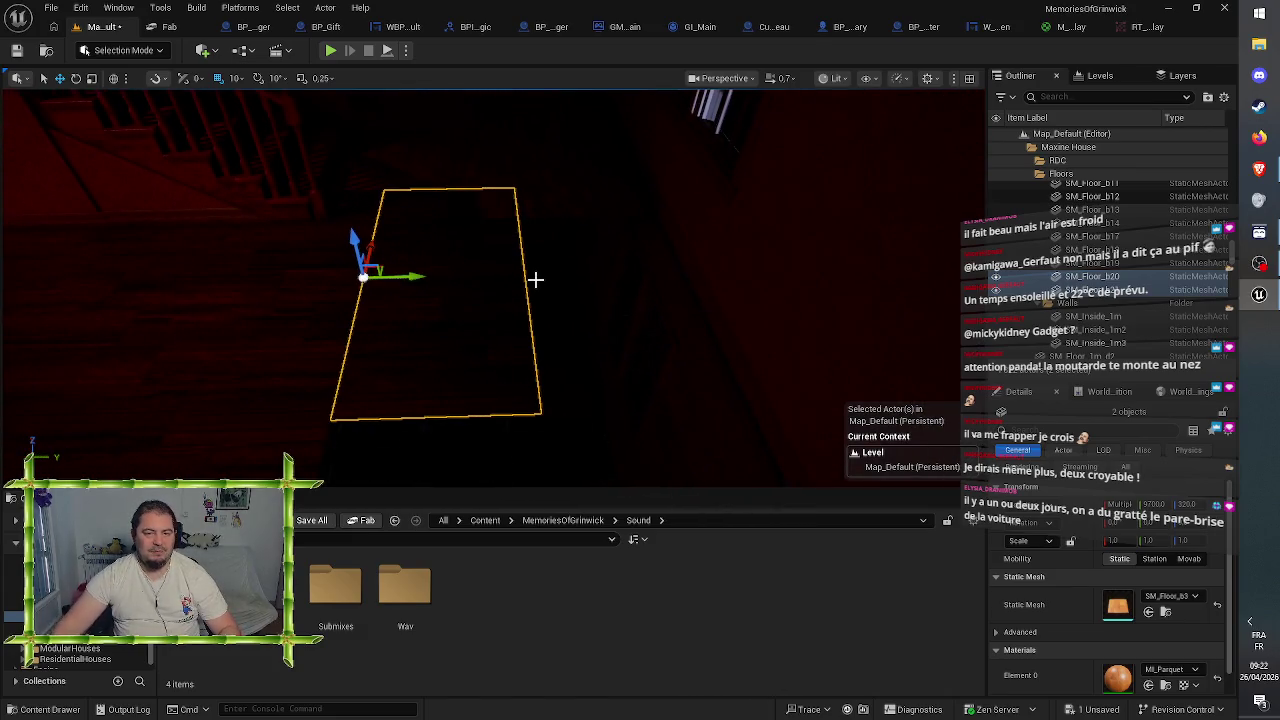
{"action": "mouse_move", "coordinate": [412, 279]}
{"action": "left_mouse_down"}
{"action": "mouse_move", "coordinate": [575, 284]}
{"action": "mouse_move", "coordinate": [648, 176]}
{"action": "left_mouse_up"}
- Pull the view back over the room and select SM_Floor_3m2, then SM_Floor_3m6
{"action": "left_click_drag", "start_coordinate": [603, 277], "coordinate": [555, 278]}
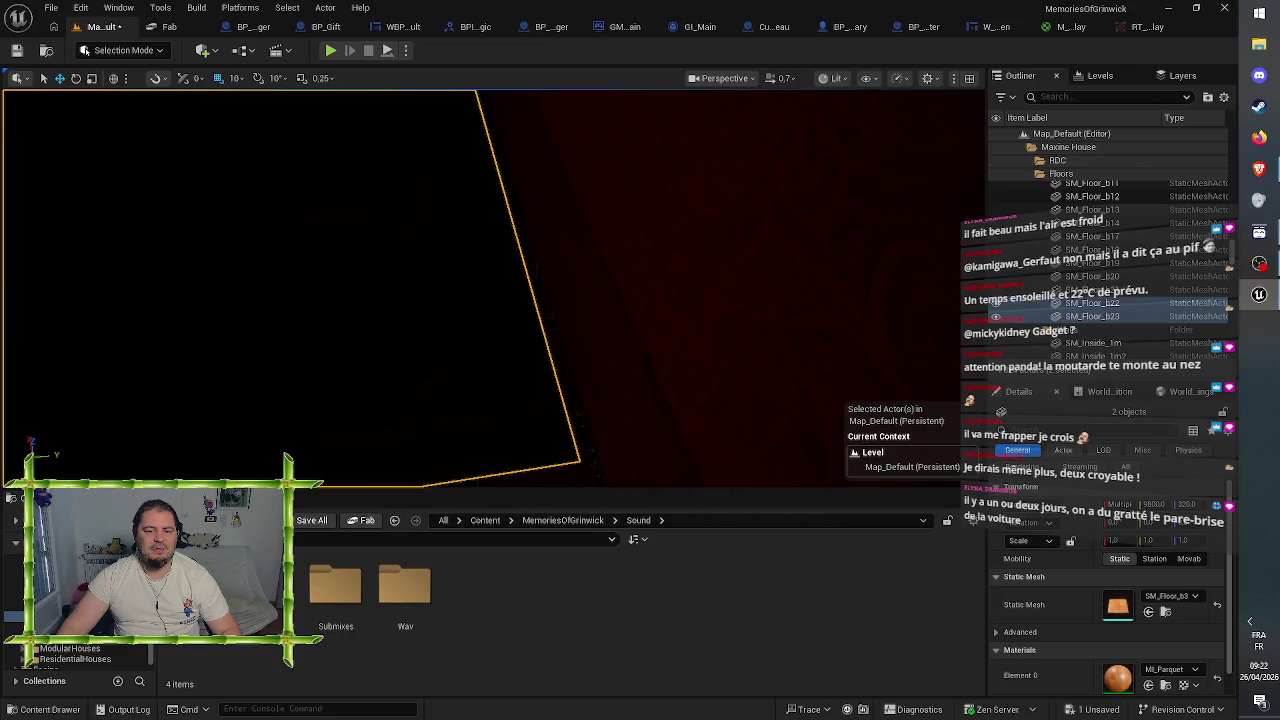
{"action": "mouse_move", "coordinate": [590, 274]}
{"action": "left_mouse_down"}
{"action": "mouse_move", "coordinate": [590, 380]}
{"action": "mouse_move", "coordinate": [417, 257]}
{"action": "left_mouse_up"}
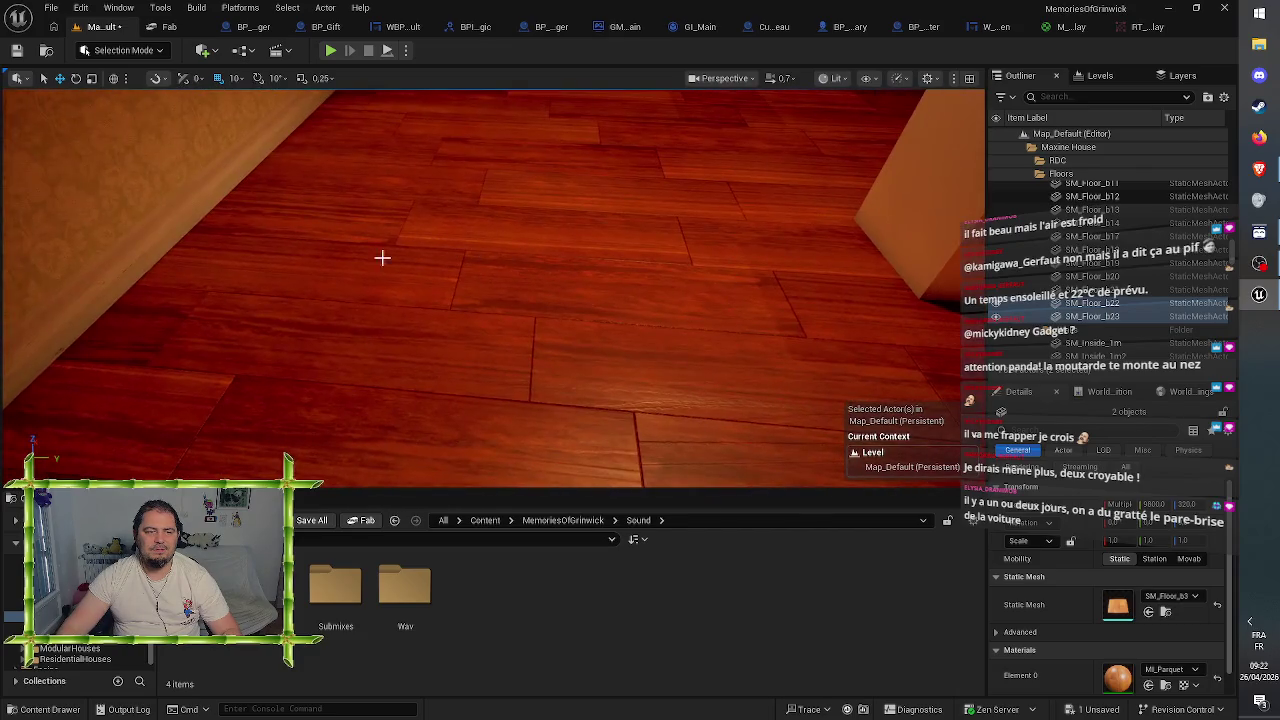
{"action": "left_click", "coordinate": [234, 260]}
{"action": "mouse_move", "coordinate": [234, 260]}
{"action": "left_mouse_down"}
{"action": "mouse_move", "coordinate": [300, 230]}
{"action": "mouse_move", "coordinate": [310, 370]}
{"action": "left_mouse_up"}
{"action": "left_click", "coordinate": [400, 244]}
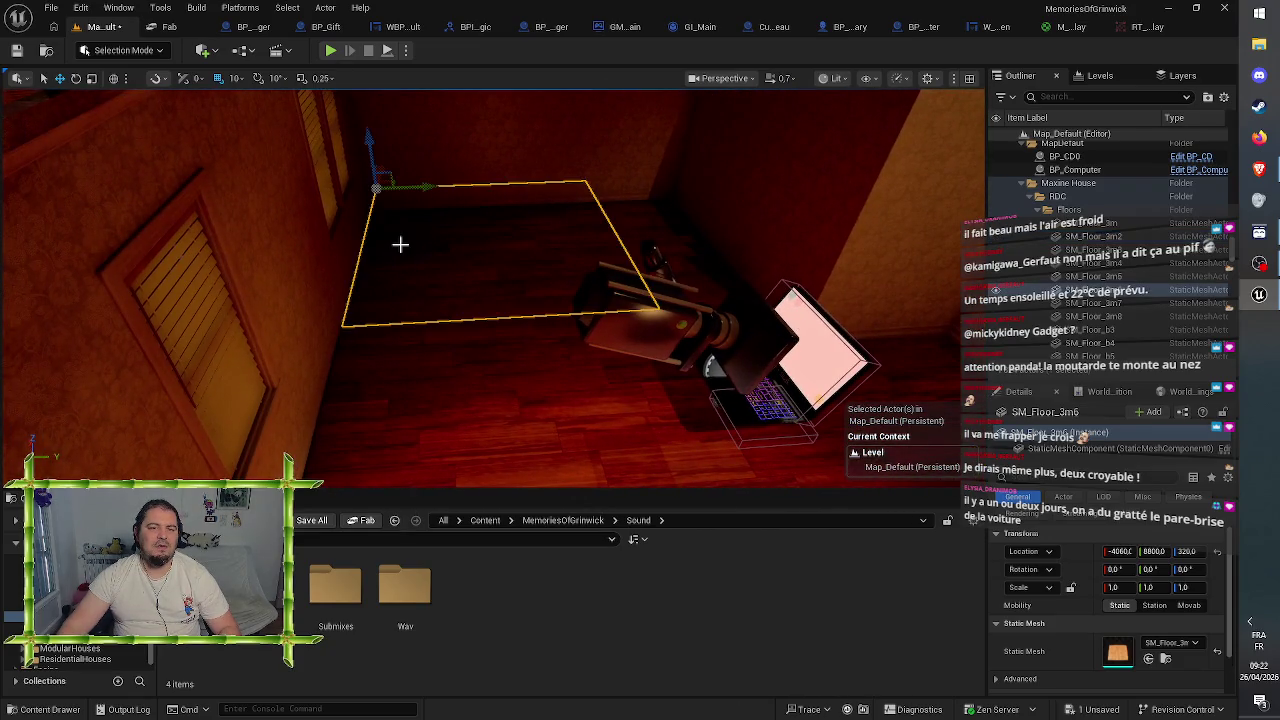
- Add the remaining ground-floor pieces, including the back room's floor, until fourteen are selected
{"action": "left_click", "coordinate": [625, 213], "text": "ctrl"}
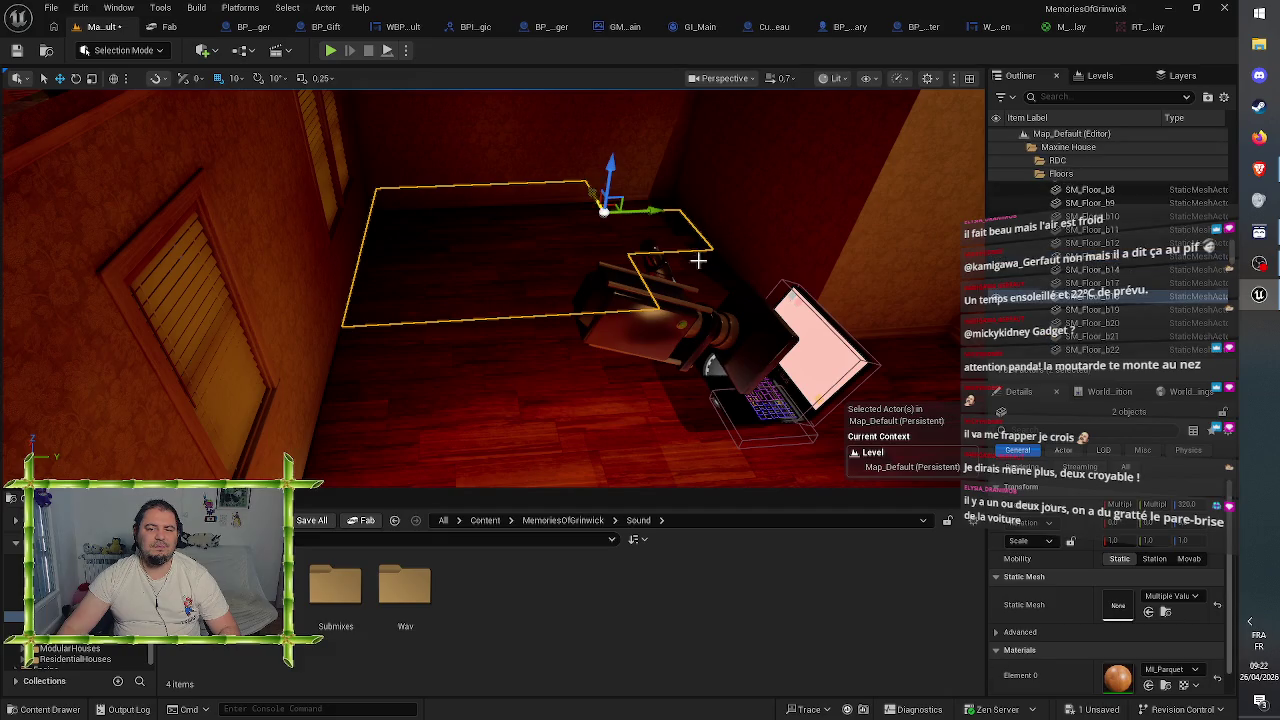
{"action": "left_click", "coordinate": [700, 267], "text": "ctrl"}
{"action": "left_click", "coordinate": [662, 210], "text": "ctrl"}
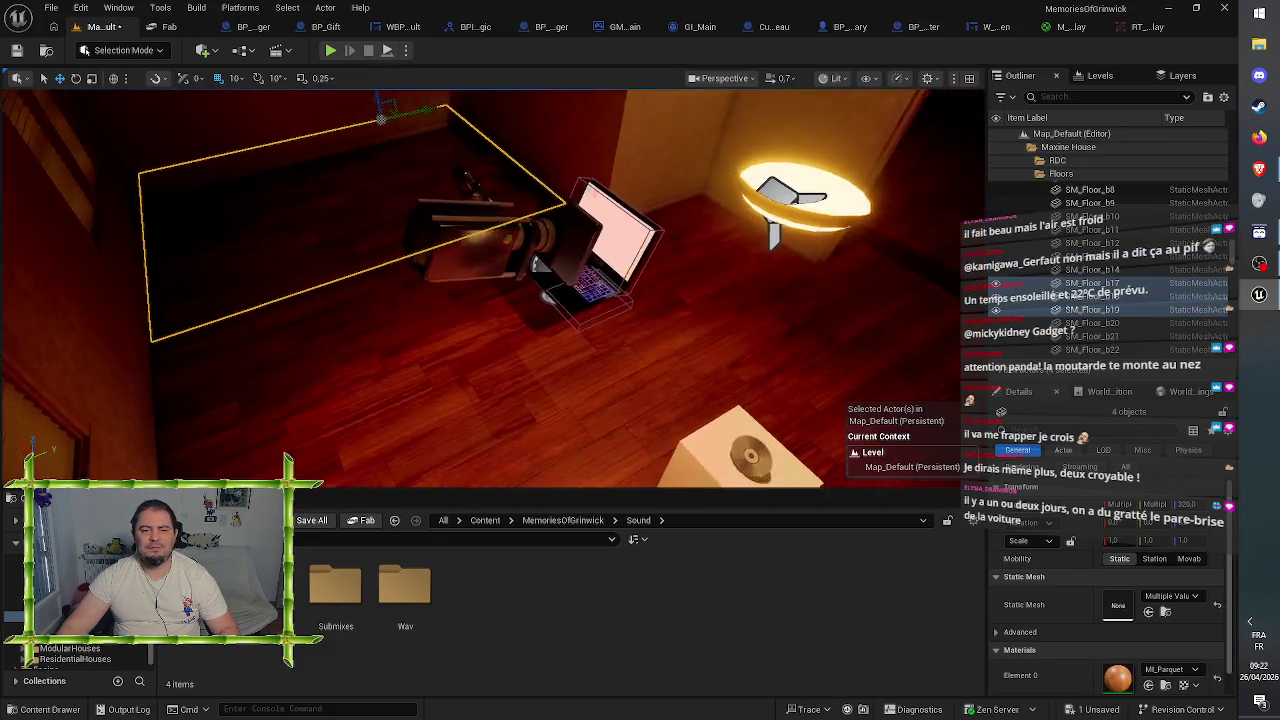
{"action": "left_click", "coordinate": [357, 177], "text": "ctrl"}
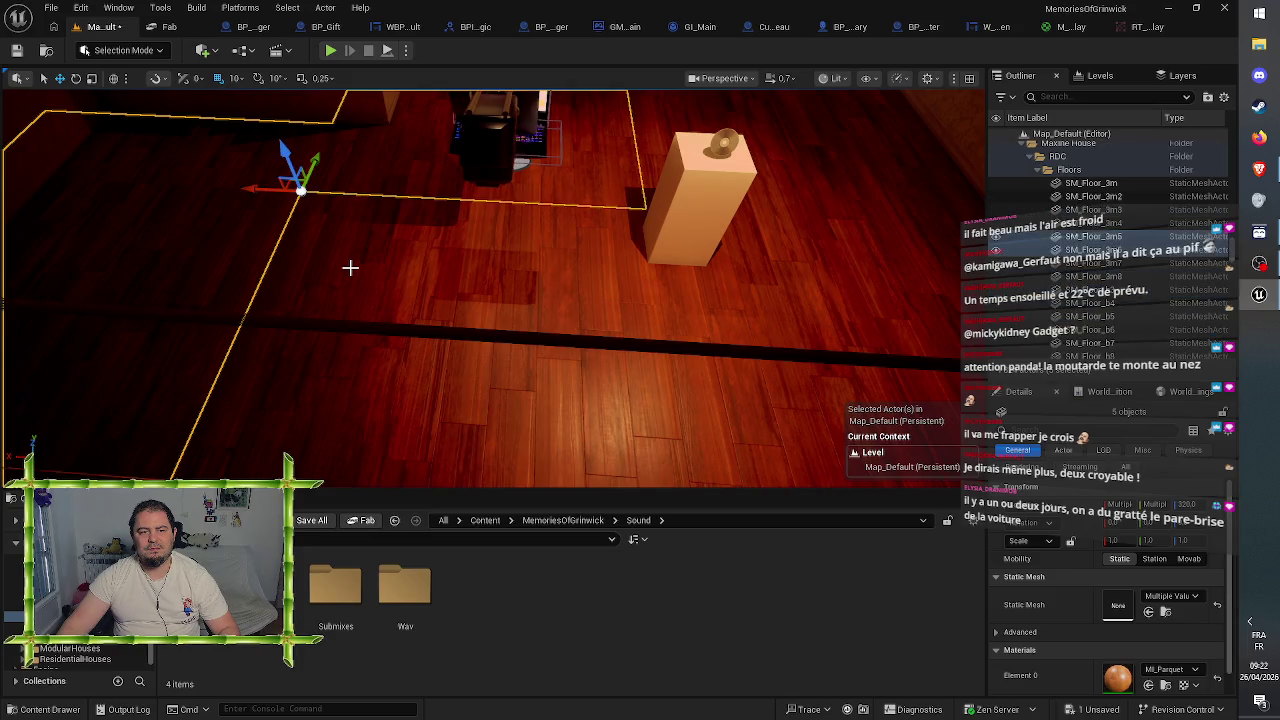
{"action": "left_click", "coordinate": [354, 274], "text": "ctrl"}
{"action": "left_click", "coordinate": [786, 280], "text": "ctrl"}
{"action": "left_click", "coordinate": [829, 194], "text": "ctrl"}
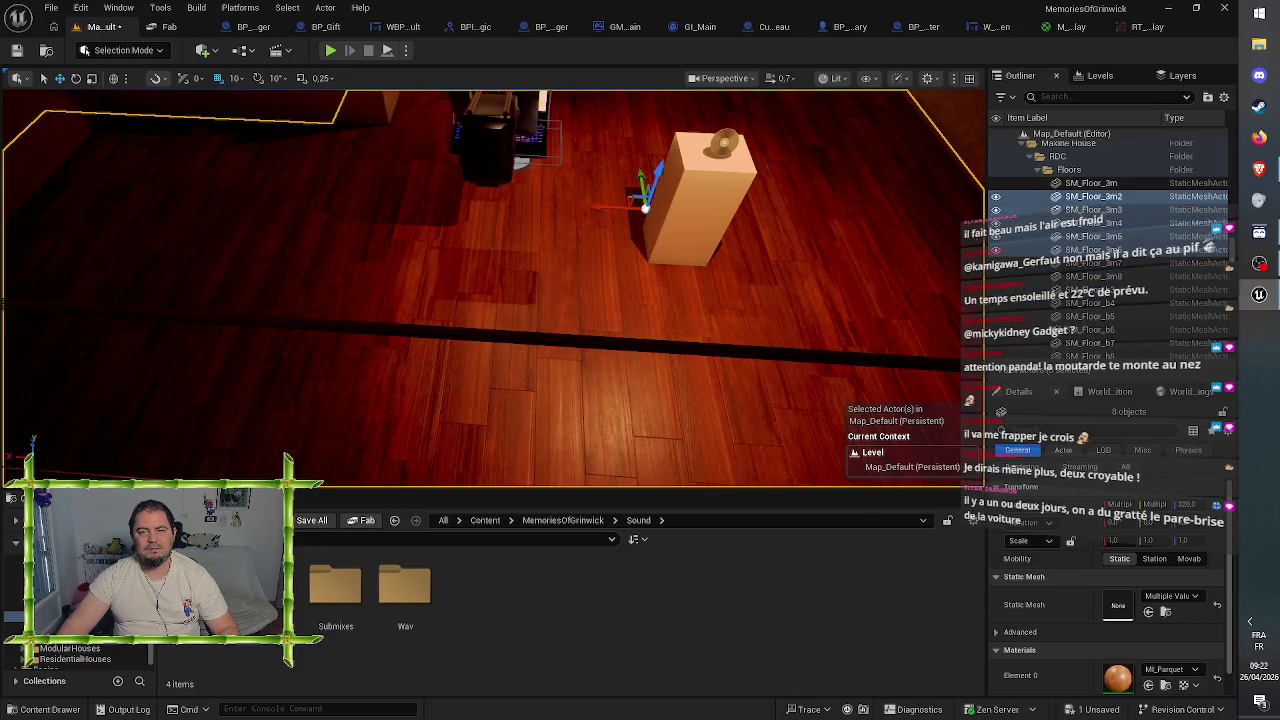
{"action": "left_click", "coordinate": [685, 224], "text": "ctrl"}
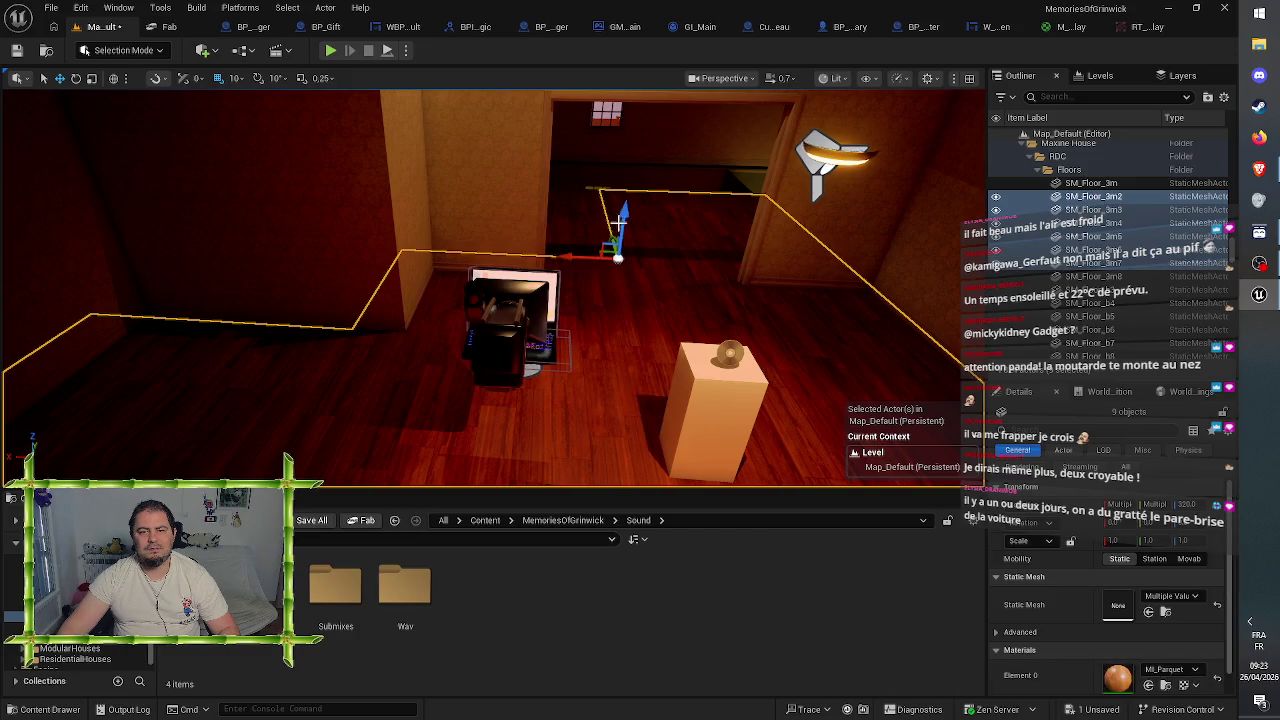
{"action": "left_click", "coordinate": [570, 218], "text": "ctrl"}
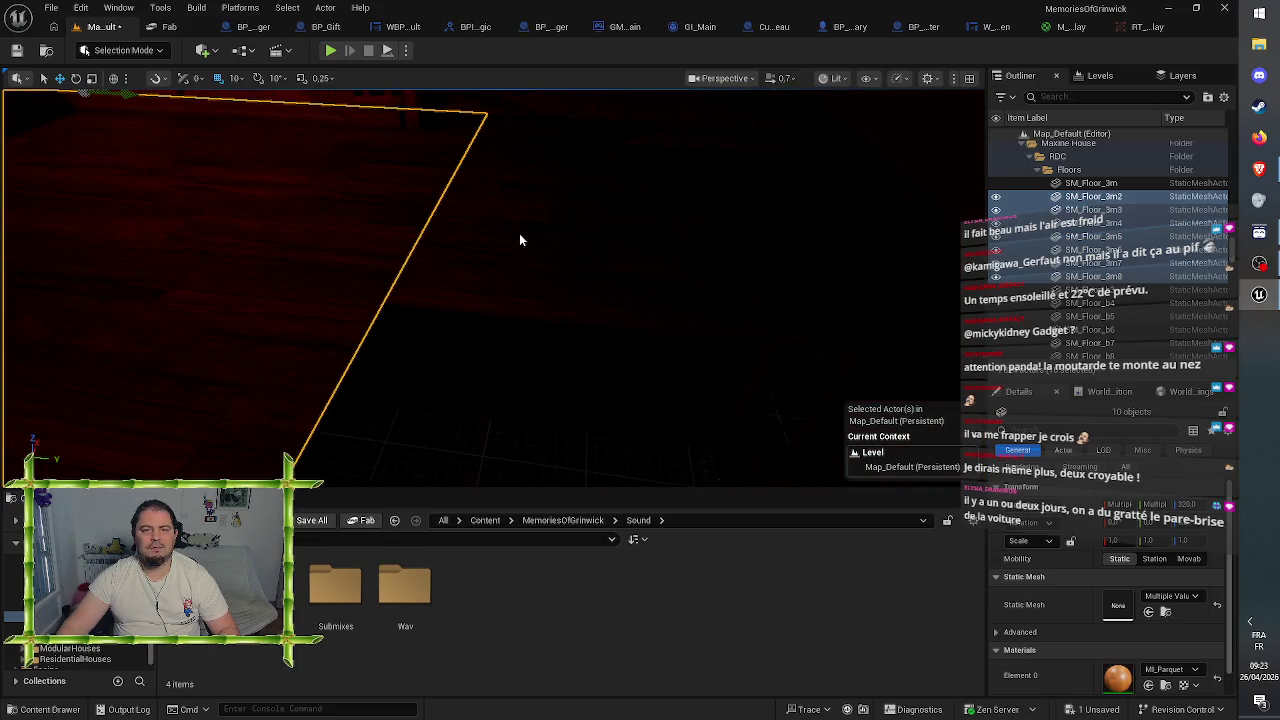
{"action": "left_click", "coordinate": [520, 240], "text": "ctrl"}
{"action": "left_click", "coordinate": [737, 171], "text": "ctrl"}
{"action": "left_click", "coordinate": [731, 231], "text": "ctrl"}
{"action": "left_click", "coordinate": [732, 244], "text": "ctrl"}
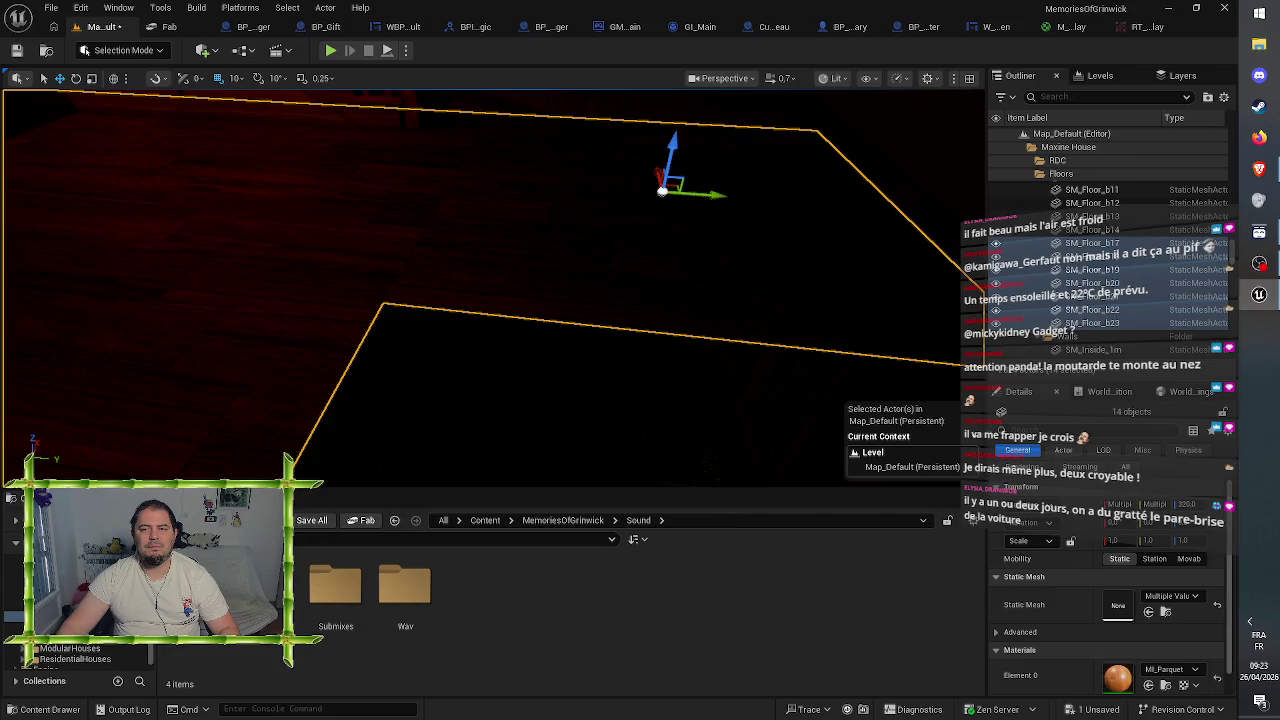
- Fly the camera through the doorway and across the room to the staircase
{"action": "scroll", "coordinate": [732, 244], "scroll_direction": "down", "scroll_amount": 10}
{"action": "left_click_drag", "start_coordinate": [767, 232], "coordinate": [769, 231]}
{"action": "left_click_drag", "start_coordinate": [951, 130], "coordinate": [951, 130]}
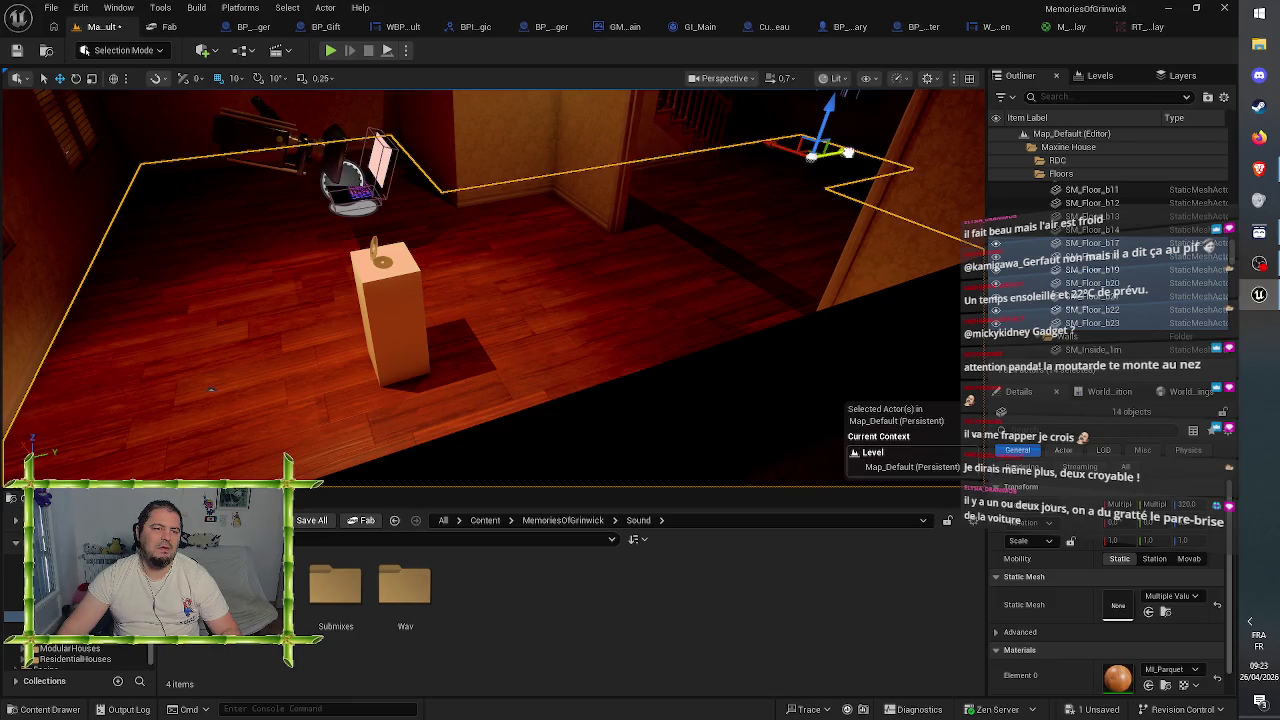
{"action": "left_click_drag", "start_coordinate": [829, 186], "coordinate": [817, 191]}
{"action": "left_click_drag", "start_coordinate": [765, 245], "coordinate": [735, 275]}
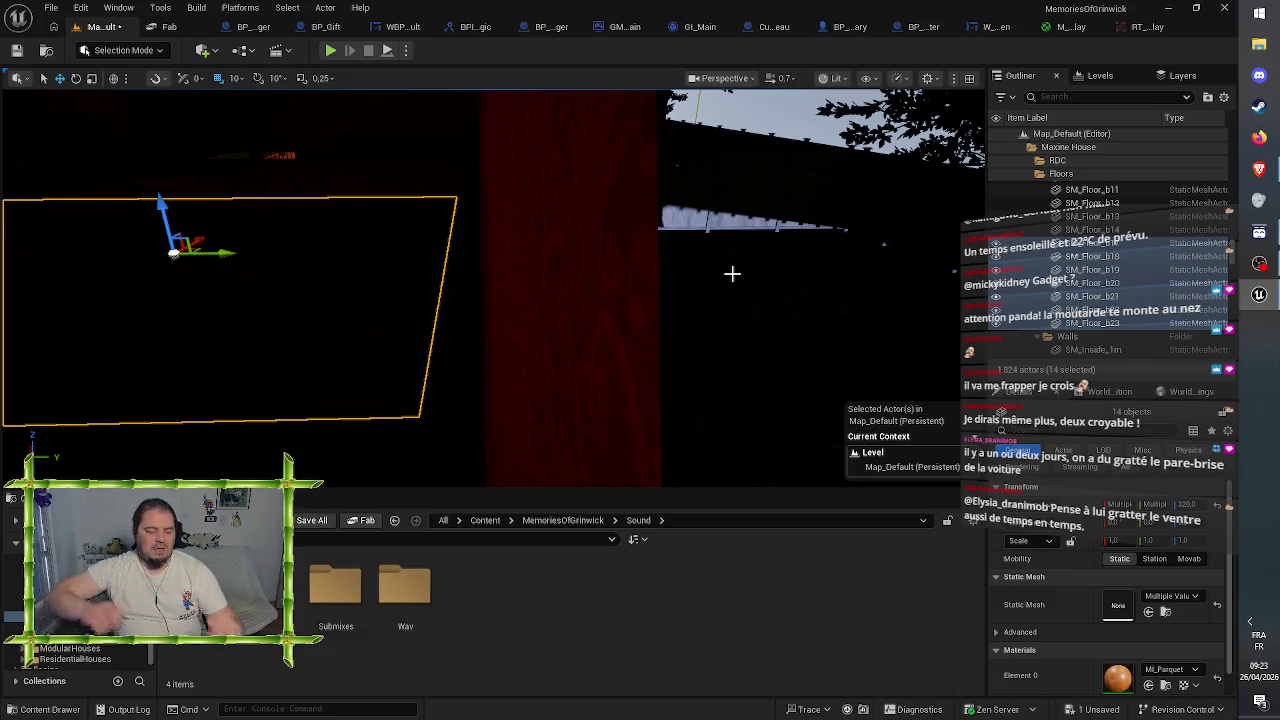
{"action": "left_click_drag", "start_coordinate": [692, 303], "coordinate": [692, 303]}
{"action": "scroll", "coordinate": [1100, 240], "scroll_direction": "up", "scroll_amount": 5}
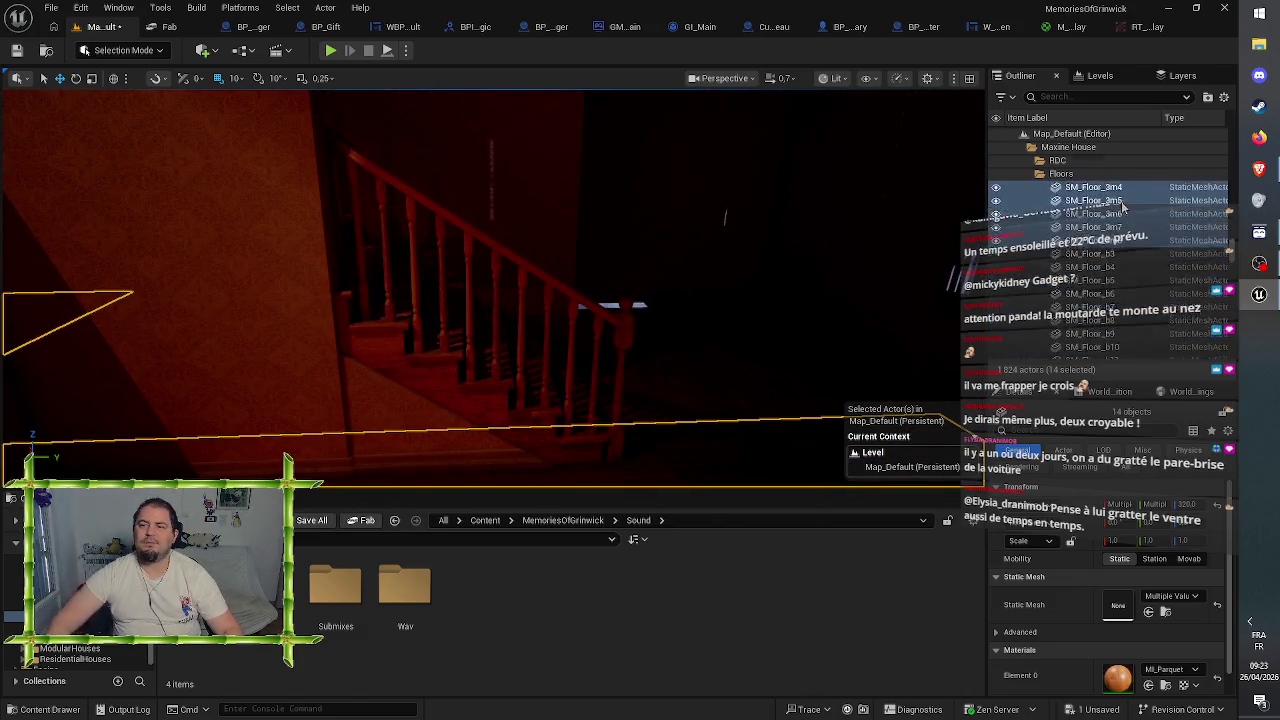
- Climb the Outliner hierarchy from SM_Floor_3m6 up through House_17_1
{"action": "left_click", "coordinate": [1126, 252]}
{"action": "key", "text": "Left"}
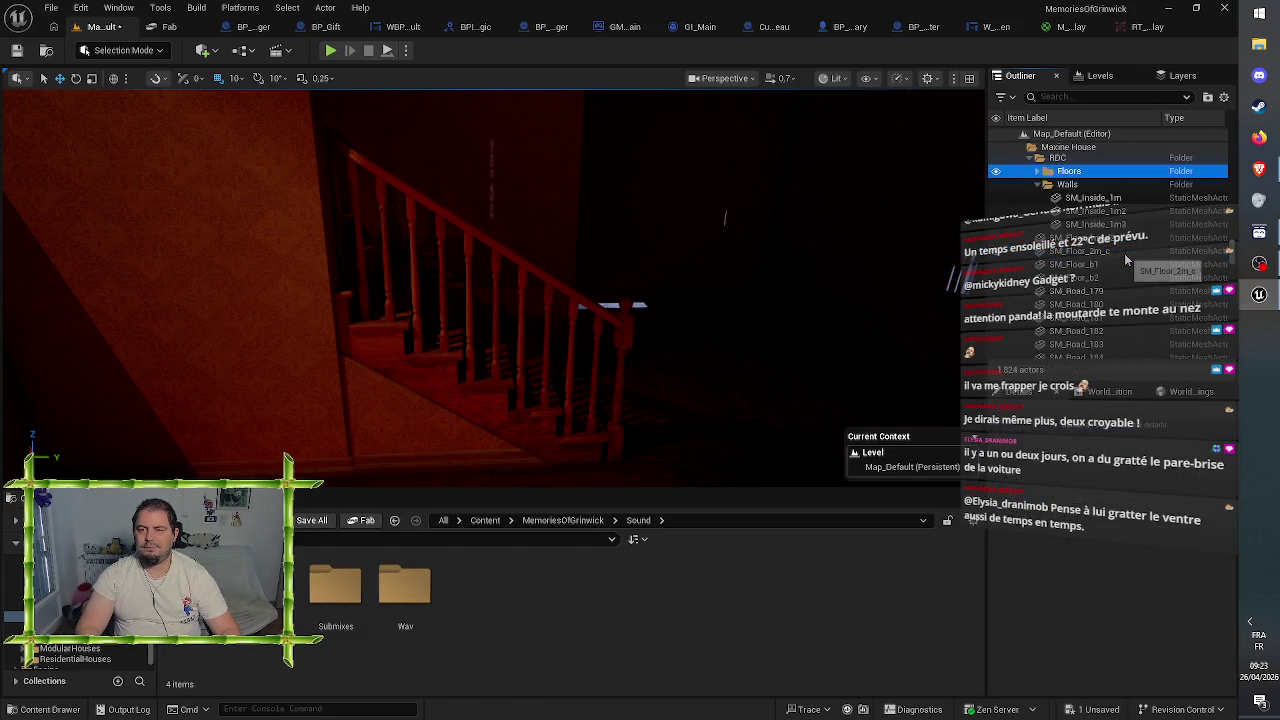
{"action": "key", "text": "Left"}
{"action": "key", "text": "Left"}
{"action": "key", "text": "Left"}
{"action": "key", "text": "Left"}
{"action": "key", "text": "Left"}
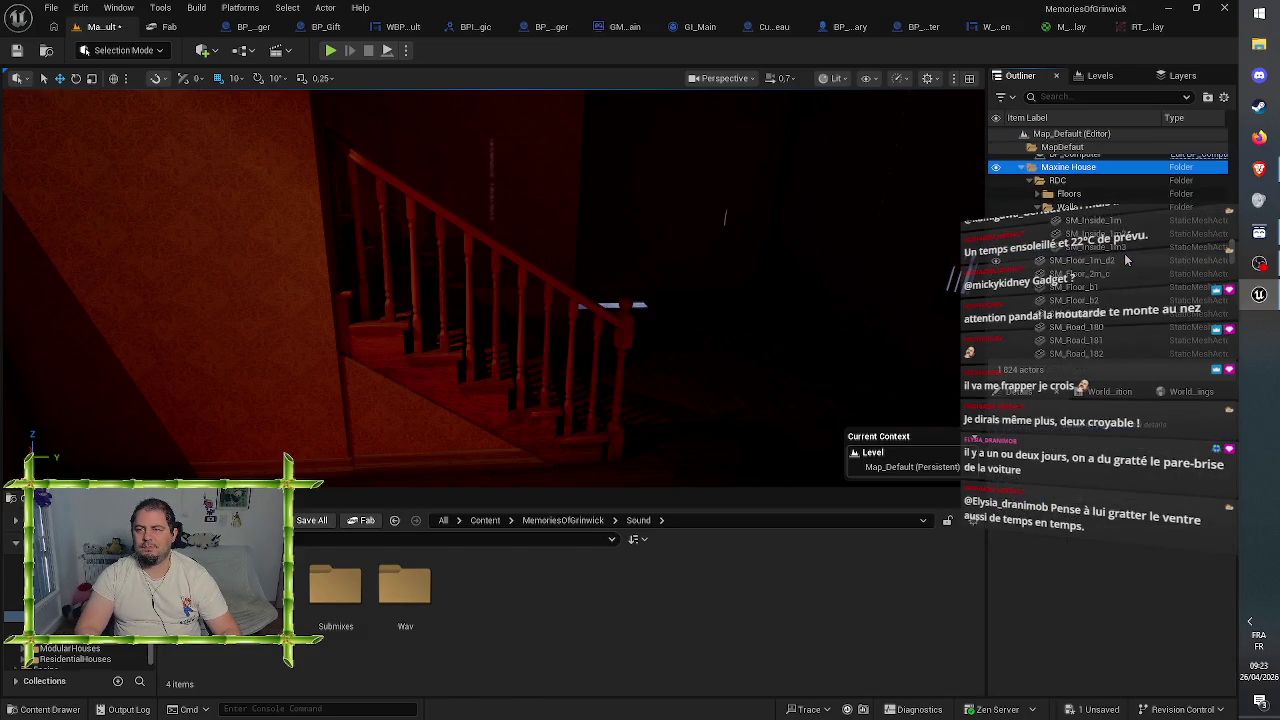
{"action": "key", "text": "Up"}
{"action": "key", "text": "Up"}
{"action": "key", "text": "Up"}
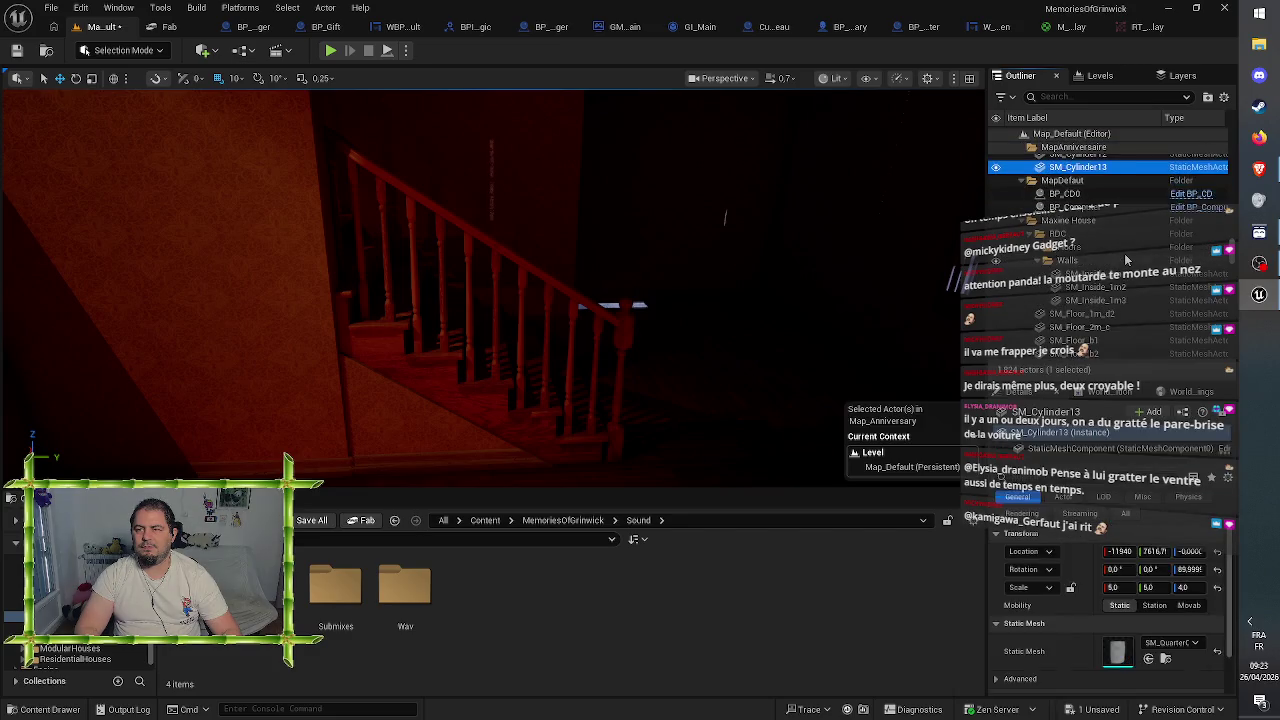
{"action": "scroll", "coordinate": [1166, 260], "scroll_direction": "up", "scroll_amount": 15}
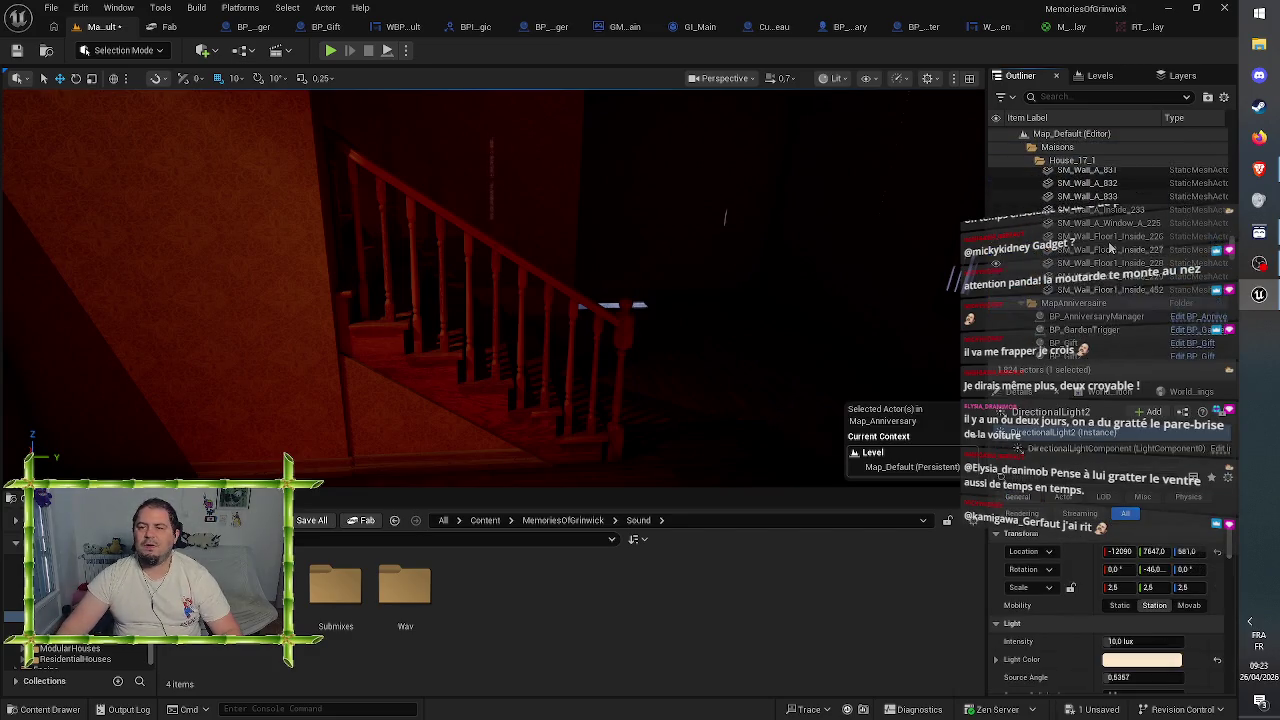
{"action": "left_click", "coordinate": [1110, 240]}
{"action": "key", "text": "Left"}
{"action": "key", "text": "Left"}
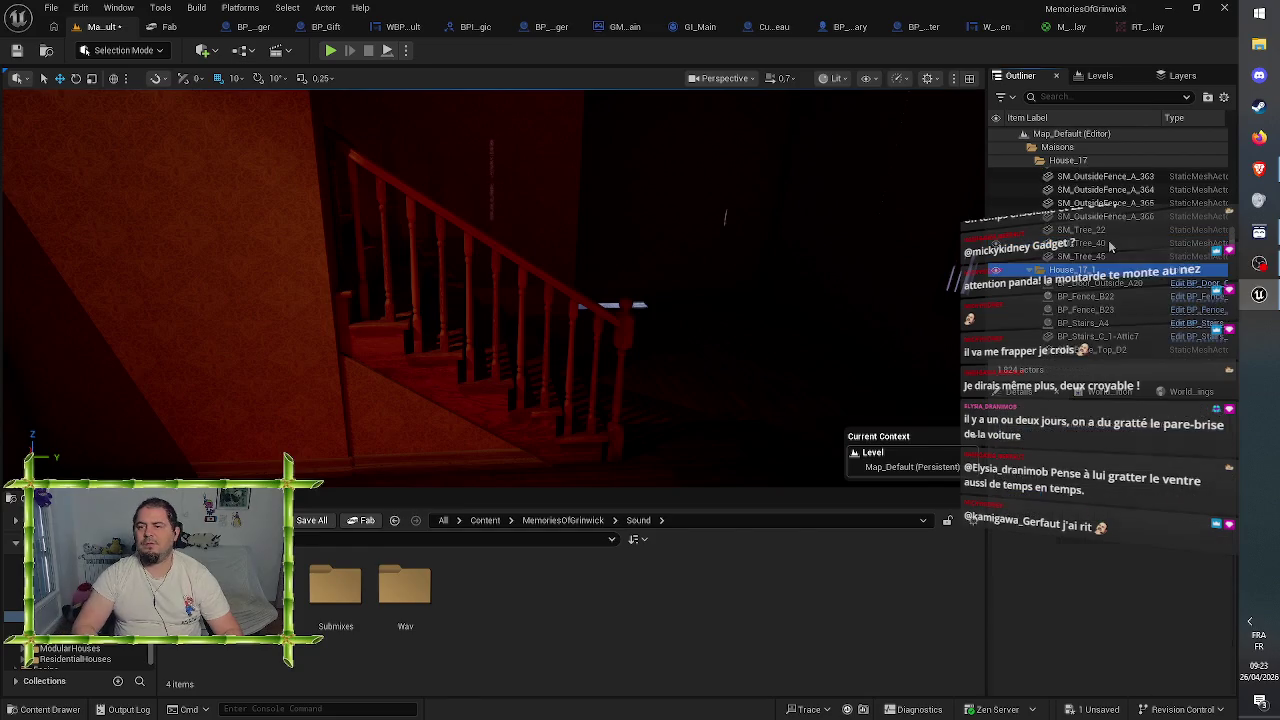
{"action": "key", "text": "Up"}
{"action": "key", "text": "Up"}
{"action": "key", "text": "Up"}
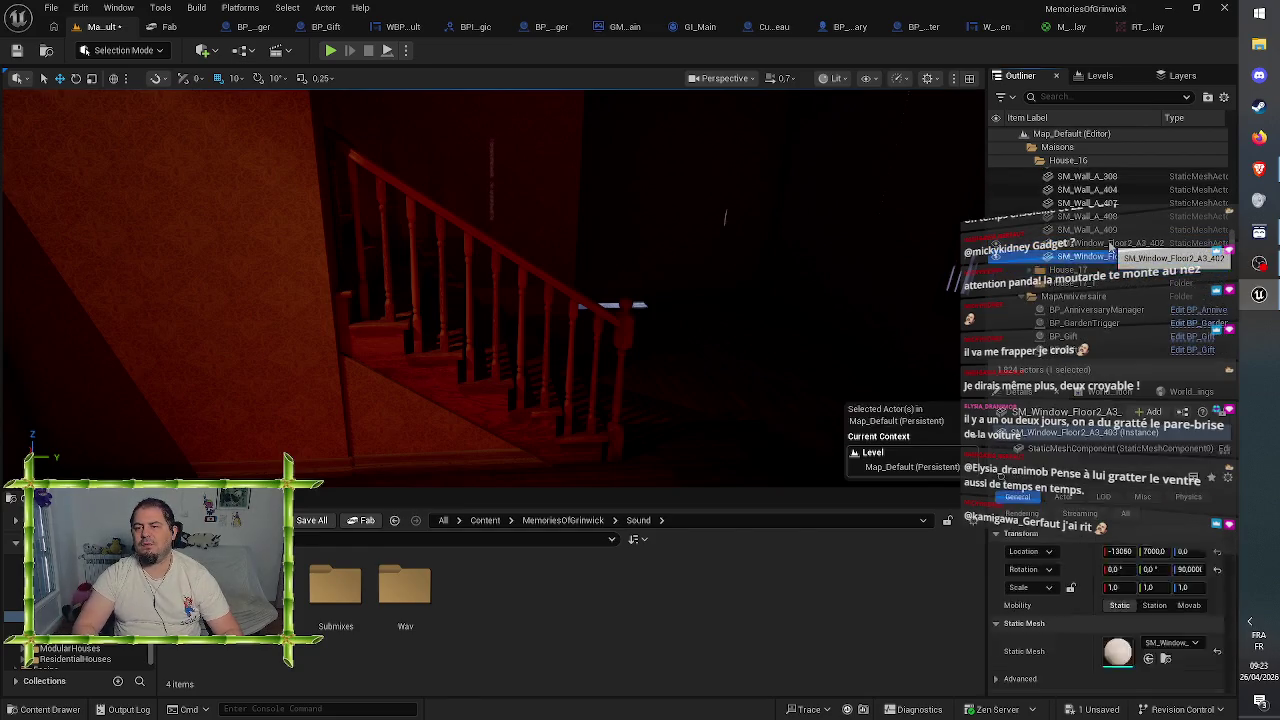
{"action": "key", "text": "Left"}
{"action": "key", "text": "Up"}
{"action": "key", "text": "Up"}
{"action": "key", "text": "Up"}
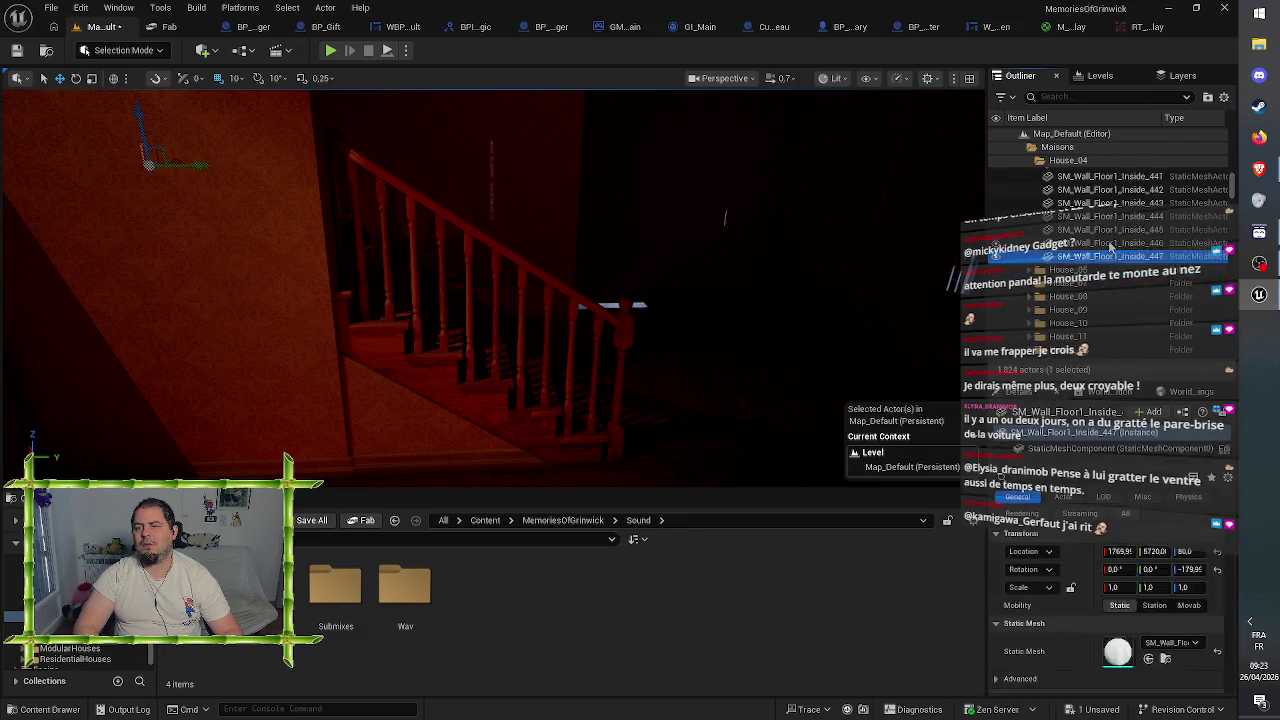
- Jump to Map_Default, expand the Lighting group and select DirectionalLight
{"action": "key", "text": "Home"}
{"action": "key", "text": "Left"}
{"action": "key", "text": "Right"}
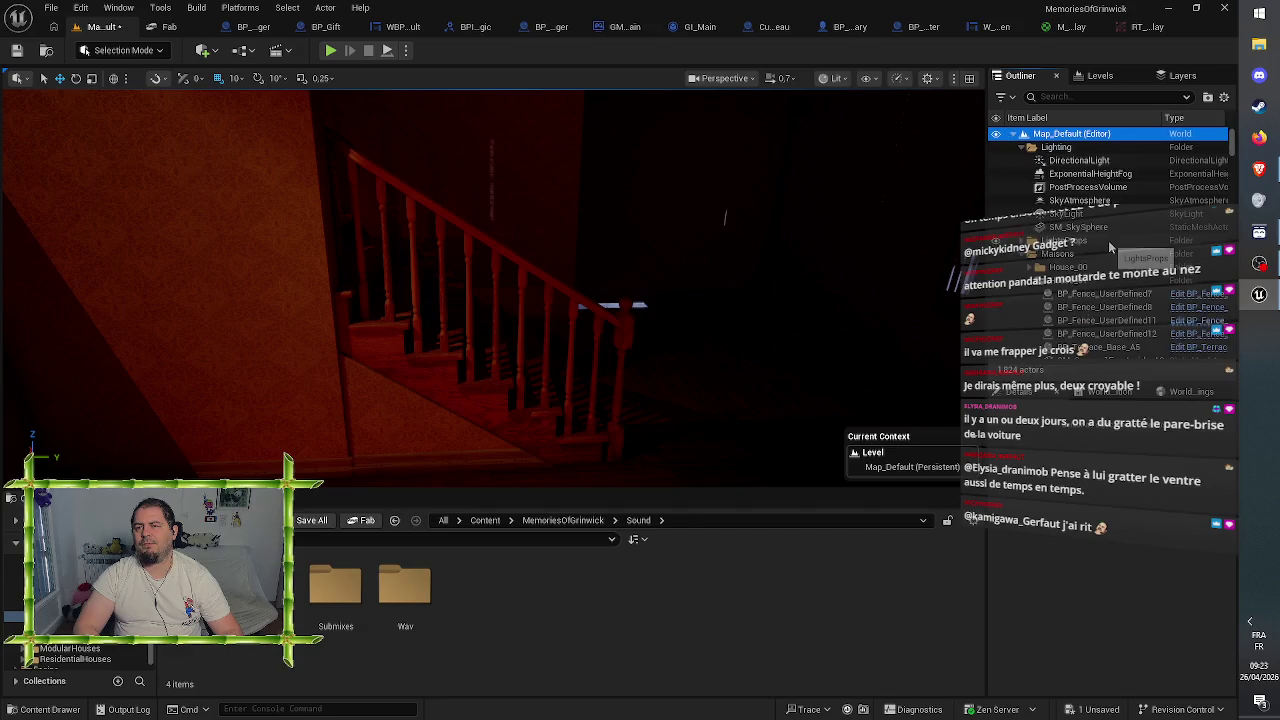
{"action": "key", "text": "Down"}
{"action": "key", "text": "Down"}
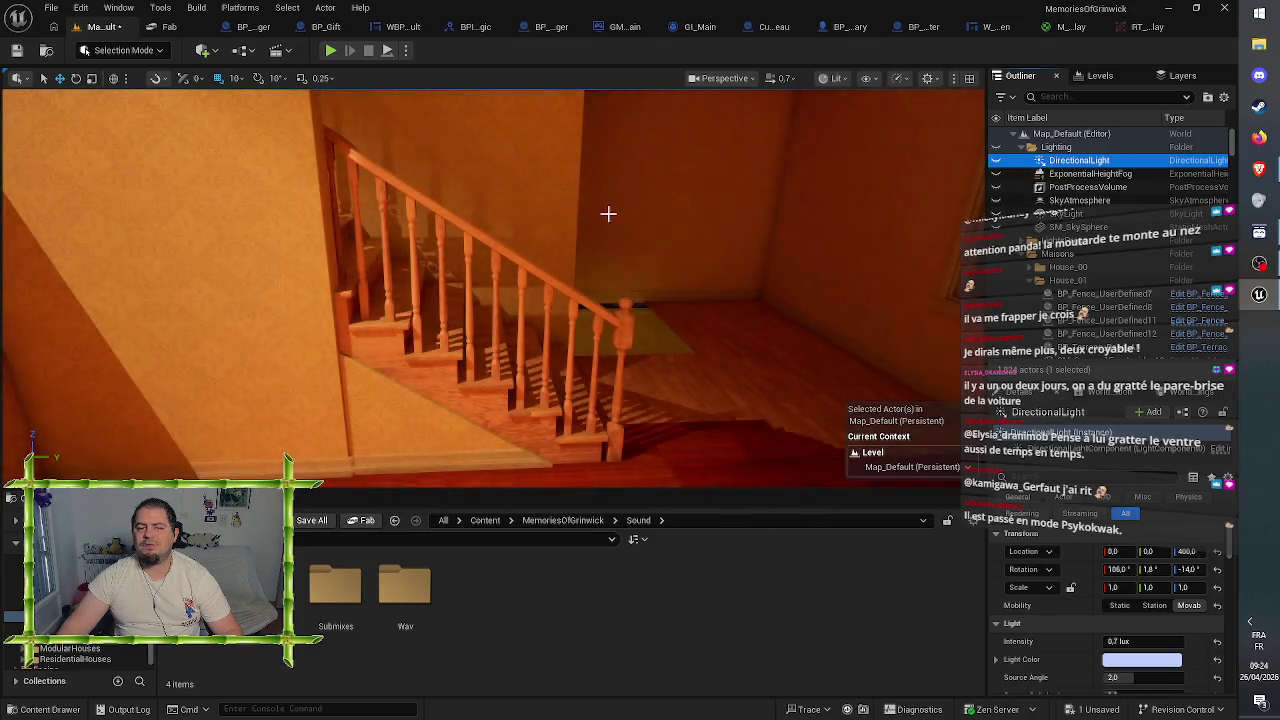
- Save the level and select its DirectionalLight
{"action": "mouse_move", "coordinate": [551, 240]}
{"action": "left_mouse_down"}
{"action": "mouse_move", "coordinate": [551, 225]}
{"action": "mouse_move", "coordinate": [530, 240]}
{"action": "mouse_move", "coordinate": [480, 228]}
{"action": "mouse_move", "coordinate": [572, 240]}
{"action": "mouse_move", "coordinate": [530, 256]}
{"action": "mouse_move", "coordinate": [643, 223]}
{"action": "left_mouse_up"}
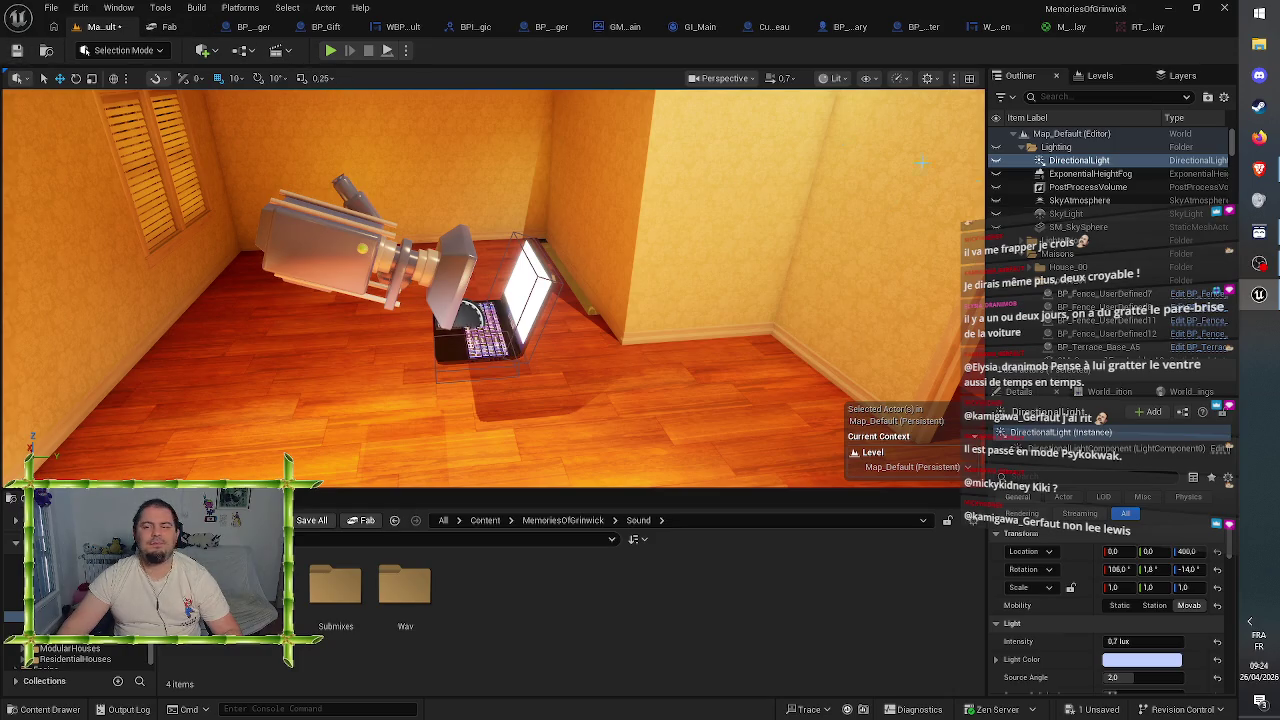
{"action": "key", "text": "ctrl+s"}
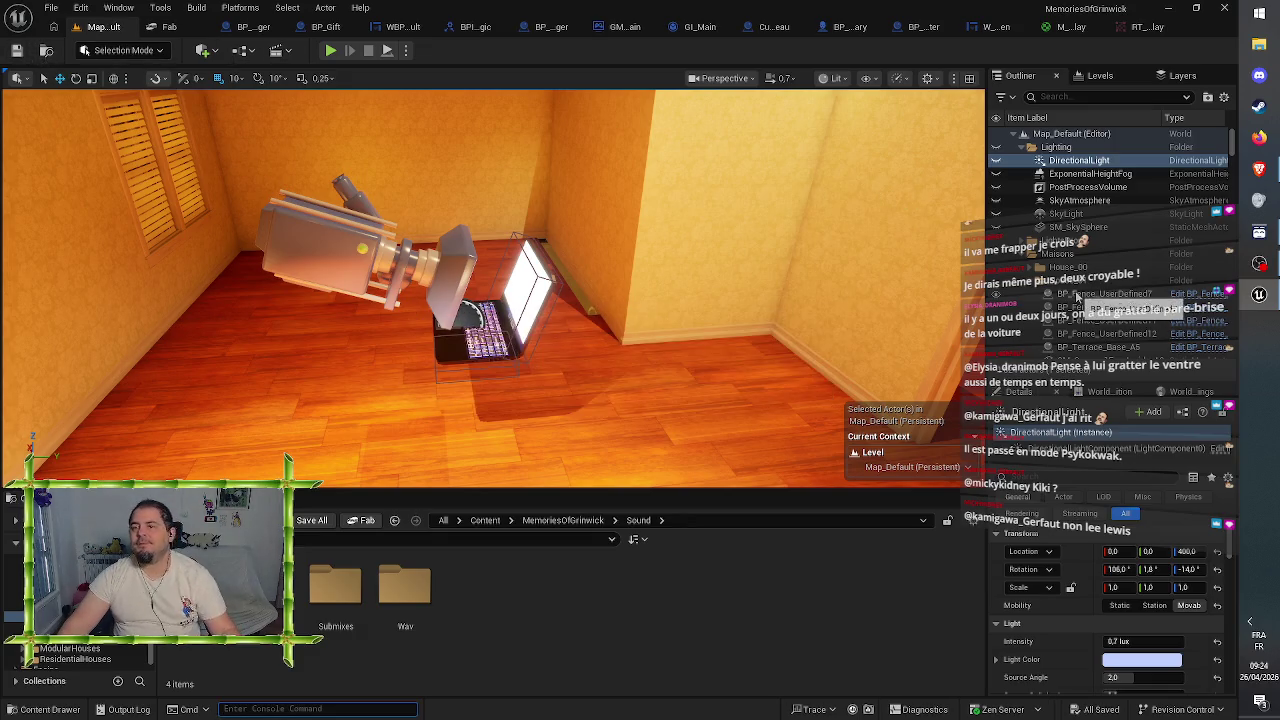
{"action": "left_click", "coordinate": [1022, 241]}
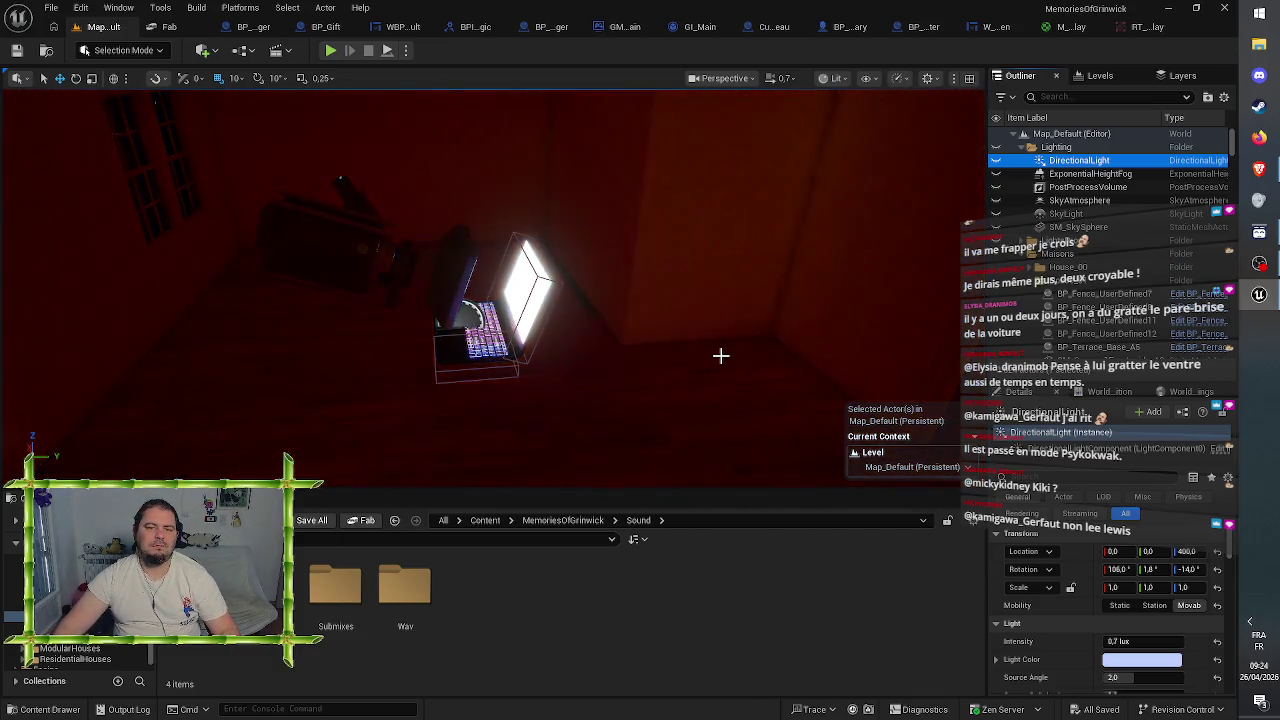
{"action": "mouse_move", "coordinate": [720, 354]}
{"action": "left_mouse_down"}
{"action": "mouse_move", "coordinate": [689, 257]}
{"action": "mouse_move", "coordinate": [600, 350]}
{"action": "left_mouse_up"}
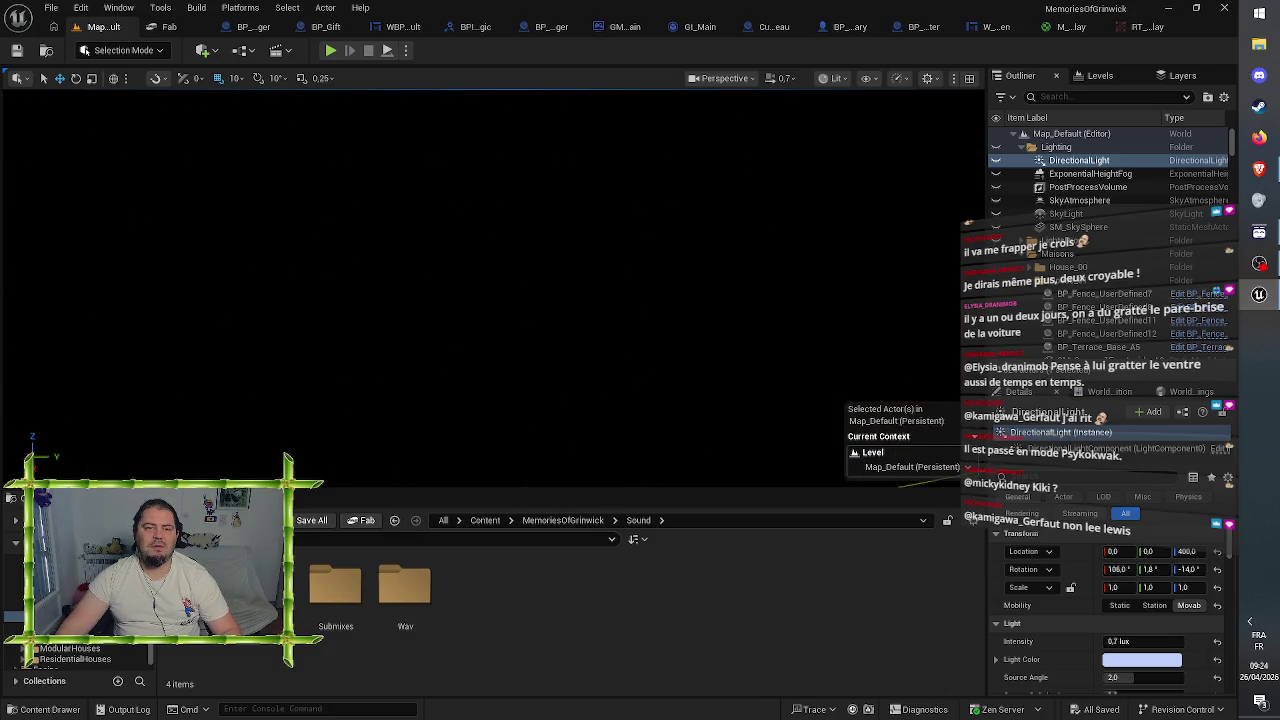
- Show DirectionalLight, height fog, SkyAtmosphere and SkyLight for a sunset, then fly into a room
{"action": "left_click", "coordinate": [996, 161]}
{"action": "mouse_move", "coordinate": [957, 176]}
{"action": "left_mouse_down"}
{"action": "mouse_move", "coordinate": [910, 220]}
{"action": "mouse_move", "coordinate": [957, 176]}
{"action": "left_mouse_up"}
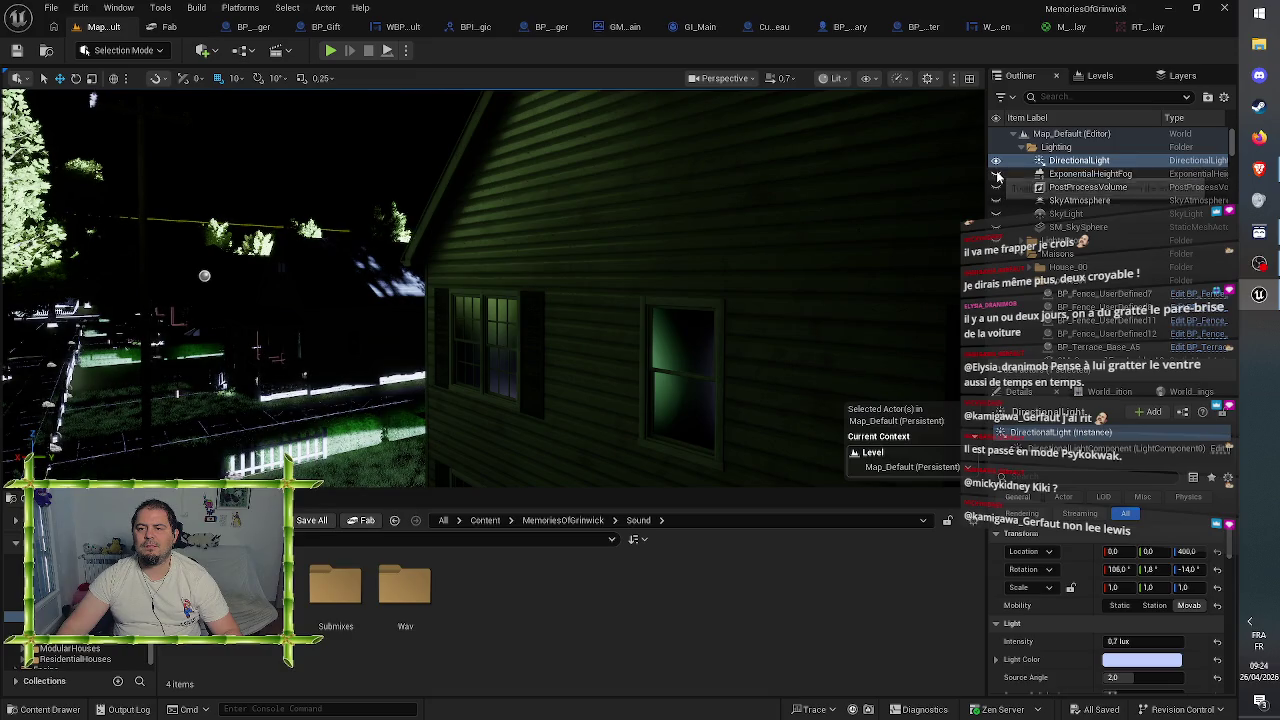
{"action": "left_click", "coordinate": [996, 174]}
{"action": "left_click", "coordinate": [996, 201]}
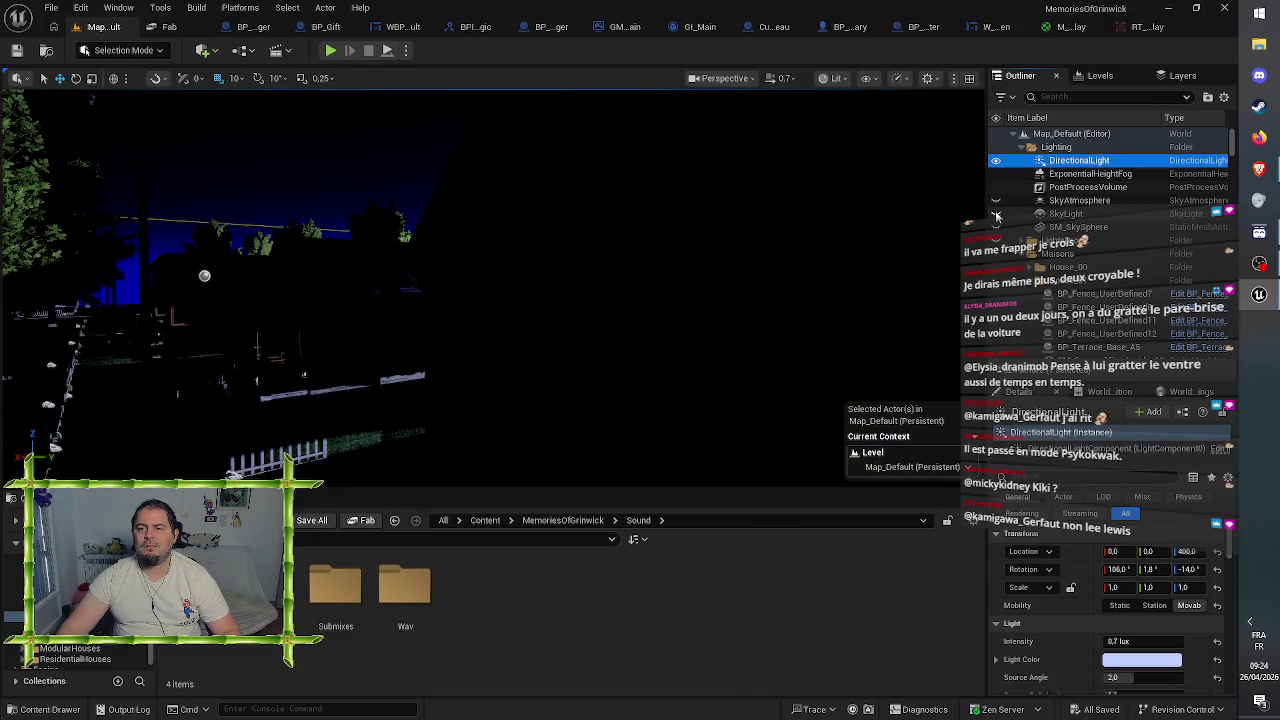
{"action": "left_click", "coordinate": [995, 204]}
{"action": "left_click", "coordinate": [996, 214]}
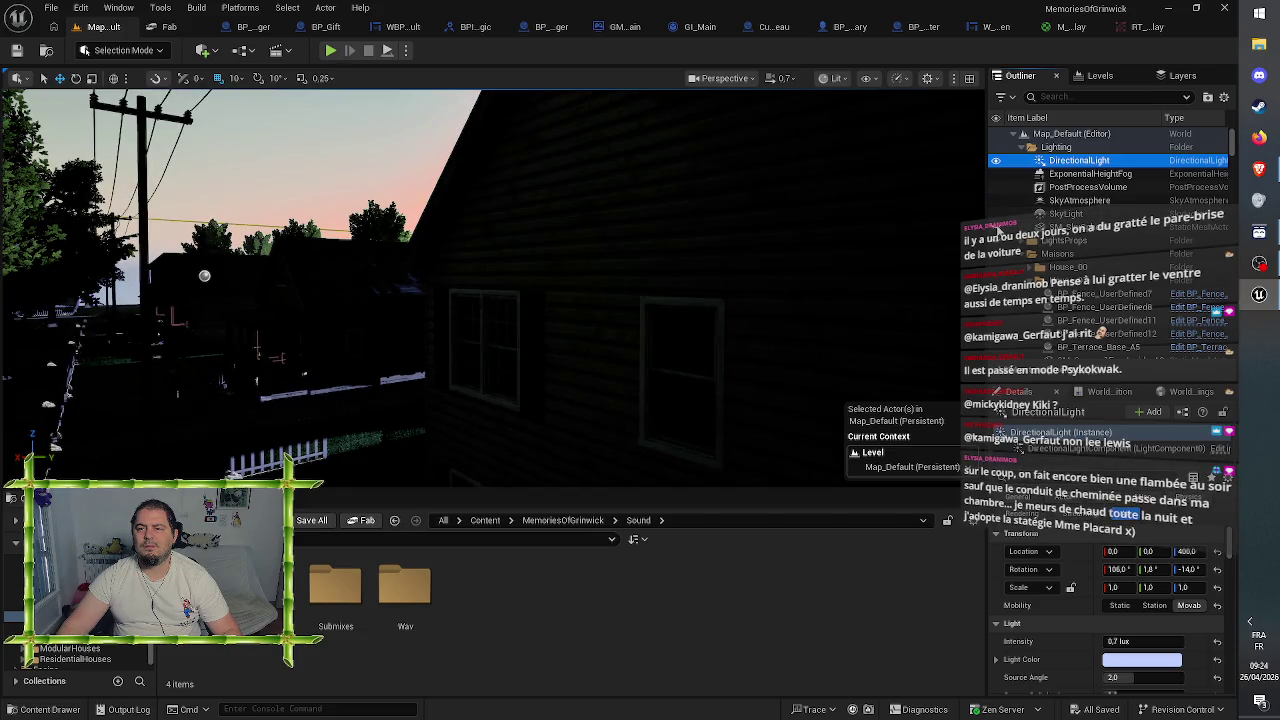
{"action": "left_click", "coordinate": [996, 241]}
{"action": "scroll", "coordinate": [480, 290], "scroll_direction": "up", "scroll_amount": 5}
{"action": "mouse_move", "coordinate": [480, 300]}
{"action": "left_mouse_down"}
{"action": "mouse_move", "coordinate": [470, 280]}
{"action": "mouse_move", "coordinate": [513, 263]}
{"action": "left_mouse_up"}
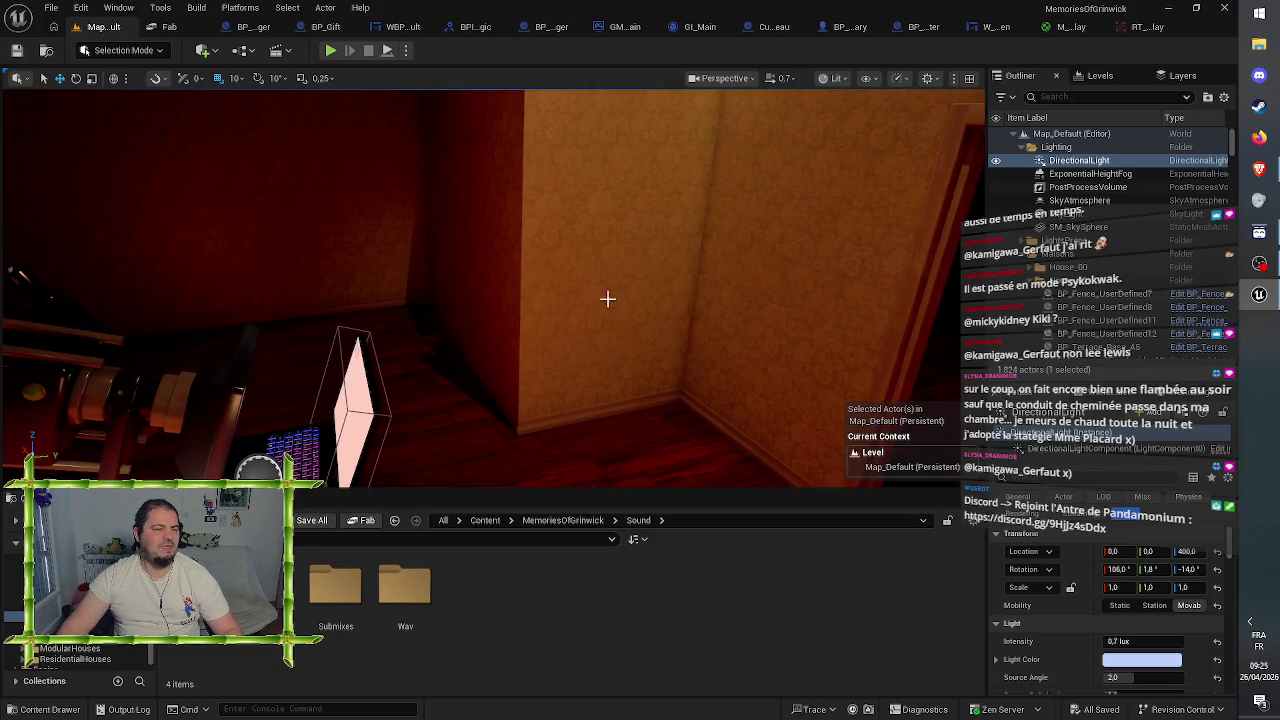
- Inspect the floor tiles SM_Floor_b21, SM_Floor_b20, SM_Floor_3m7 and SM_Floor_3m8 near the doorway
{"action": "mouse_move", "coordinate": [543, 346]}
{"action": "left_mouse_down"}
{"action": "mouse_move", "coordinate": [528, 398]}
{"action": "mouse_move", "coordinate": [514, 403]}
{"action": "mouse_move", "coordinate": [494, 378]}
{"action": "left_mouse_up"}
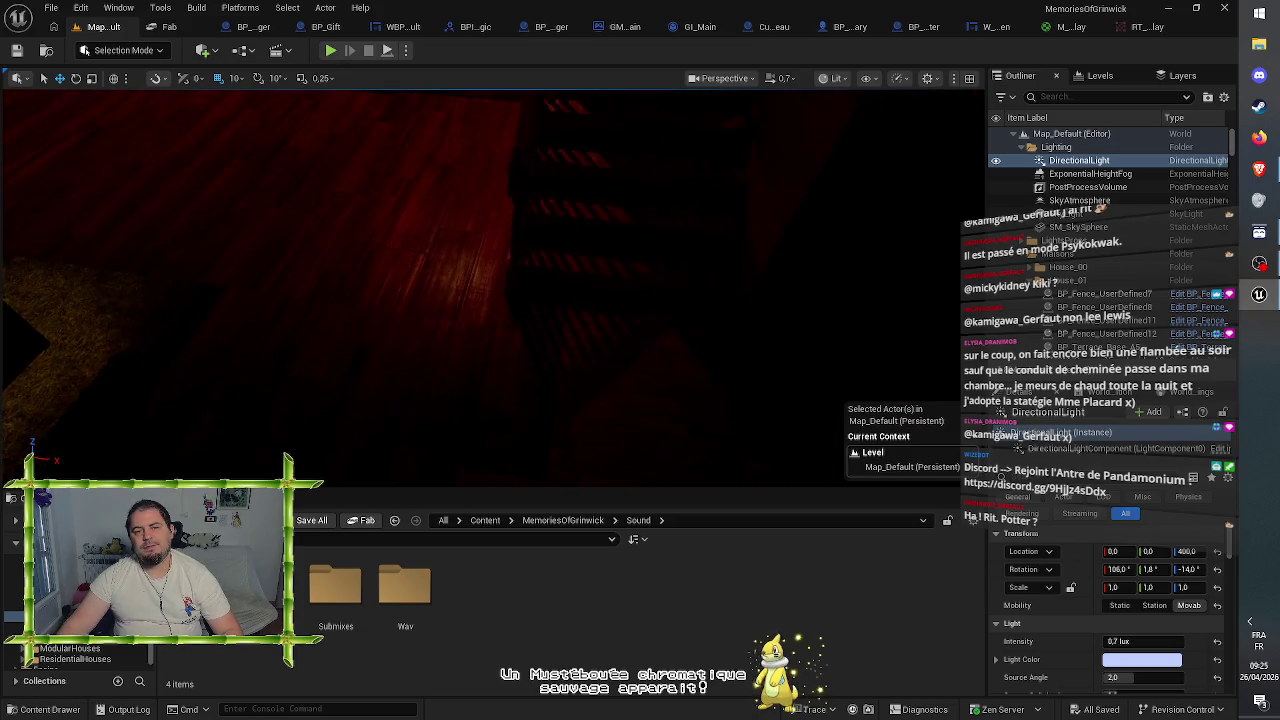
{"action": "left_click", "coordinate": [371, 309]}
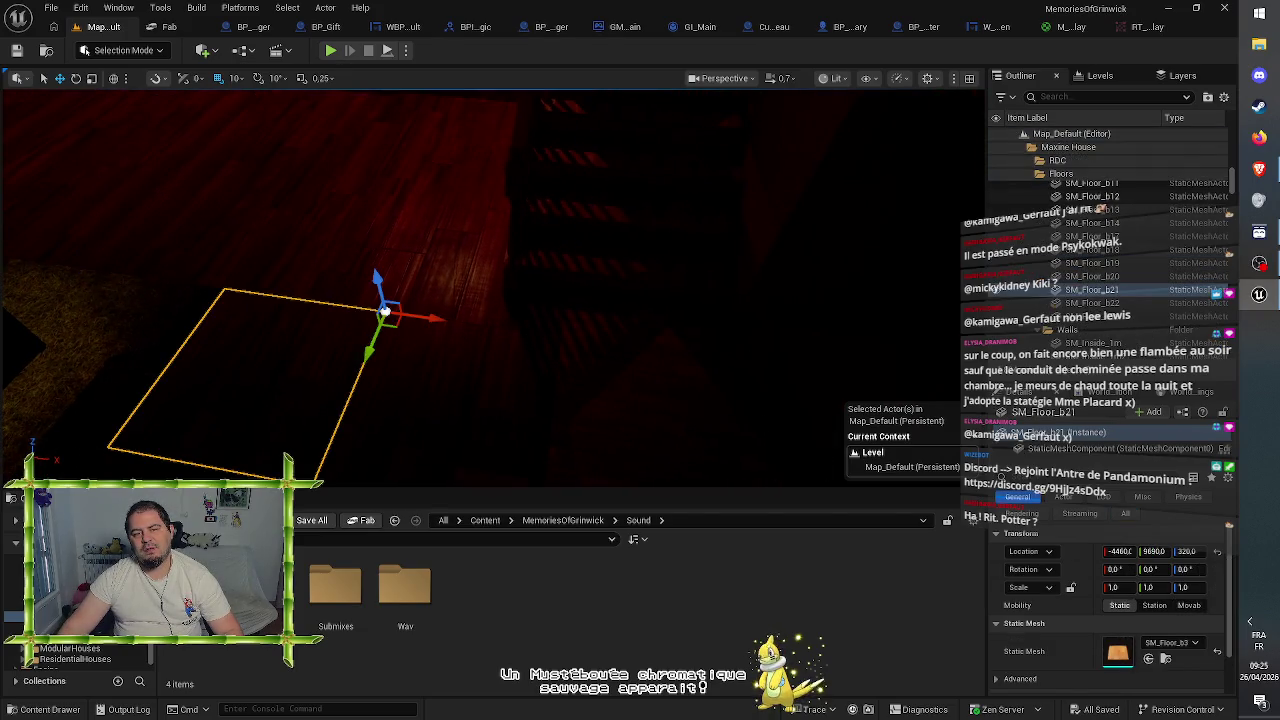
{"action": "left_click", "coordinate": [490, 338]}
{"action": "mouse_move", "coordinate": [456, 303]}
{"action": "left_mouse_down"}
{"action": "mouse_move", "coordinate": [472, 295]}
{"action": "mouse_move", "coordinate": [455, 303]}
{"action": "left_mouse_up"}
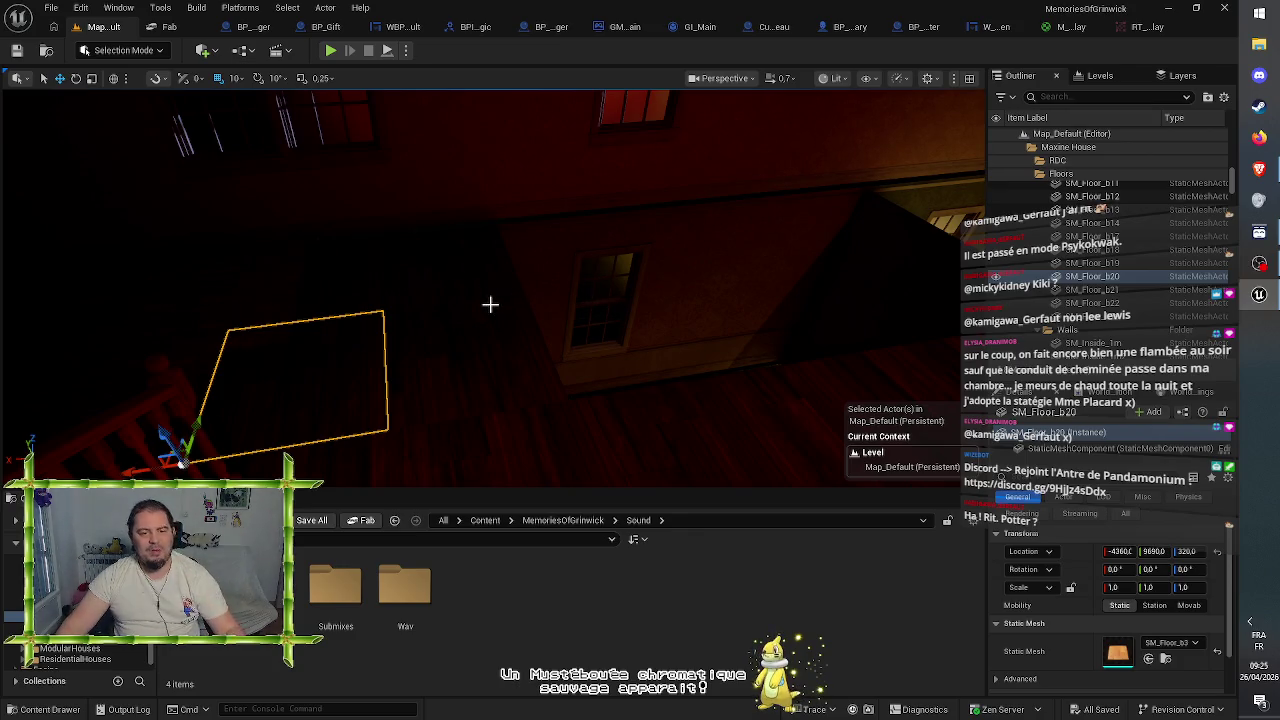
{"action": "left_click_drag", "start_coordinate": [480, 290], "coordinate": [365, 270]}
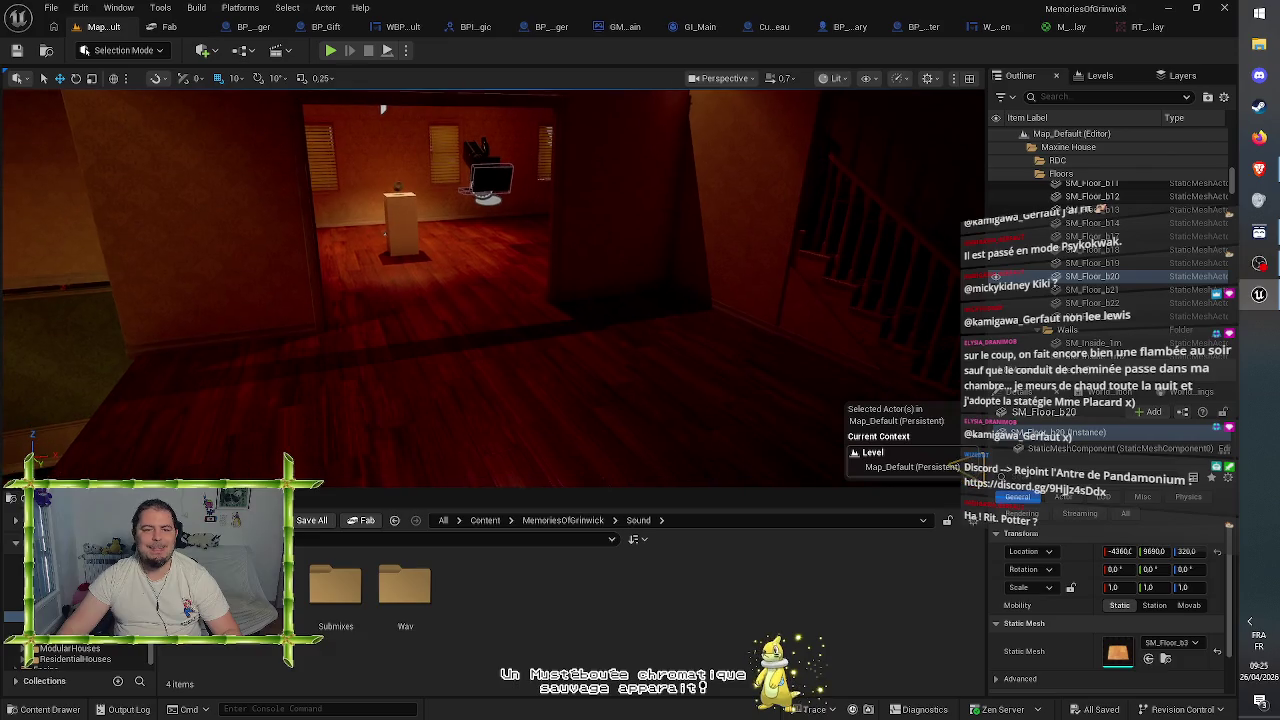
{"action": "left_click", "coordinate": [405, 336]}
{"action": "mouse_move", "coordinate": [405, 336]}
{"action": "left_mouse_down"}
{"action": "mouse_move", "coordinate": [310, 288]}
{"action": "mouse_move", "coordinate": [430, 328]}
{"action": "mouse_move", "coordinate": [360, 338]}
{"action": "mouse_move", "coordinate": [270, 326]}
{"action": "mouse_move", "coordinate": [380, 340]}
{"action": "left_mouse_up"}
{"action": "left_click", "coordinate": [380, 340]}
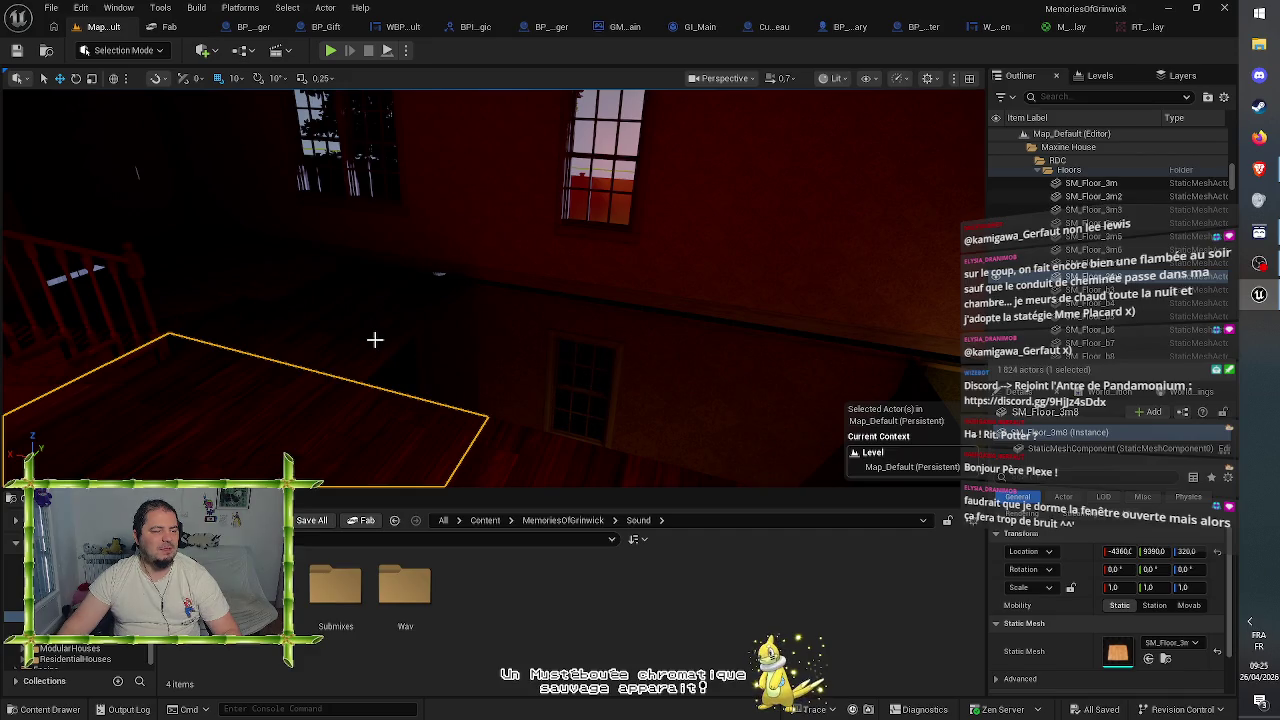
{"action": "left_click", "coordinate": [331, 341]}
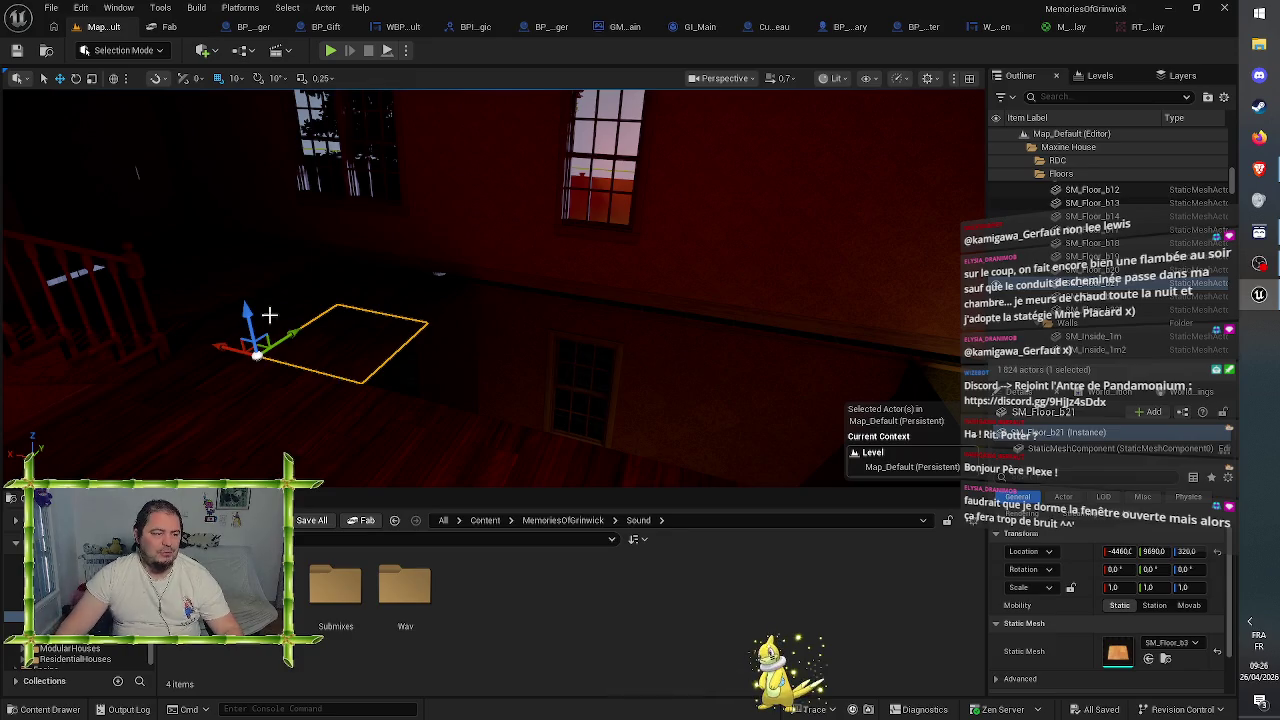
{"action": "mouse_move", "coordinate": [358, 345]}
{"action": "left_mouse_down"}
{"action": "mouse_move", "coordinate": [330, 300]}
{"action": "mouse_move", "coordinate": [330, 330]}
{"action": "mouse_move", "coordinate": [330, 305]}
{"action": "mouse_move", "coordinate": [315, 298]}
{"action": "mouse_move", "coordinate": [429, 366]}
{"action": "left_mouse_up"}
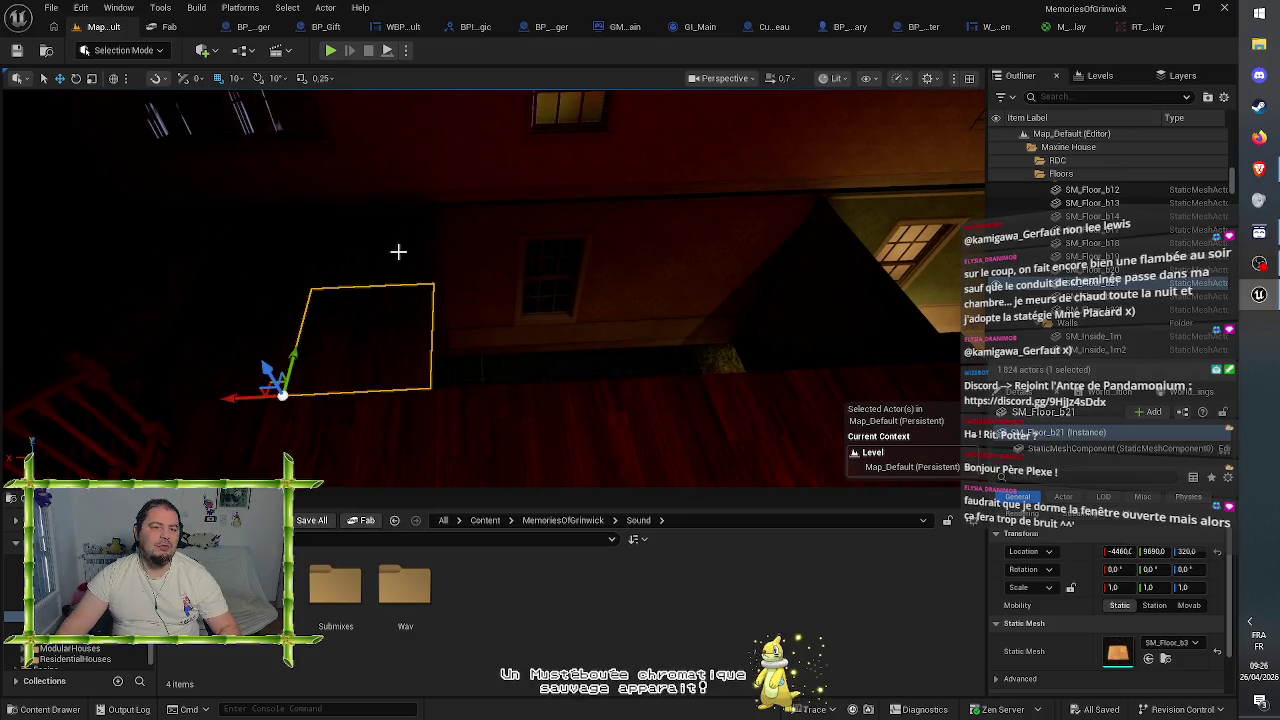
- Duplicate four floor tiles and shift the copies along X
{"action": "left_click", "coordinate": [354, 249], "text": "ctrl"}
{"action": "left_click", "coordinate": [257, 297], "text": "ctrl"}
{"action": "left_click", "coordinate": [258, 337], "text": "ctrl"}
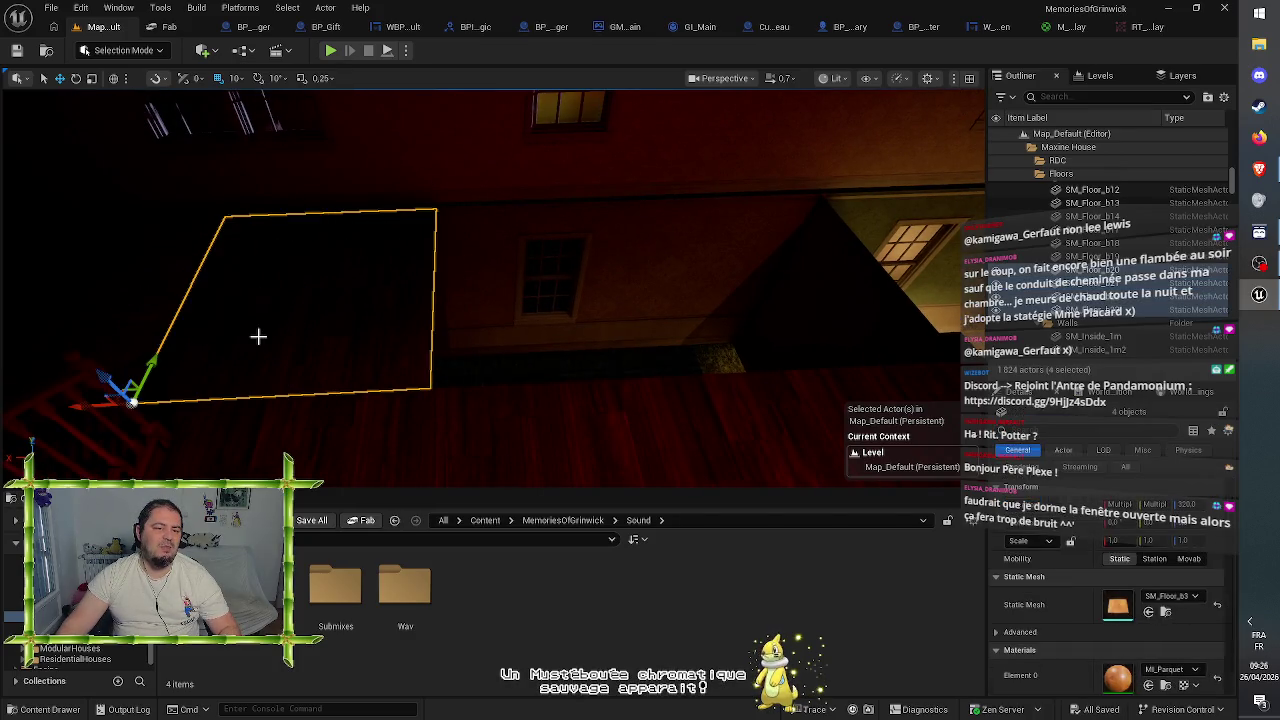
{"action": "key", "text": "ctrl+d"}
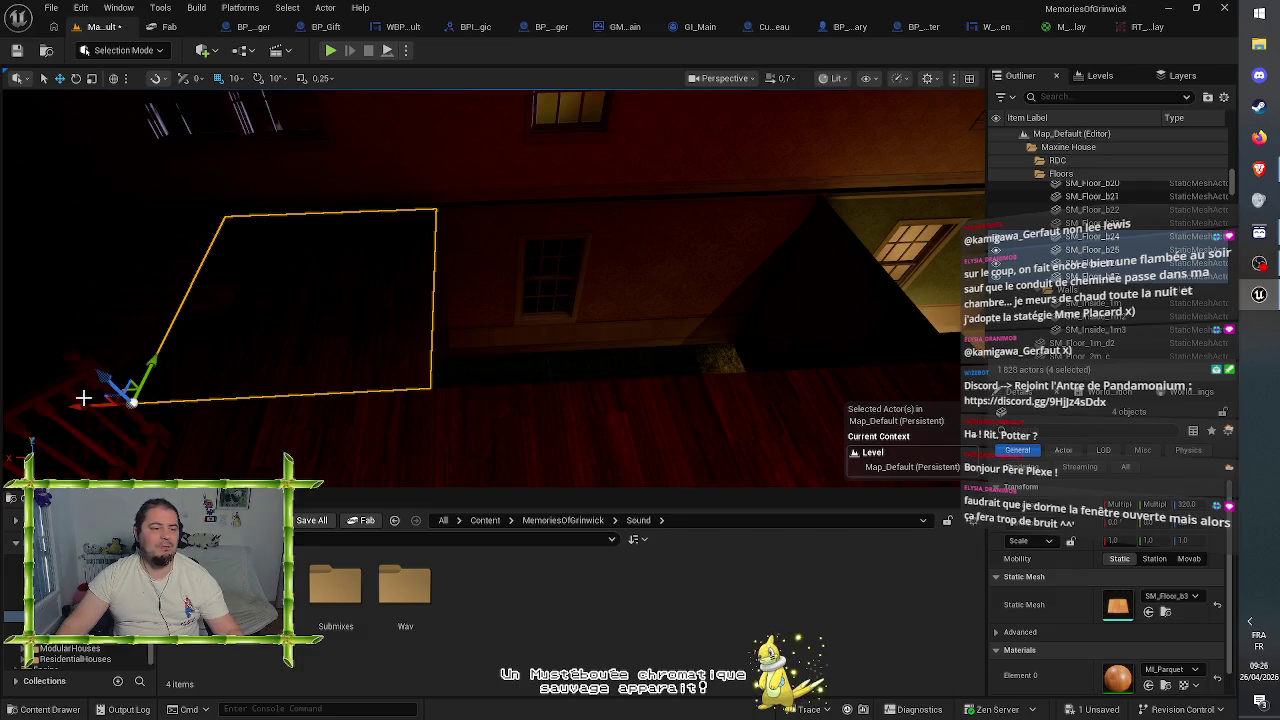
{"action": "mouse_move", "coordinate": [82, 405]}
{"action": "left_mouse_down"}
{"action": "mouse_move", "coordinate": [300, 409]}
{"action": "mouse_move", "coordinate": [418, 432]}
{"action": "mouse_move", "coordinate": [380, 440]}
{"action": "mouse_move", "coordinate": [460, 425]}
{"action": "mouse_move", "coordinate": [383, 409]}
{"action": "left_mouse_up"}
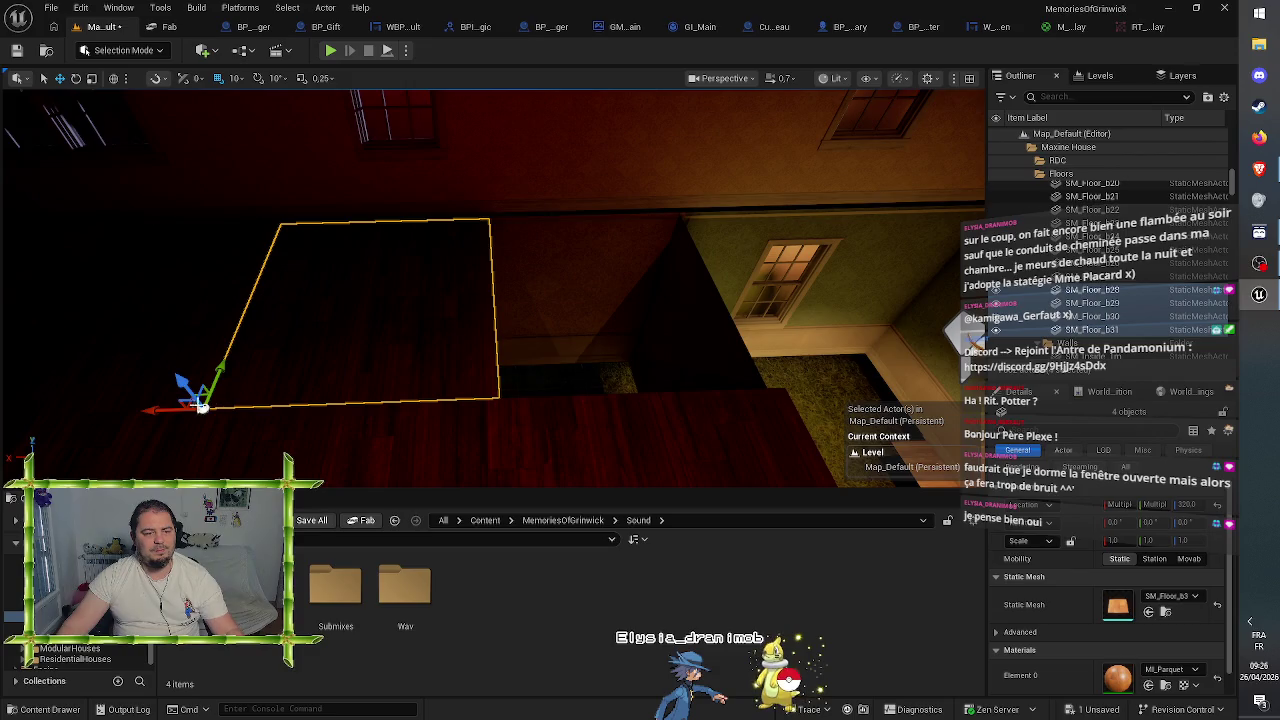
{"action": "mouse_move", "coordinate": [158, 411]}
{"action": "left_mouse_down"}
{"action": "mouse_move", "coordinate": [488, 443]}
{"action": "mouse_move", "coordinate": [462, 453]}
{"action": "left_mouse_up"}
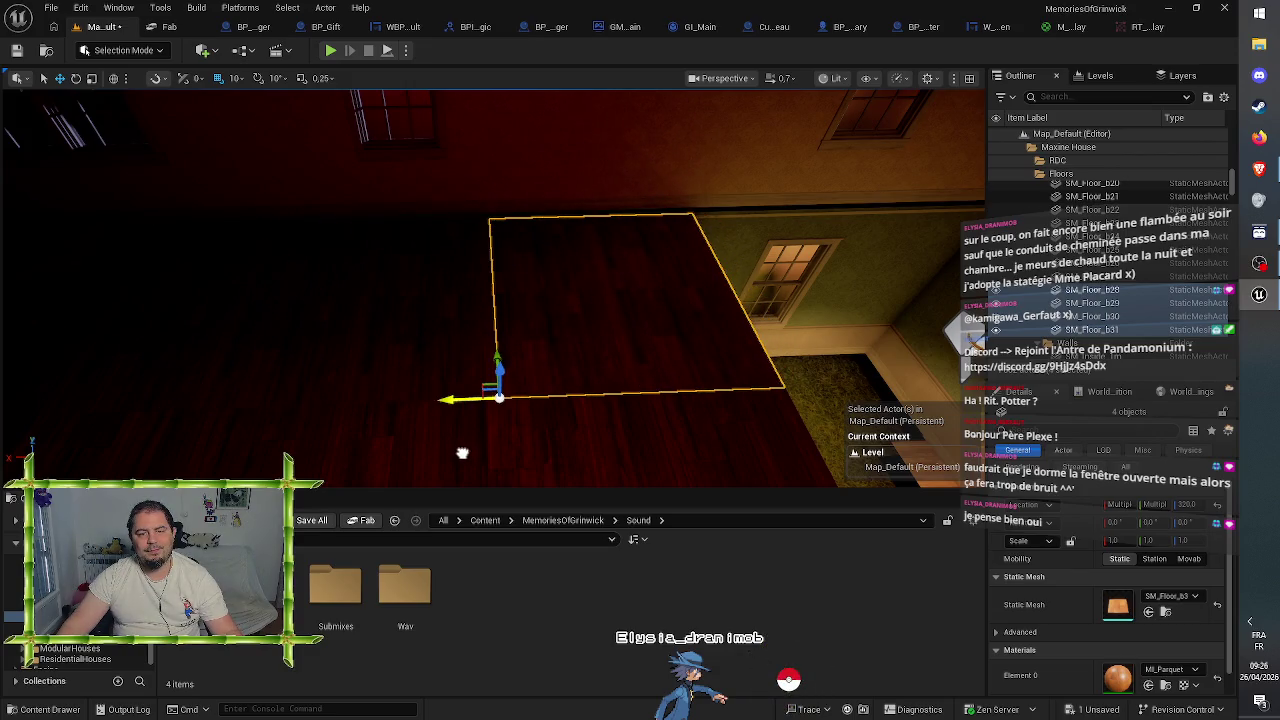
- Select eight floor tiles and slide them left into place beside the staircase
{"action": "mouse_move", "coordinate": [548, 410]}
{"action": "left_mouse_down"}
{"action": "mouse_move", "coordinate": [560, 405]}
{"action": "mouse_move", "coordinate": [530, 410]}
{"action": "mouse_move", "coordinate": [548, 420]}
{"action": "mouse_move", "coordinate": [556, 403]}
{"action": "left_mouse_up"}
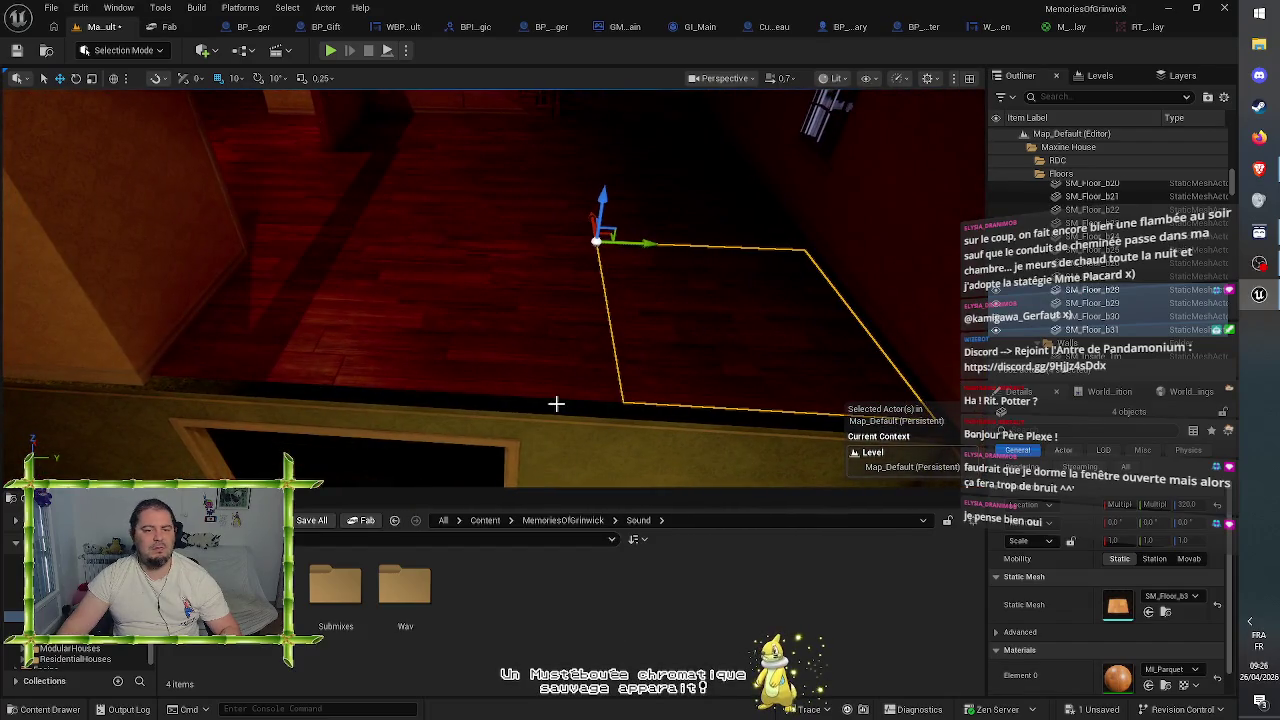
{"action": "left_click", "coordinate": [652, 220], "text": "ctrl"}
{"action": "left_click", "coordinate": [643, 243], "text": "ctrl"}
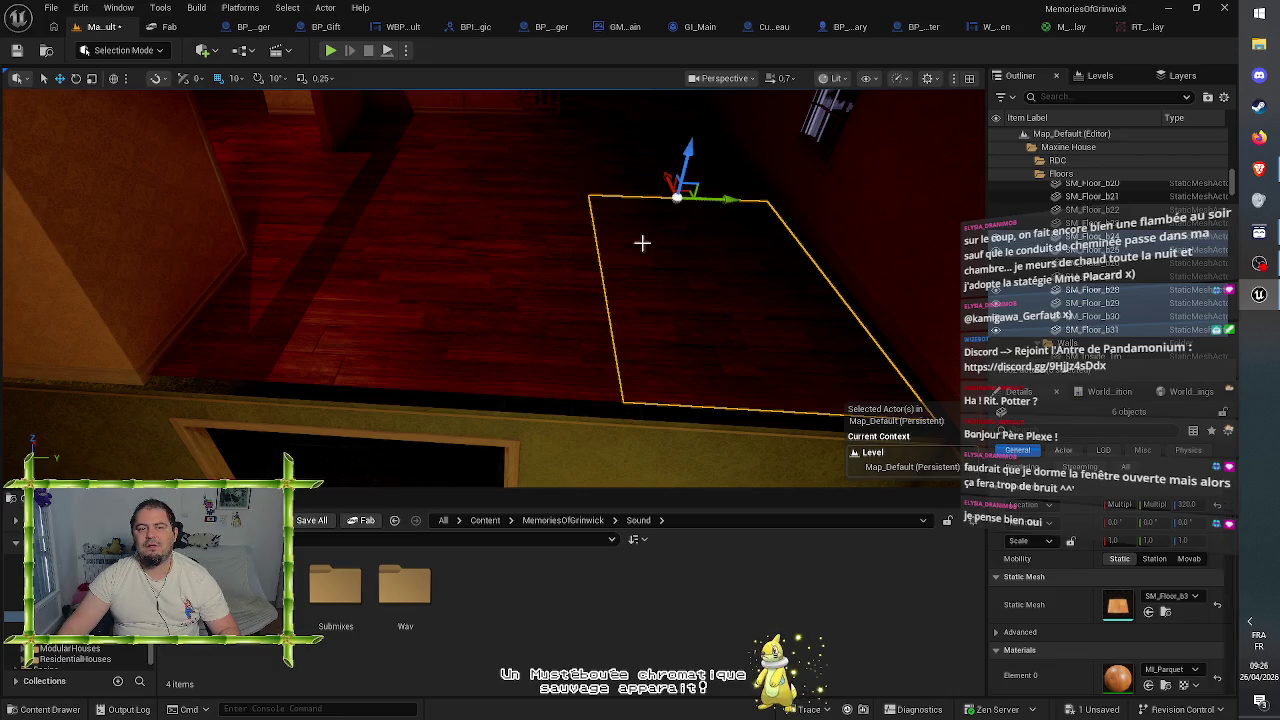
{"action": "left_click", "coordinate": [463, 257], "text": "ctrl"}
{"action": "left_click_drag", "start_coordinate": [550, 400], "coordinate": [530, 400]}
{"action": "left_click_drag", "start_coordinate": [557, 310], "coordinate": [550, 273]}
{"action": "left_click", "coordinate": [545, 270], "text": "ctrl"}
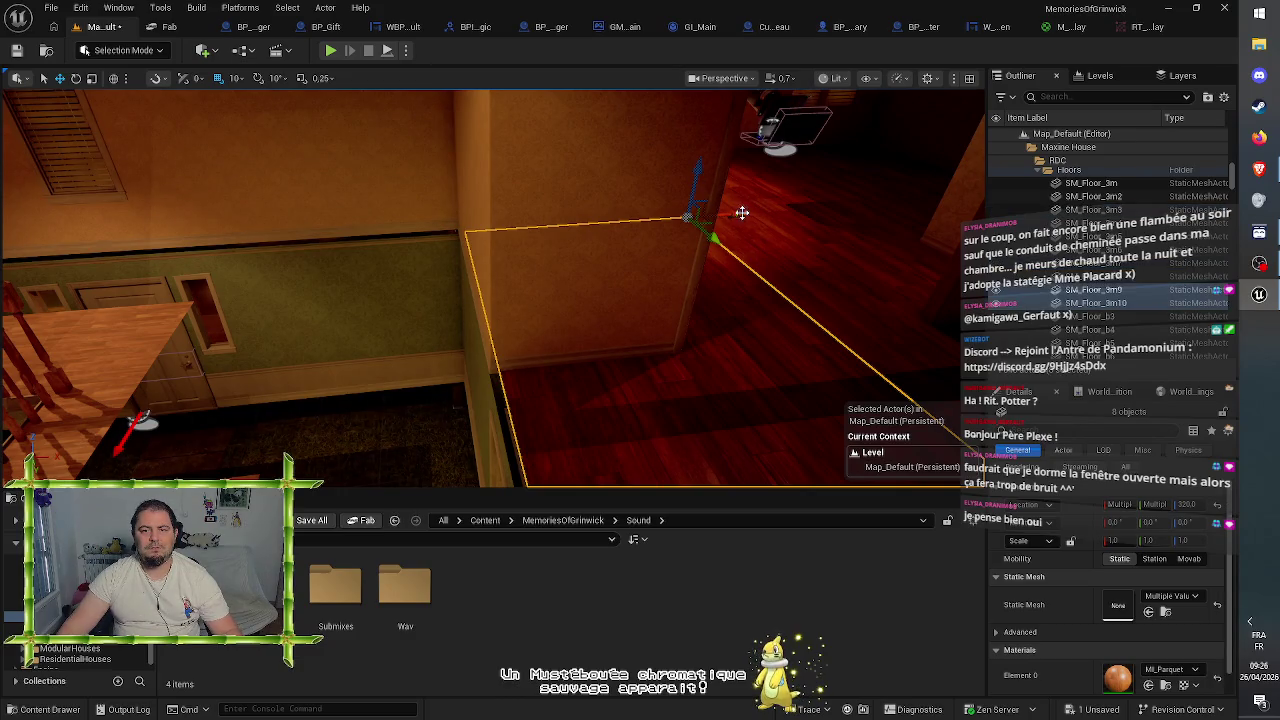
{"action": "mouse_move", "coordinate": [733, 214]}
{"action": "left_mouse_down"}
{"action": "mouse_move", "coordinate": [423, 249]}
{"action": "mouse_move", "coordinate": [534, 260]}
{"action": "mouse_move", "coordinate": [515, 263]}
{"action": "left_mouse_up"}
{"action": "mouse_move", "coordinate": [623, 283]}
{"action": "left_mouse_down"}
{"action": "mouse_move", "coordinate": [623, 335]}
{"action": "mouse_move", "coordinate": [629, 300]}
{"action": "mouse_move", "coordinate": [700, 305]}
{"action": "mouse_move", "coordinate": [715, 255]}
{"action": "mouse_move", "coordinate": [626, 309]}
{"action": "left_mouse_up"}
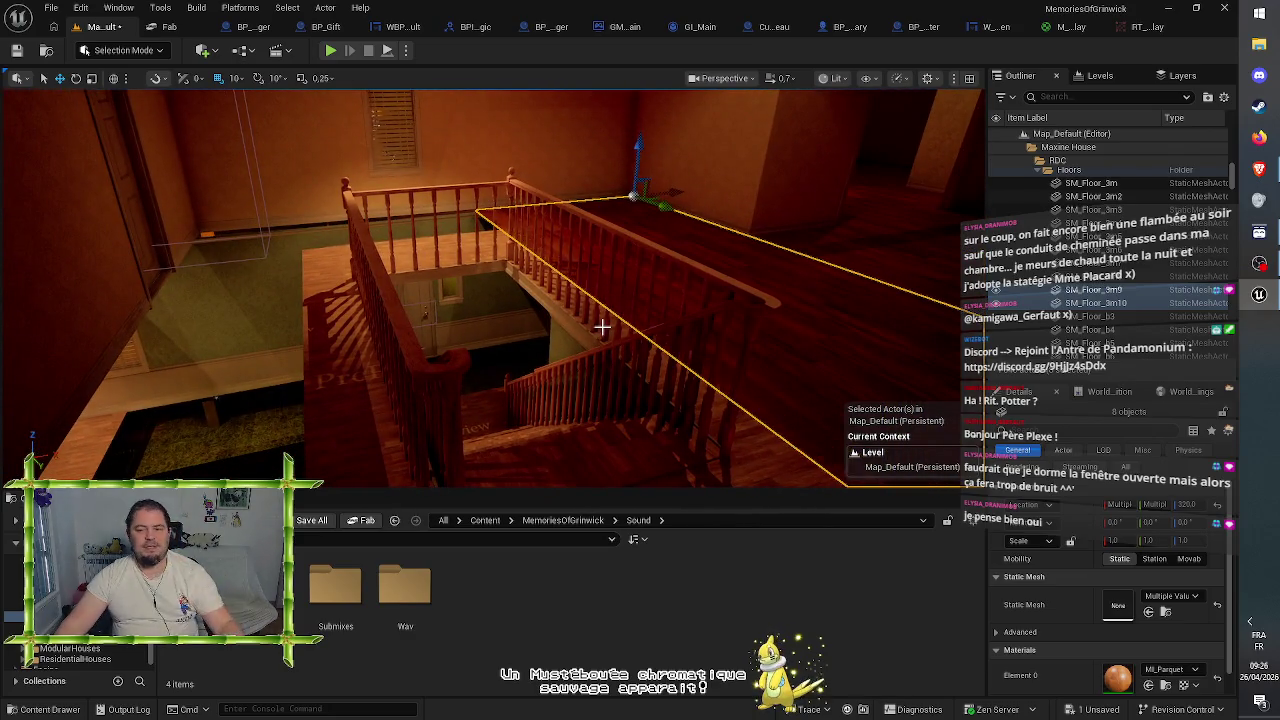
- Browse to Content/ResidentialHouses/Meshes/Architecture/Stairs and select the attic staircase BP_Stairs_D_1-2-Attic2
{"action": "left_click", "coordinate": [563, 520]}
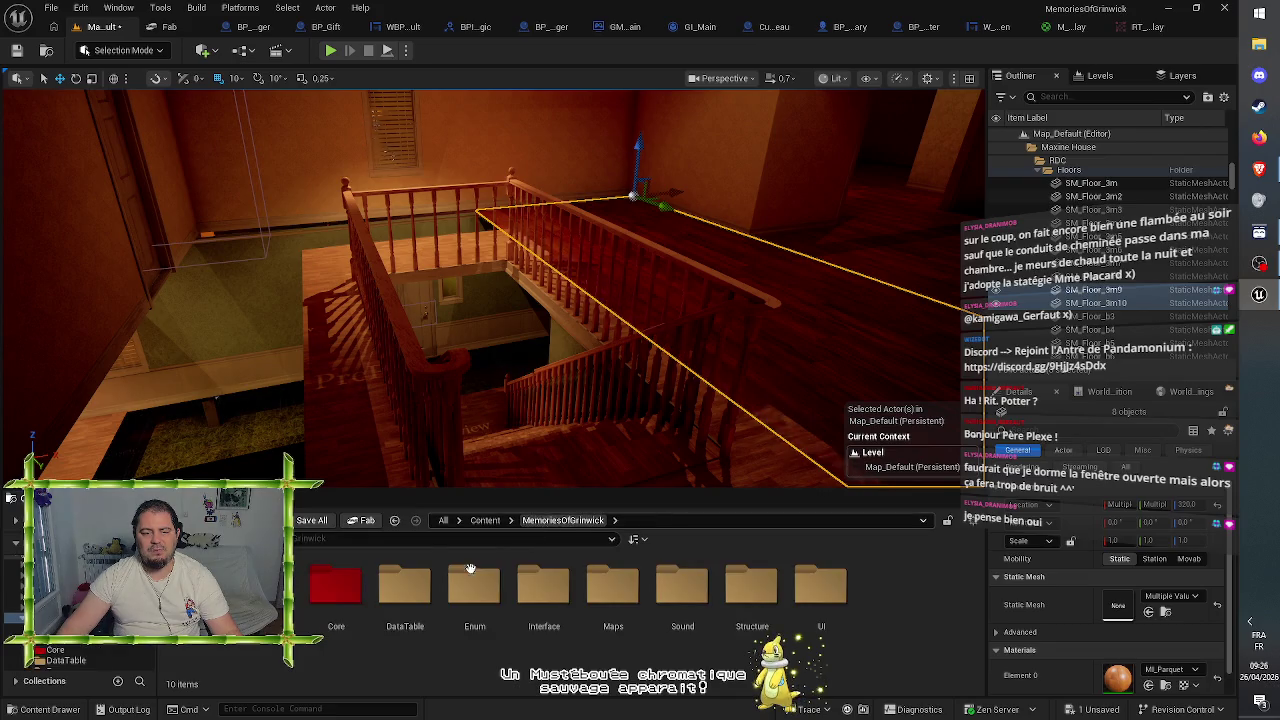
{"action": "left_click", "coordinate": [485, 520]}
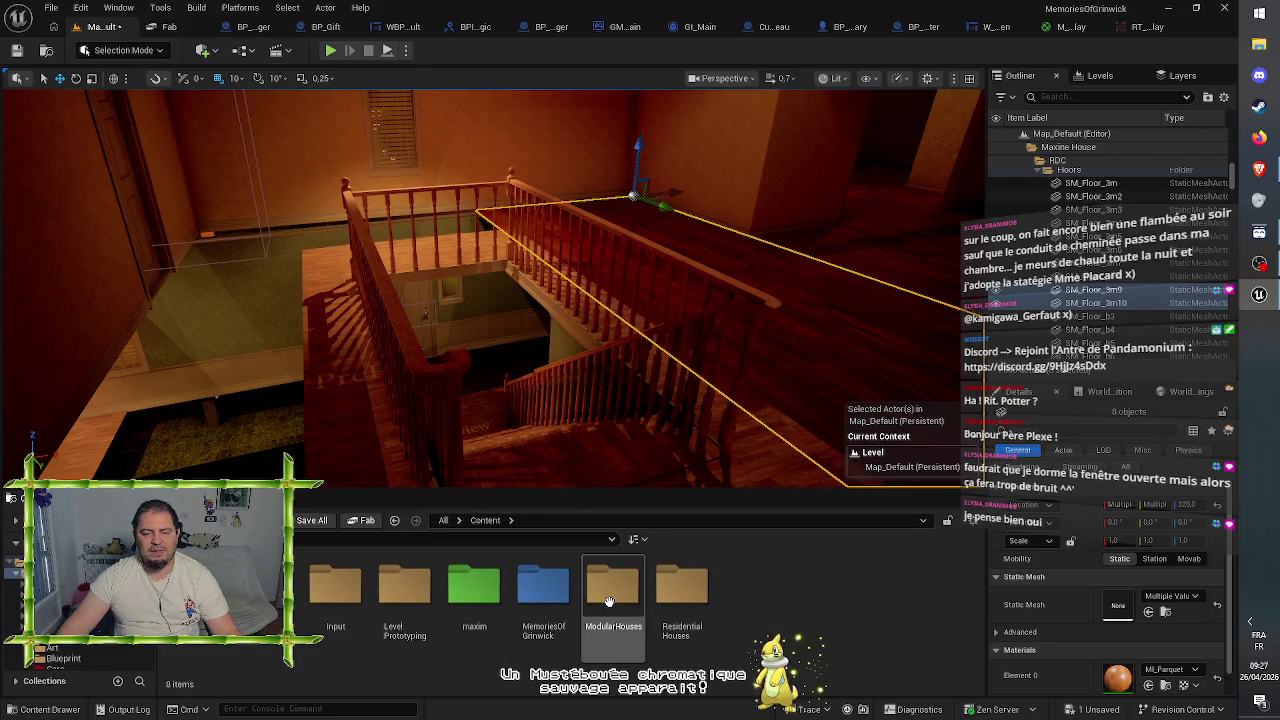
{"action": "double_click", "coordinate": [683, 590]}
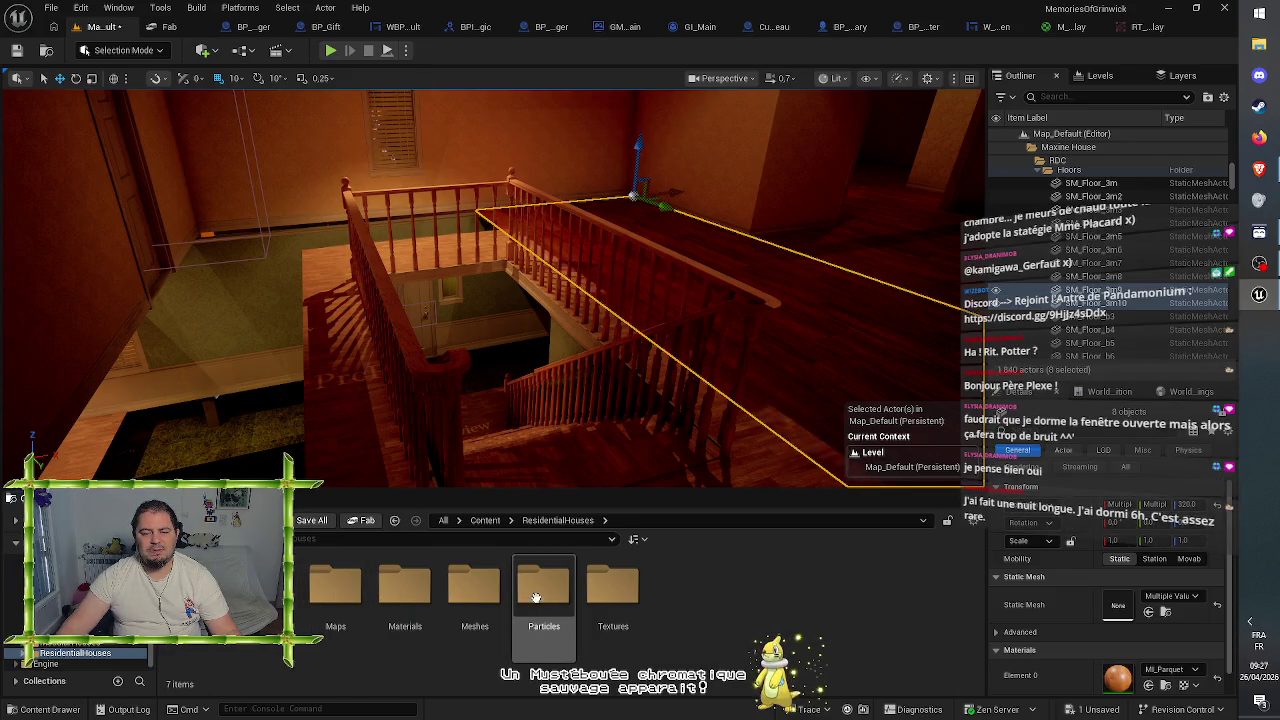
{"action": "double_click", "coordinate": [474, 590]}
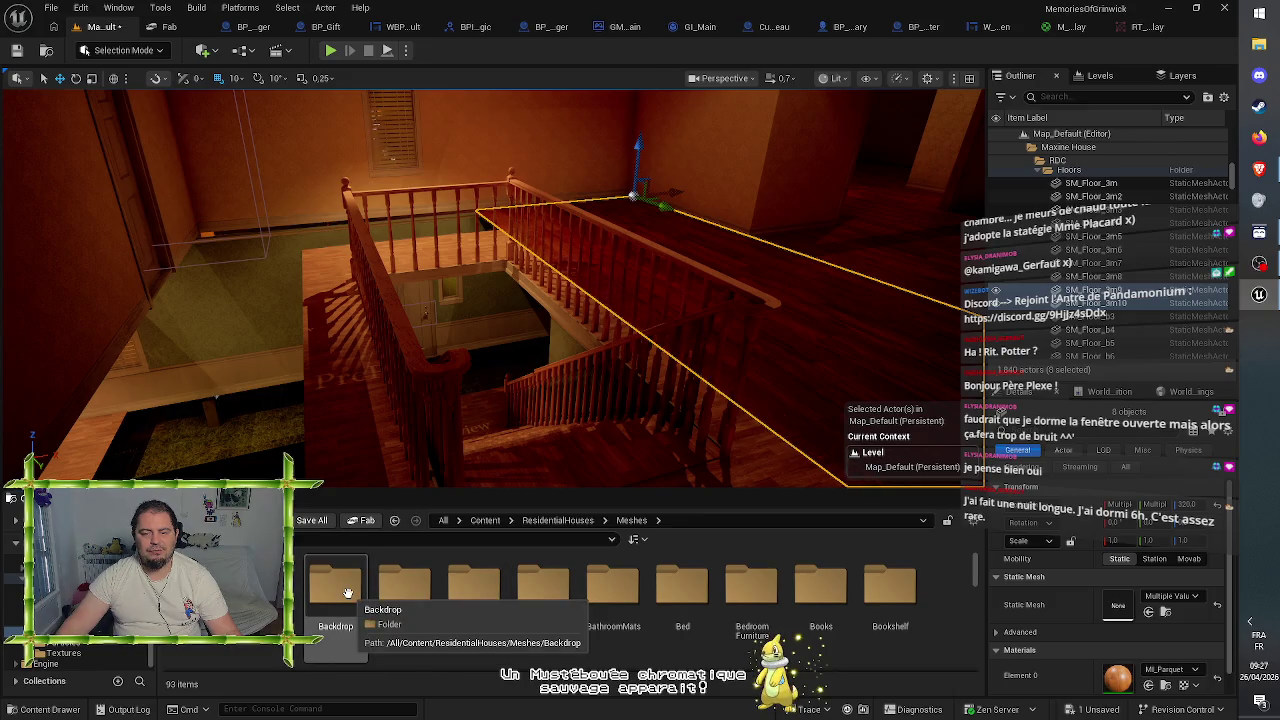
{"action": "scroll", "coordinate": [830, 595], "scroll_direction": "down", "scroll_amount": 2}
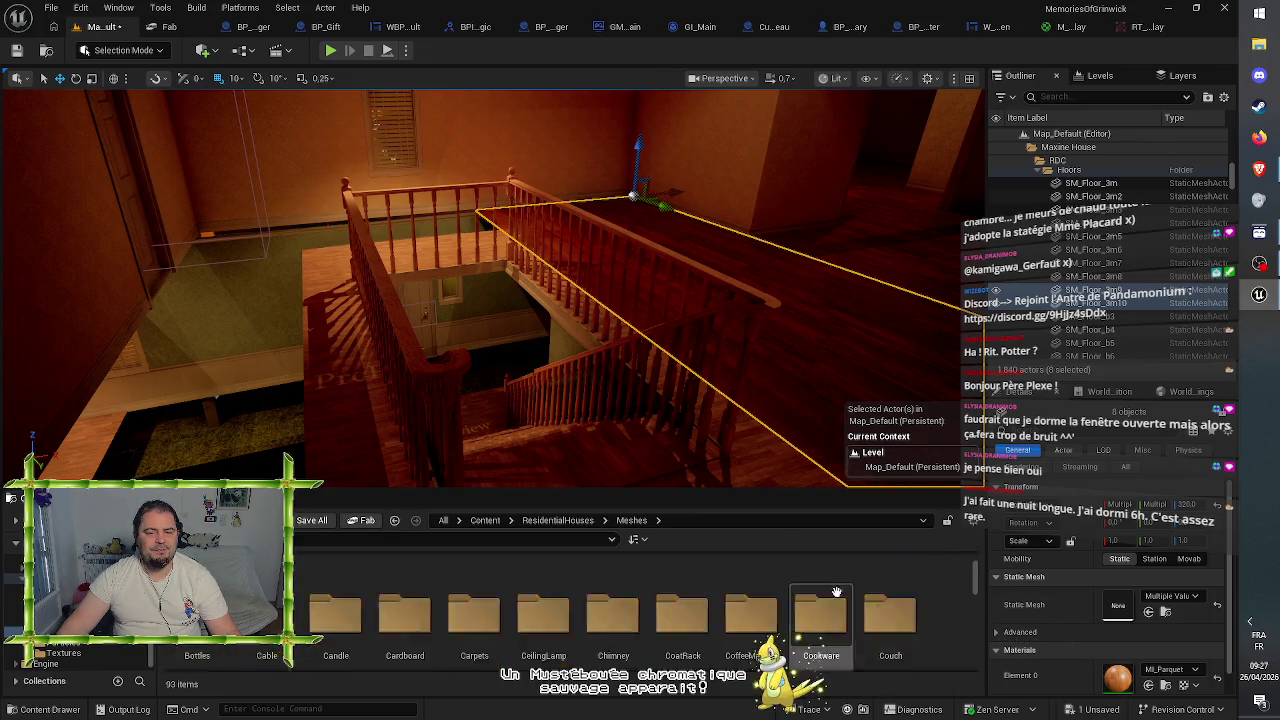
{"action": "scroll", "coordinate": [836, 592], "scroll_direction": "up", "scroll_amount": 2}
{"action": "double_click", "coordinate": [405, 590]}
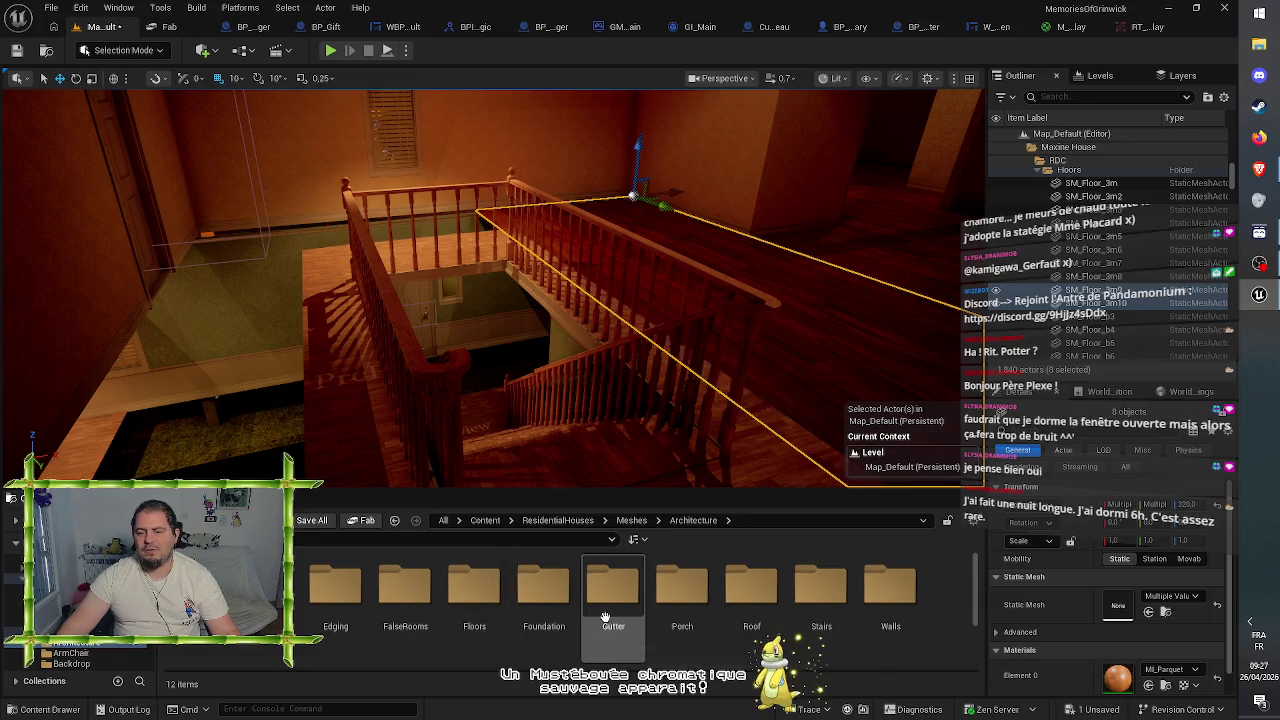
{"action": "double_click", "coordinate": [820, 595]}
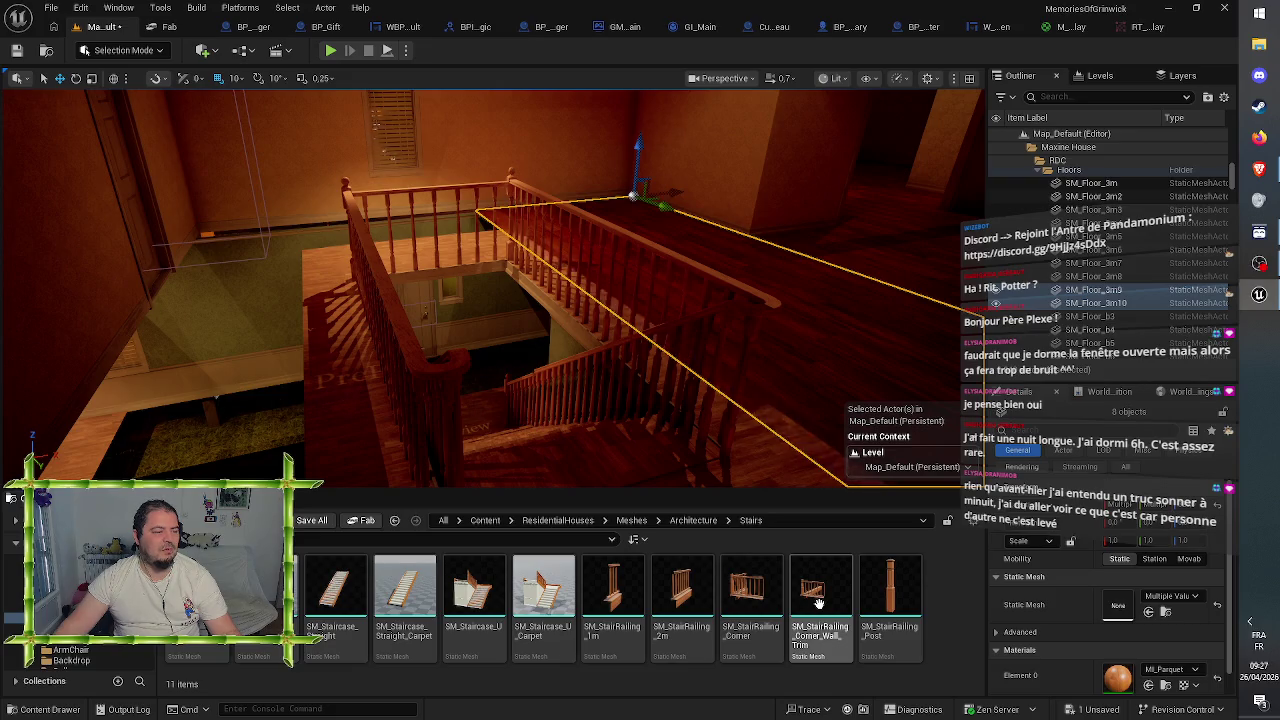
{"action": "left_click", "coordinate": [394, 377]}
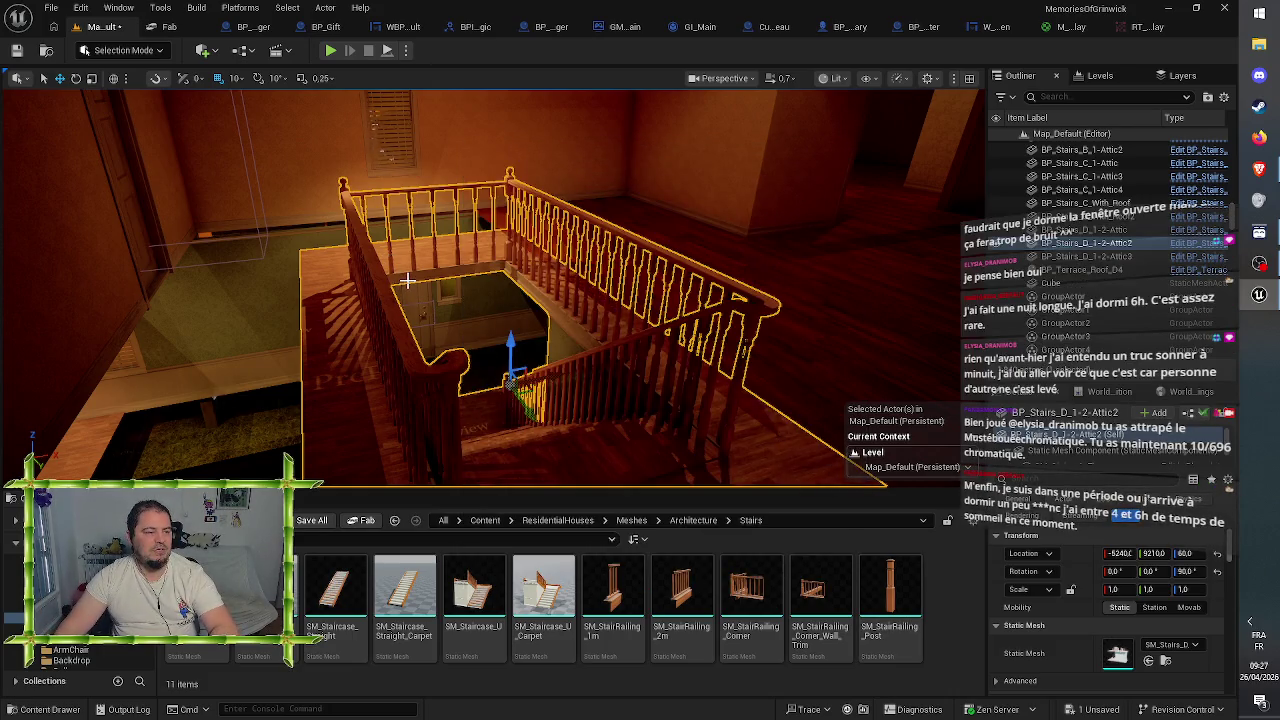
{"action": "key", "text": "Delete"}
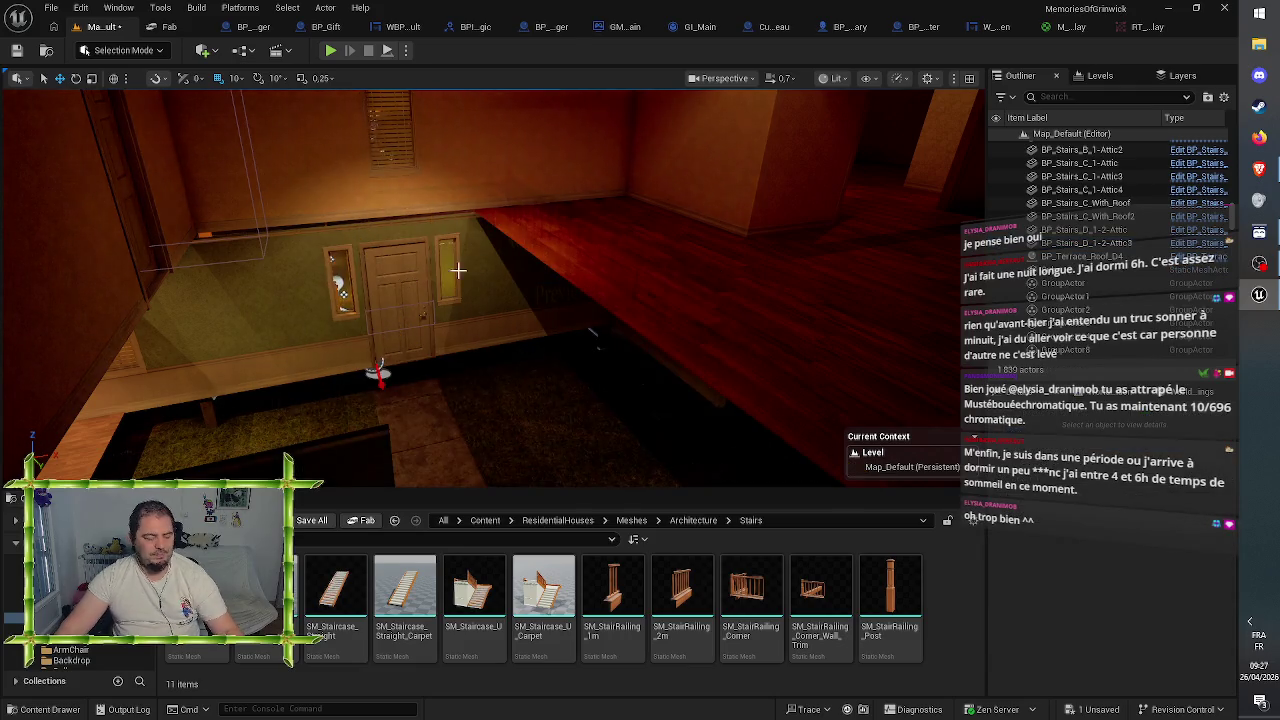
{"action": "left_click_drag", "start_coordinate": [476, 349], "coordinate": [476, 290]}
{"action": "left_click_drag", "start_coordinate": [453, 421], "coordinate": [453, 421]}
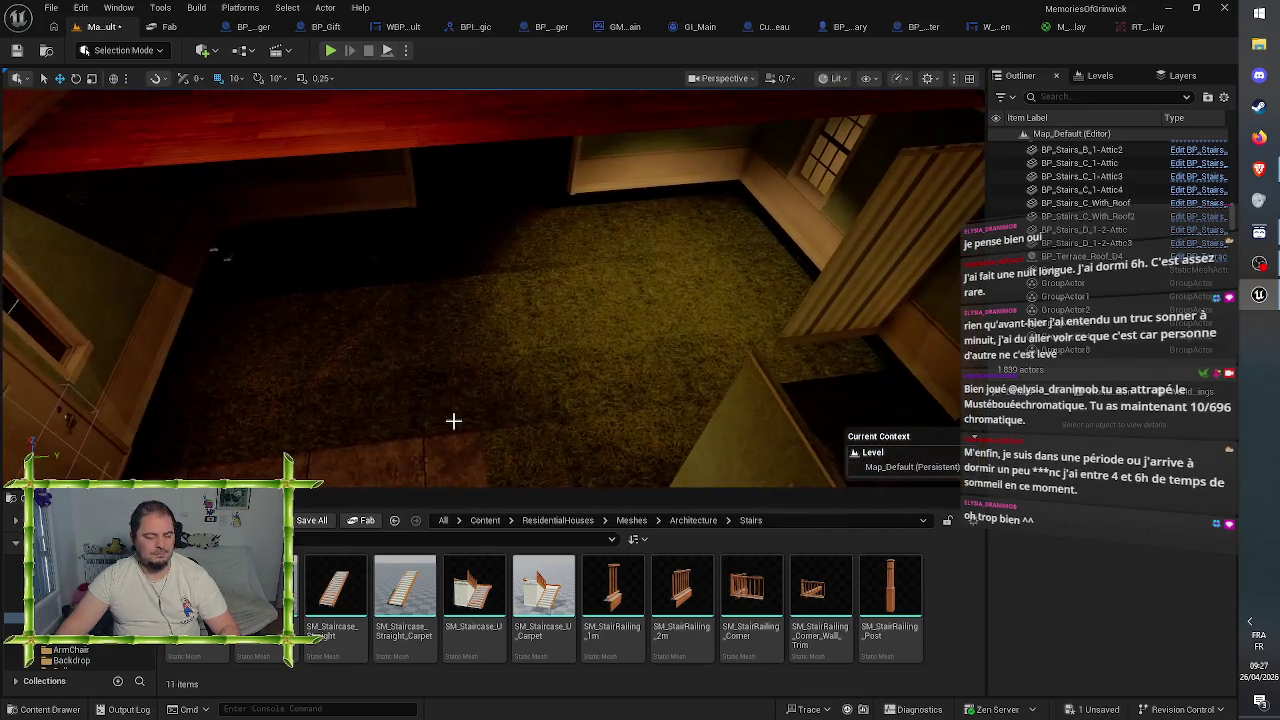
{"action": "key", "text": "ctrl+z"}
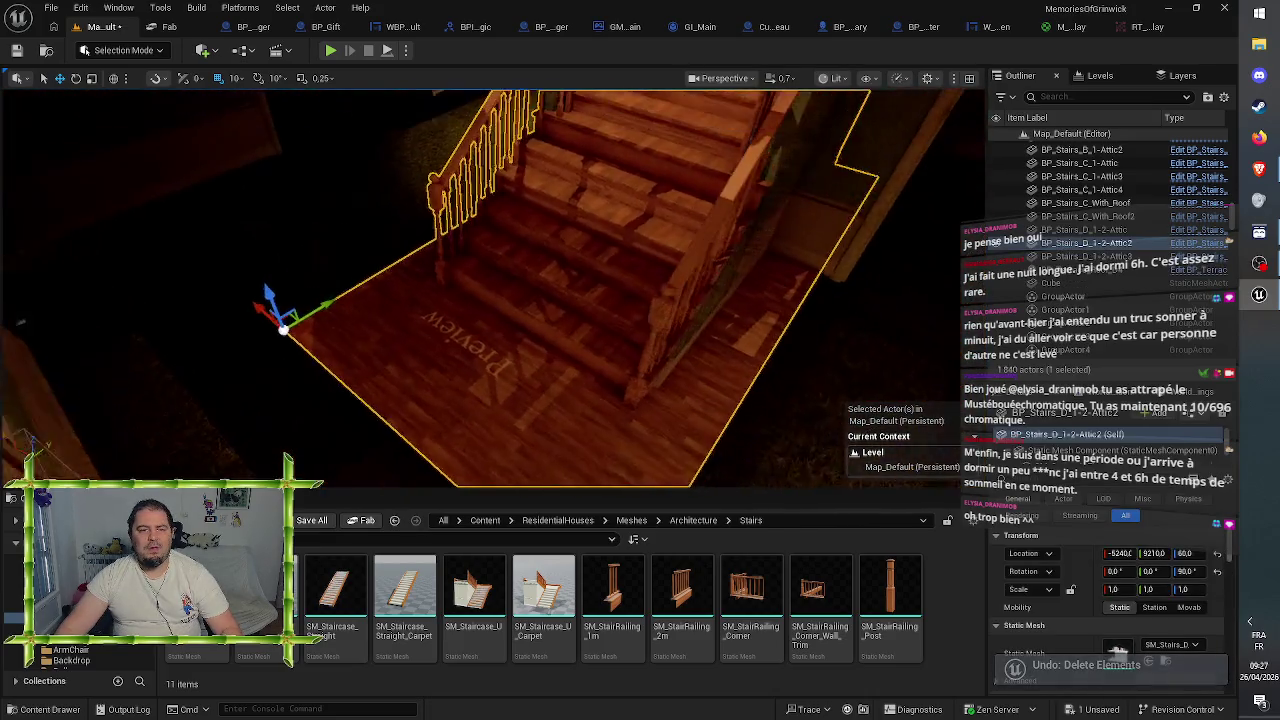
{"action": "left_click_drag", "start_coordinate": [820, 439], "coordinate": [820, 439]}
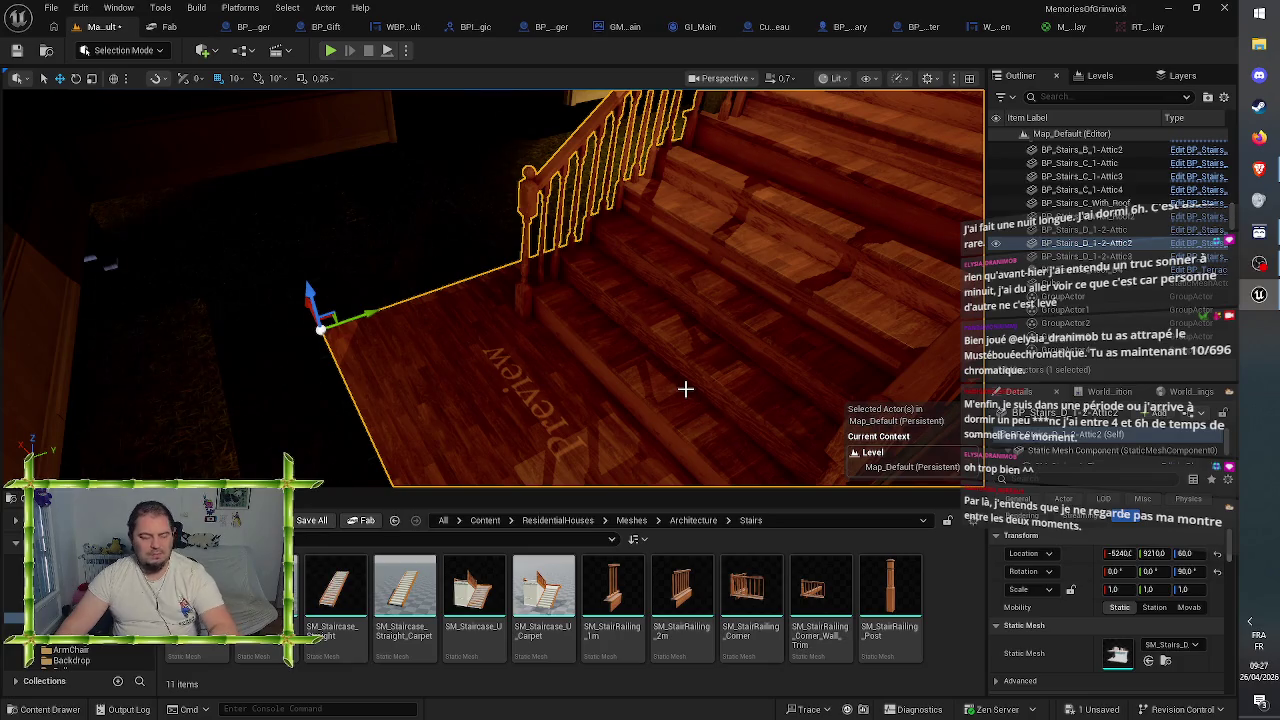
{"action": "key", "text": "Delete"}
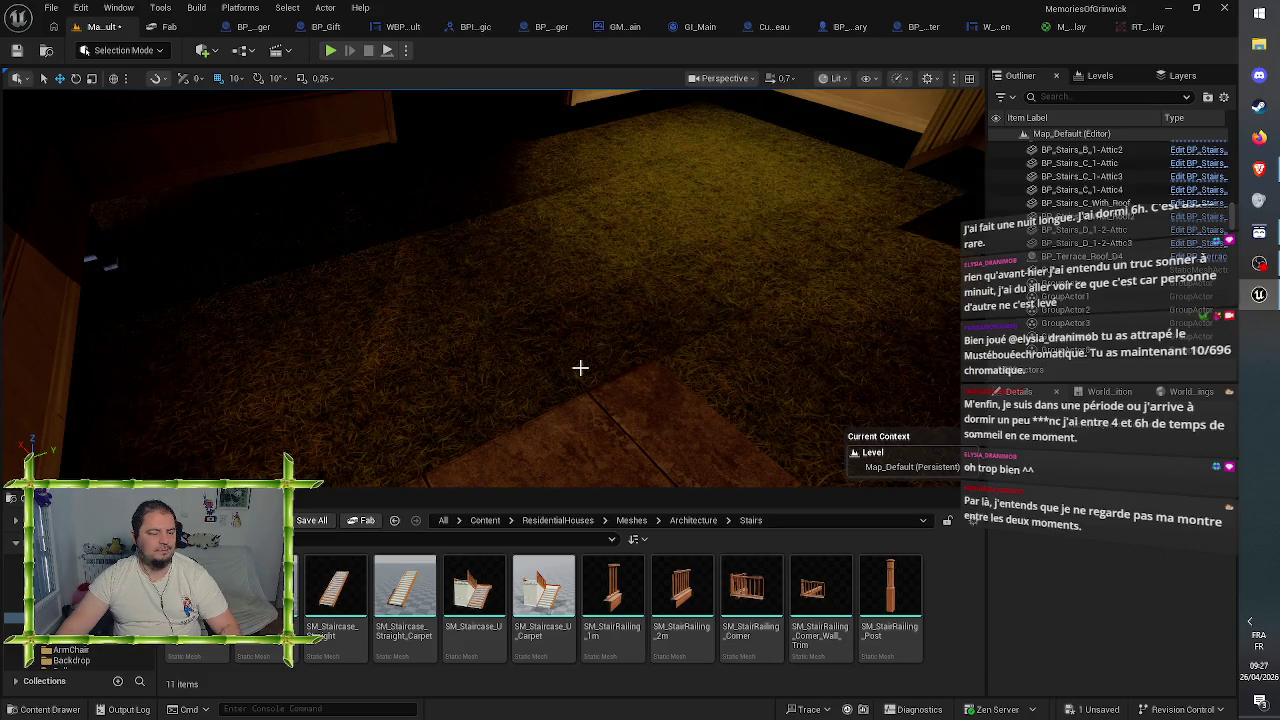
{"action": "key", "text": "ctrl+z"}
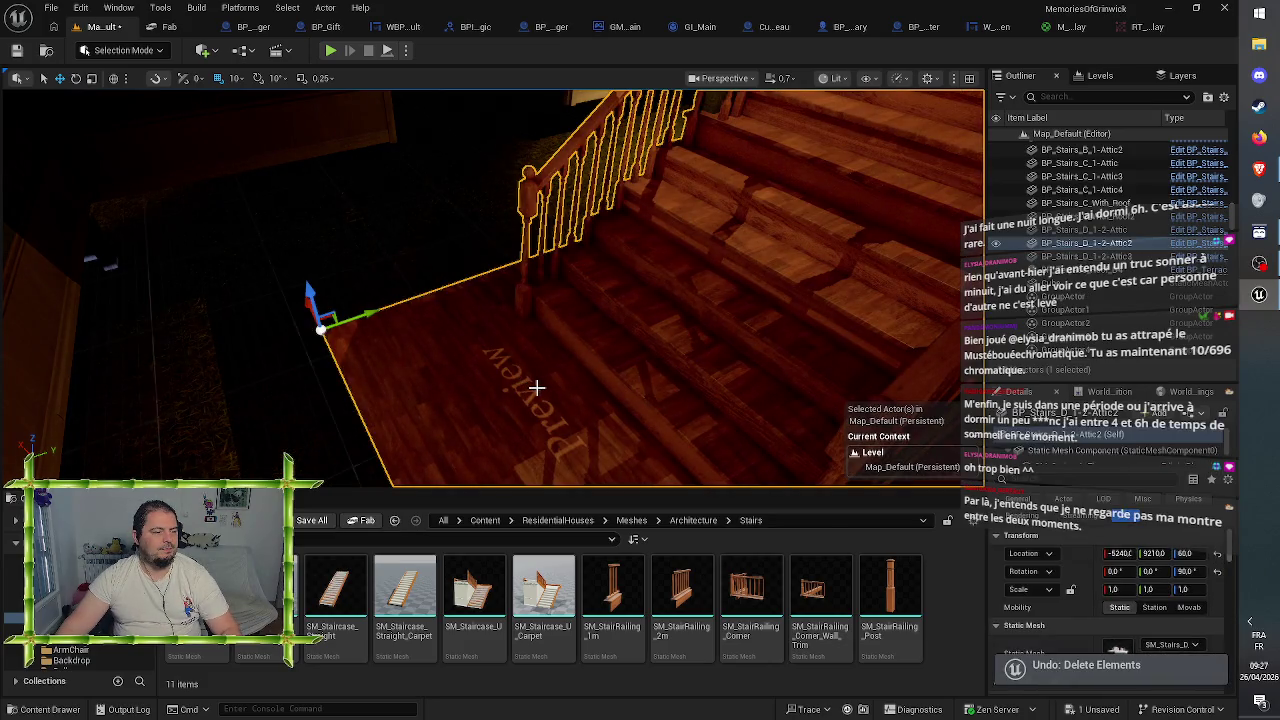
{"action": "key", "text": "f"}
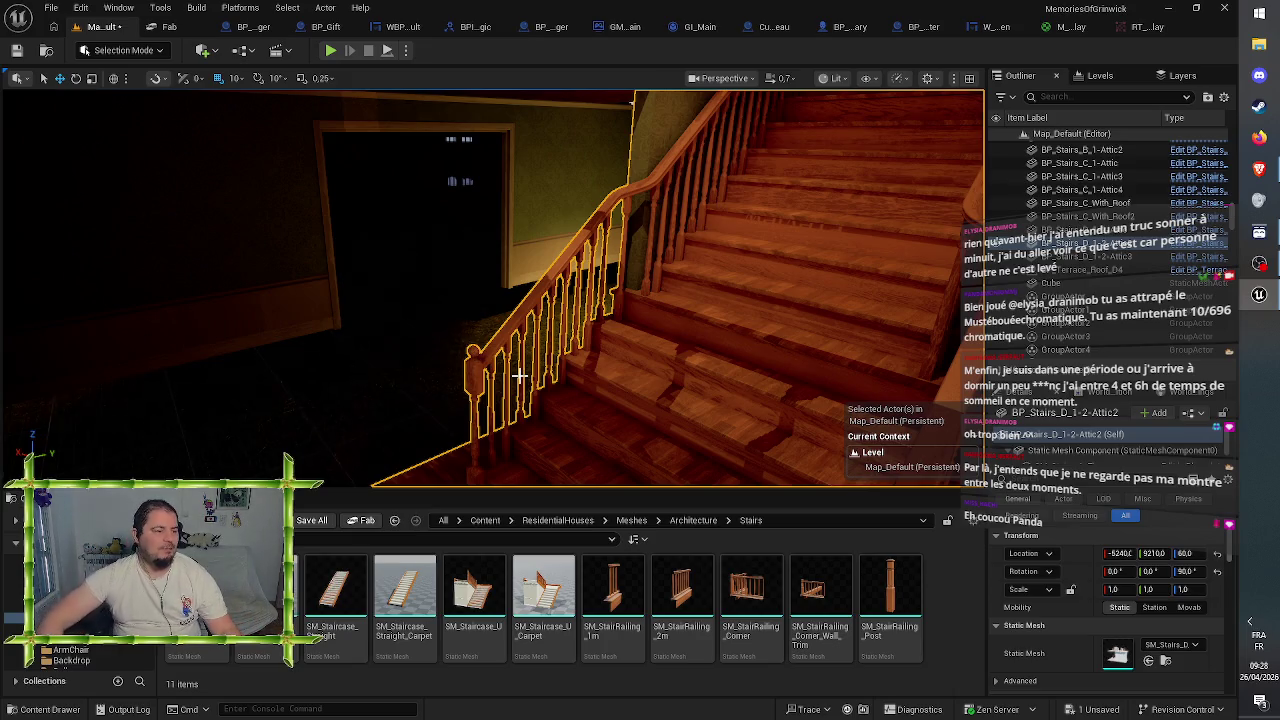
{"action": "left_click_drag", "start_coordinate": [540, 343], "coordinate": [380, 343]}
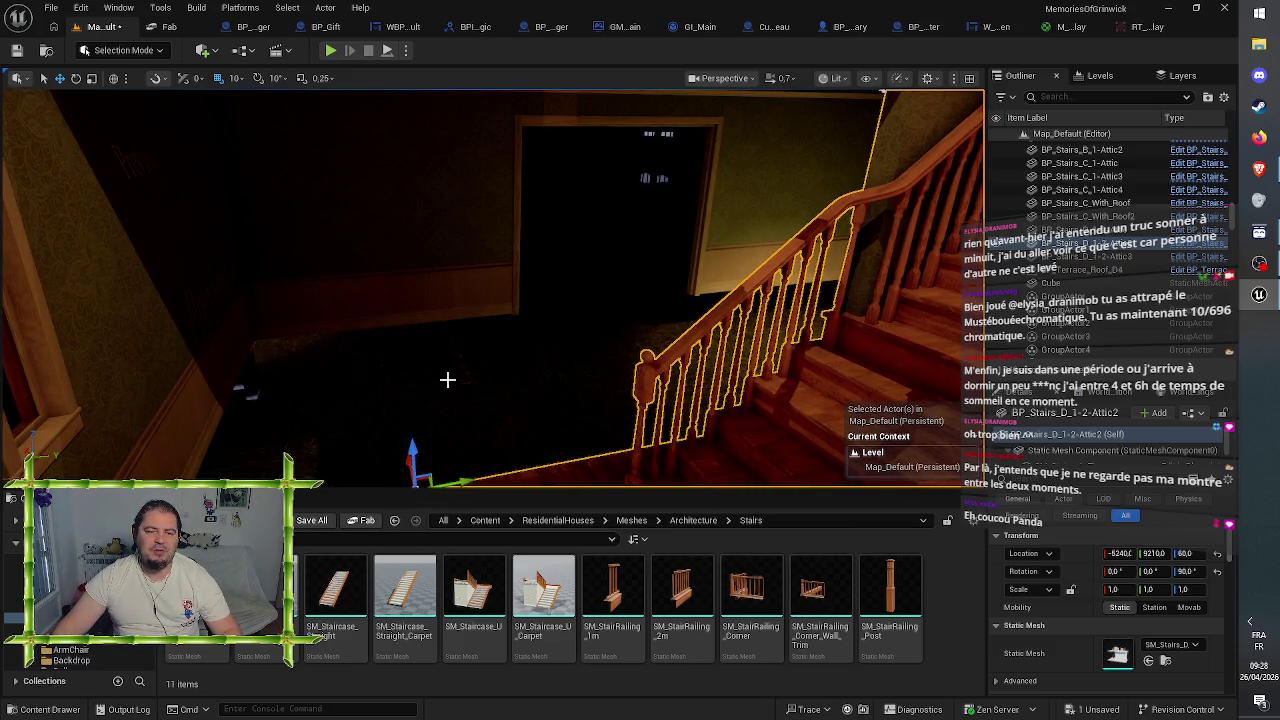
{"action": "left_click_drag", "start_coordinate": [425, 370], "coordinate": [470, 305]}
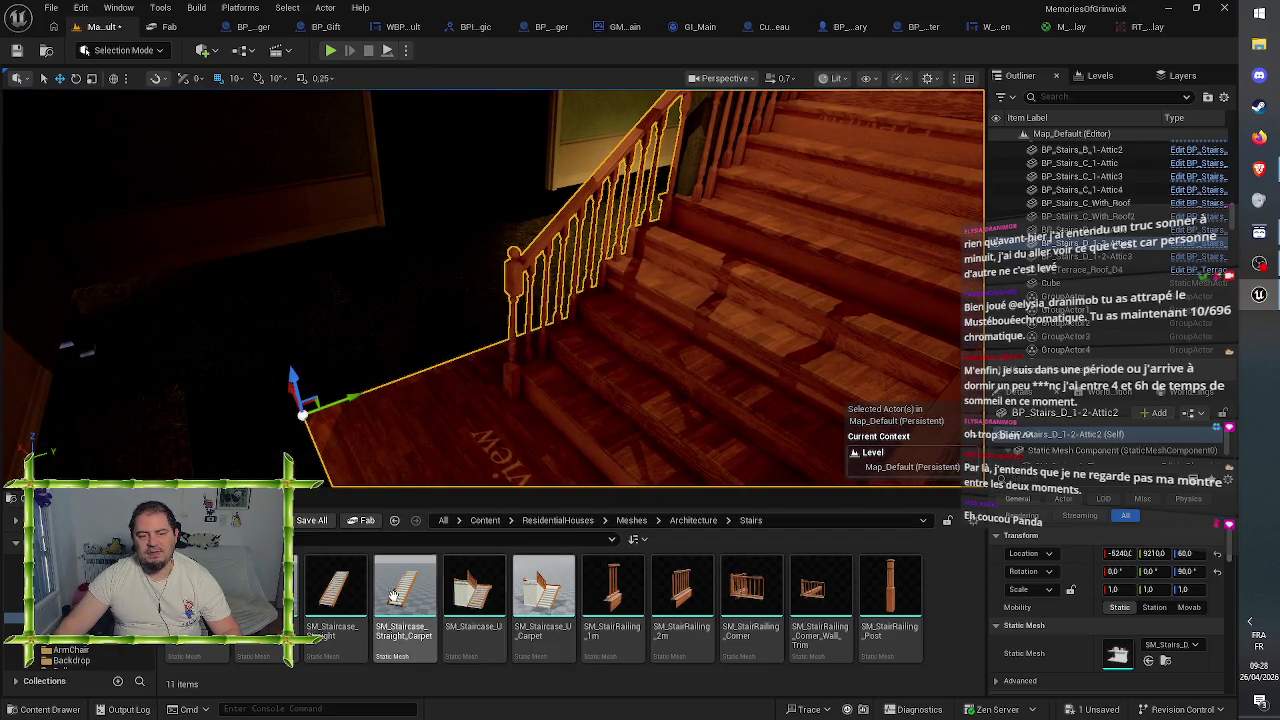
{"action": "mouse_move", "coordinate": [401, 598]}
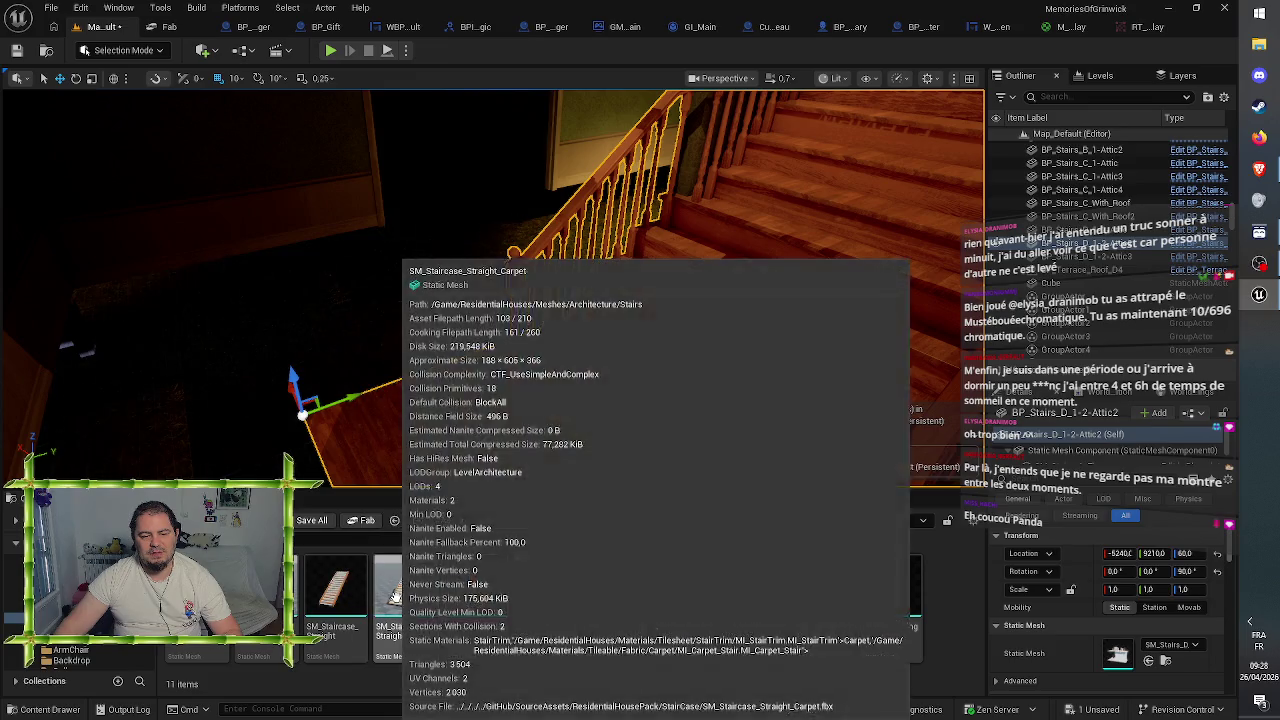
{"action": "left_click", "coordinate": [401, 598]}
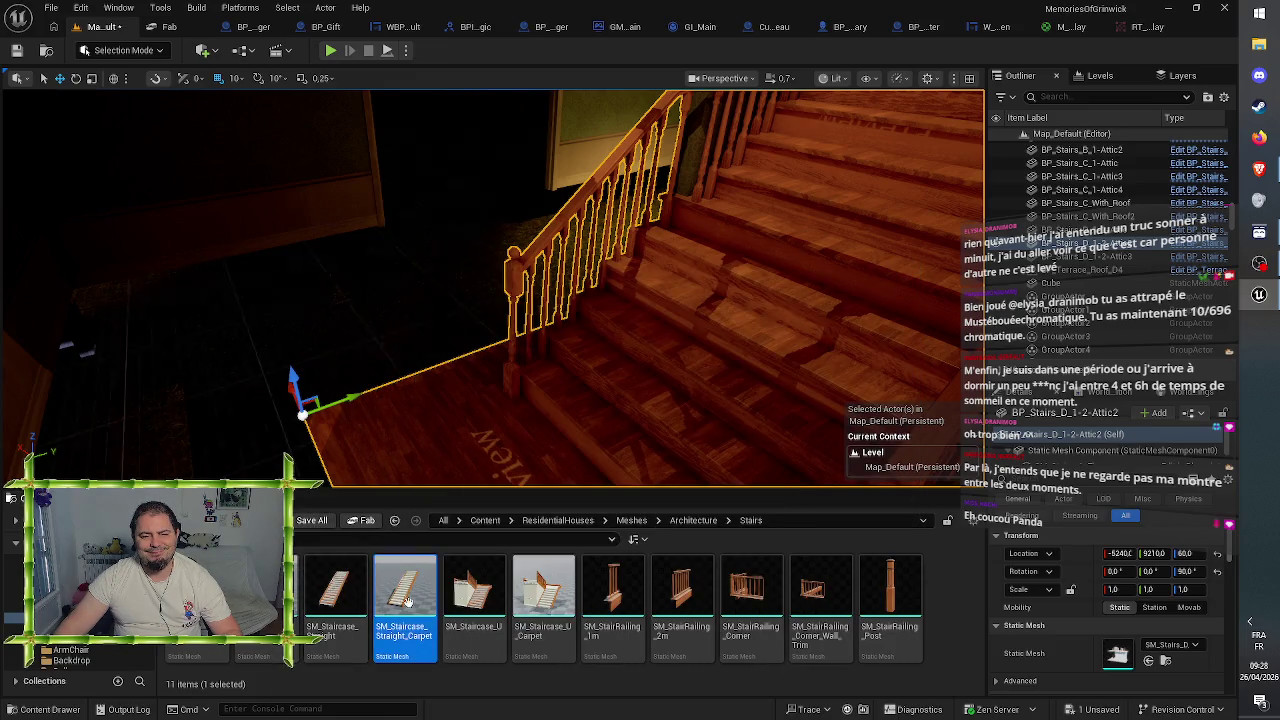
{"action": "left_click", "coordinate": [503, 365]}
{"action": "key", "text": "f"}
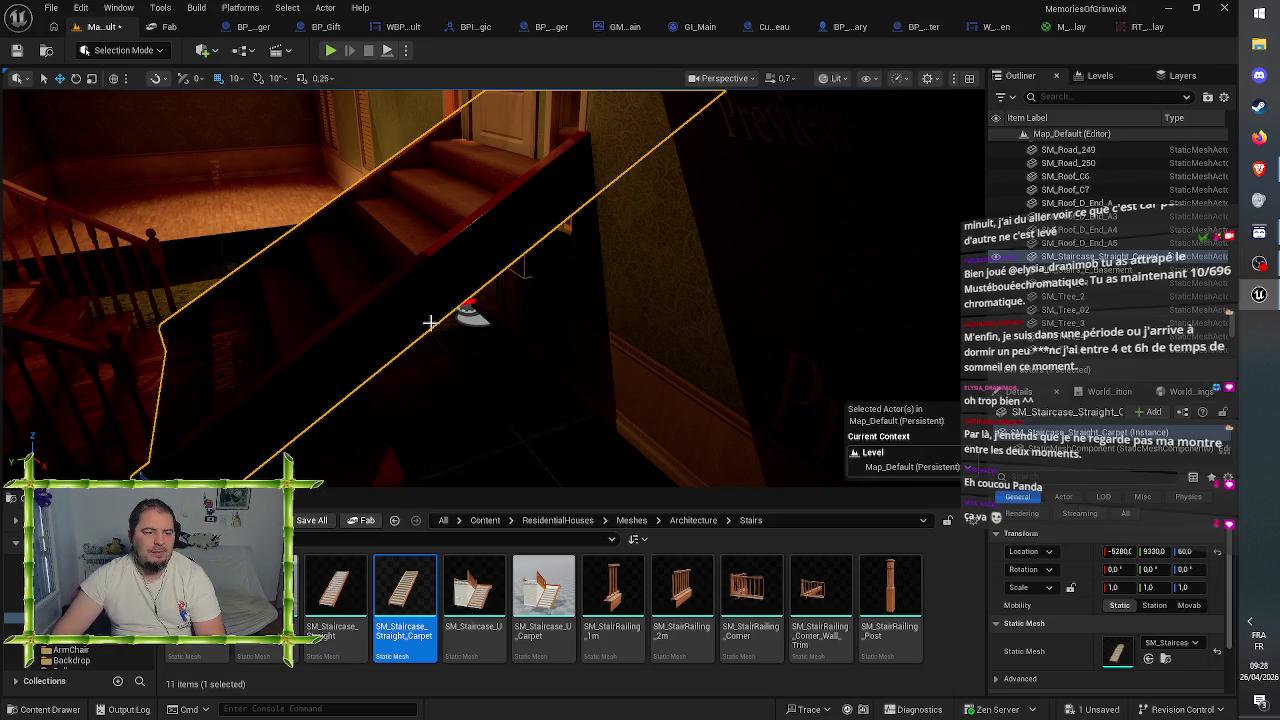
{"action": "key", "text": "Delete"}
{"action": "key", "text": "Left"}
{"action": "key", "text": "Left"}
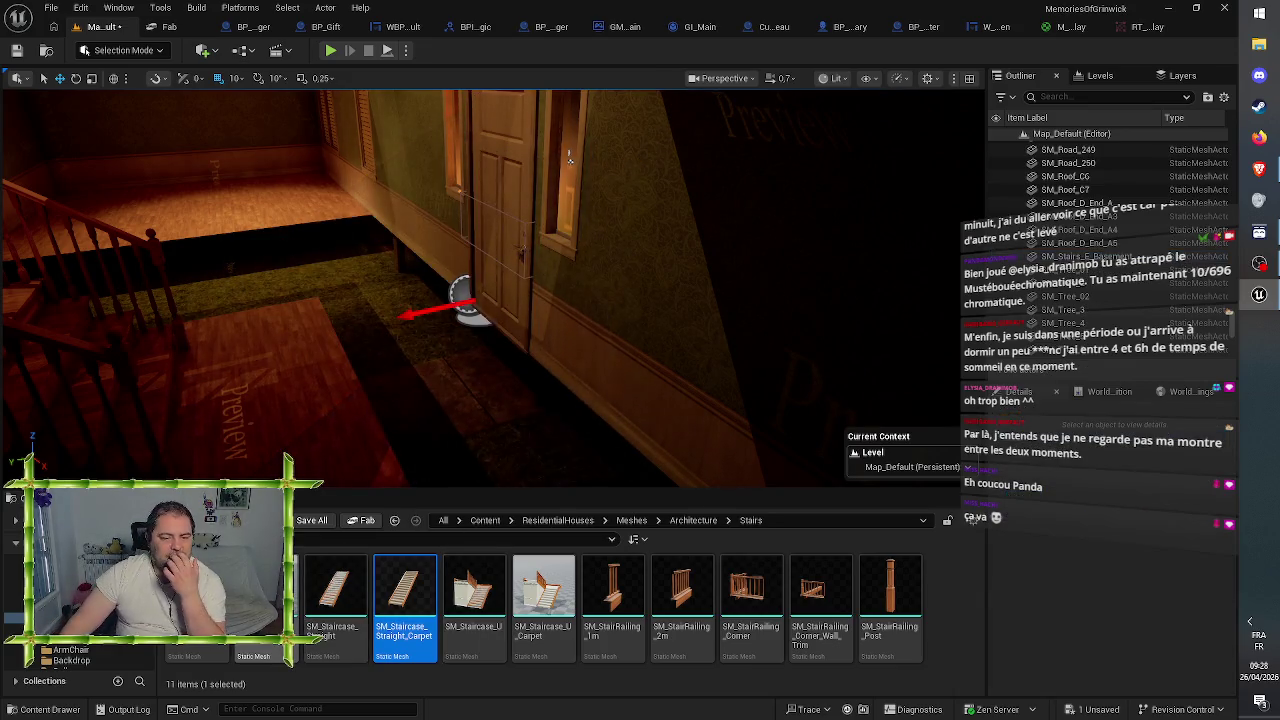
{"action": "left_click", "coordinate": [188, 423]}
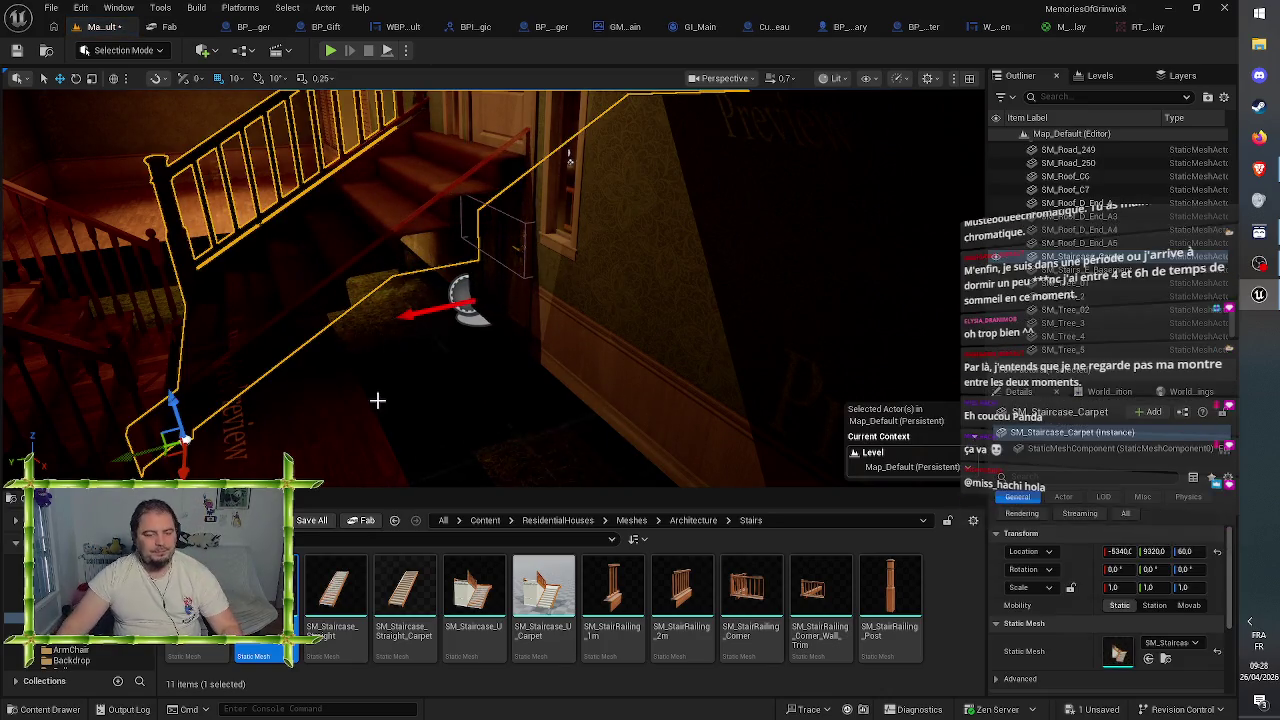
{"action": "key", "text": "f"}
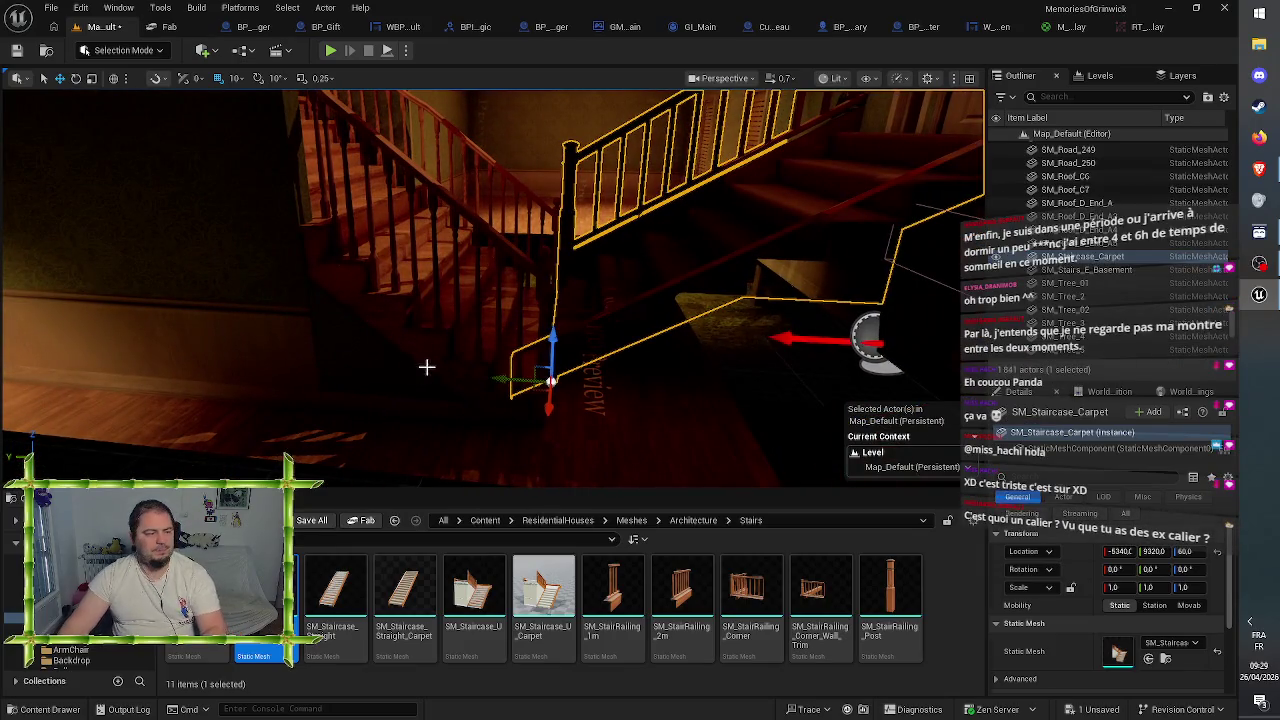
{"action": "key", "text": "Delete"}
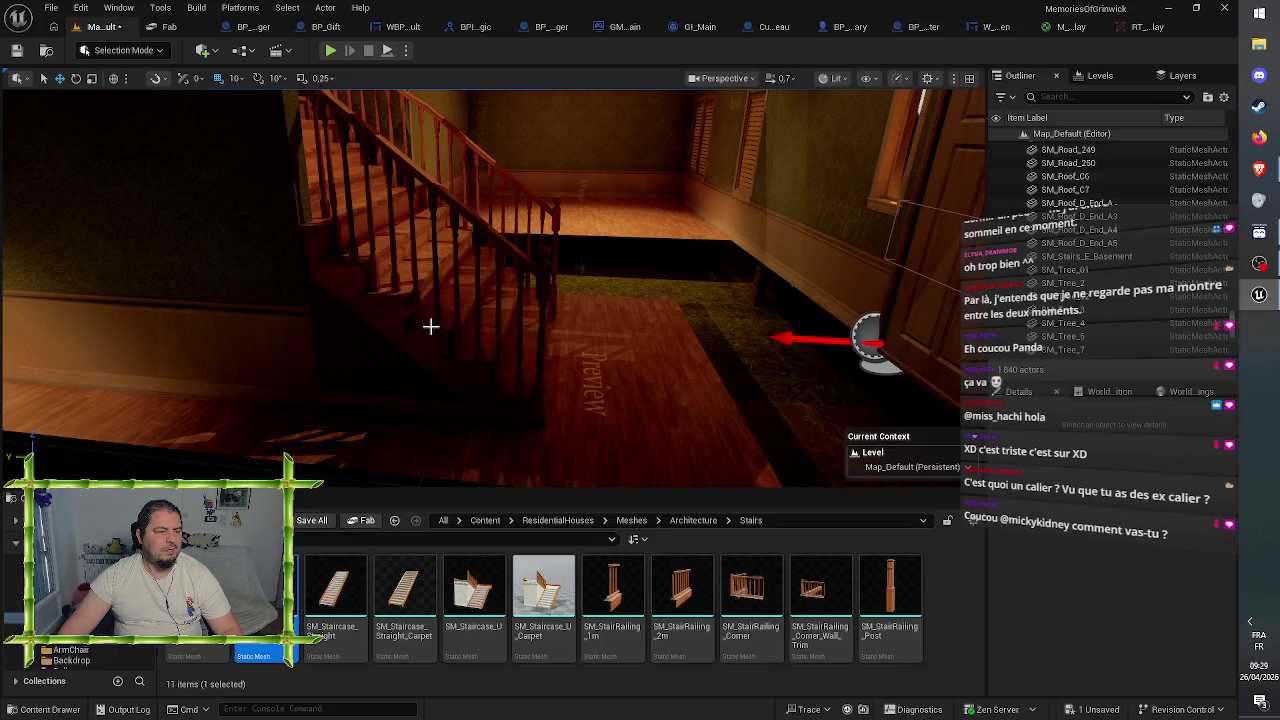
{"action": "left_click", "coordinate": [430, 326]}
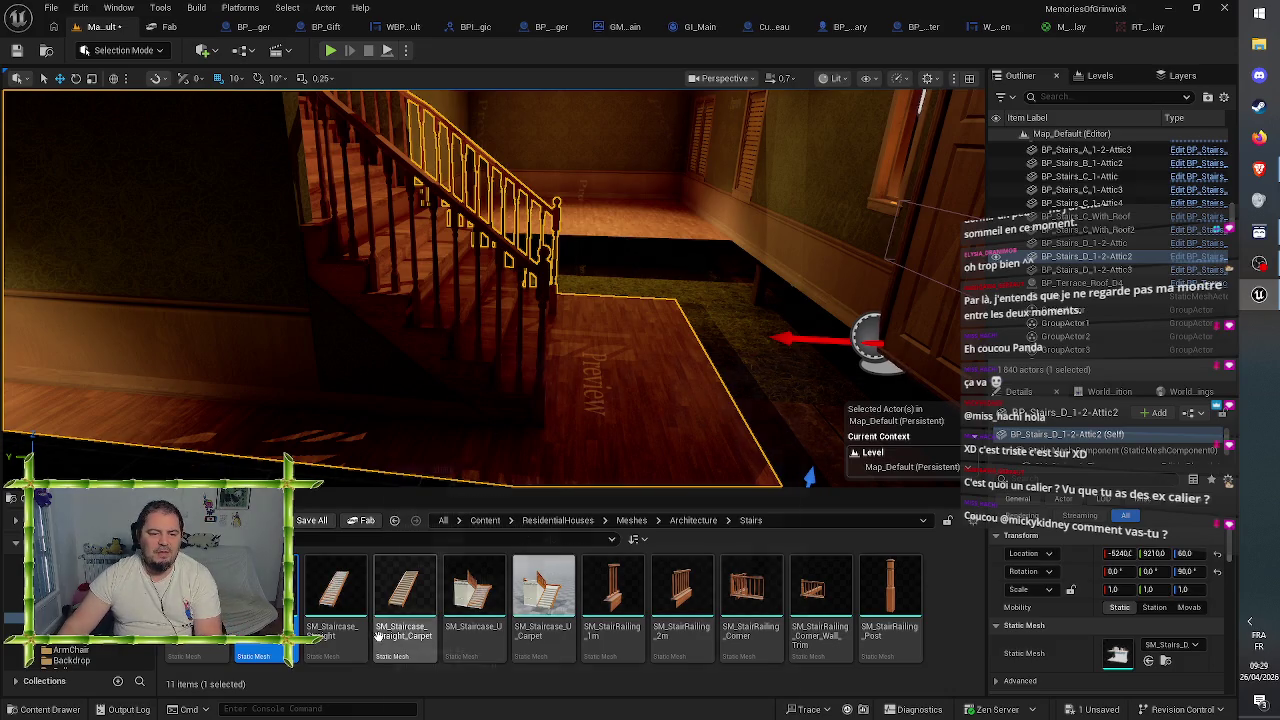
- Discard the carpeted and misplaced attempts, leaving SM_Staircase_Straight placed beside the door
{"action": "mouse_move", "coordinate": [411, 602]}
{"action": "mouse_move", "coordinate": [411, 602]}
{"action": "left_mouse_down"}
{"action": "mouse_move", "coordinate": [434, 423]}
{"action": "mouse_move", "coordinate": [666, 380]}
{"action": "mouse_move", "coordinate": [672, 392]}
{"action": "left_mouse_up"}
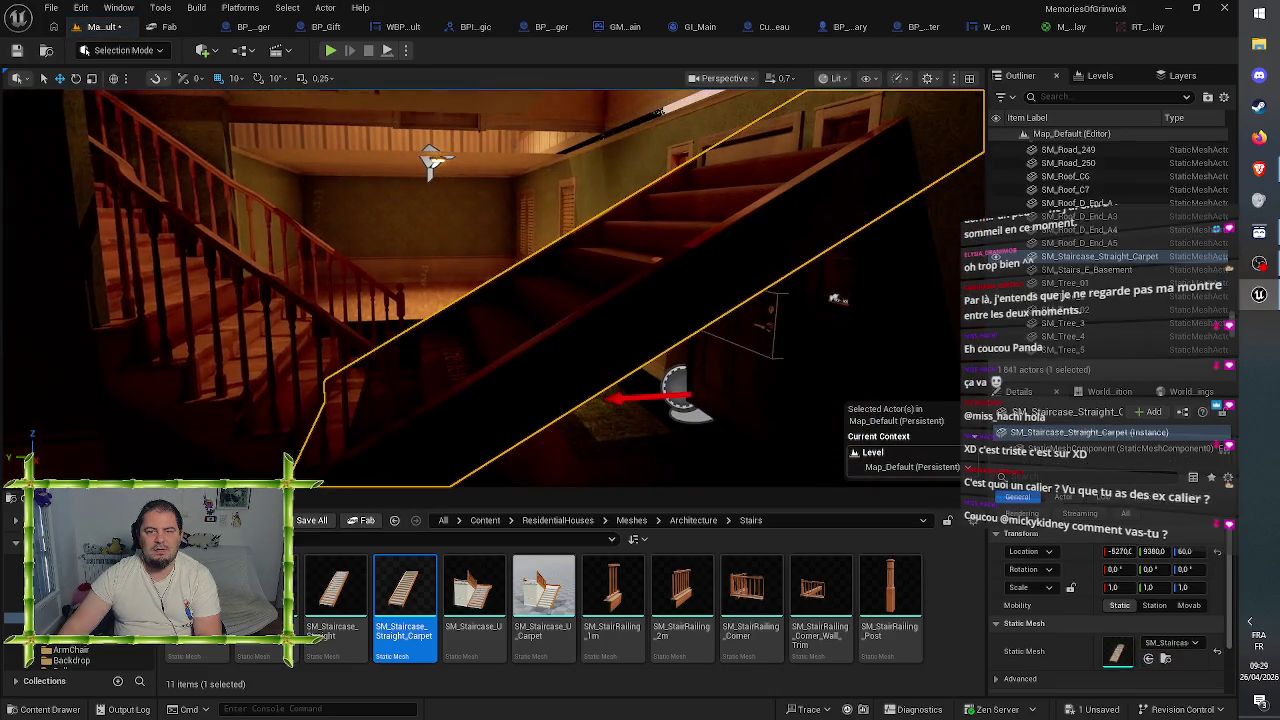
{"action": "key", "text": "ctrl+z"}
{"action": "left_click", "coordinate": [335, 600]}
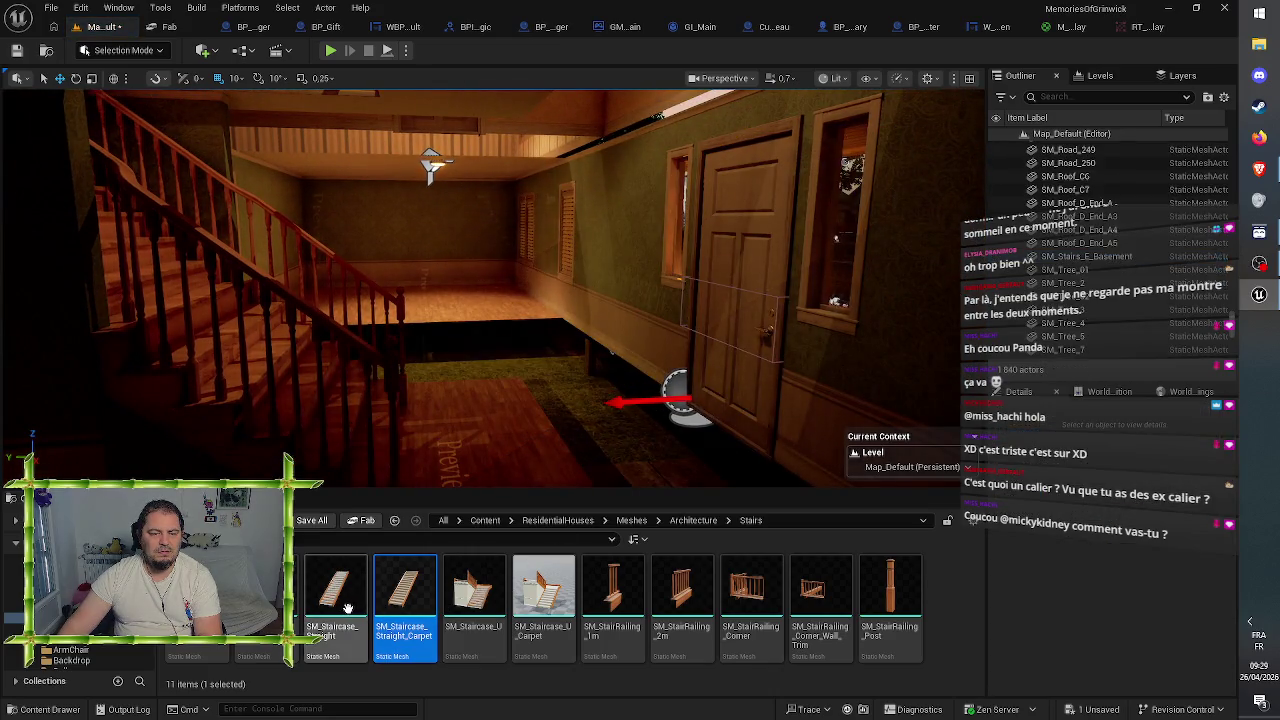
{"action": "mouse_move", "coordinate": [335, 600]}
{"action": "left_mouse_down"}
{"action": "mouse_move", "coordinate": [451, 465]}
{"action": "mouse_move", "coordinate": [615, 338]}
{"action": "left_mouse_up"}
{"action": "key", "text": "Delete"}
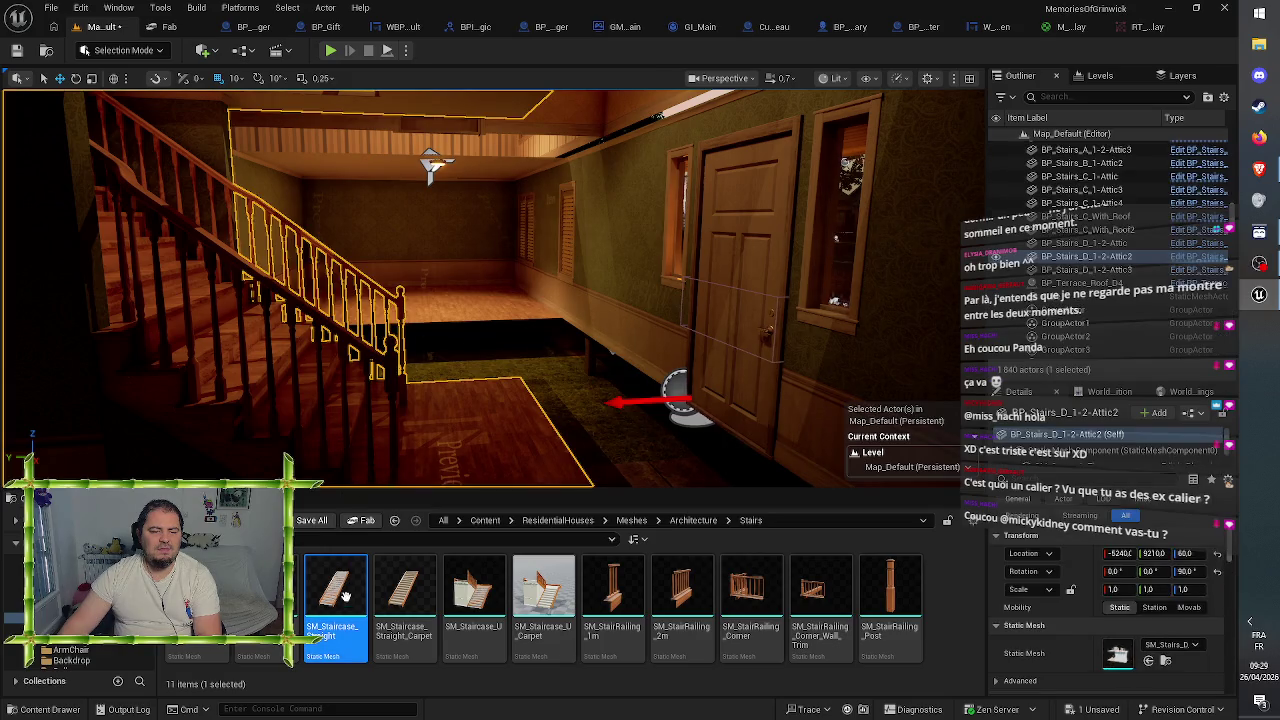
{"action": "mouse_move", "coordinate": [335, 600]}
{"action": "left_mouse_down"}
{"action": "mouse_move", "coordinate": [357, 423]}
{"action": "mouse_move", "coordinate": [398, 450]}
{"action": "left_mouse_up"}
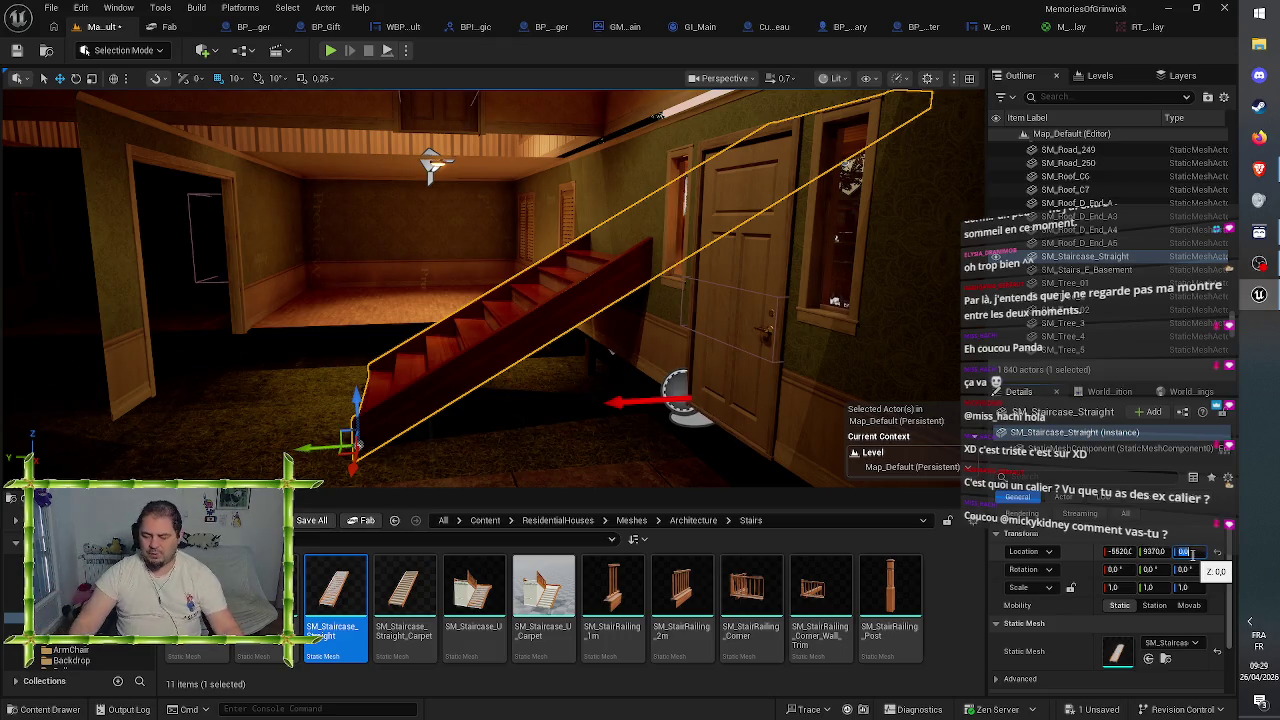
- Raise the staircase to Z 60 and turn it 180°, resetting trial pitch and roll to 0
{"action": "key", "text": "Return"}
{"action": "left_click_drag", "start_coordinate": [712, 418], "coordinate": [640, 418]}
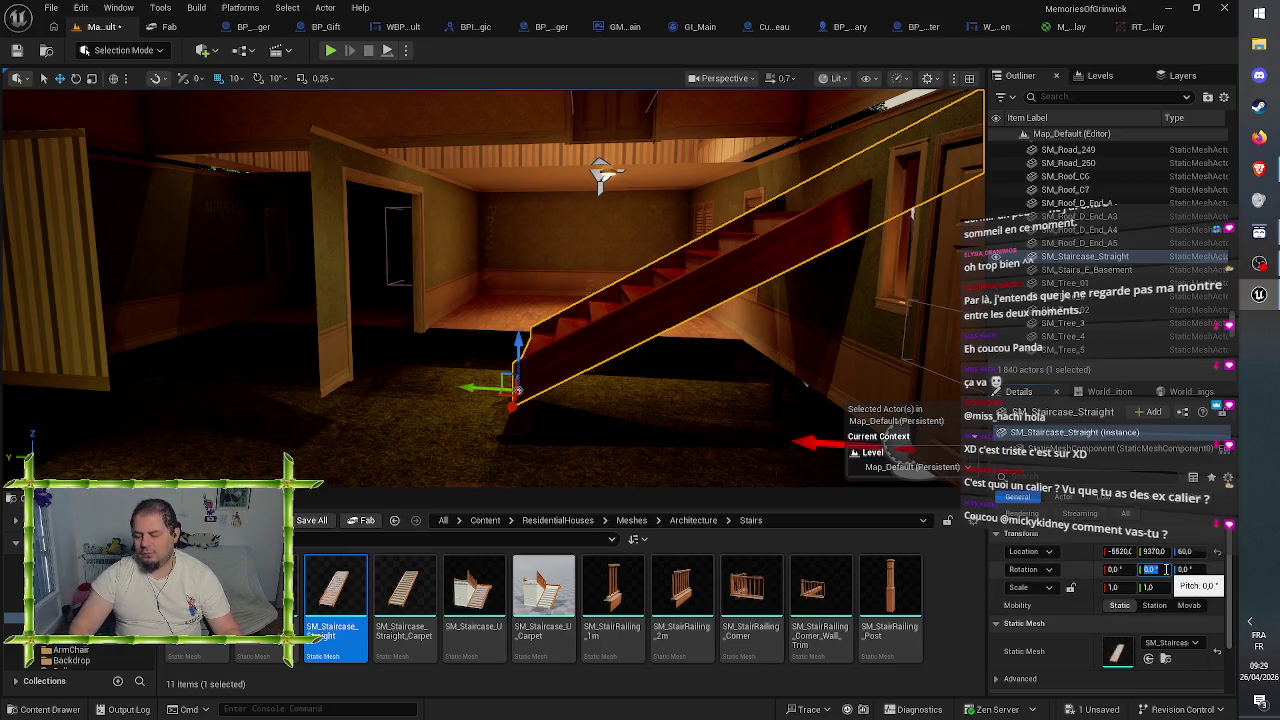
{"action": "left_click", "coordinate": [1154, 569]}
{"action": "type", "text": "180"}
{"action": "key", "text": "Return"}
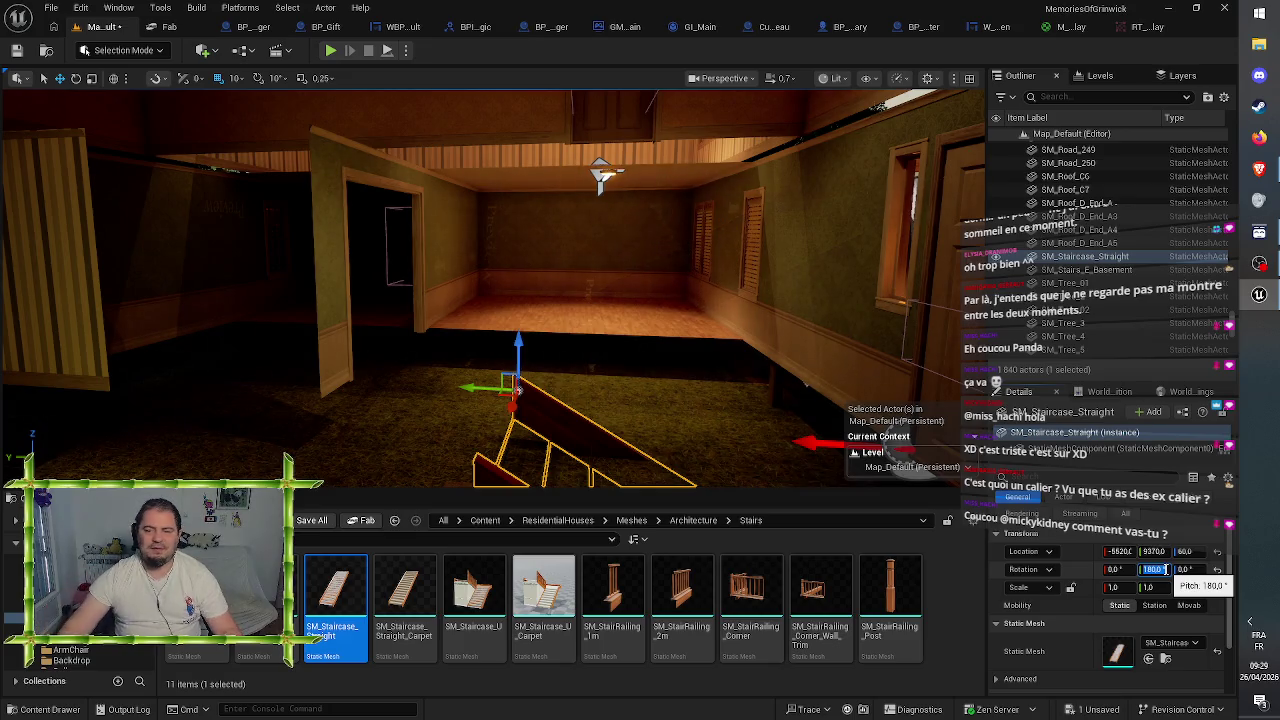
{"action": "type", "text": "0"}
{"action": "key", "text": "Return"}
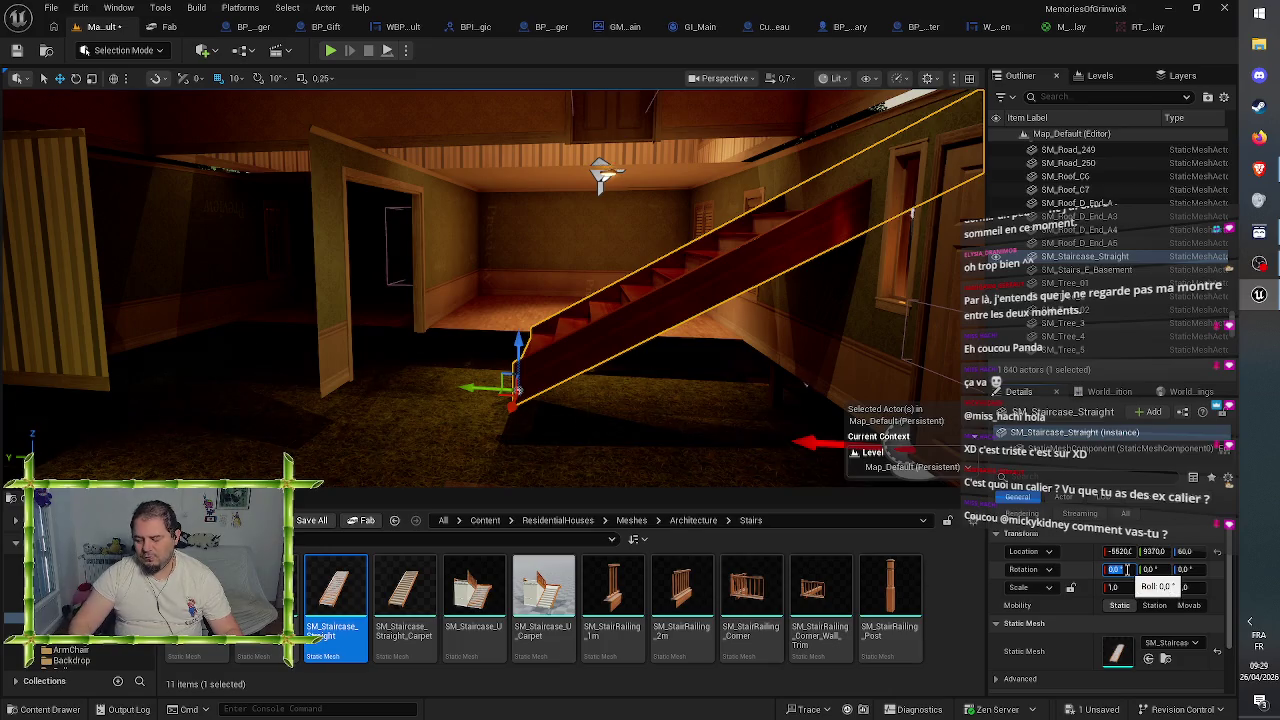
{"action": "type", "text": "180"}
{"action": "key", "text": "Return"}
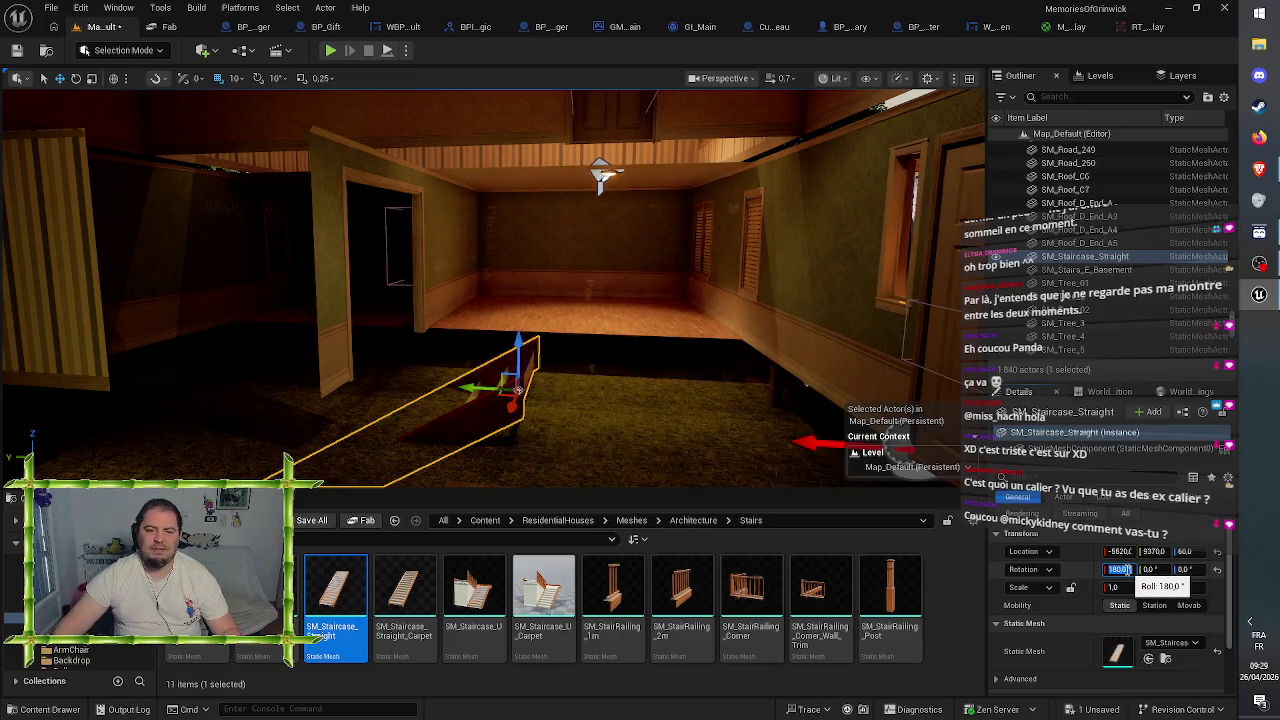
{"action": "type", "text": "0"}
{"action": "key", "text": "Return"}
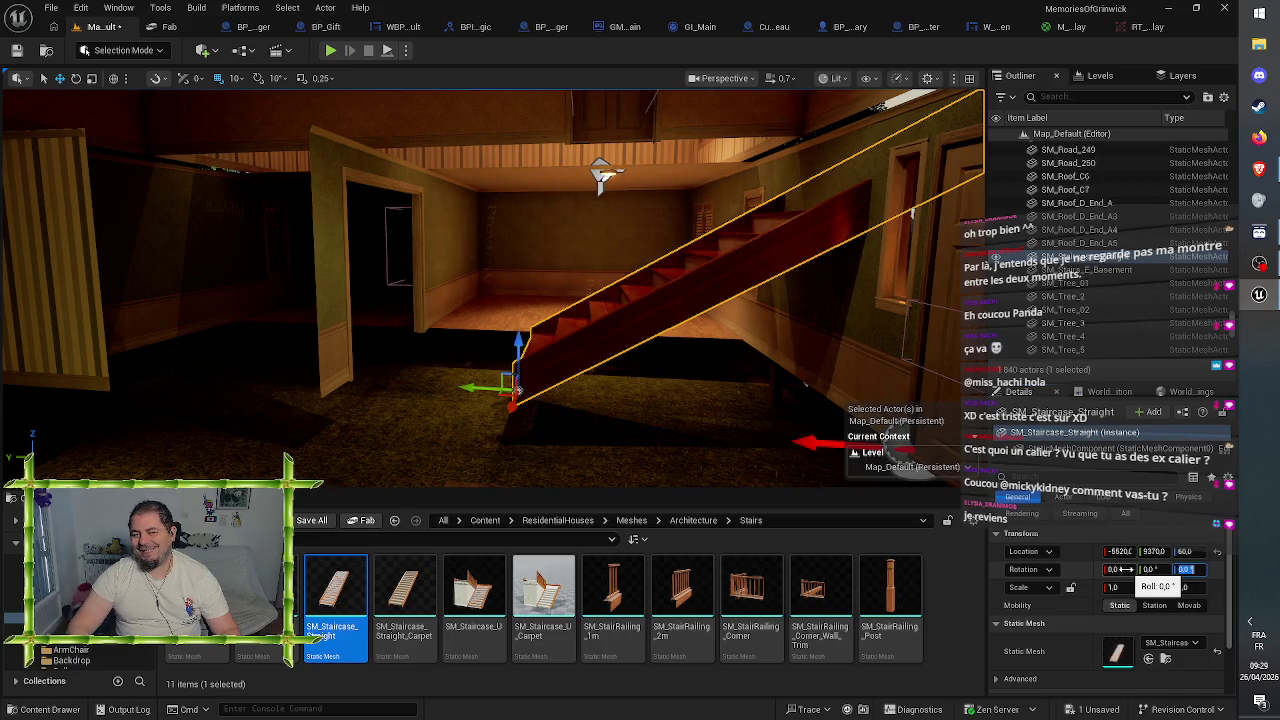
{"action": "type", "text": "180"}
{"action": "key", "text": "Return"}
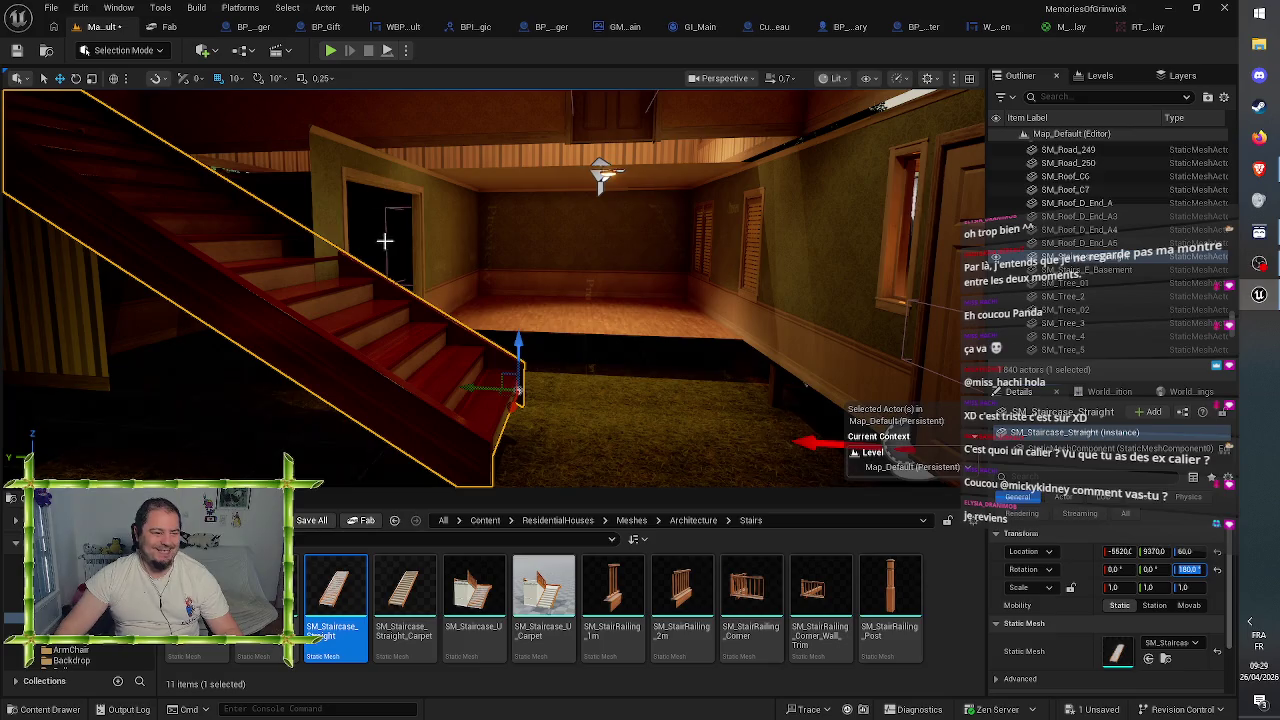
- Frame the staircase and fly around it, focusing SM_Stairs_E_Basement for comparison
{"action": "key", "text": "f"}
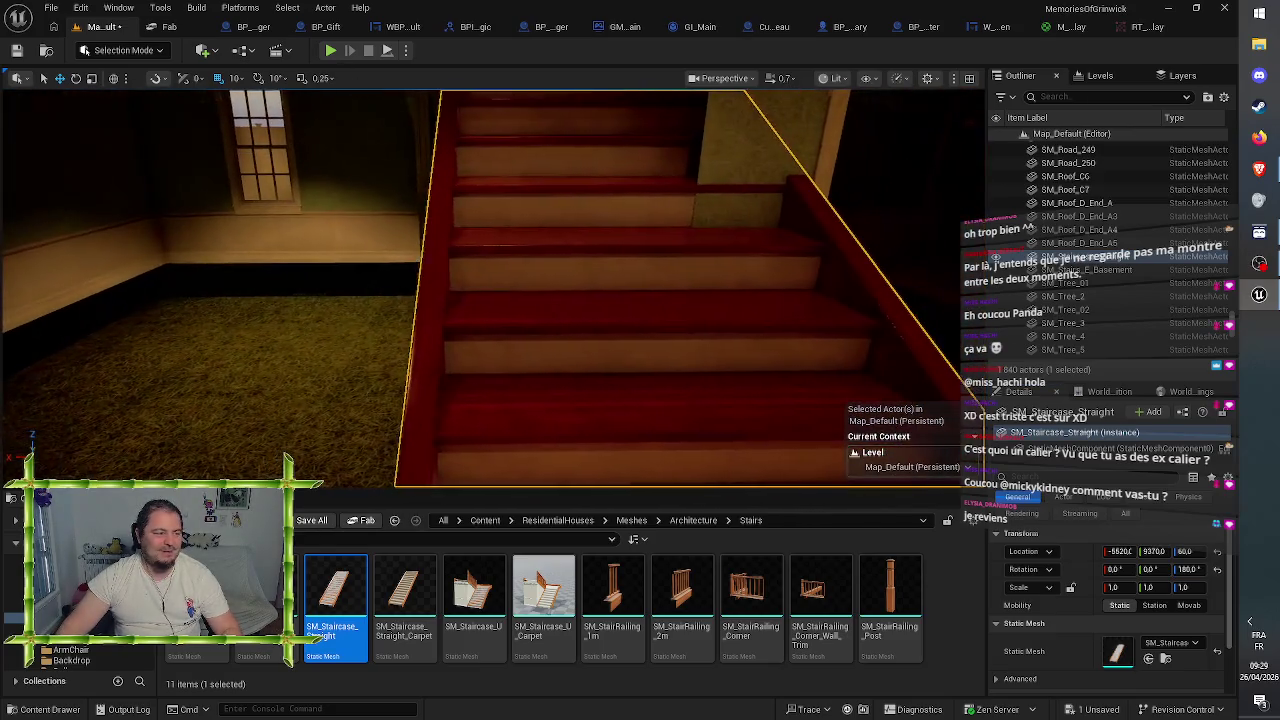
{"action": "key", "text": "s"}
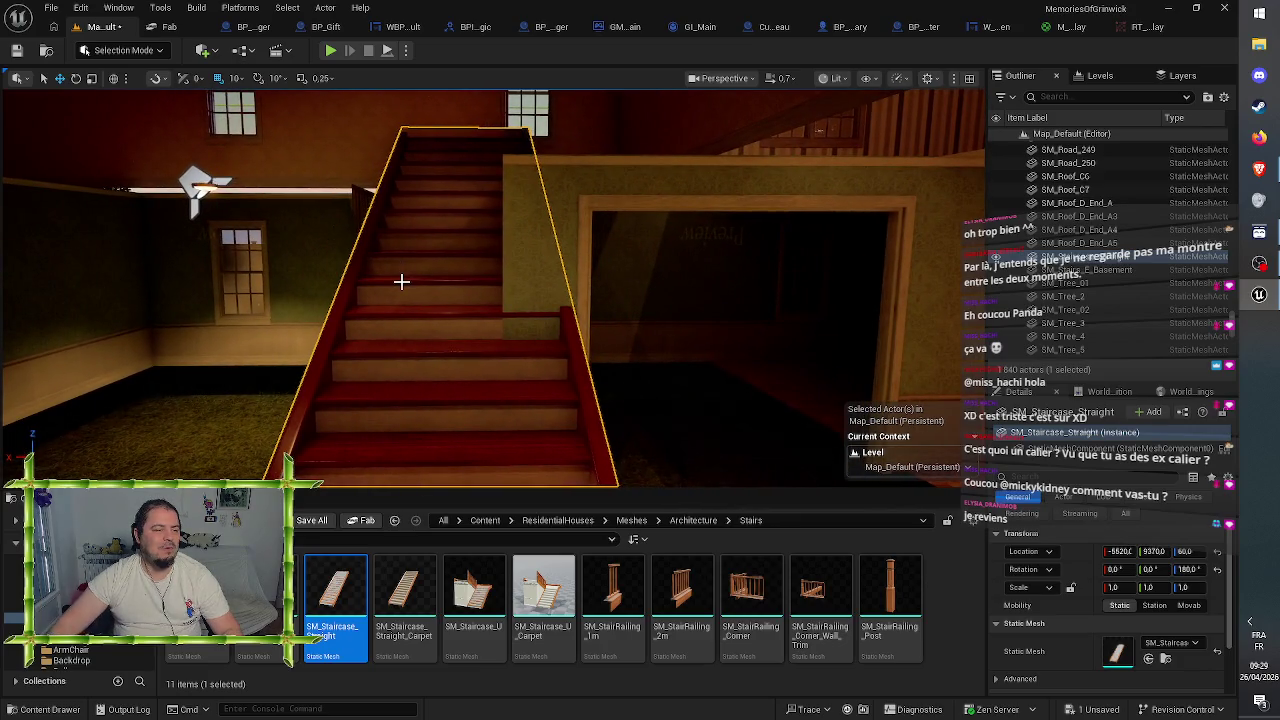
{"action": "mouse_move", "coordinate": [446, 309]}
{"action": "left_mouse_down"}
{"action": "mouse_move", "coordinate": [605, 250]}
{"action": "mouse_move", "coordinate": [457, 329]}
{"action": "mouse_move", "coordinate": [480, 310]}
{"action": "mouse_move", "coordinate": [447, 345]}
{"action": "left_mouse_up"}
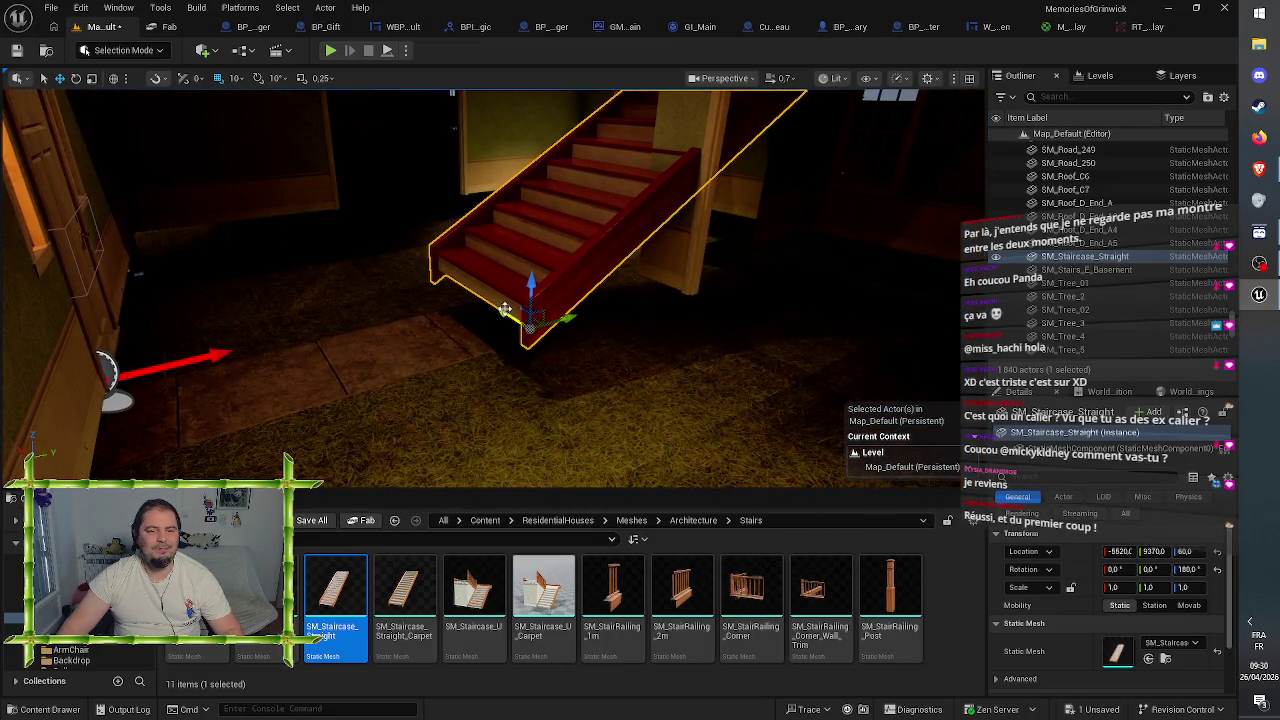
{"action": "left_click_drag", "start_coordinate": [697, 473], "coordinate": [600, 456]}
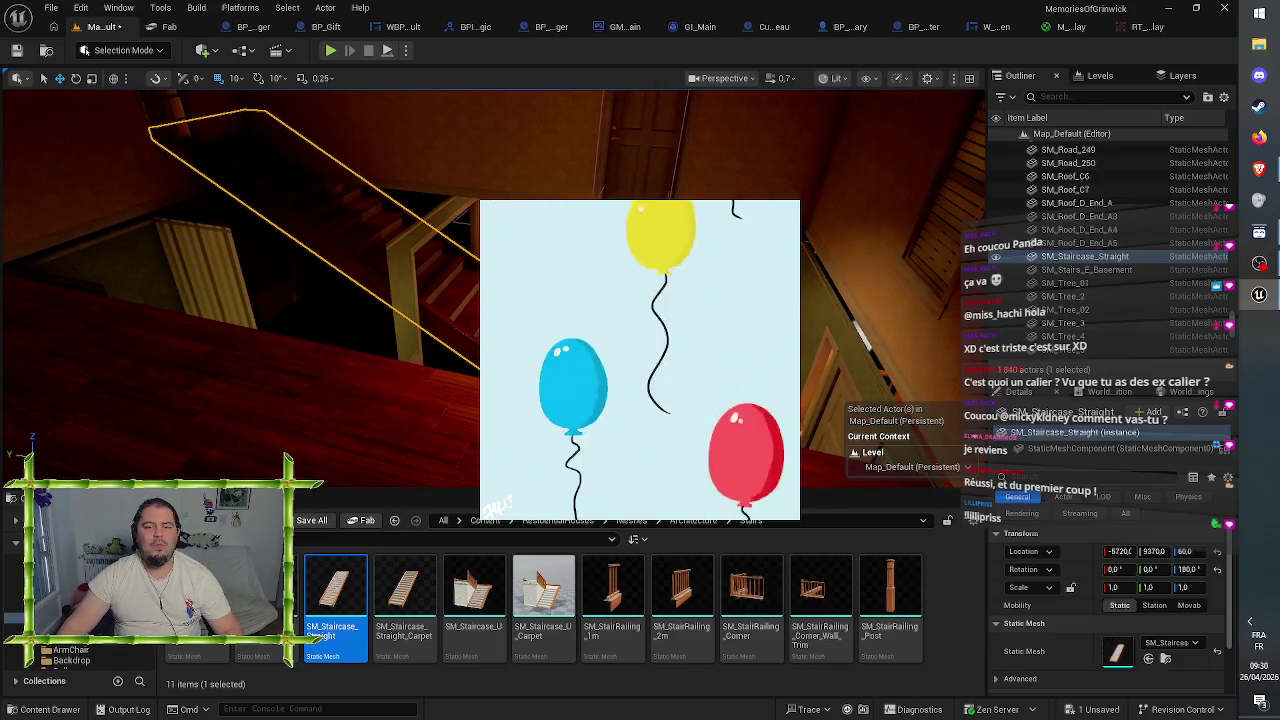
{"action": "left_click_drag", "start_coordinate": [600, 456], "coordinate": [450, 398]}
{"action": "left_click_drag", "start_coordinate": [538, 400], "coordinate": [538, 400]}
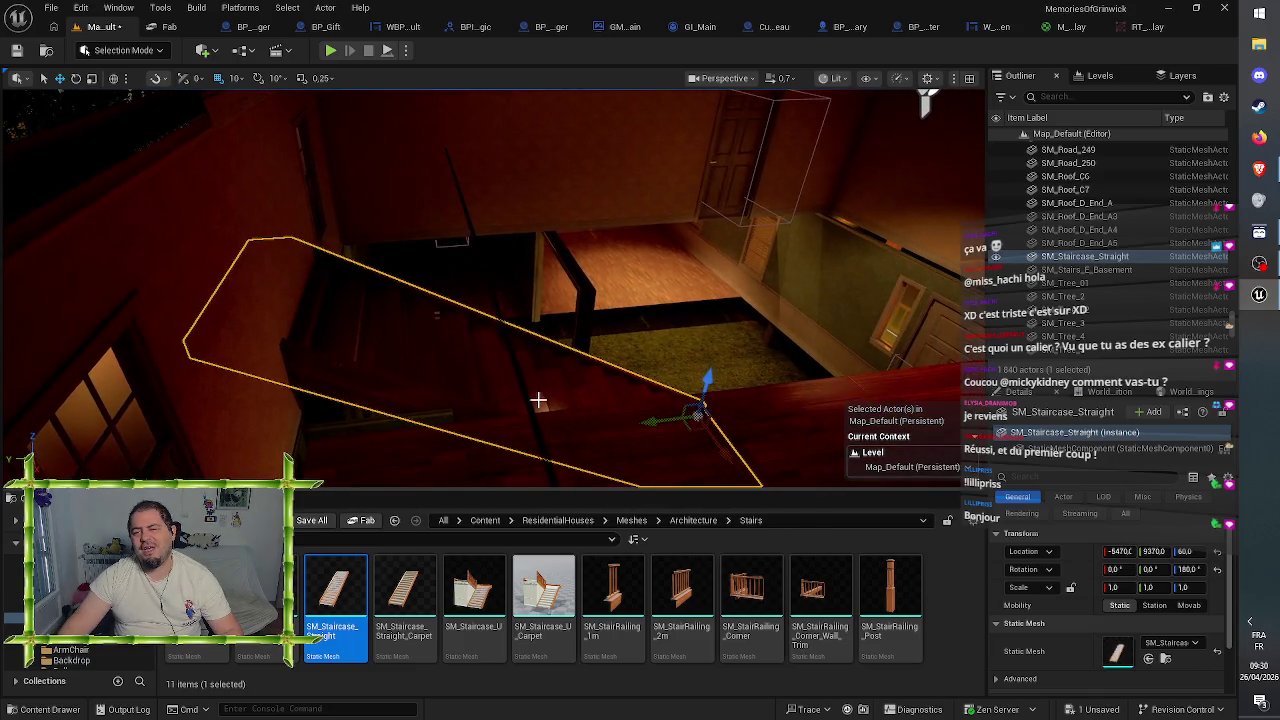
{"action": "double_click", "coordinate": [1063, 270]}
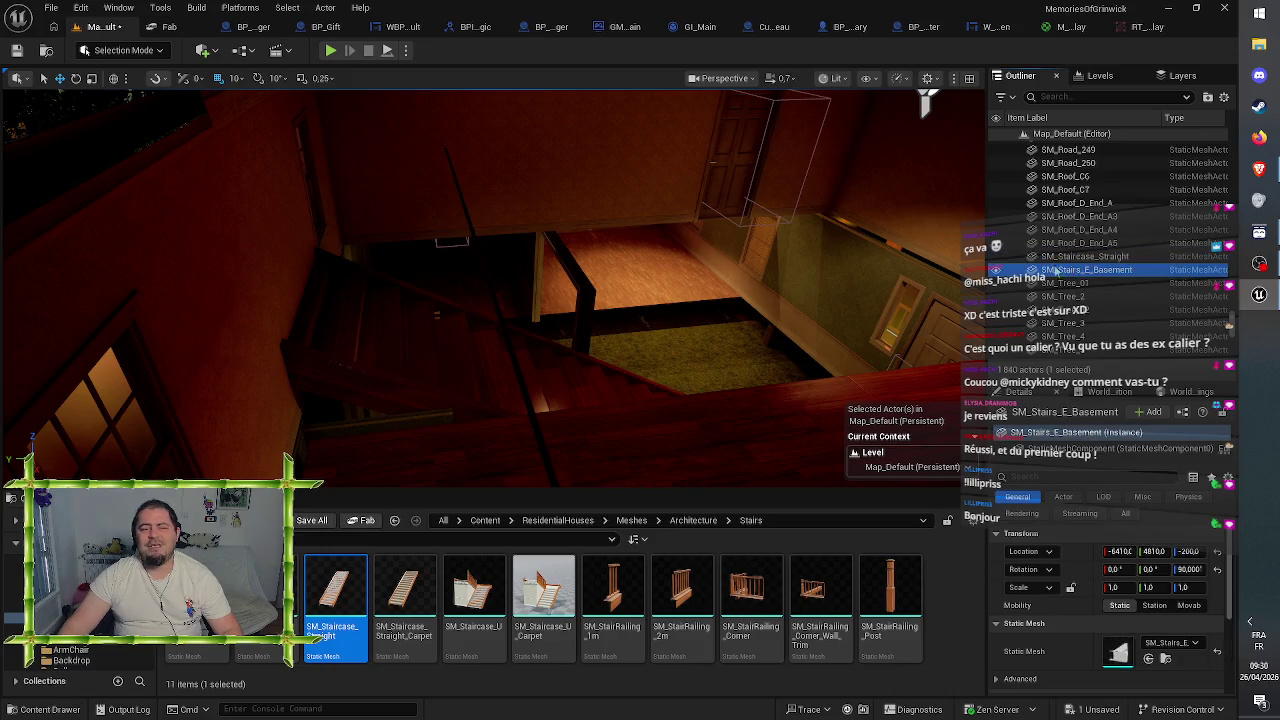
{"action": "left_click_drag", "start_coordinate": [490, 300], "coordinate": [454, 300]}
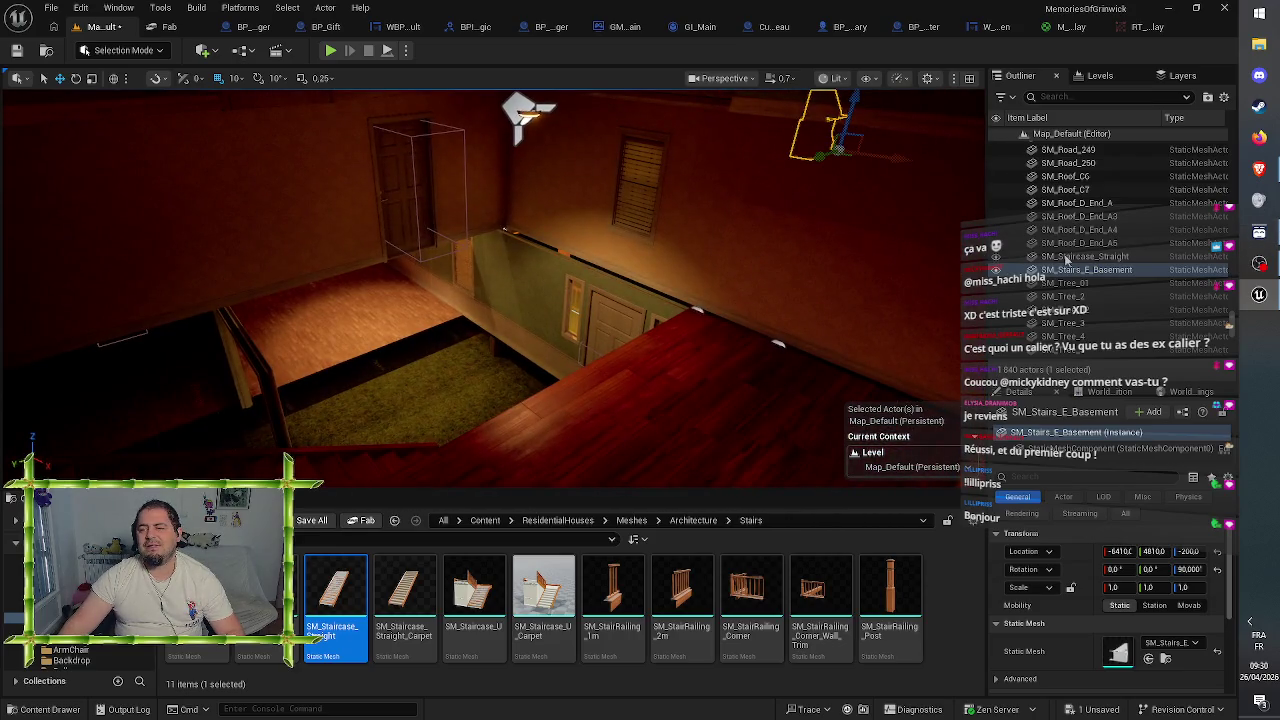
- Focus SM_Staircase_Straight and slide it along Y to 9110, checking the lower floor
{"action": "double_click", "coordinate": [1080, 256]}
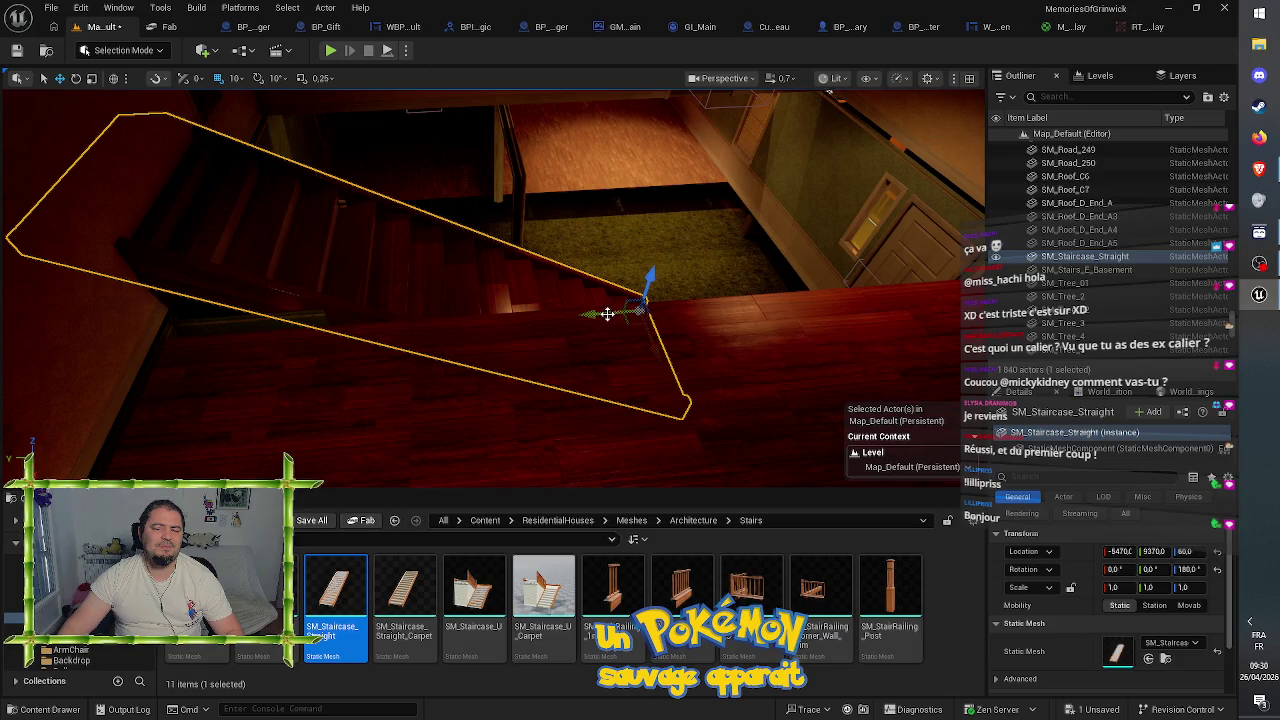
{"action": "left_click_drag", "start_coordinate": [607, 312], "coordinate": [766, 300]}
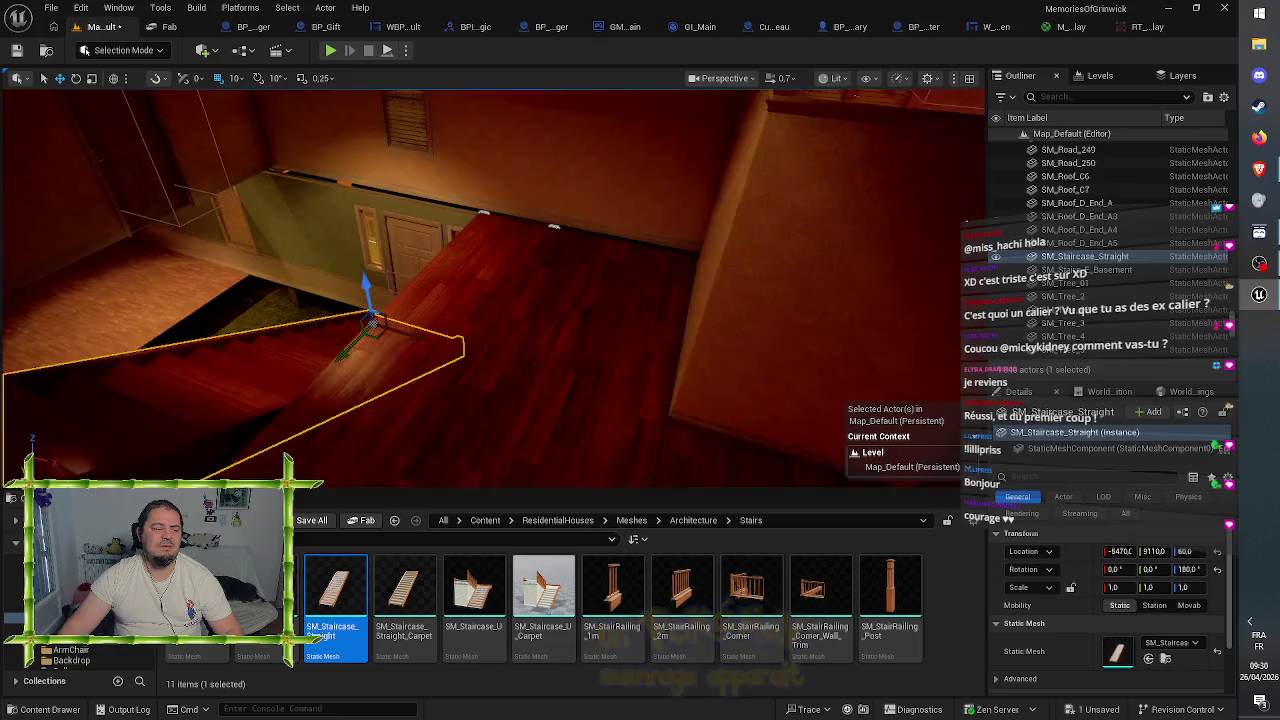
{"action": "key", "text": "w"}
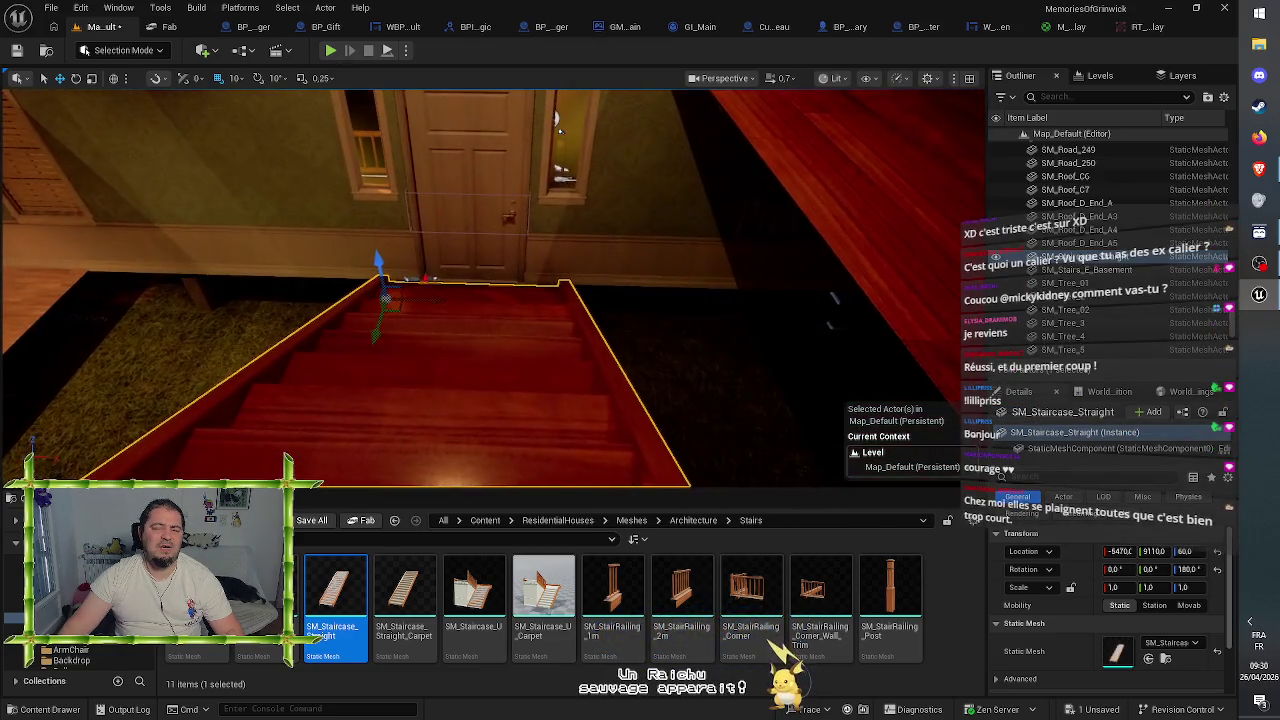
{"action": "left_click_drag", "start_coordinate": [483, 470], "coordinate": [483, 470]}
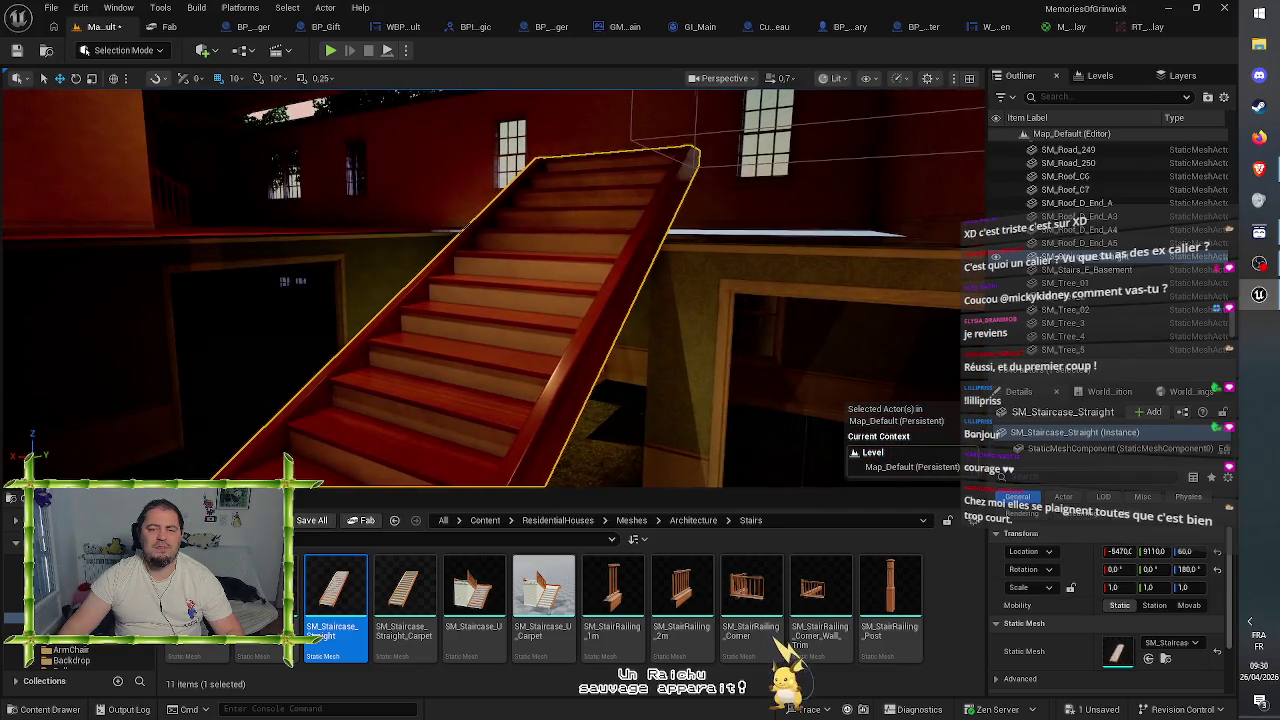
{"action": "left_click_drag", "start_coordinate": [477, 236], "coordinate": [477, 236]}
{"action": "left_click_drag", "start_coordinate": [483, 470], "coordinate": [483, 470]}
{"action": "left_click_drag", "start_coordinate": [764, 310], "coordinate": [764, 310]}
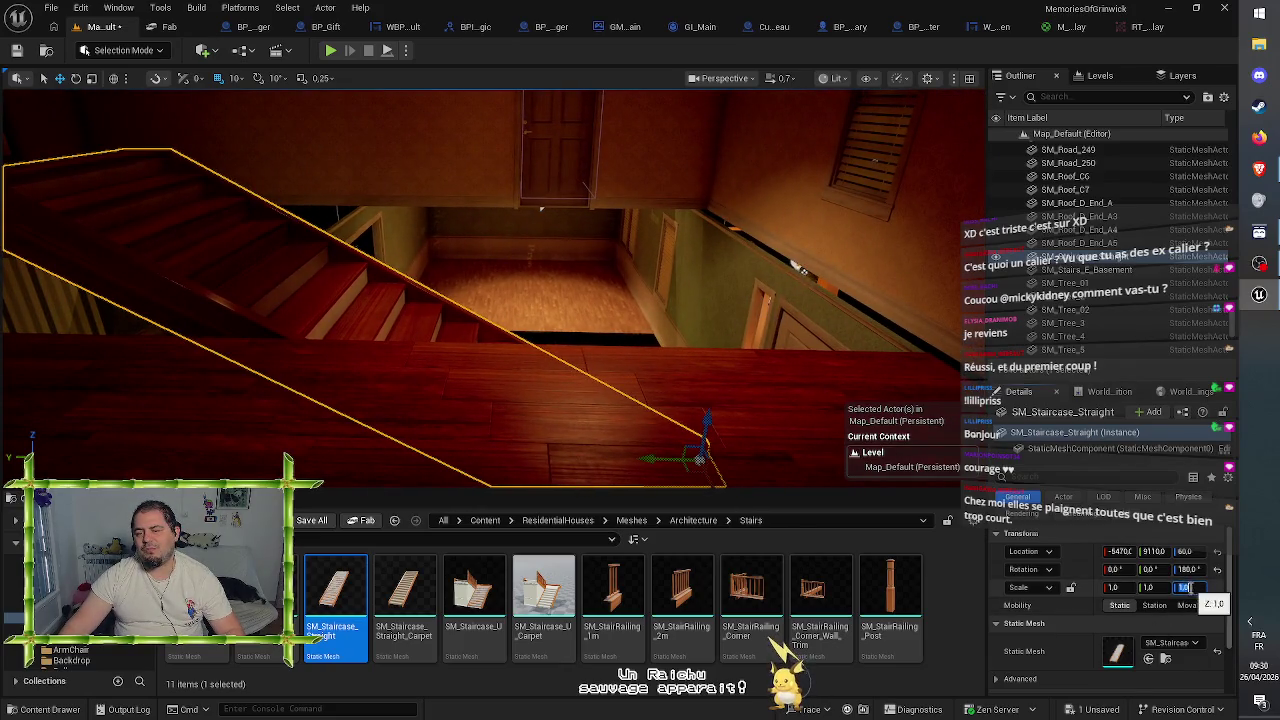
- Set the staircase's Mobility to Static and its X, Y and Z scale to 0.8
{"action": "left_click", "coordinate": [1120, 605]}
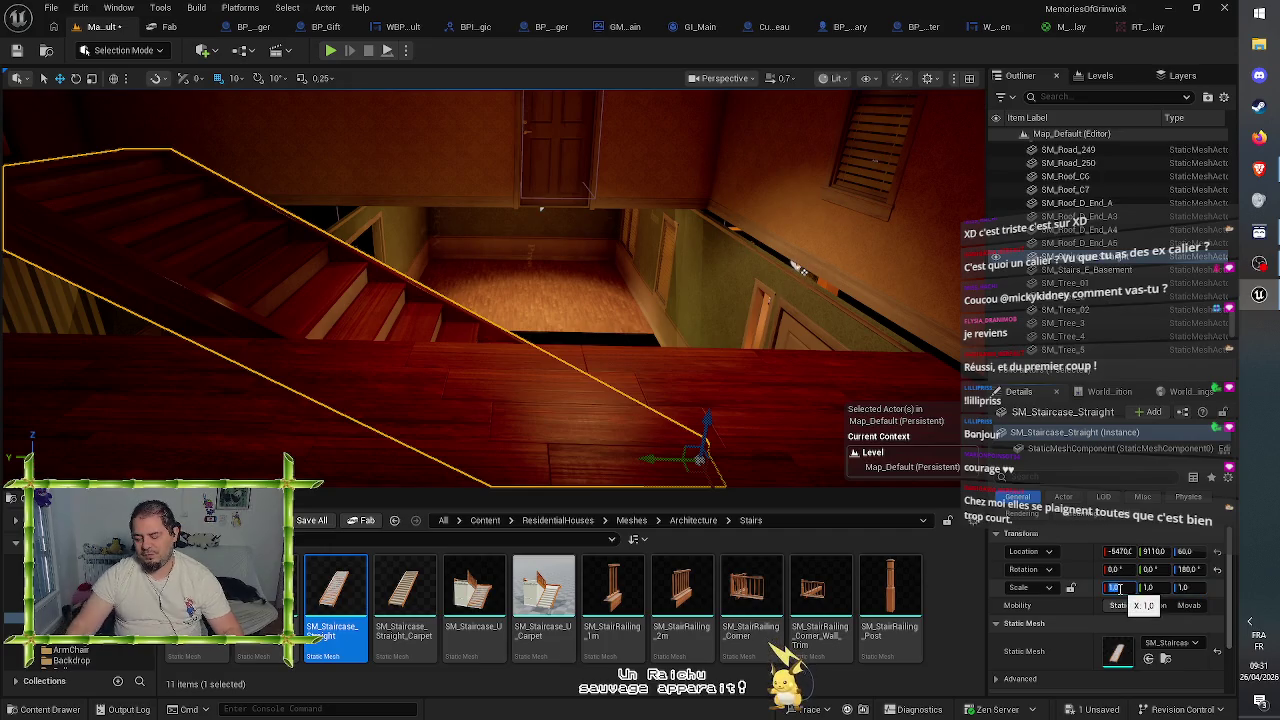
{"action": "type", "text": "0.7"}
{"action": "type", "text": "0.9"}
{"action": "key", "text": "Return"}
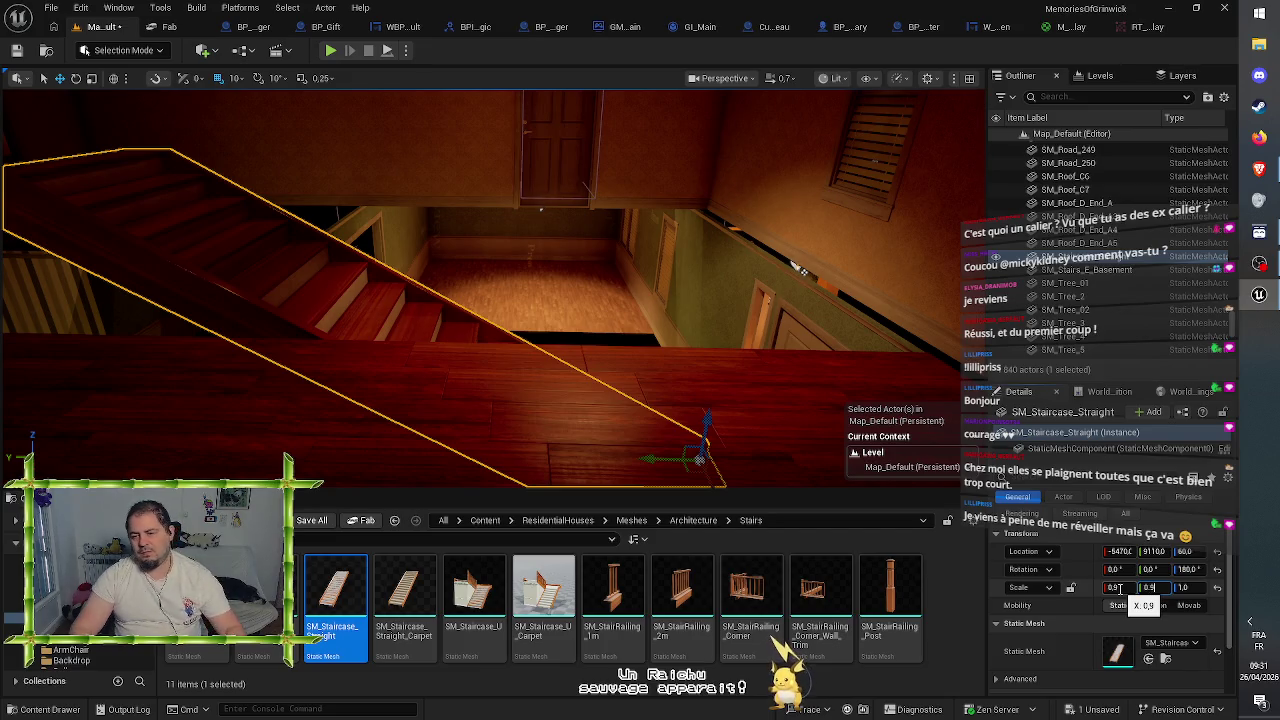
{"action": "key", "text": "Tab"}
{"action": "key", "text": "Return"}
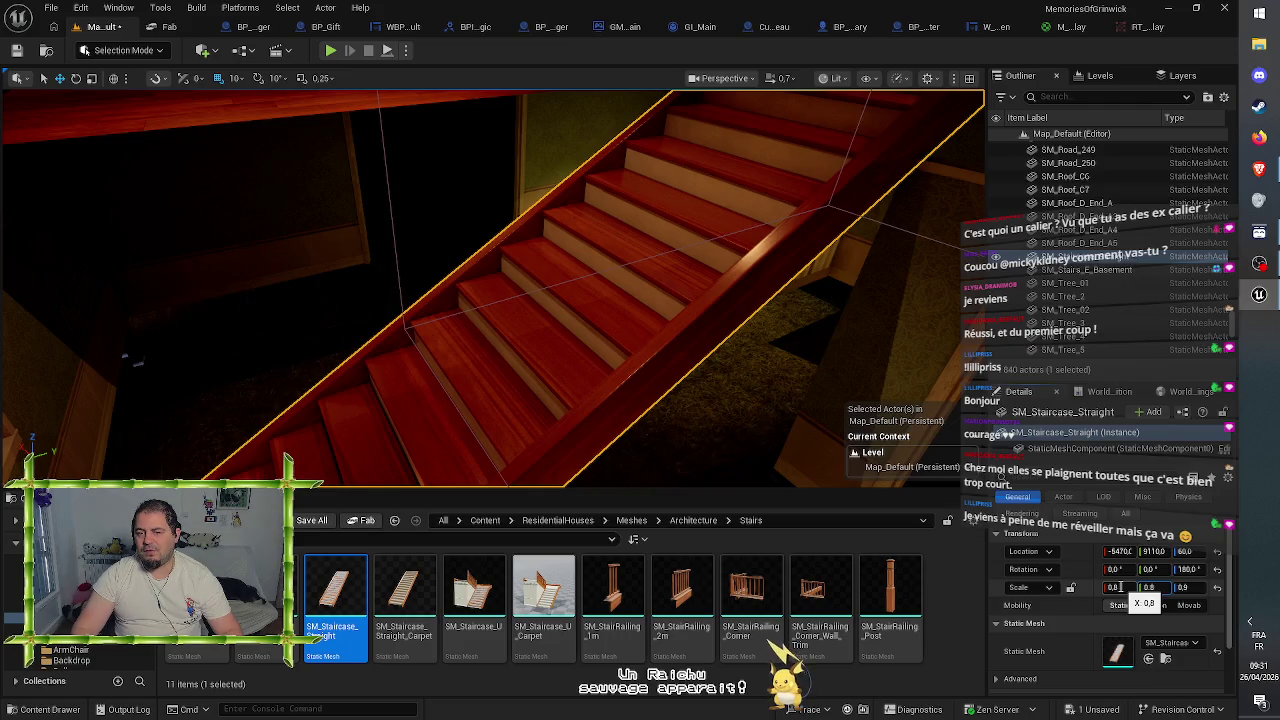
{"action": "key", "text": "Tab"}
{"action": "type", "text": "0"}
{"action": "key", "text": "Return"}
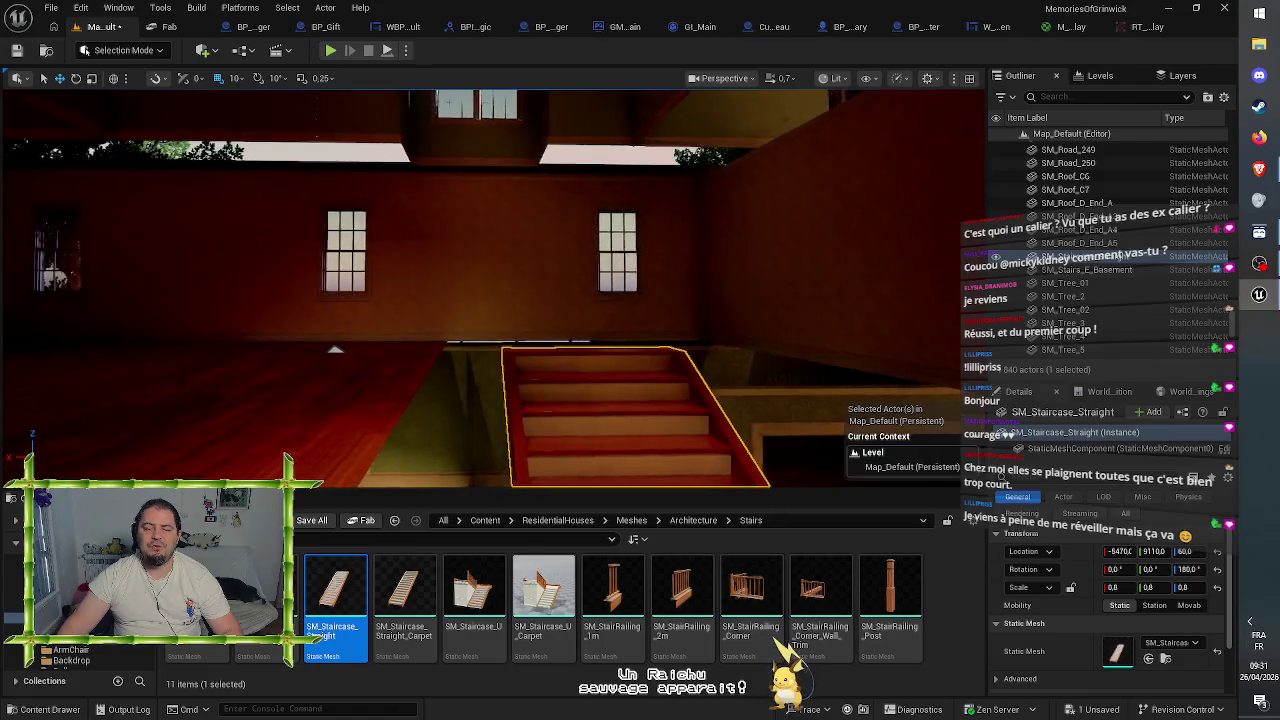
{"action": "key", "text": "f"}
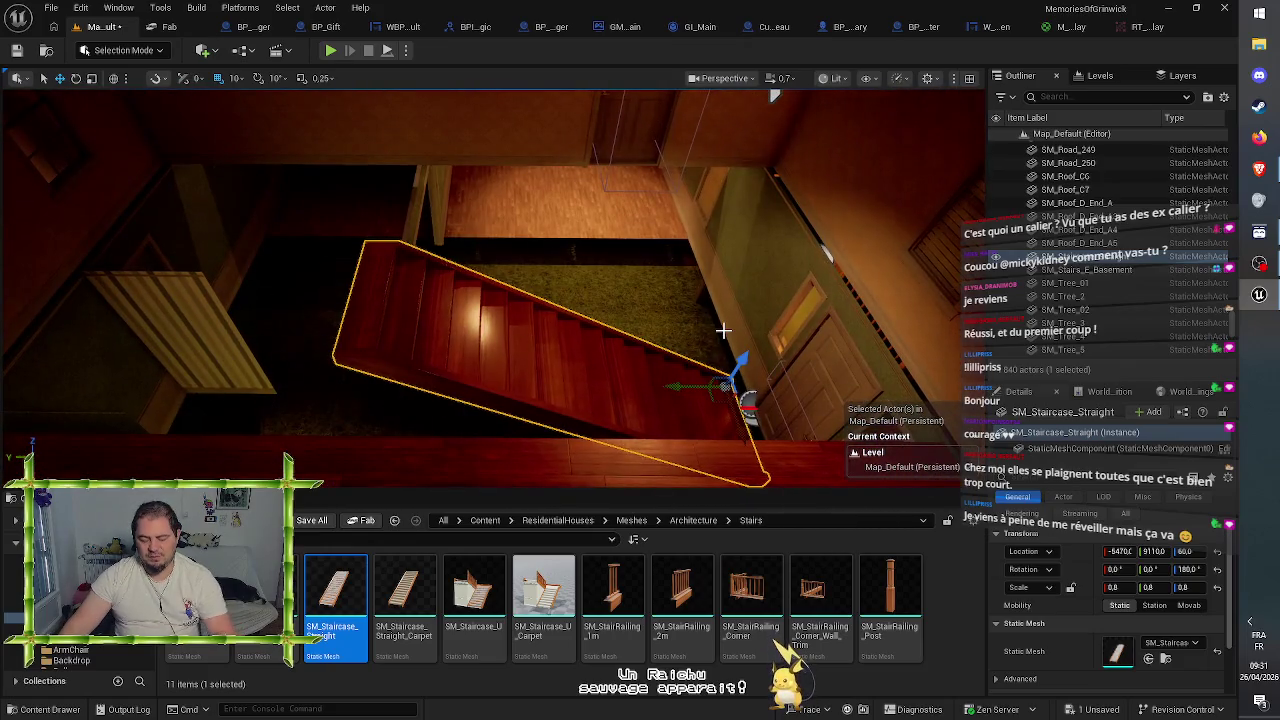
- Replace the straight staircase with SM_Staircase_U, rotated 180° around Z
{"action": "key", "text": "Delete"}
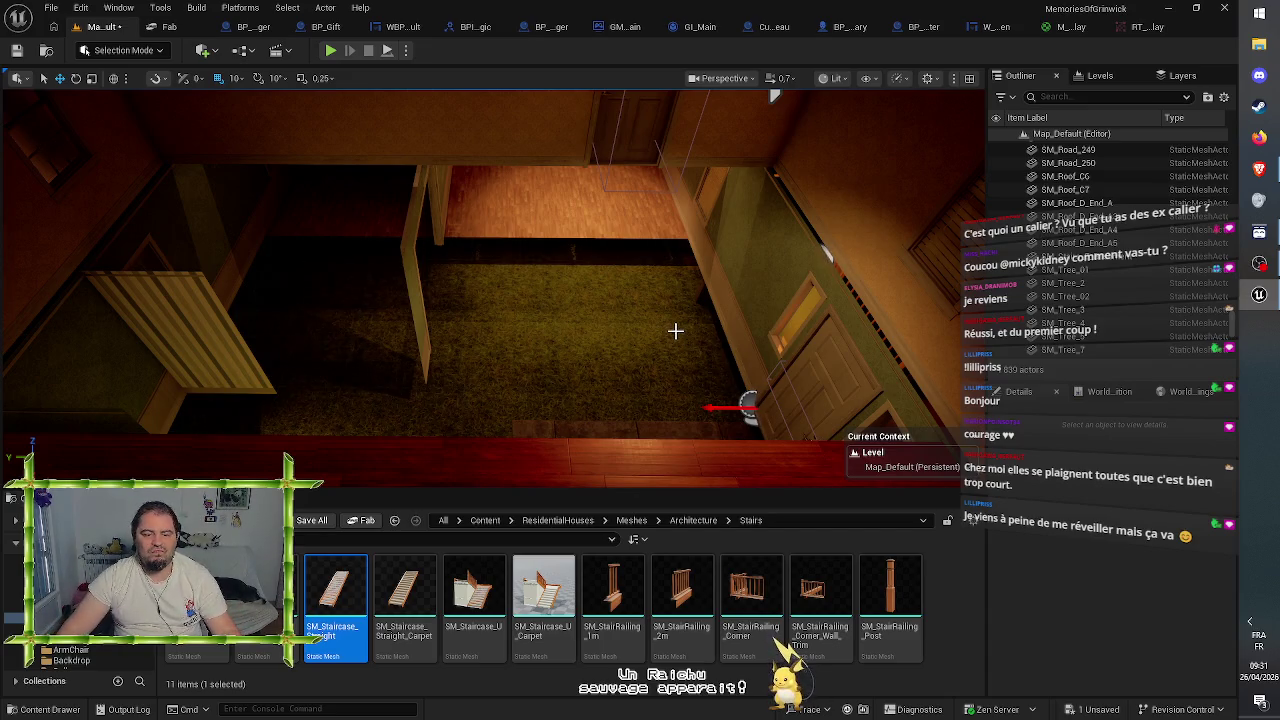
{"action": "left_click_drag", "start_coordinate": [620, 330], "coordinate": [560, 340]}
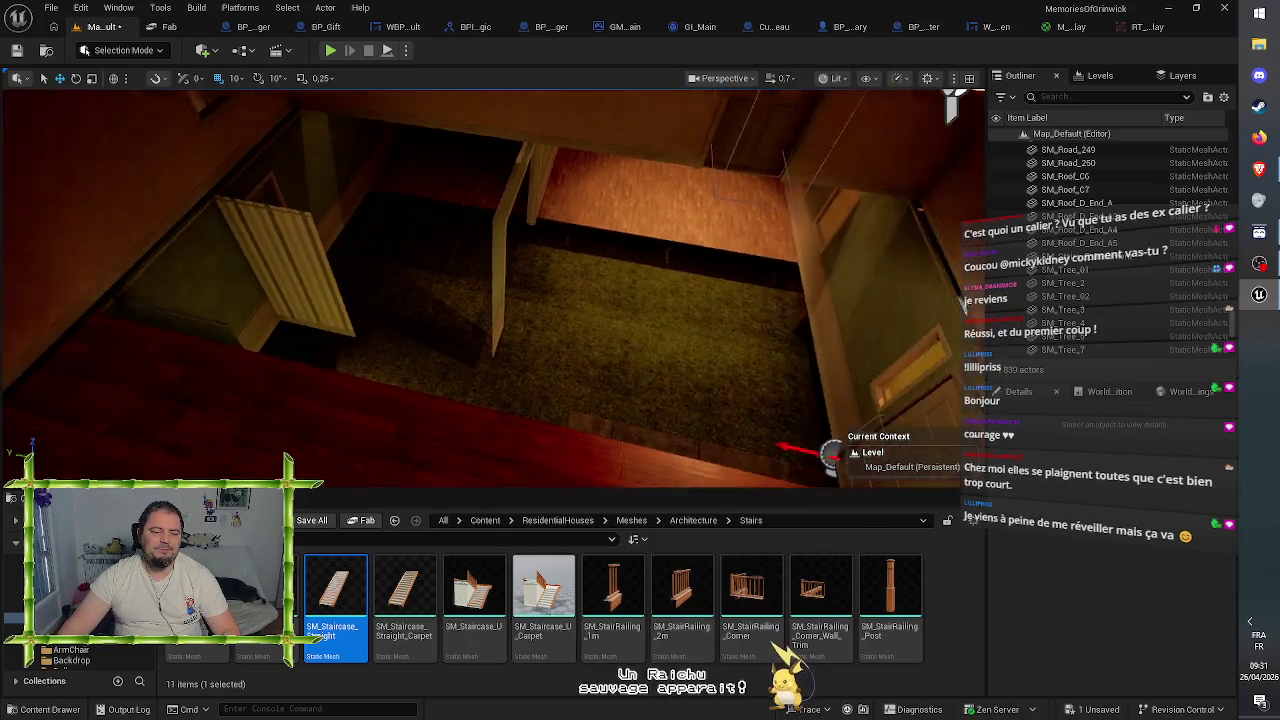
{"action": "mouse_move", "coordinate": [474, 600]}
{"action": "left_mouse_down"}
{"action": "mouse_move", "coordinate": [657, 394]}
{"action": "mouse_move", "coordinate": [627, 390]}
{"action": "mouse_move", "coordinate": [653, 387]}
{"action": "left_mouse_up"}
{"action": "key", "text": "f"}
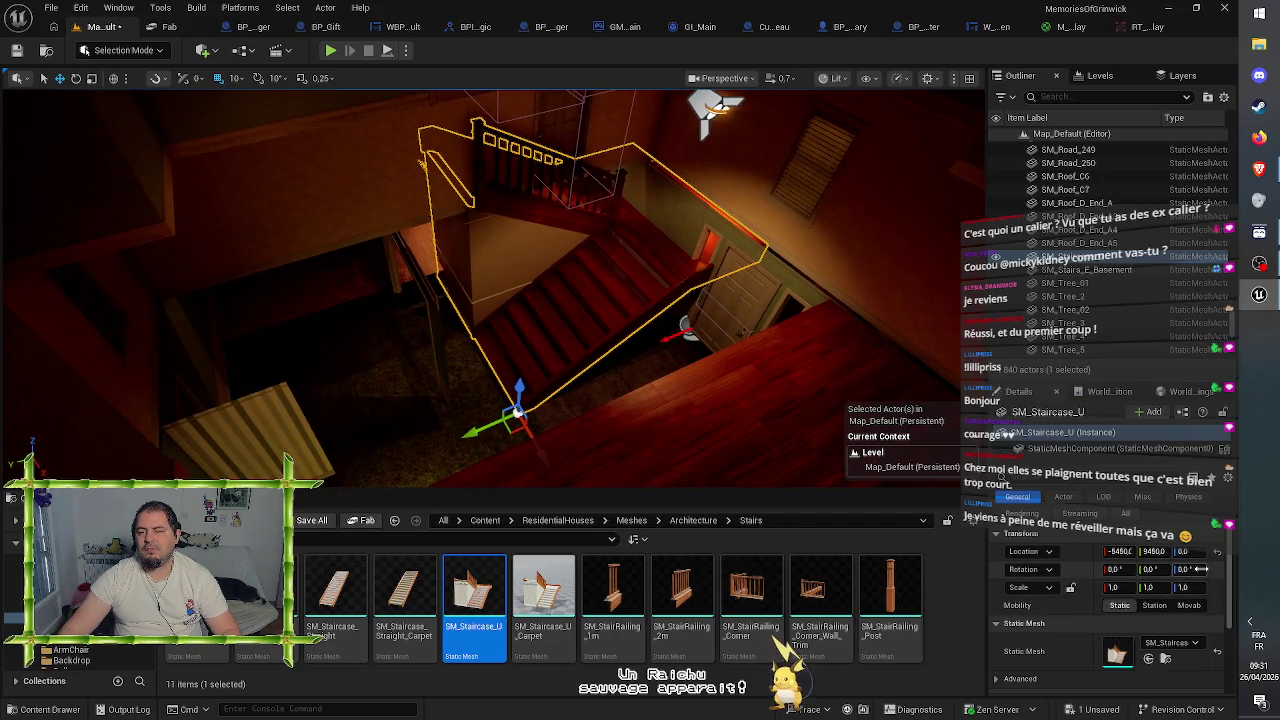
{"action": "type", "text": "180"}
{"action": "key", "text": "Return"}
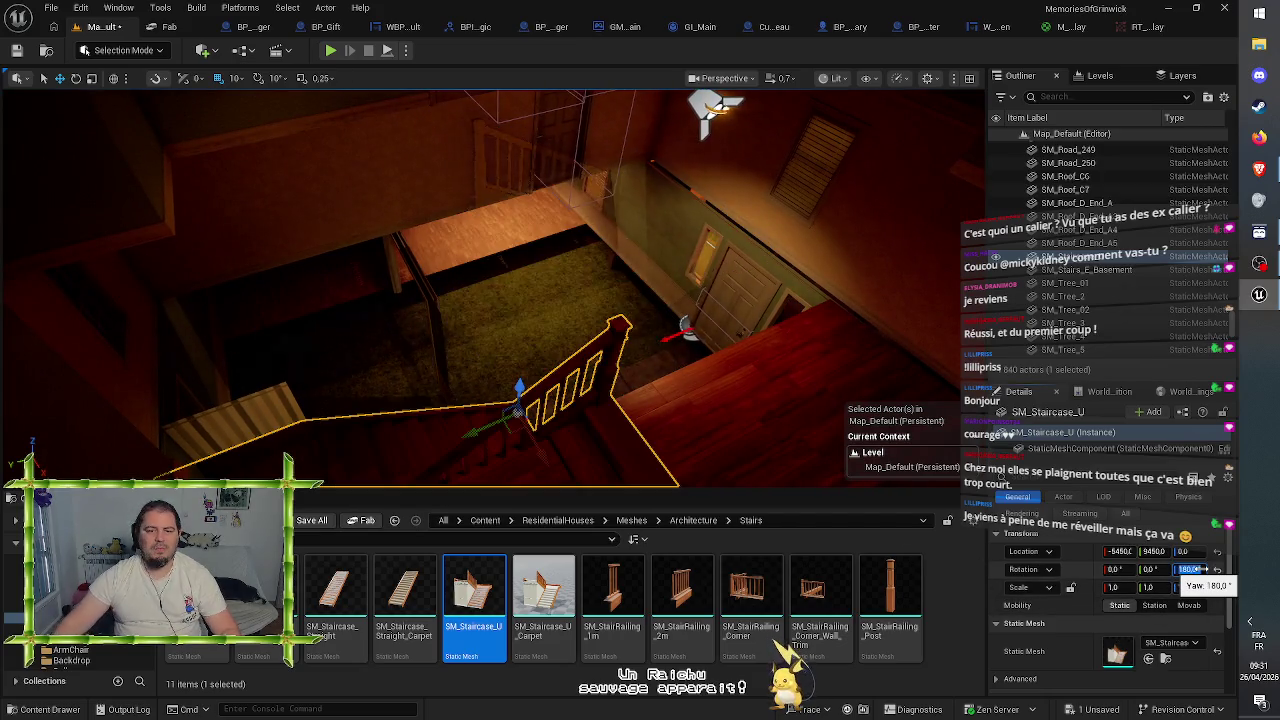
- Slide the U staircase into the stairwell at roughly -5480, 9410, 0
{"action": "left_click_drag", "start_coordinate": [292, 392], "coordinate": [292, 392]}
{"action": "left_click_drag", "start_coordinate": [658, 373], "coordinate": [658, 373]}
{"action": "left_click_drag", "start_coordinate": [524, 445], "coordinate": [653, 460]}
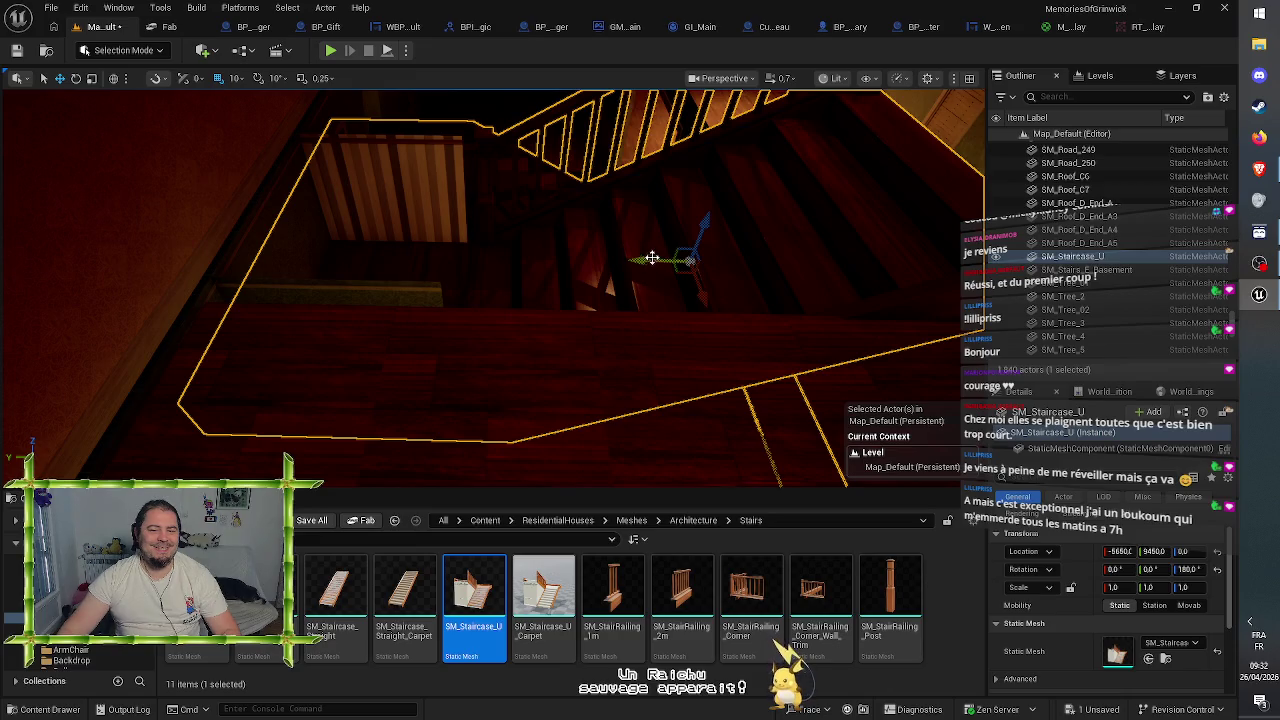
{"action": "left_click_drag", "start_coordinate": [648, 261], "coordinate": [560, 305]}
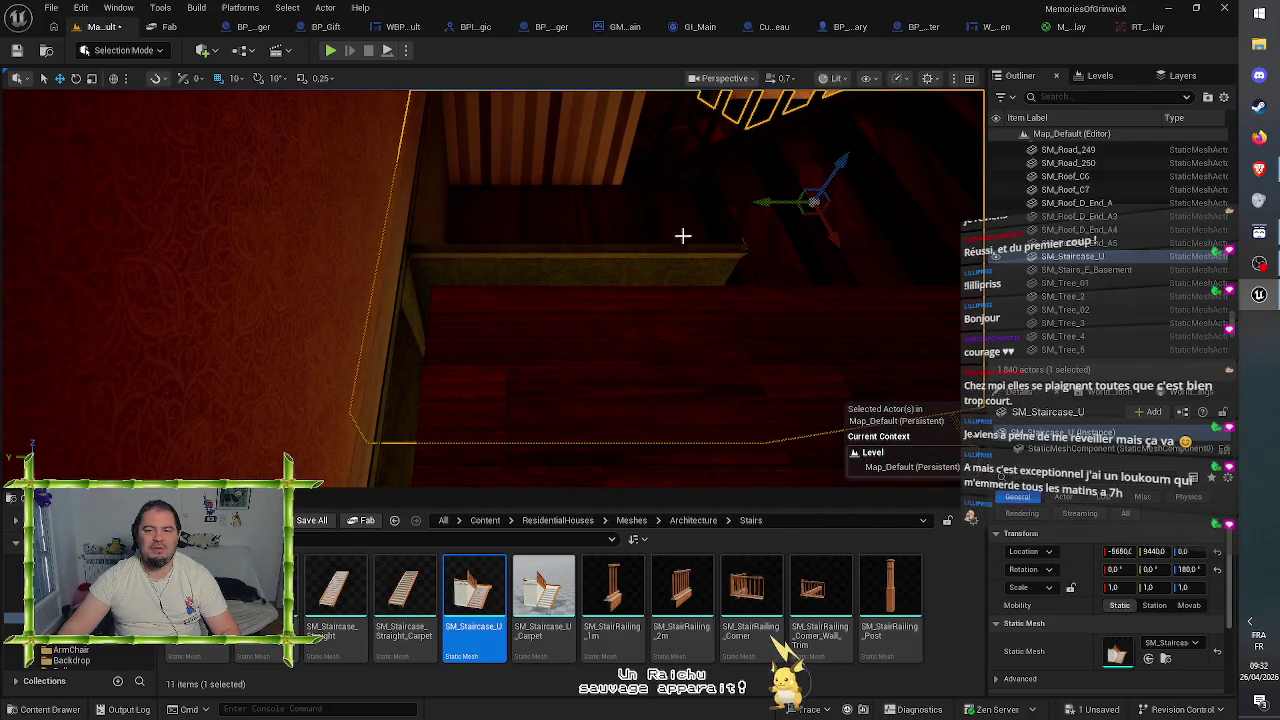
{"action": "left_click_drag", "start_coordinate": [790, 200], "coordinate": [775, 212]}
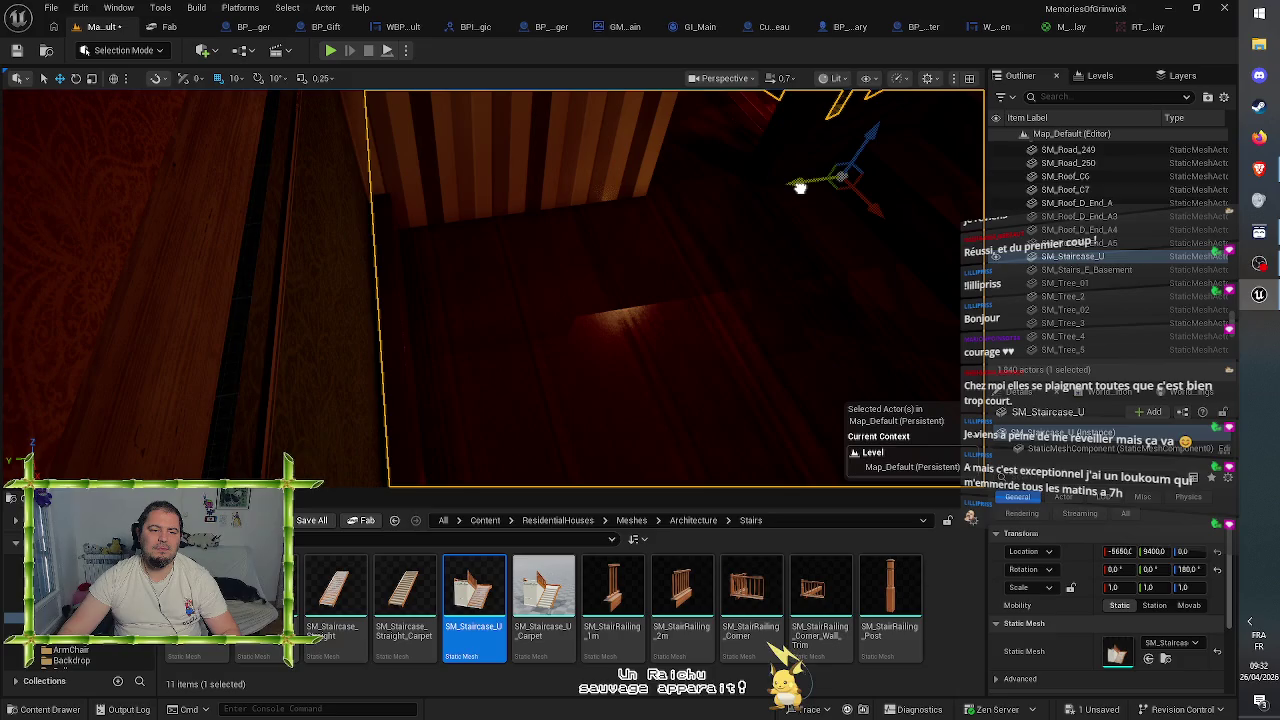
{"action": "mouse_move", "coordinate": [793, 191]}
{"action": "left_mouse_down"}
{"action": "mouse_move", "coordinate": [738, 238]}
{"action": "mouse_move", "coordinate": [789, 313]}
{"action": "left_mouse_up"}
{"action": "left_click_drag", "start_coordinate": [710, 361], "coordinate": [603, 348]}
{"action": "left_click_drag", "start_coordinate": [537, 445], "coordinate": [537, 445]}
{"action": "mouse_move", "coordinate": [426, 382]}
{"action": "left_mouse_down"}
{"action": "mouse_move", "coordinate": [523, 382]}
{"action": "mouse_move", "coordinate": [490, 396]}
{"action": "mouse_move", "coordinate": [440, 390]}
{"action": "mouse_move", "coordinate": [480, 380]}
{"action": "mouse_move", "coordinate": [463, 299]}
{"action": "left_mouse_up"}
- Delete the four floor tiles over the stairwell, including SM_Floor_3m9 and SM_Floor_b35
{"action": "left_click", "coordinate": [465, 292]}
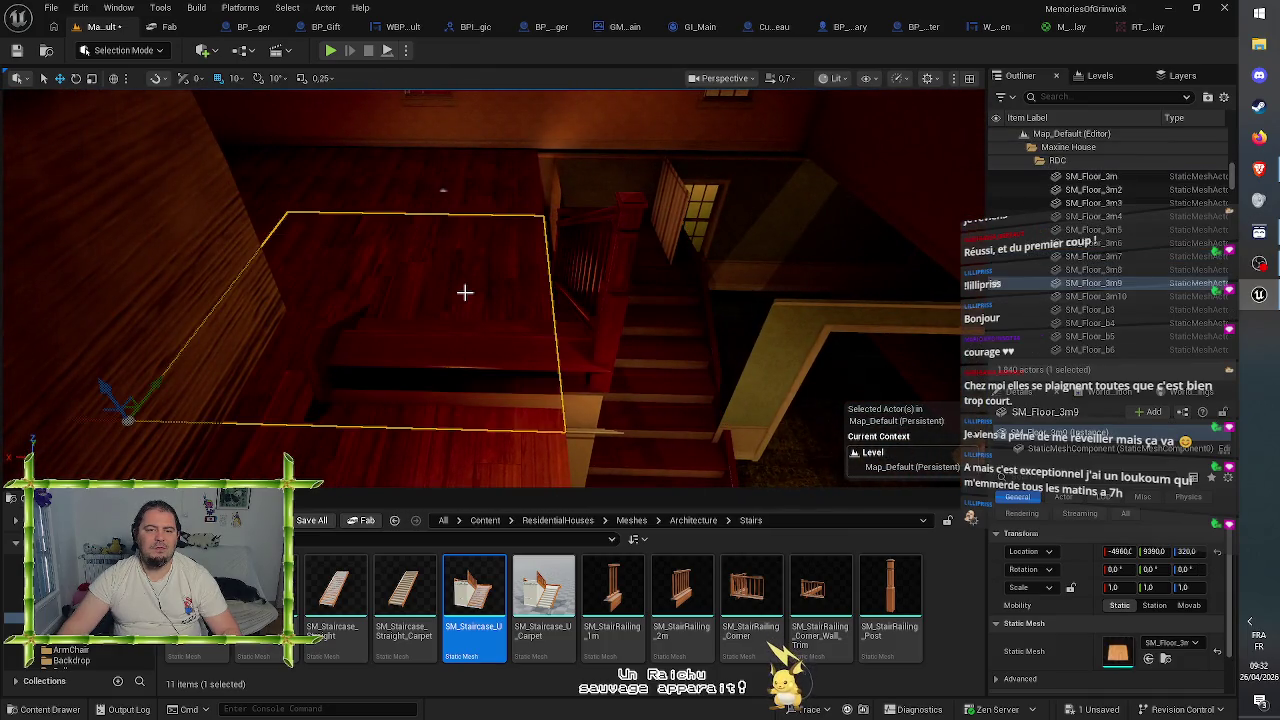
{"action": "key", "text": "Delete"}
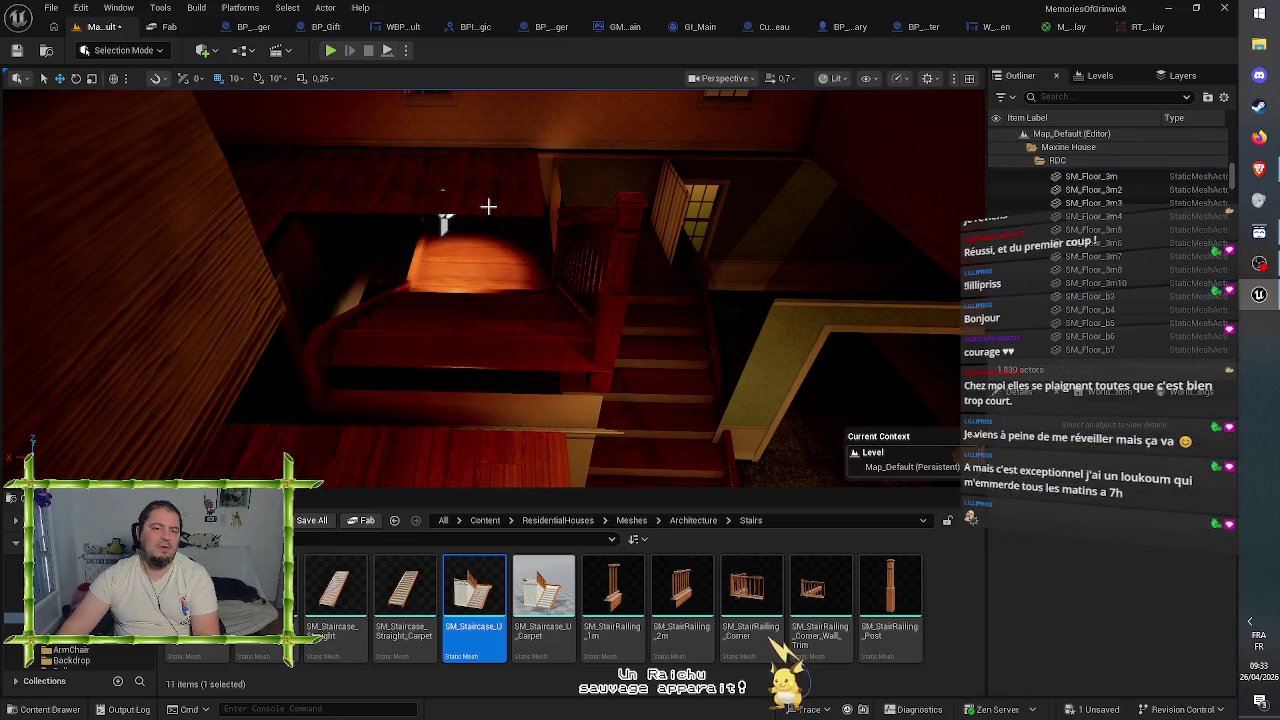
{"action": "left_click", "coordinate": [478, 202]}
{"action": "key", "text": "Delete"}
{"action": "left_click", "coordinate": [440, 200]}
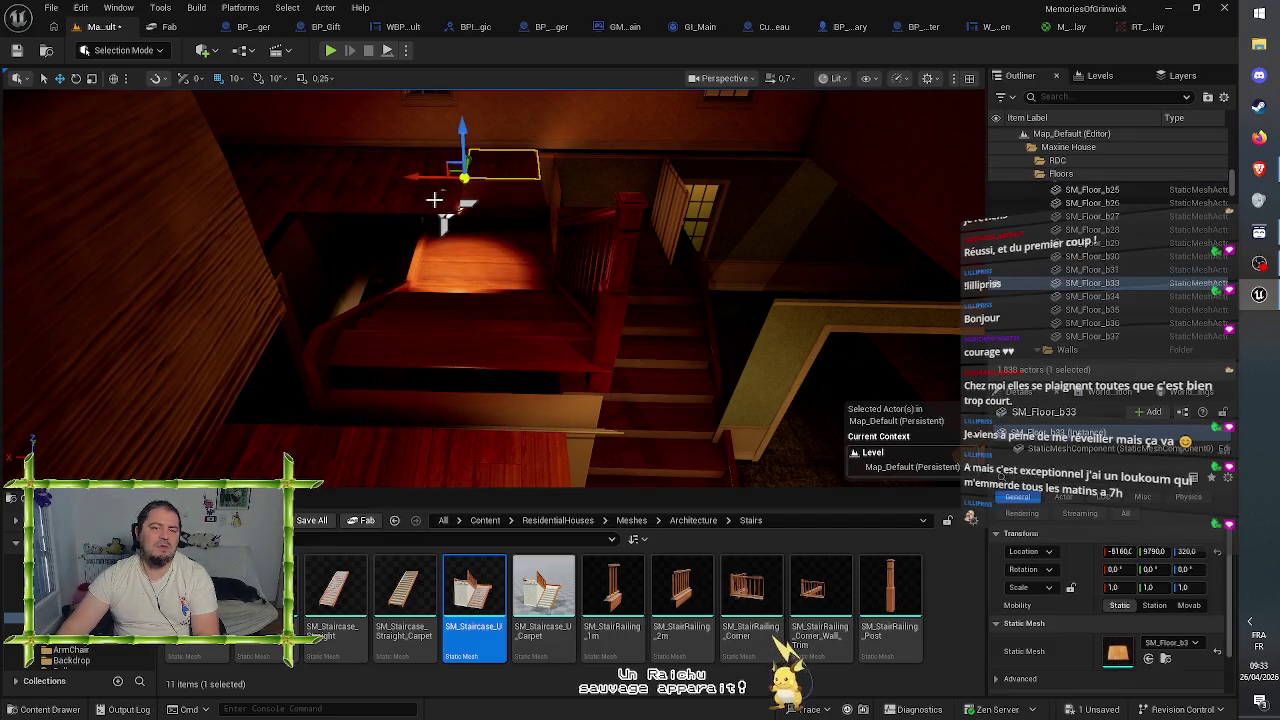
{"action": "key", "text": "Delete"}
{"action": "left_click", "coordinate": [436, 196]}
{"action": "key", "text": "Delete"}
{"action": "left_click_drag", "start_coordinate": [511, 259], "coordinate": [511, 259]}
{"action": "left_click_drag", "start_coordinate": [408, 275], "coordinate": [408, 275]}
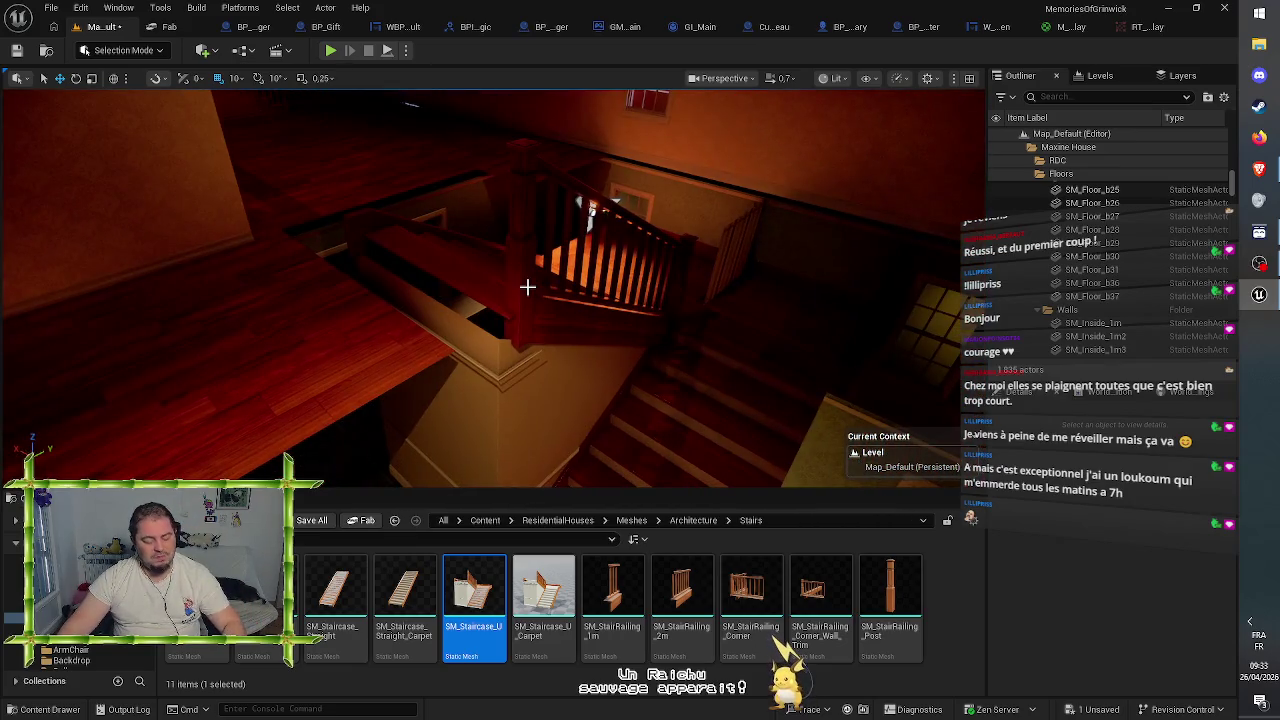
- Undo the tile deletions and the straight staircase's scale changes, moves and placement
{"action": "key", "text": "ctrl+z"}
{"action": "key", "text": "ctrl+z"}
{"action": "key", "text": "ctrl+z"}
{"action": "key", "text": "ctrl+z"}
{"action": "key", "text": "ctrl+z"}
{"action": "key", "text": "ctrl+z"}
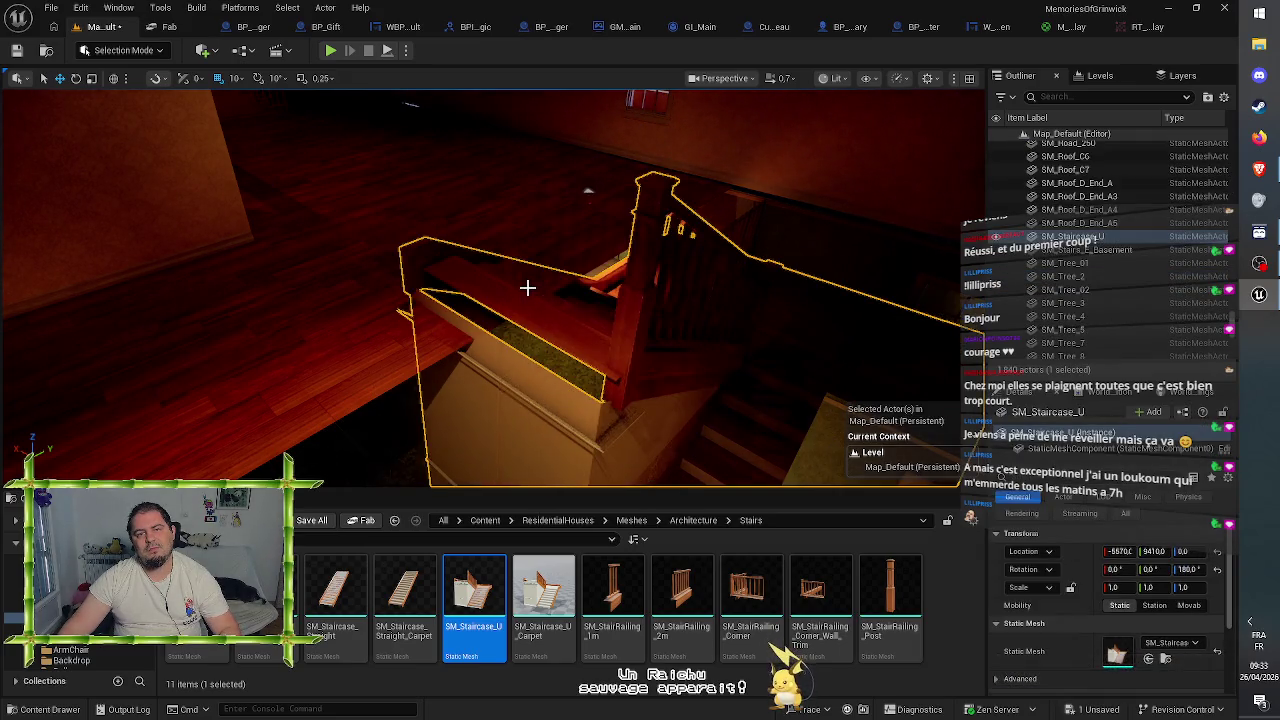
{"action": "key", "text": "ctrl+z"}
{"action": "key", "text": "ctrl+z"}
{"action": "key", "text": "ctrl+z"}
{"action": "key", "text": "ctrl+z"}
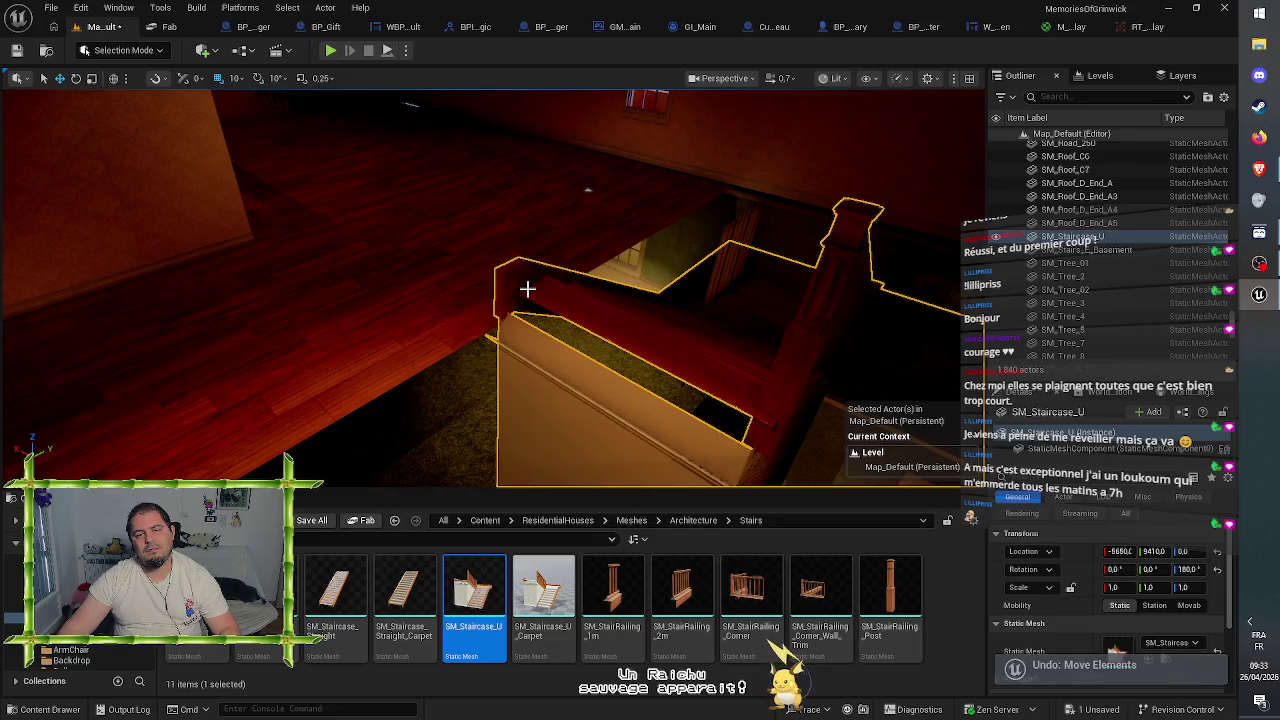
{"action": "key", "text": "ctrl+z"}
{"action": "key", "text": "ctrl+z"}
{"action": "key", "text": "ctrl+z"}
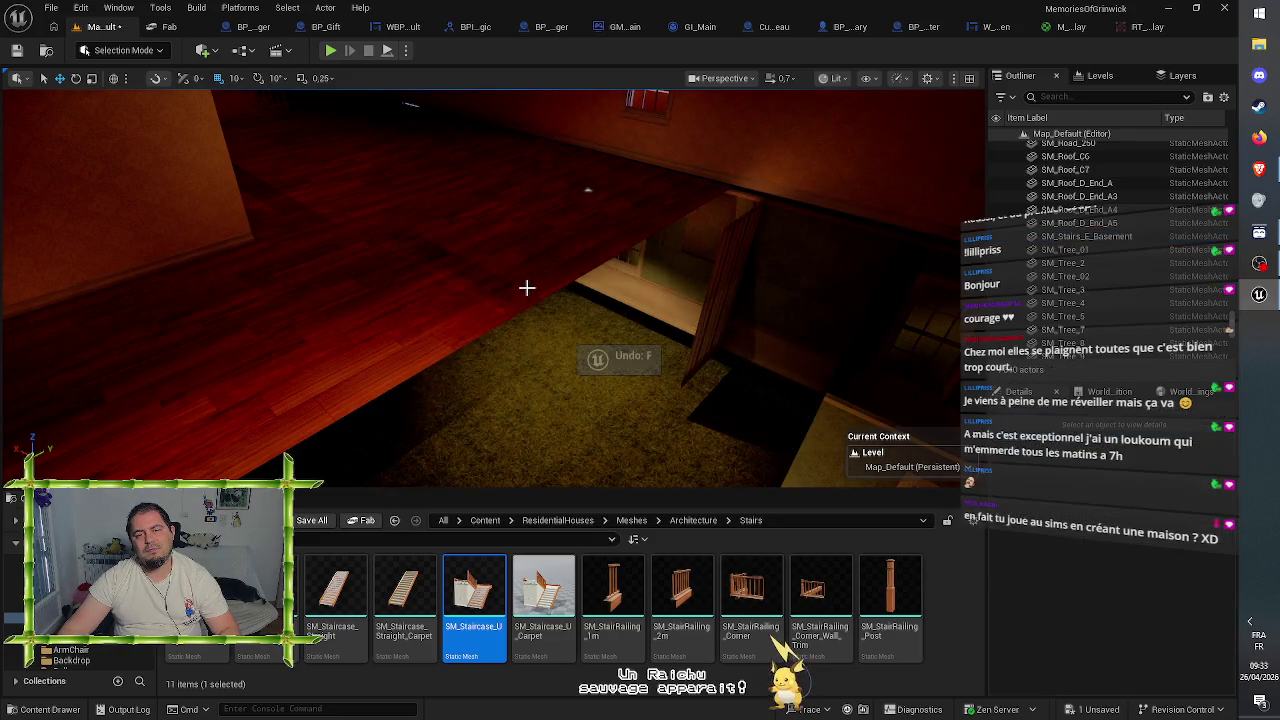
{"action": "key", "text": "ctrl+z"}
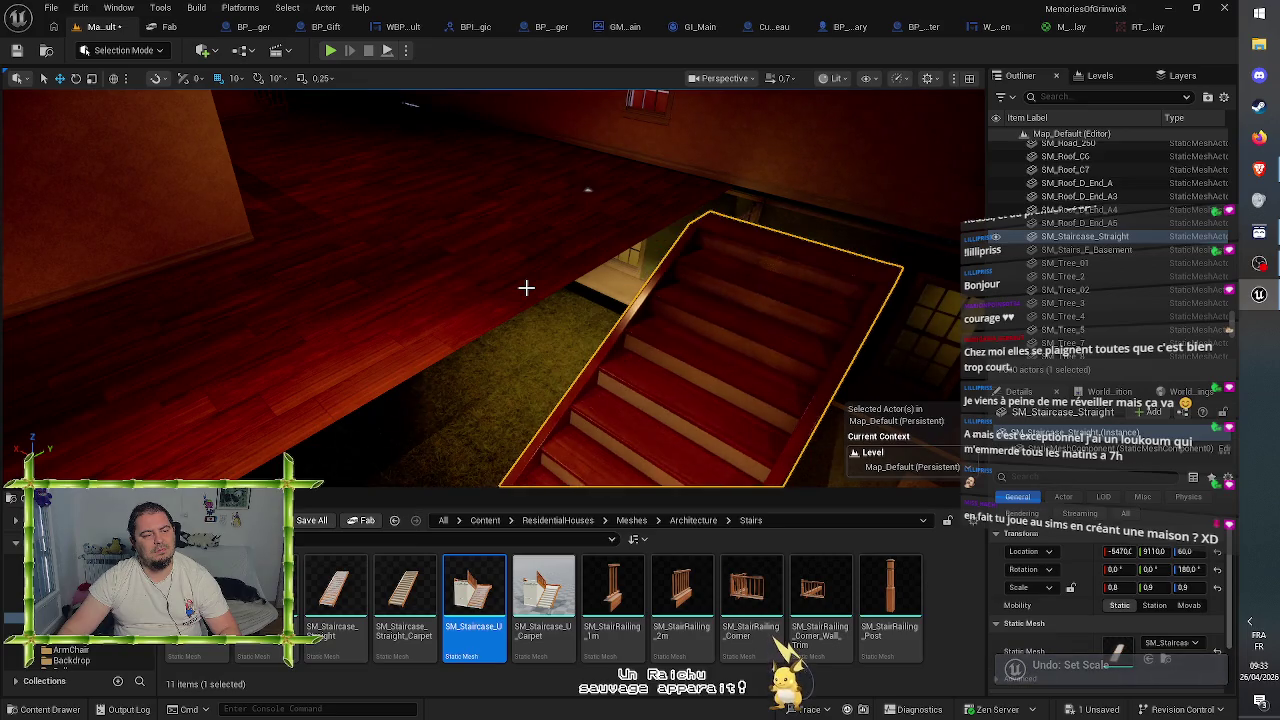
{"action": "key", "text": "ctrl+z"}
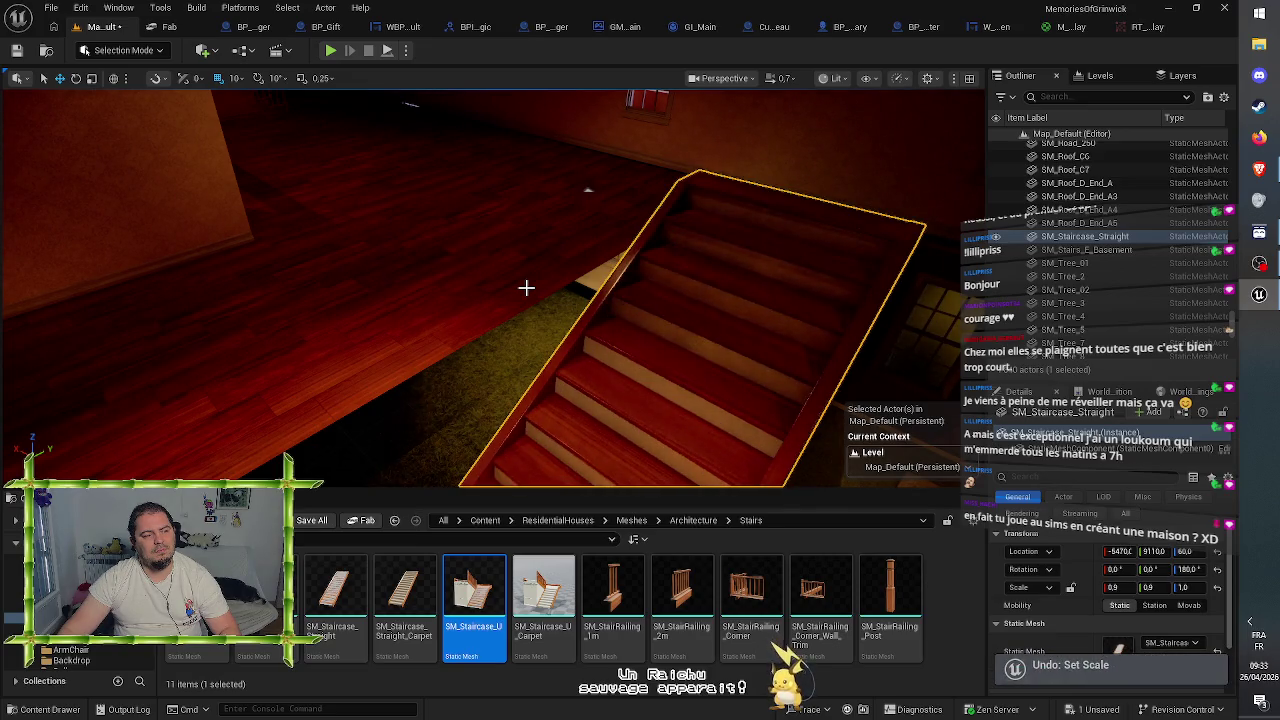
{"action": "key", "text": "ctrl+z"}
{"action": "key", "text": "ctrl+z"}
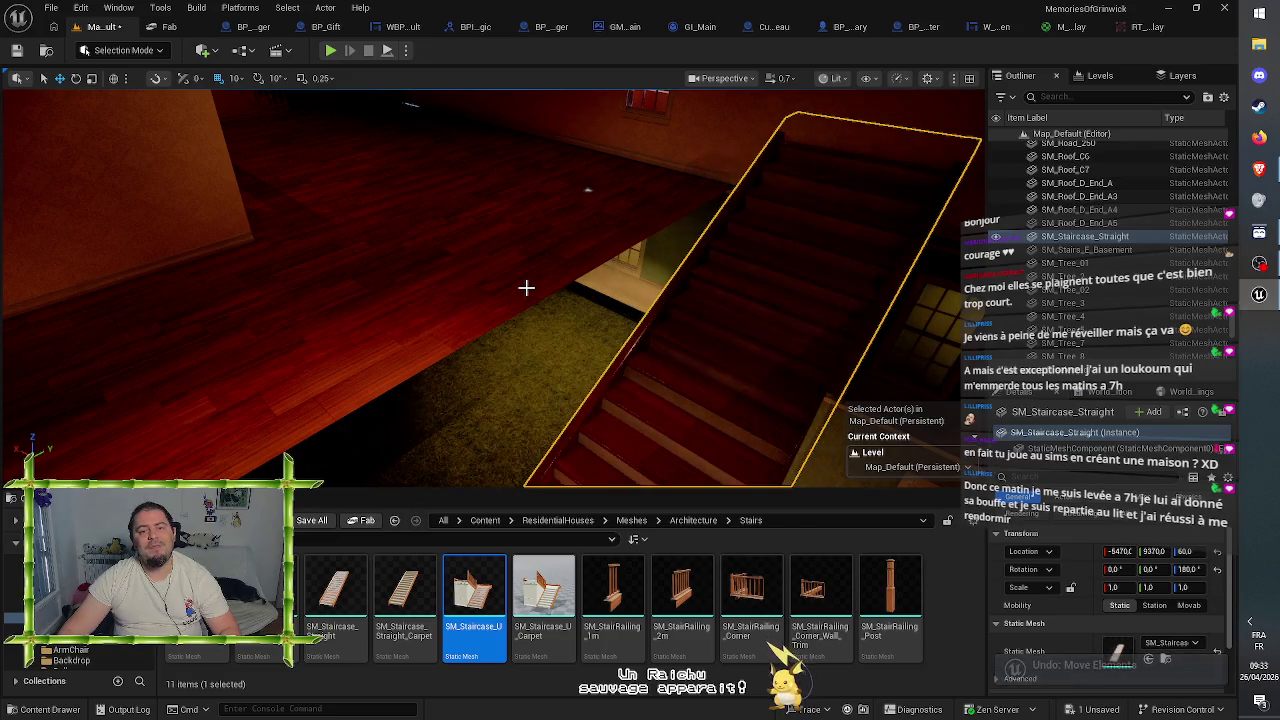
{"action": "key", "text": "ctrl+z"}
{"action": "key", "text": "ctrl+z"}
{"action": "key", "text": "ctrl+z"}
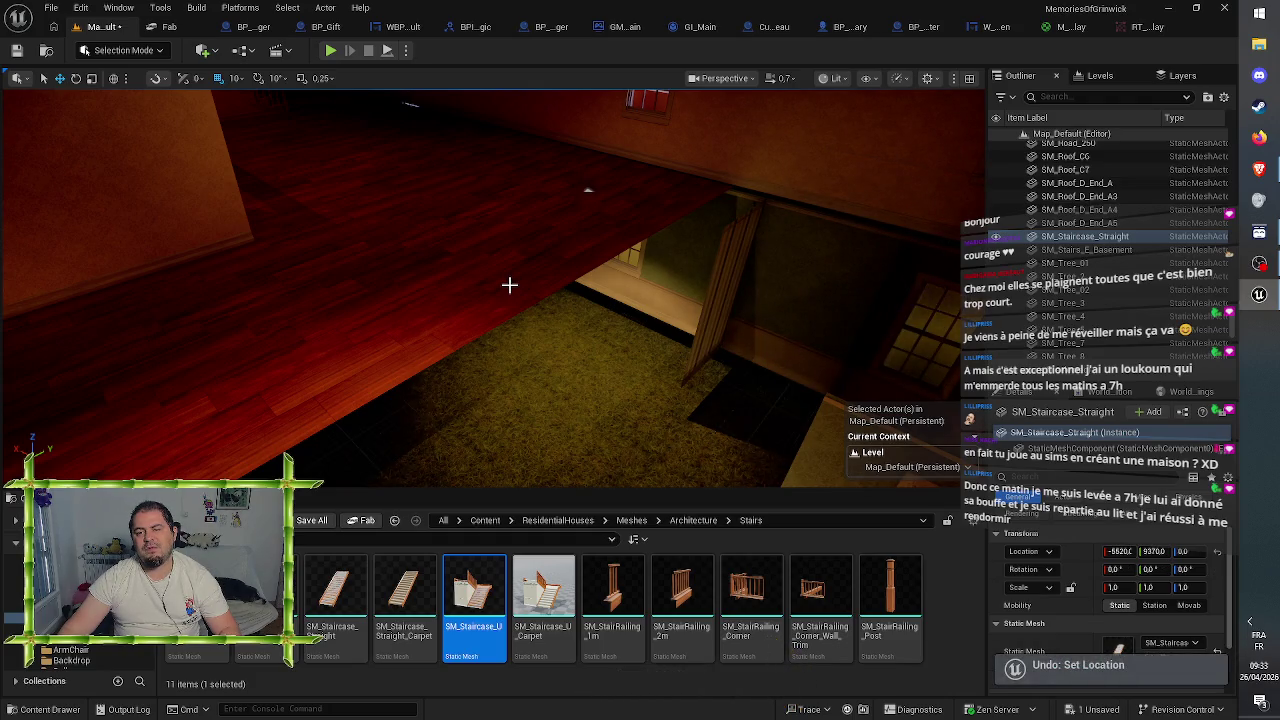
{"action": "key", "text": "ctrl+z"}
{"action": "key", "text": "ctrl+z"}
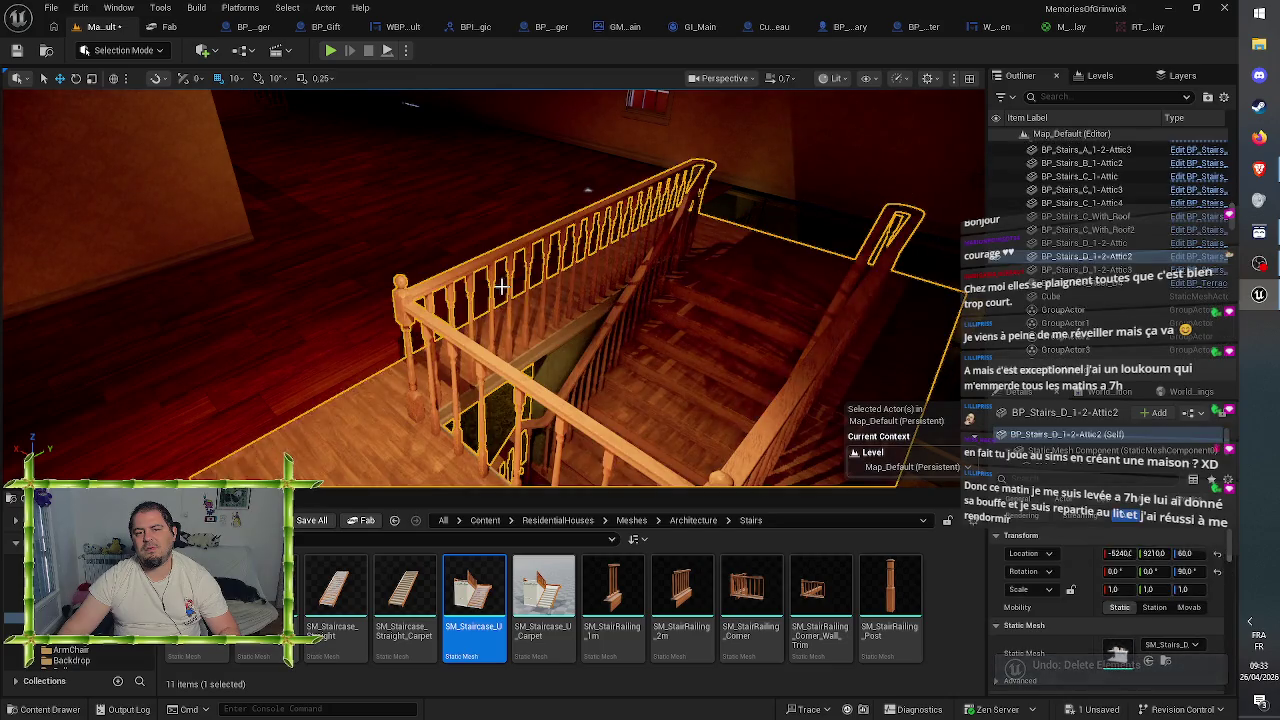
{"action": "key", "text": "ctrl+z"}
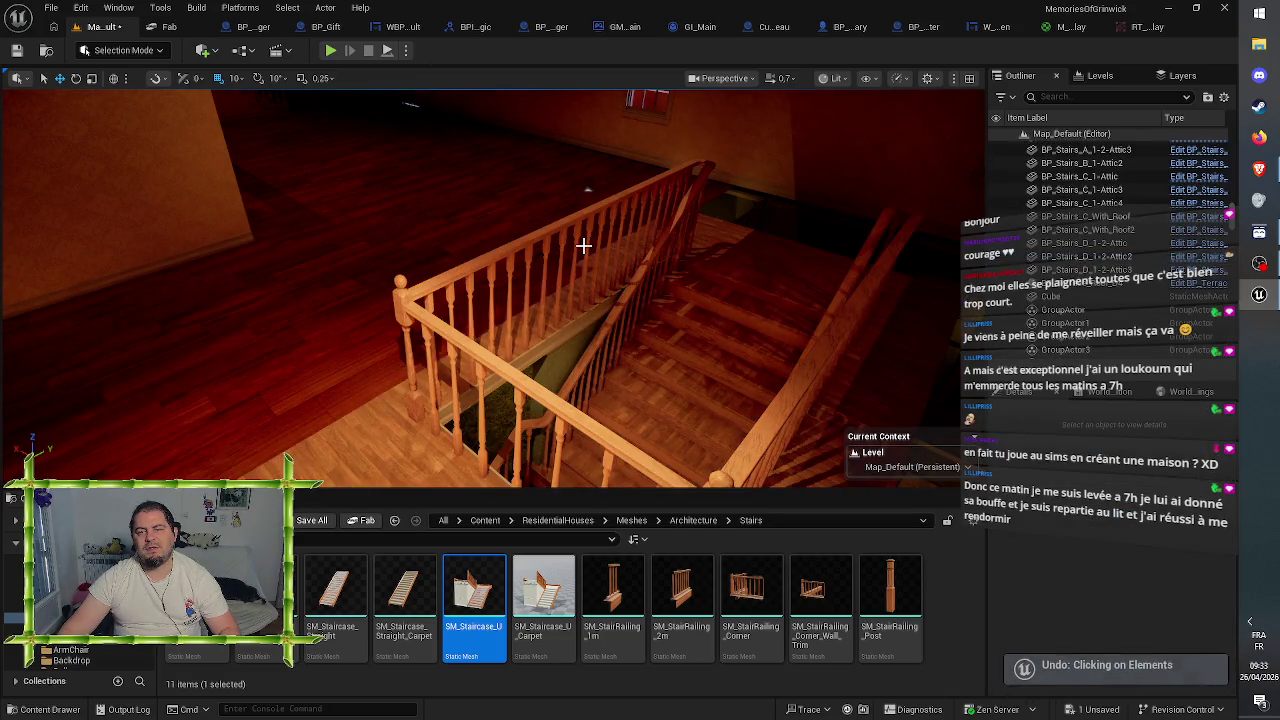
{"action": "key", "text": "ctrl+z"}
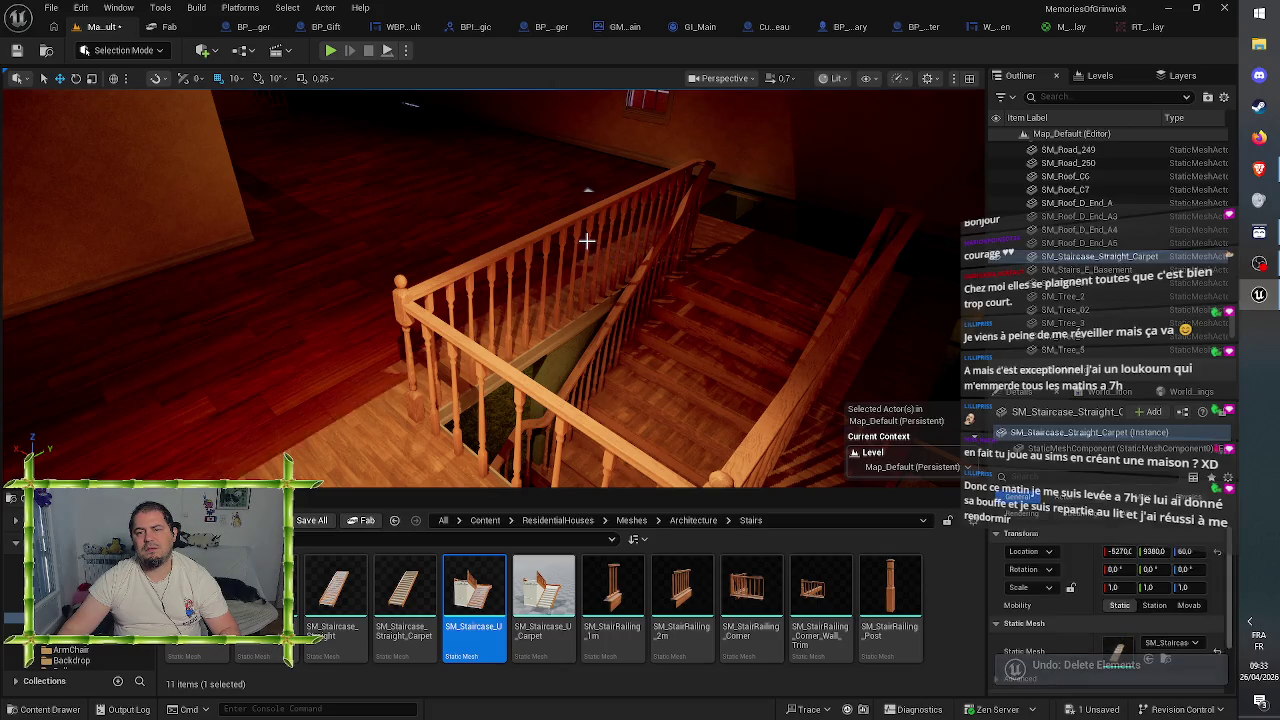
{"action": "key", "text": "ctrl+z"}
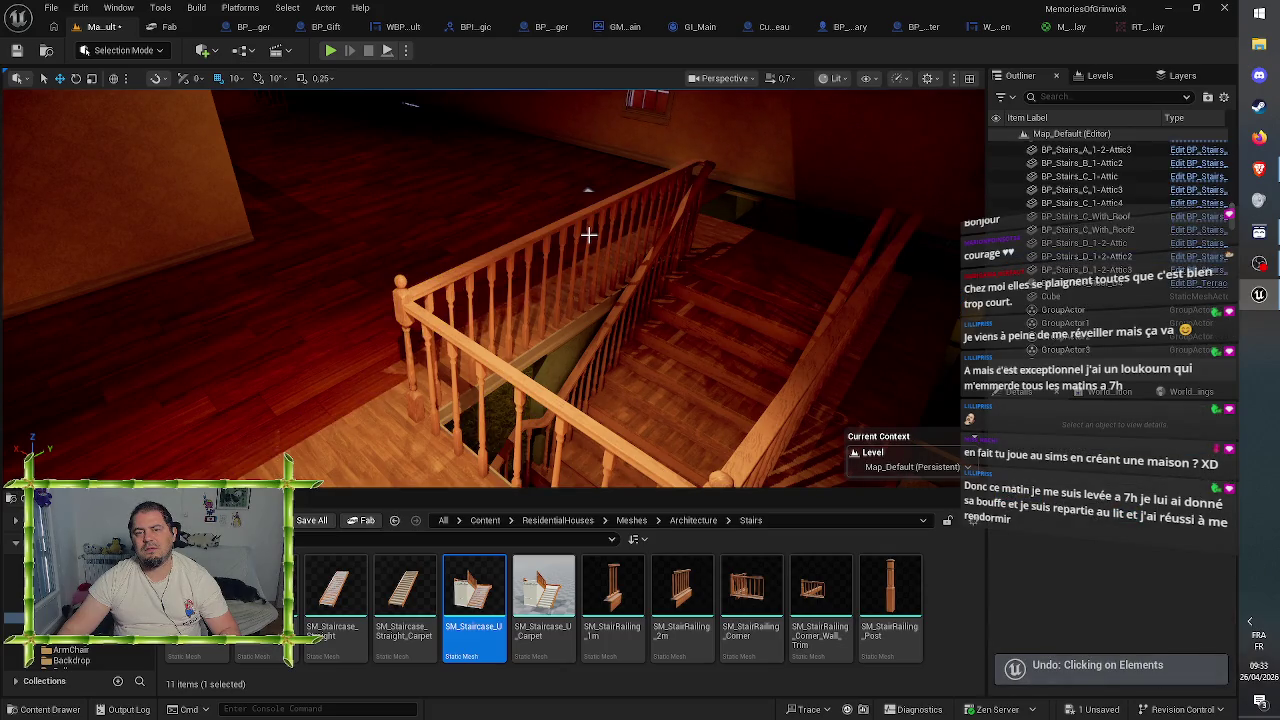
{"action": "key", "text": "ctrl+z"}
{"action": "key", "text": "ctrl+z"}
- Keep undoing back through the wall and floor moves, the visibility change and the pasted floors
{"action": "left_click", "coordinate": [590, 233]}
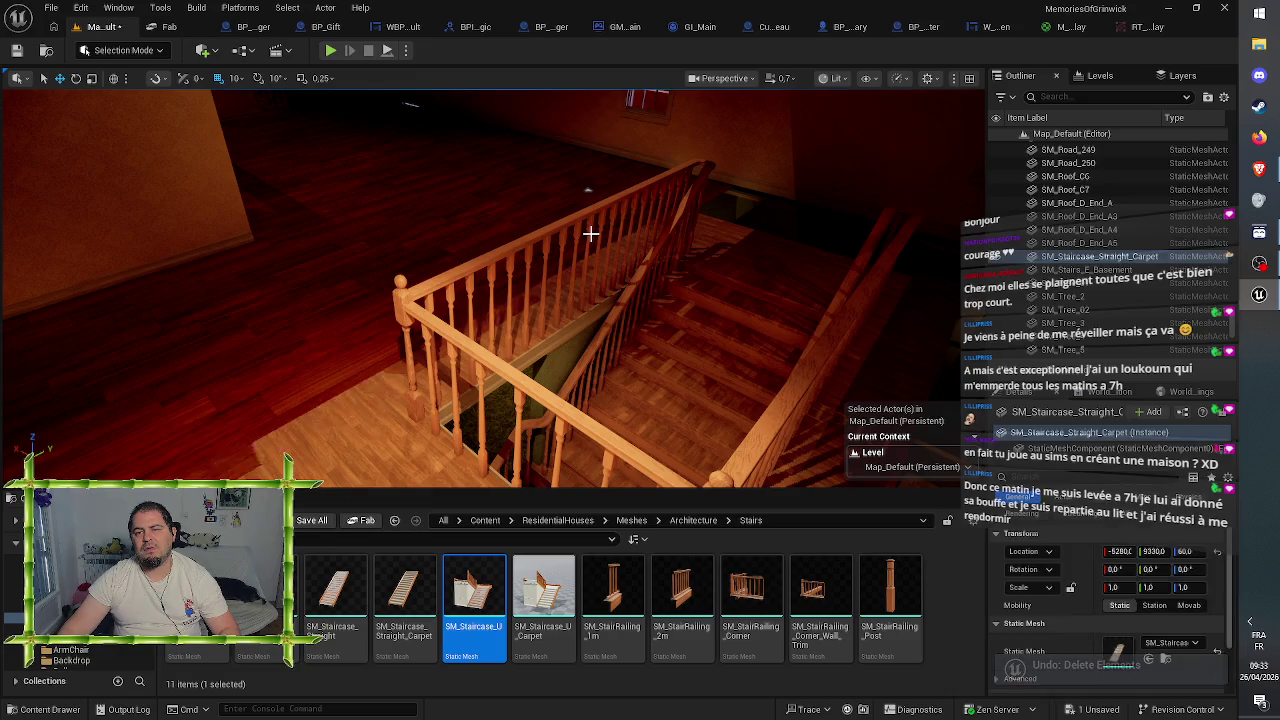
{"action": "key", "text": "ctrl+z"}
{"action": "key", "text": "ctrl+z"}
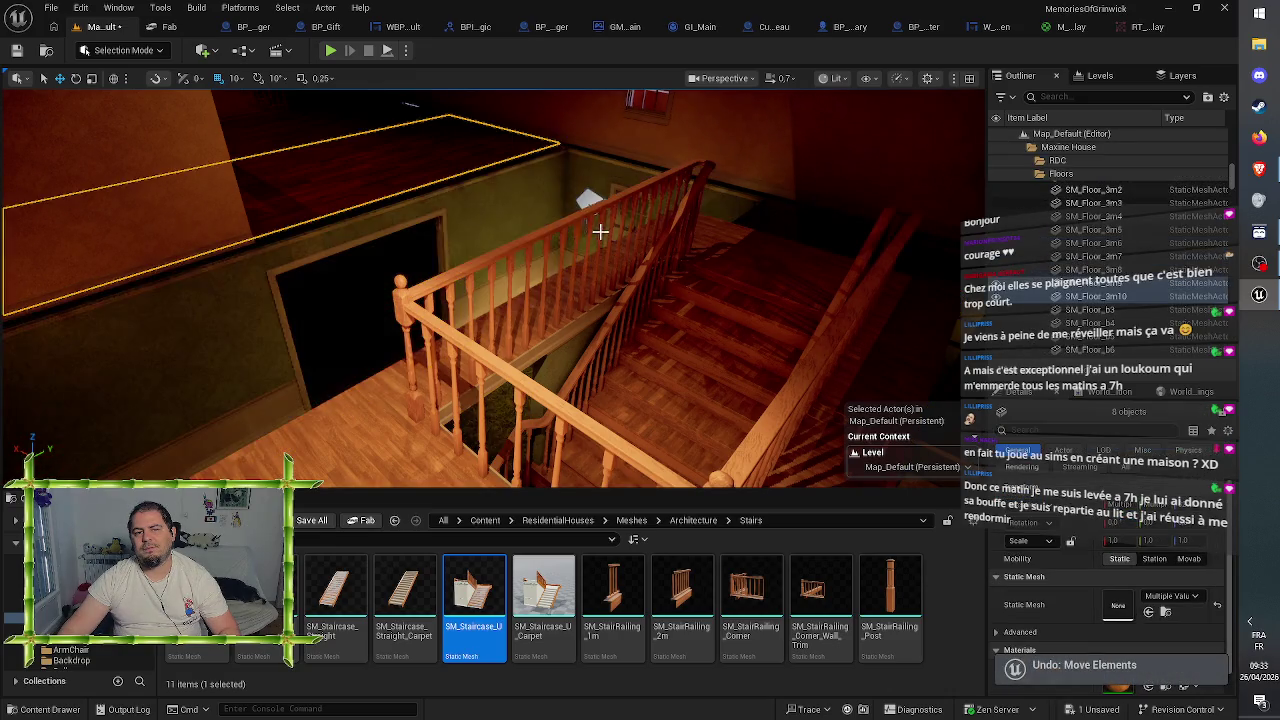
{"action": "key", "text": "ctrl+z"}
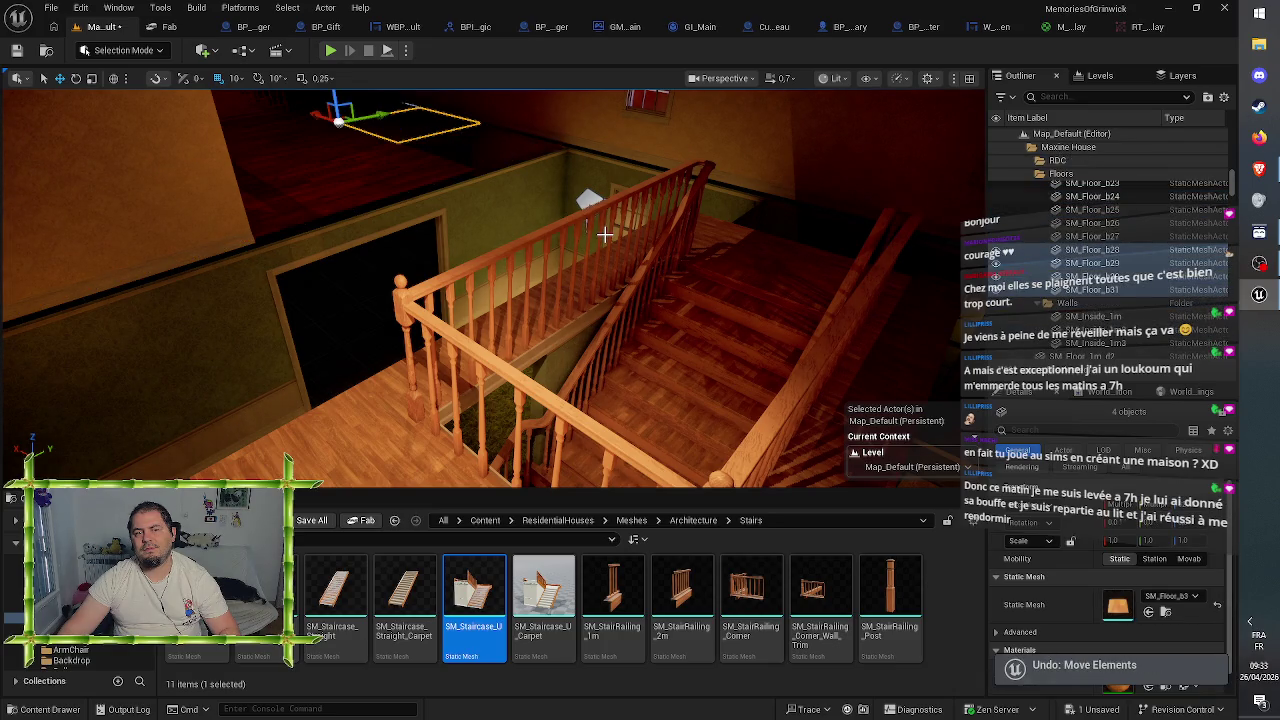
{"action": "key", "text": "ctrl+z"}
{"action": "key", "text": "ctrl+z"}
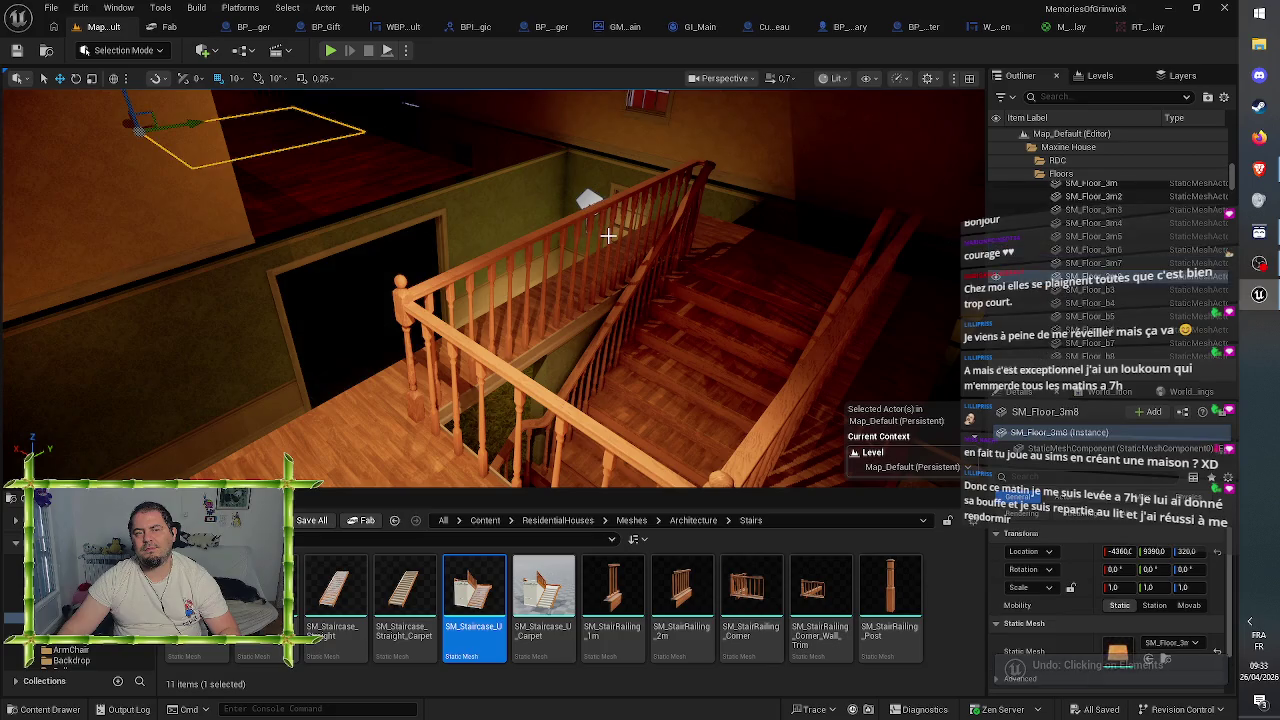
{"action": "key", "text": "ctrl+z"}
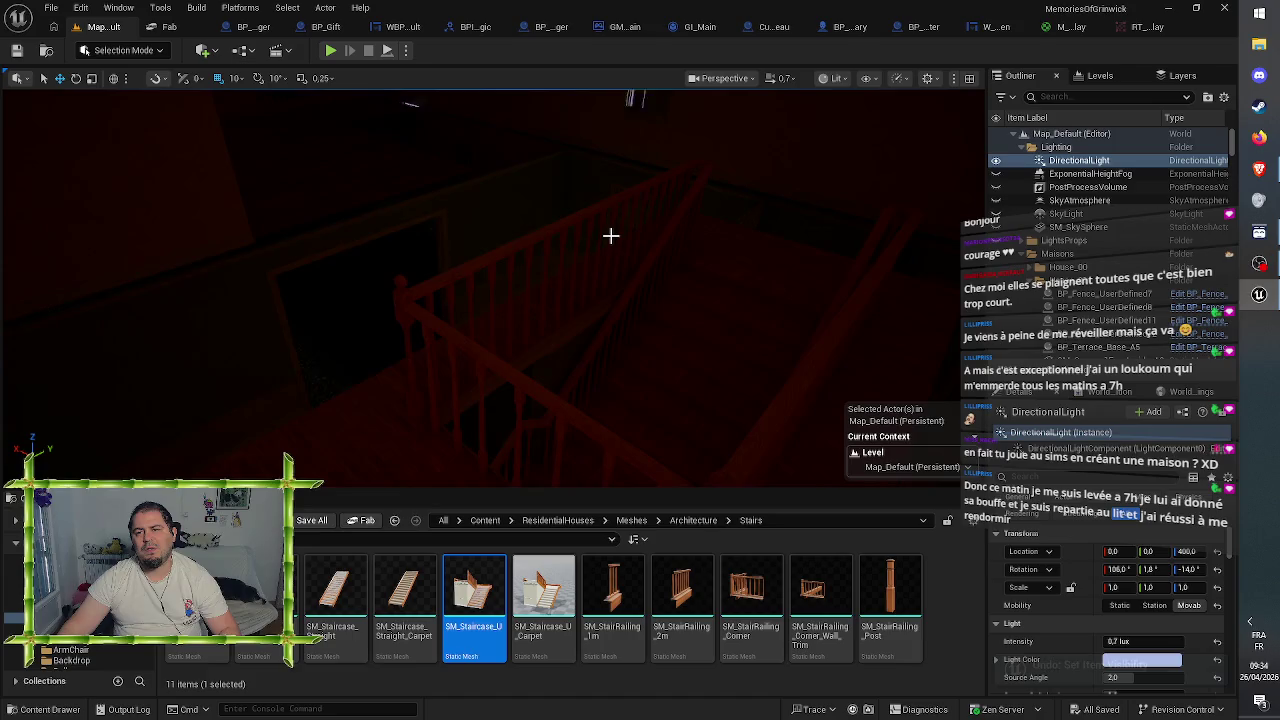
{"action": "key", "text": "ctrl+z"}
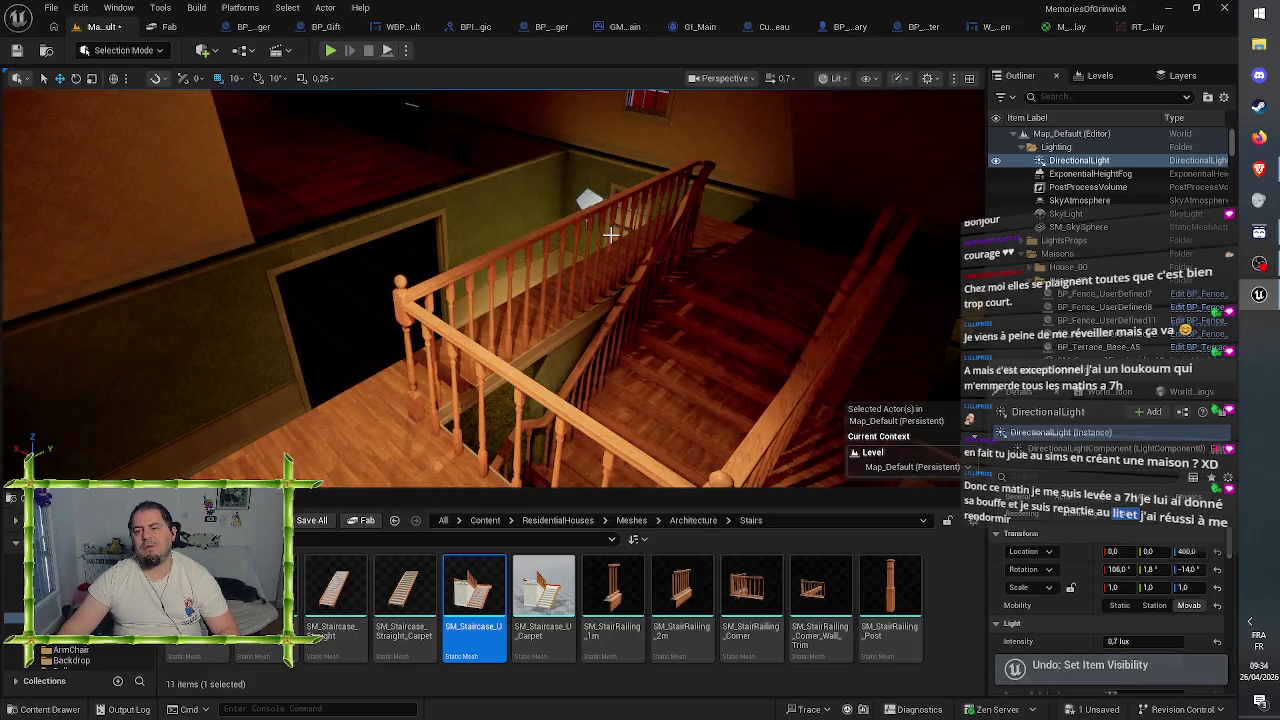
{"action": "key", "text": "ctrl+z"}
{"action": "key", "text": "Escape"}
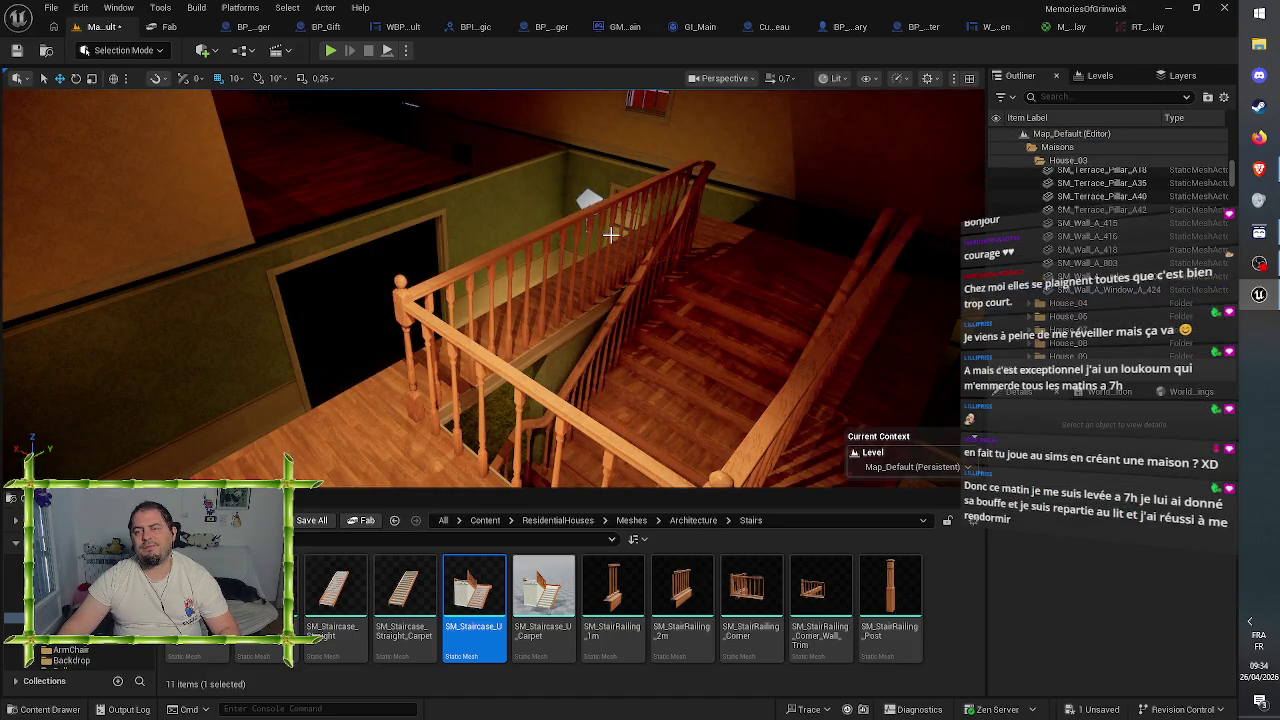
{"action": "key", "text": "ctrl+z"}
{"action": "key", "text": "ctrl+z"}
{"action": "key", "text": "ctrl+z"}
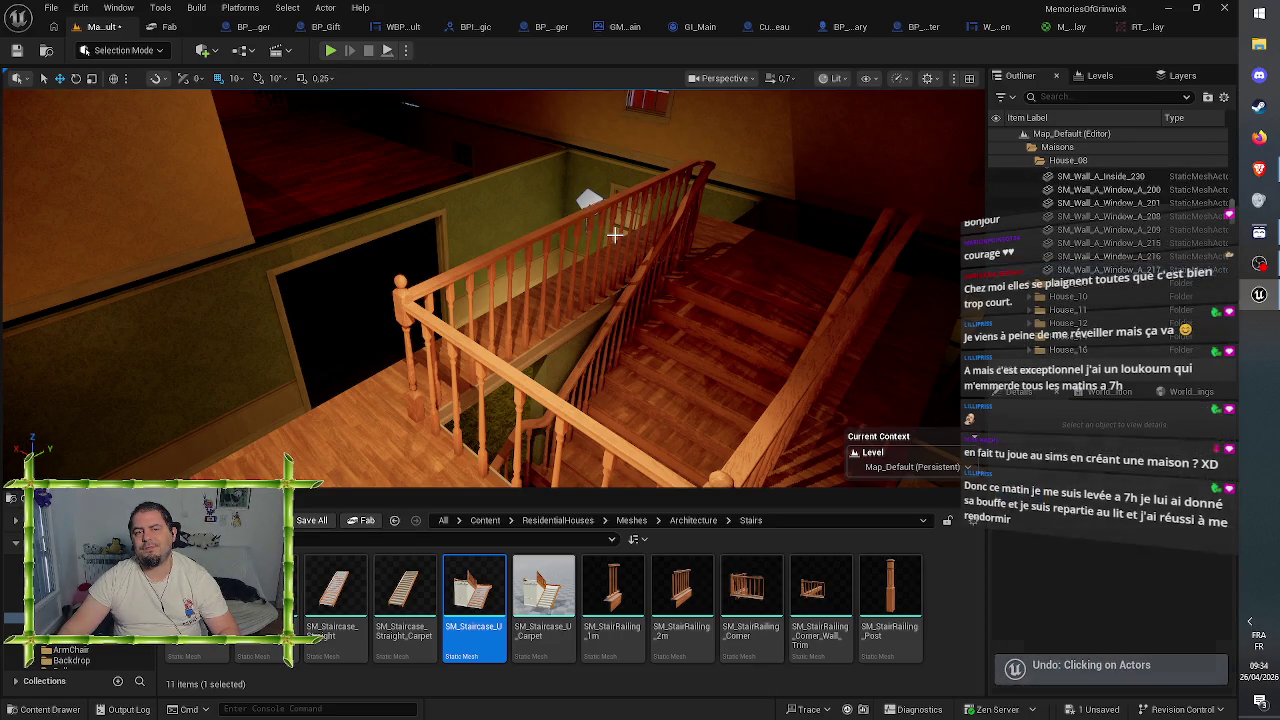
{"action": "key", "text": "ctrl+z"}
{"action": "key", "text": "ctrl+z"}
{"action": "key", "text": "ctrl+z"}
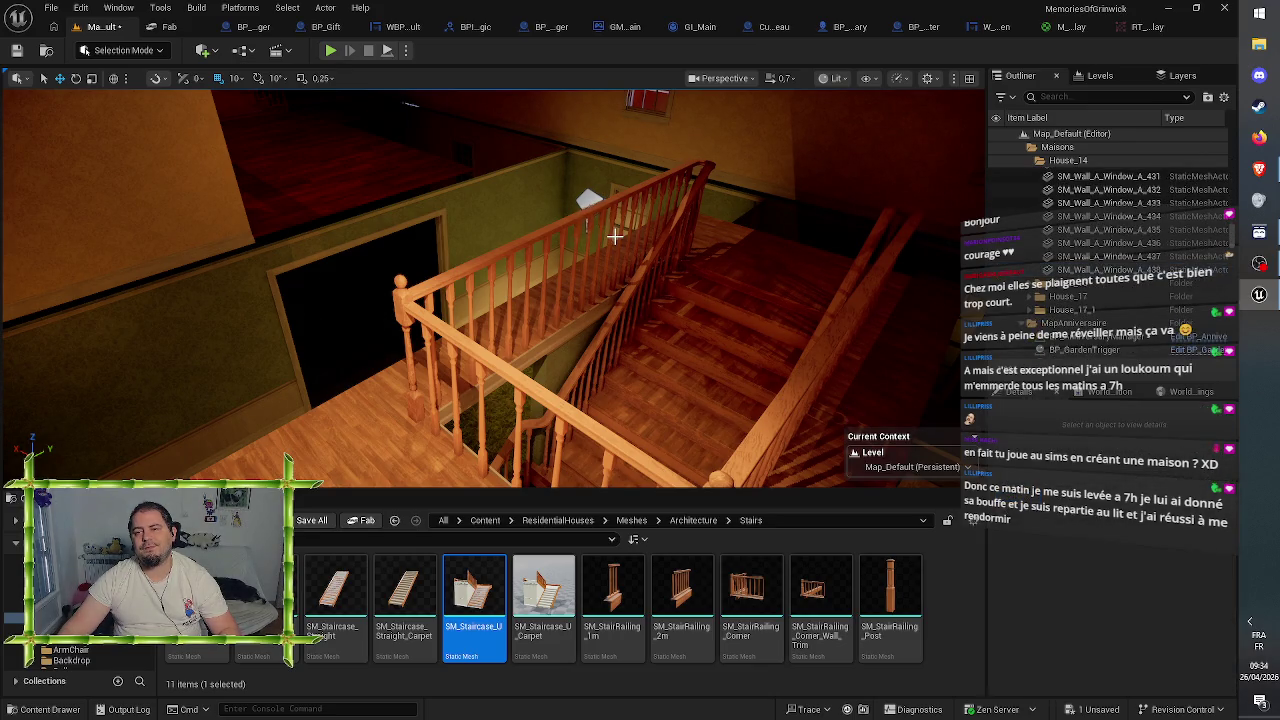
{"action": "key", "text": "ctrl+z"}
{"action": "key", "text": "ctrl+z"}
{"action": "key", "text": "ctrl+z"}
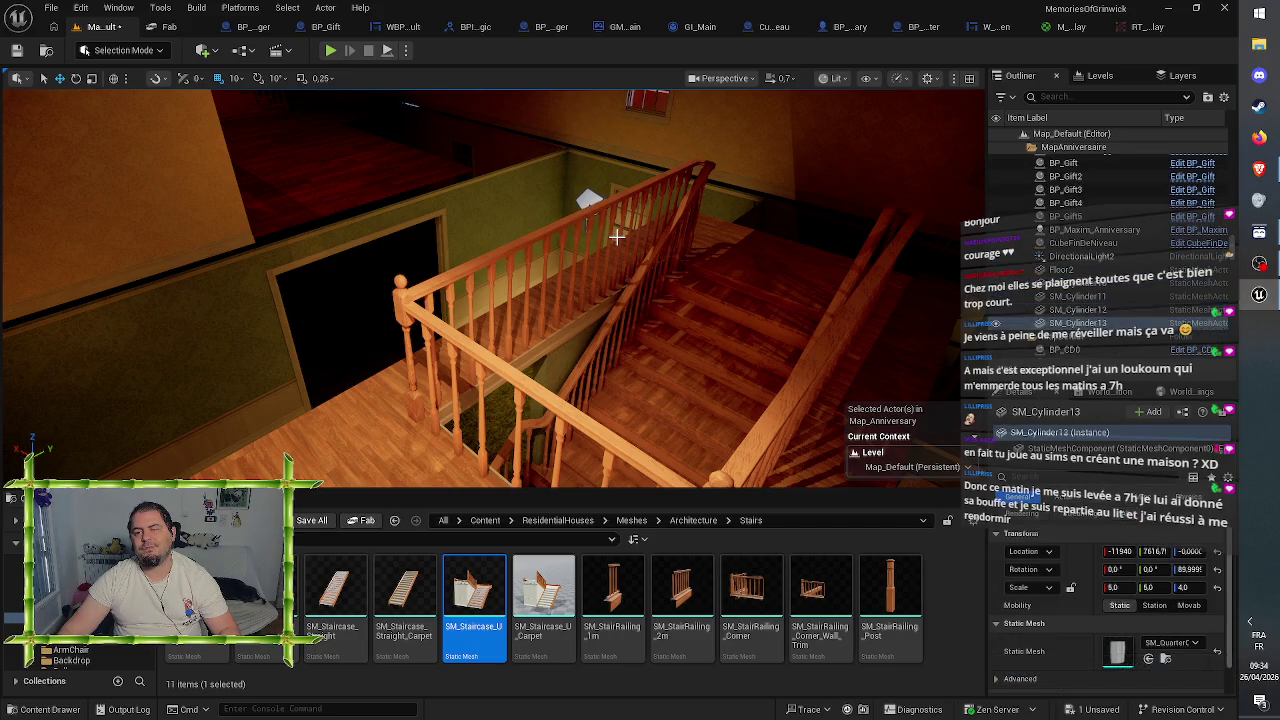
{"action": "key", "text": "ctrl+z"}
{"action": "key", "text": "ctrl+z"}
{"action": "key", "text": "ctrl+z"}
{"action": "key", "text": "ctrl+z"}
{"action": "key", "text": "ctrl+z"}
{"action": "key", "text": "ctrl+z"}
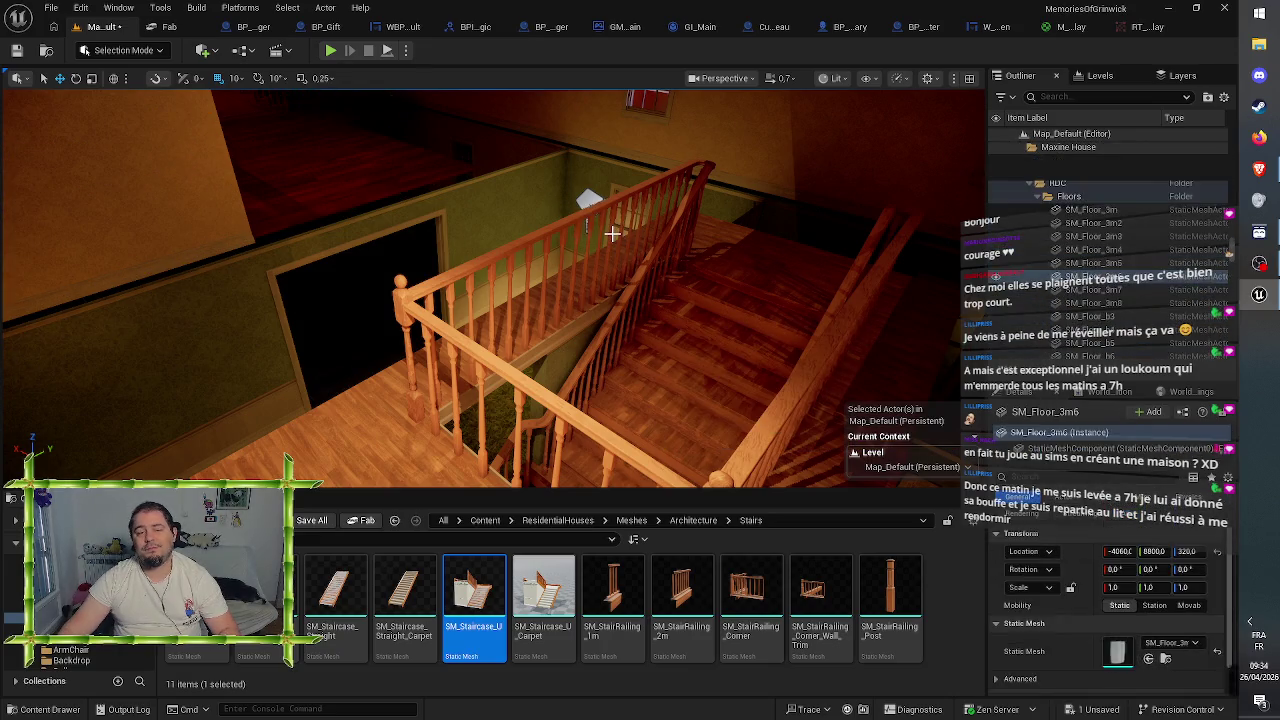
{"action": "key", "text": "ctrl+z"}
{"action": "key", "text": "ctrl+z"}
{"action": "key", "text": "ctrl+z"}
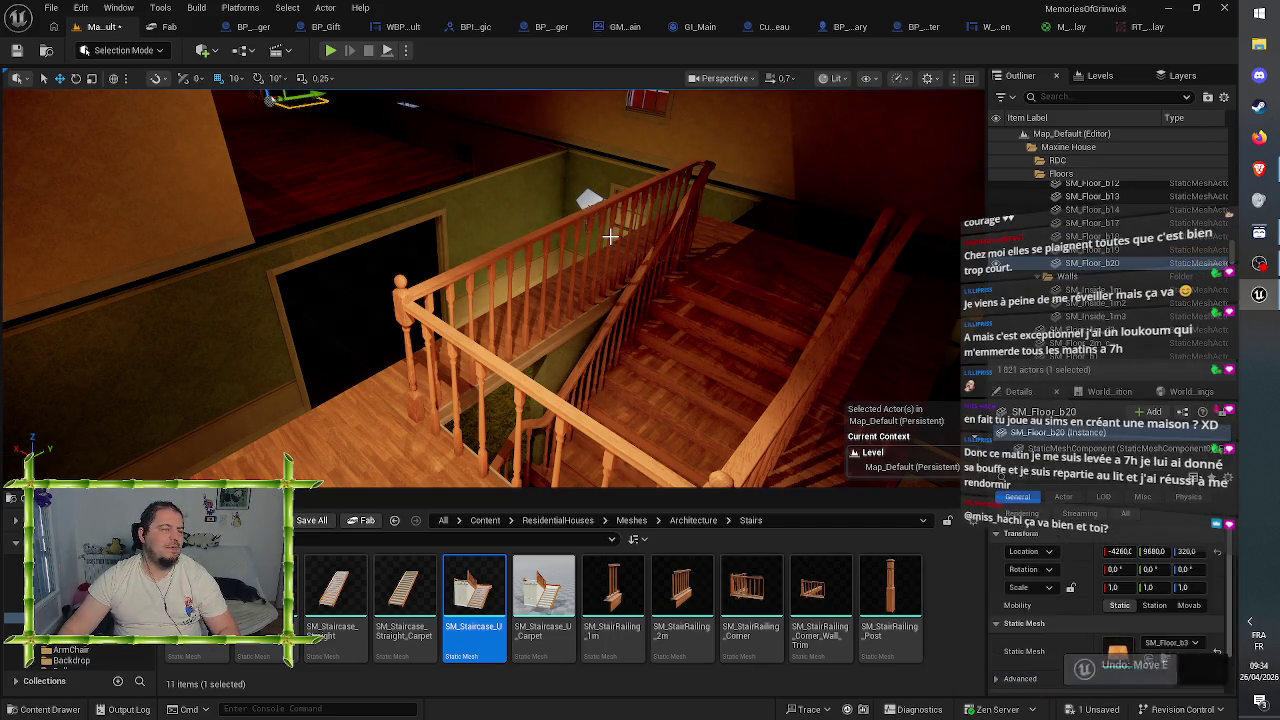
{"action": "key", "text": "ctrl+z"}
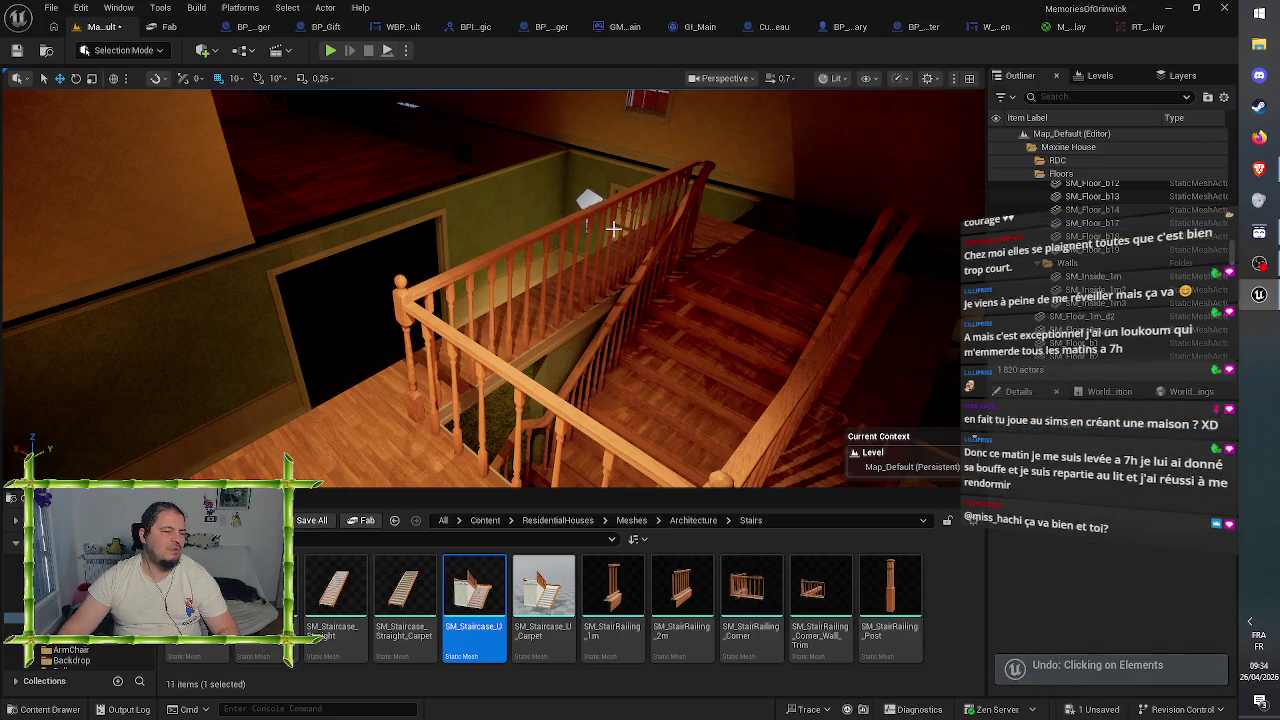
{"action": "key", "text": "ctrl+z"}
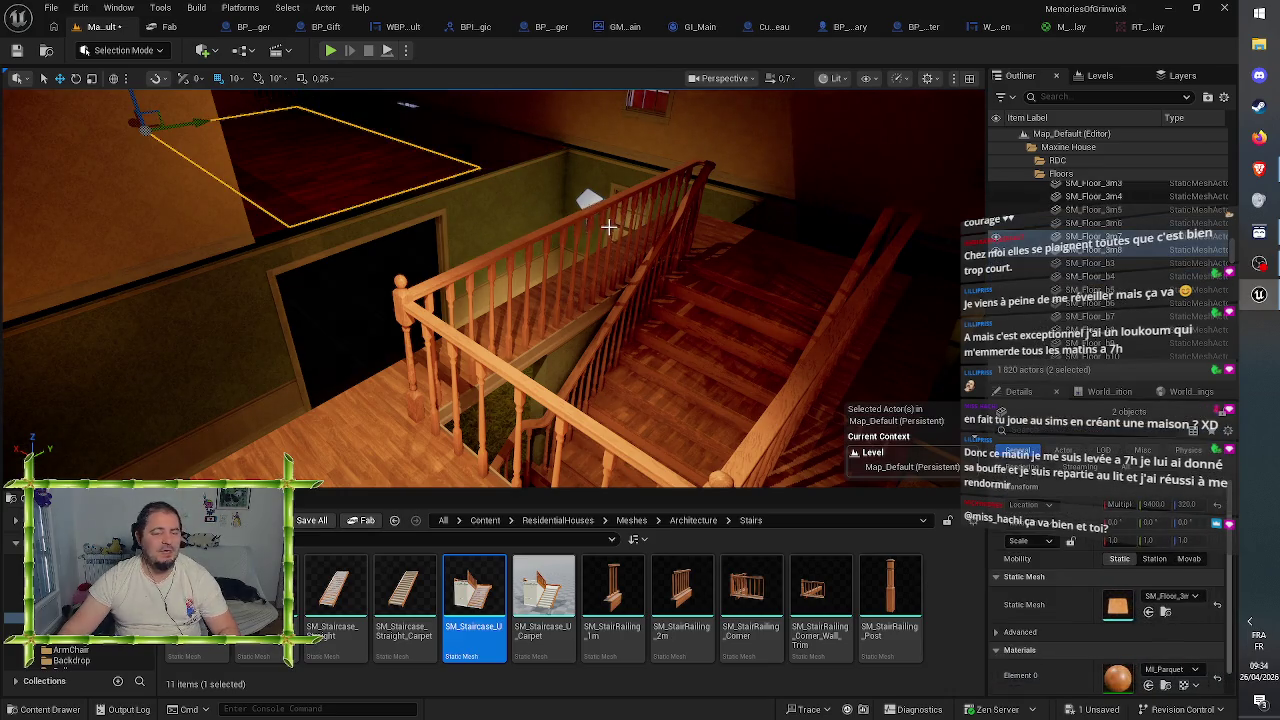
{"action": "key", "text": "ctrl+z"}
{"action": "key", "text": "ctrl+z"}
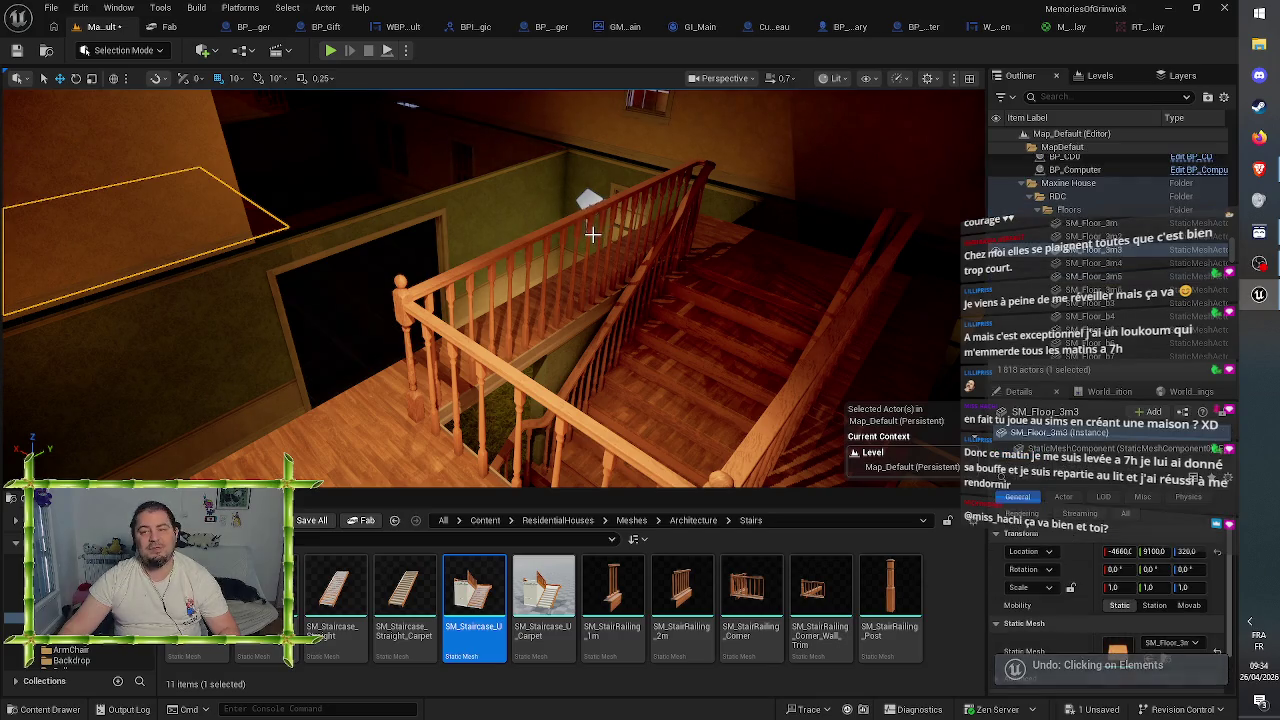
{"action": "key", "text": "ctrl+z"}
- Undo the floor piece paste and the recent floor selections in the room
{"action": "mouse_move", "coordinate": [566, 311]}
{"action": "left_mouse_down"}
{"action": "mouse_move", "coordinate": [553, 250]}
{"action": "mouse_move", "coordinate": [522, 222]}
{"action": "mouse_move", "coordinate": [340, 196]}
{"action": "mouse_move", "coordinate": [554, 310]}
{"action": "left_mouse_up"}
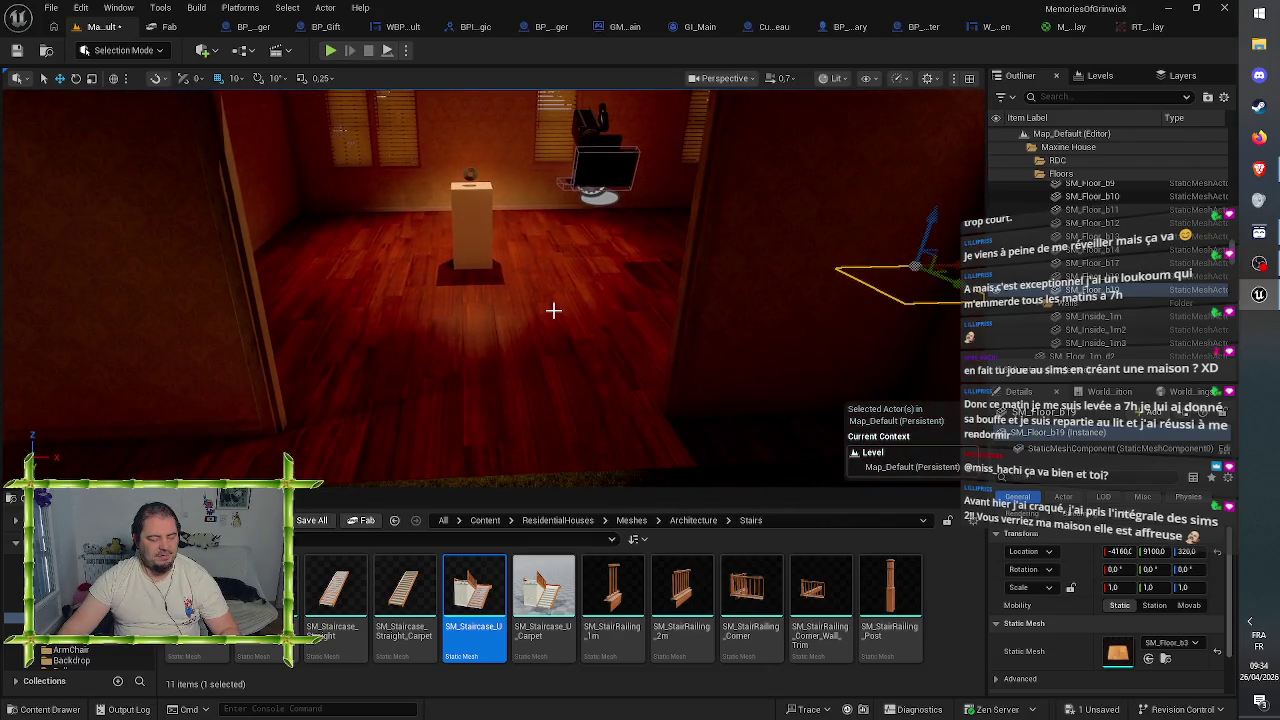
{"action": "key", "text": "ctrl+z"}
{"action": "key", "text": "ctrl+z"}
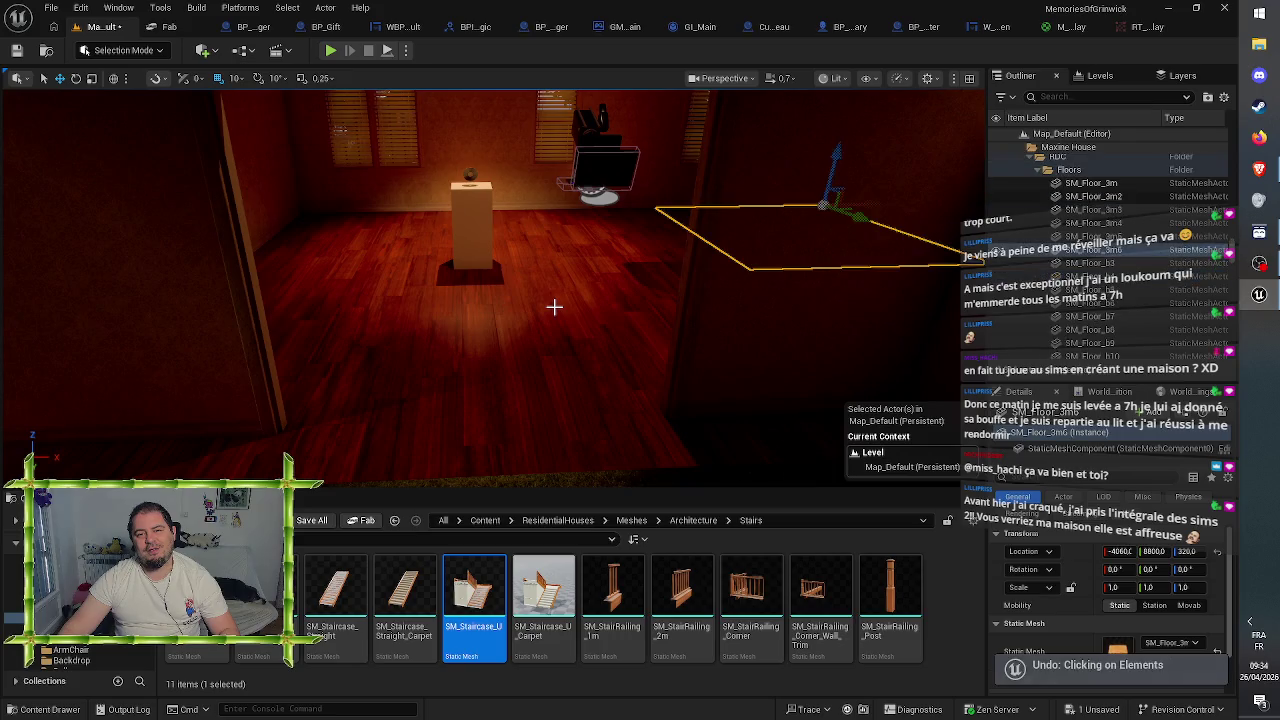
{"action": "key", "text": "Escape"}
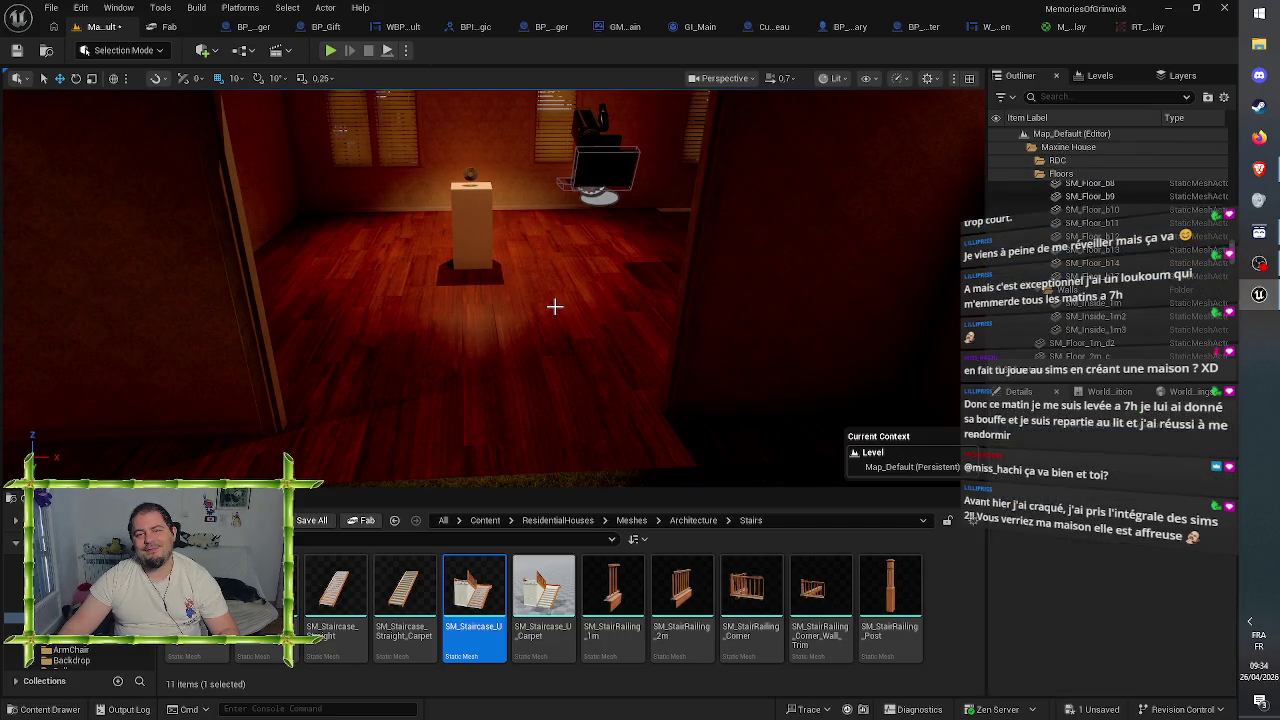
{"action": "key", "text": "ctrl+z"}
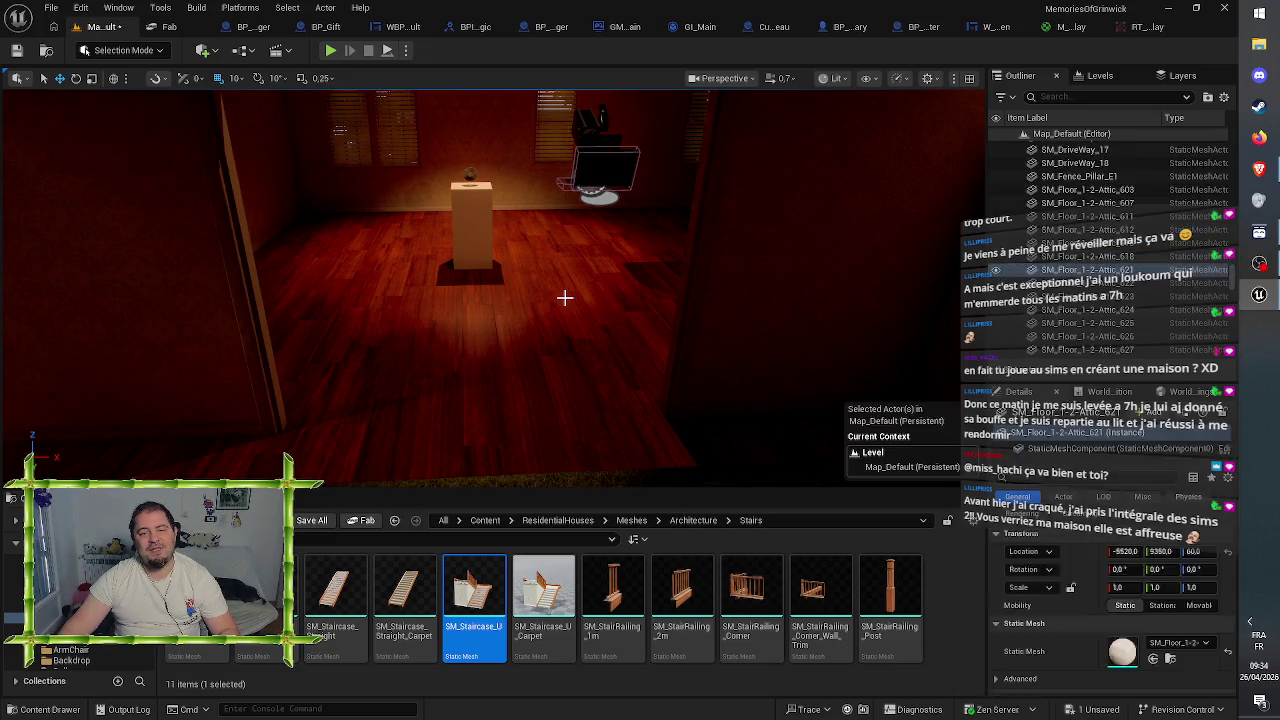
{"action": "key", "text": "ctrl+z"}
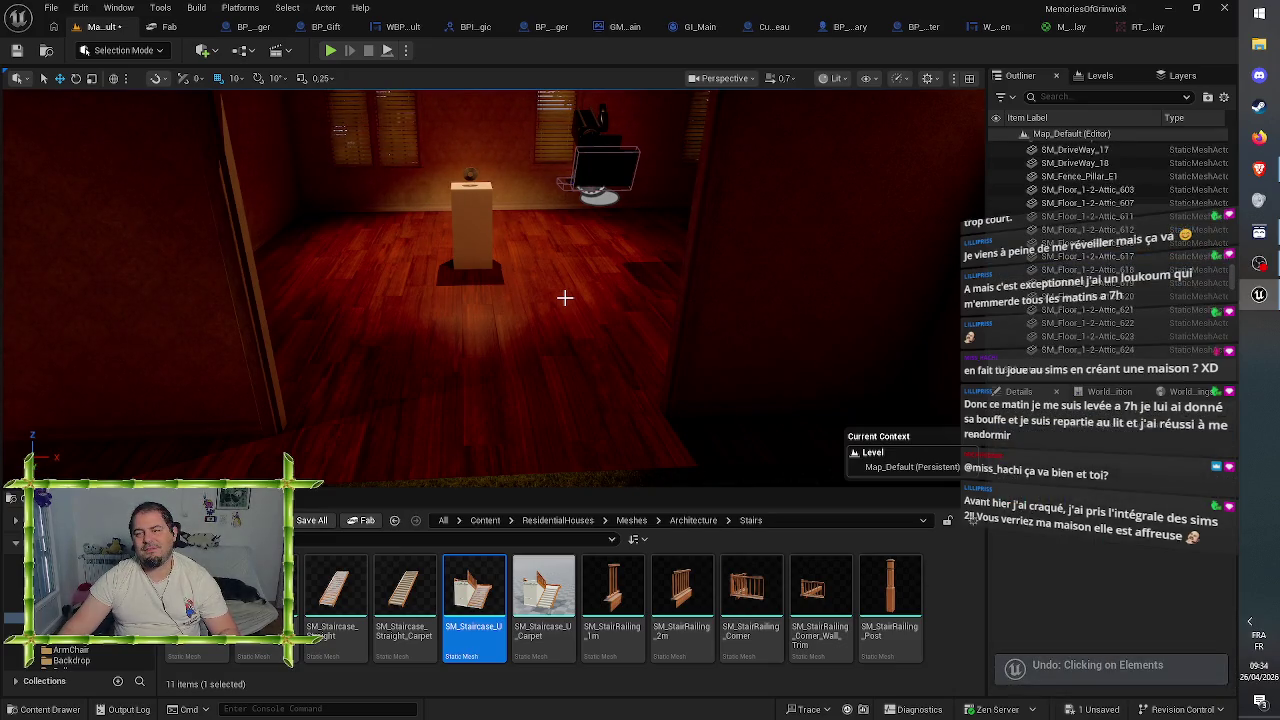
{"action": "left_click", "coordinate": [565, 297]}
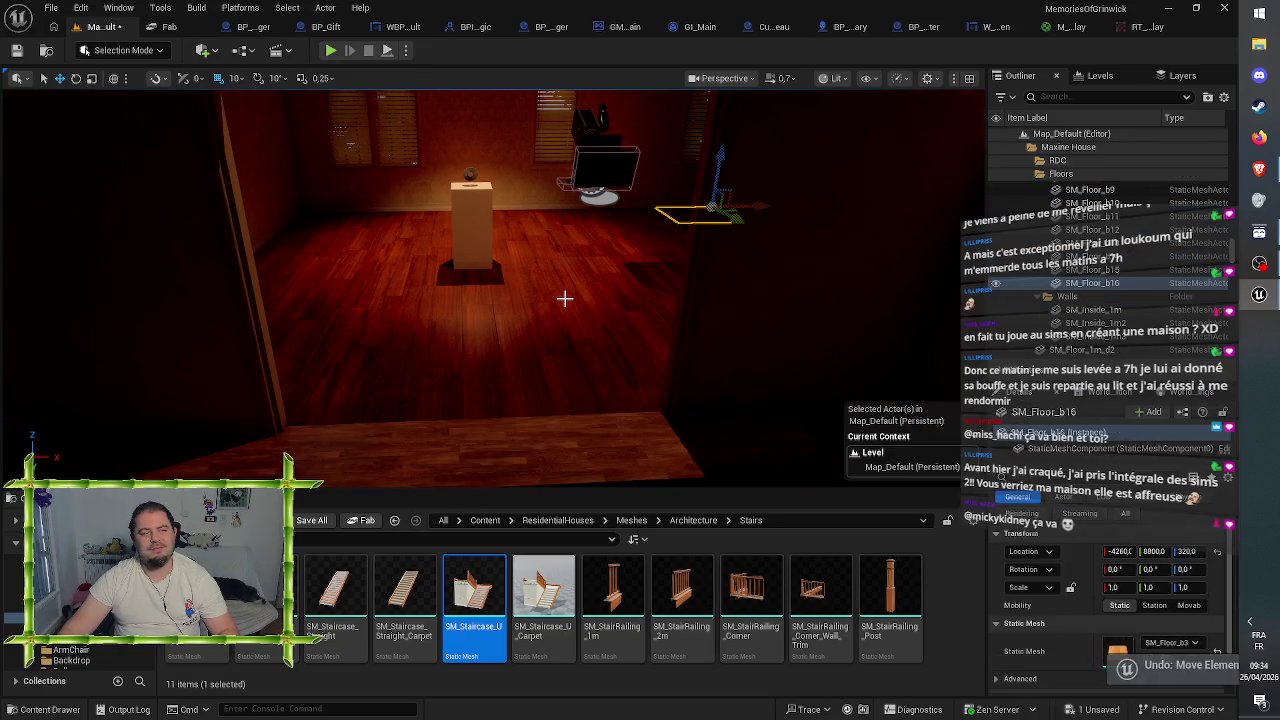
{"action": "key", "text": "ctrl+z"}
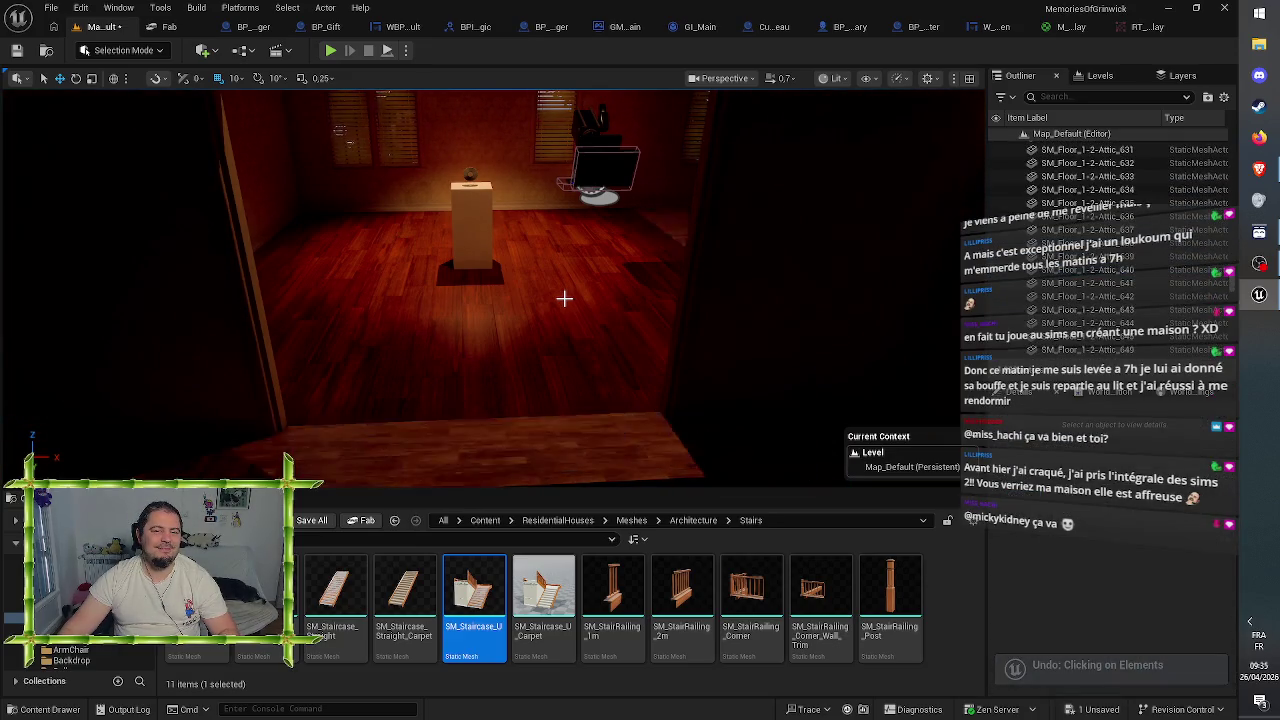
- Revert the earlier floor and carpet moves until the railed staircase returns
{"action": "key", "text": "ctrl+z"}
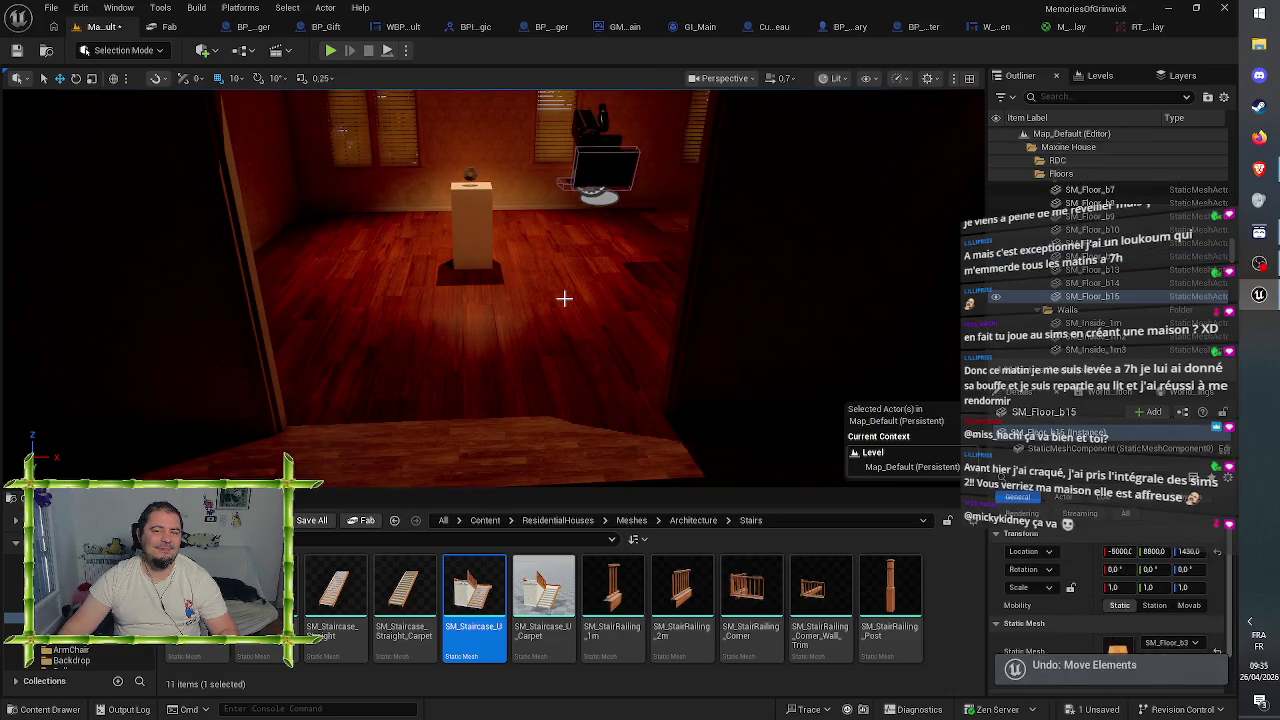
{"action": "key", "text": "ctrl+z"}
{"action": "key", "text": "ctrl+z"}
{"action": "key", "text": "ctrl+z"}
{"action": "key", "text": "ctrl+z"}
{"action": "key", "text": "ctrl+z"}
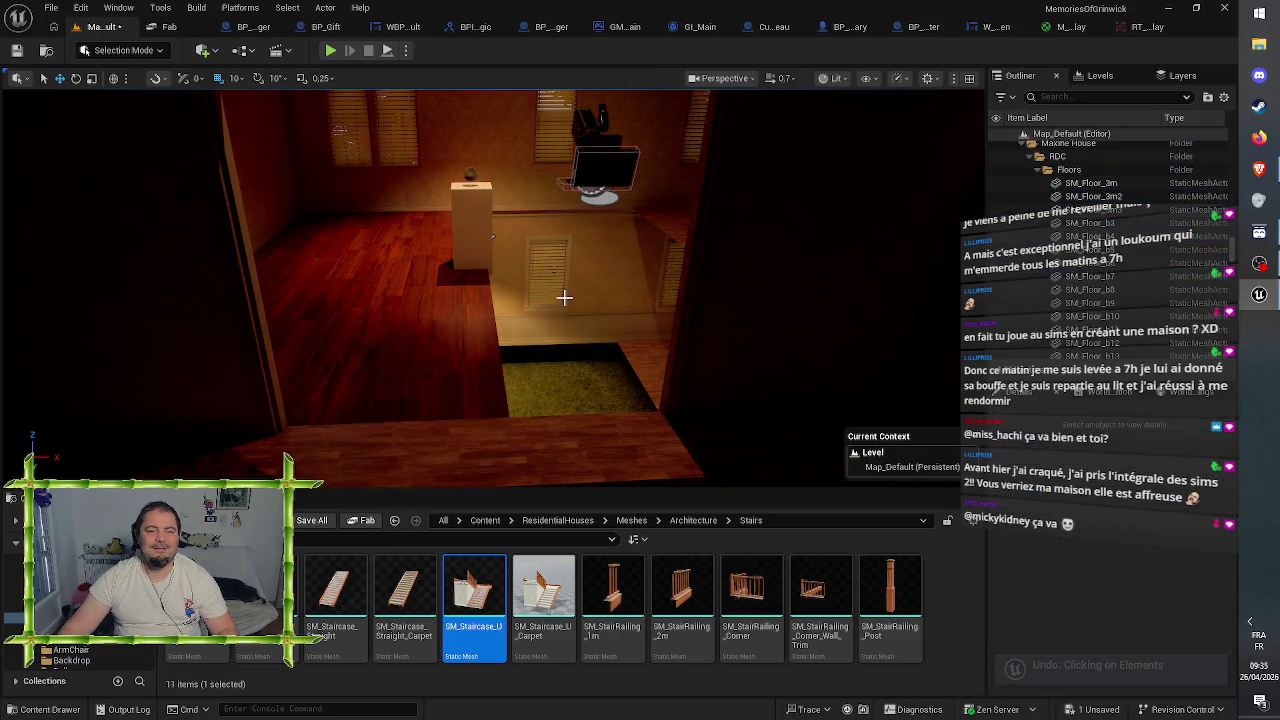
{"action": "key", "text": "ctrl+z"}
{"action": "key", "text": "ctrl+z"}
{"action": "key", "text": "ctrl+z"}
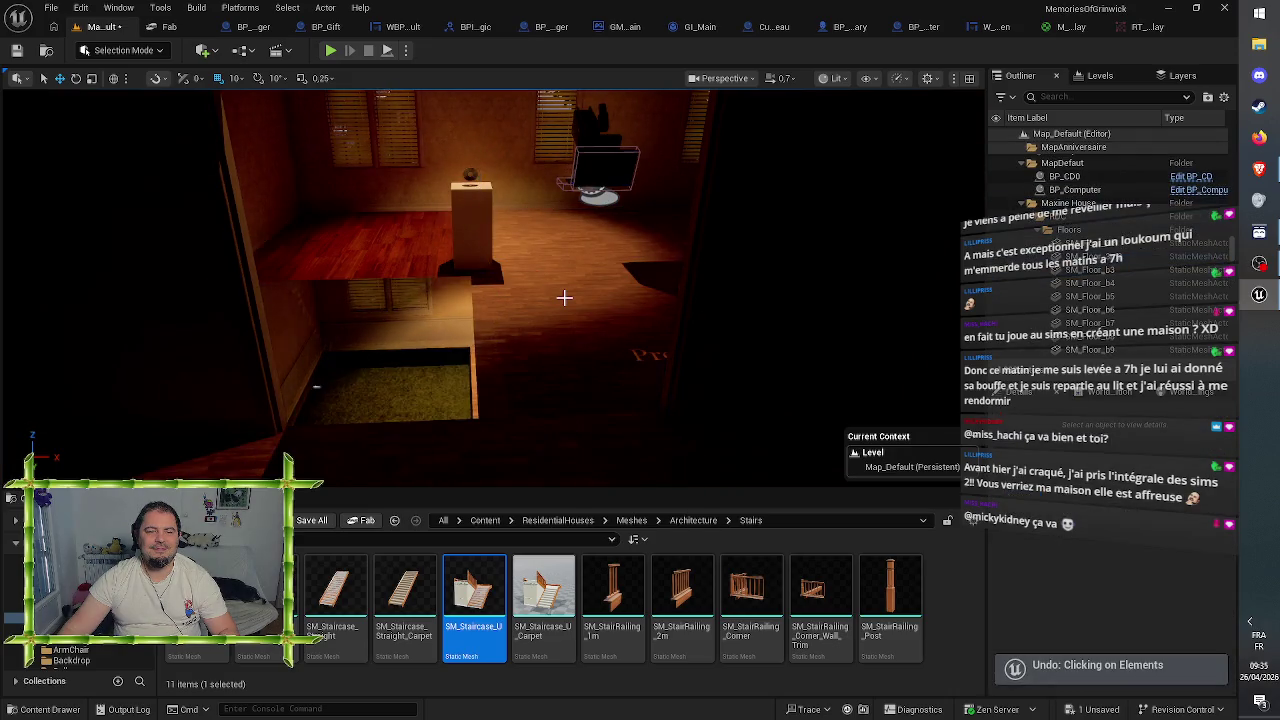
{"action": "key", "text": "ctrl+z"}
{"action": "key", "text": "ctrl+z"}
{"action": "key", "text": "ctrl+z"}
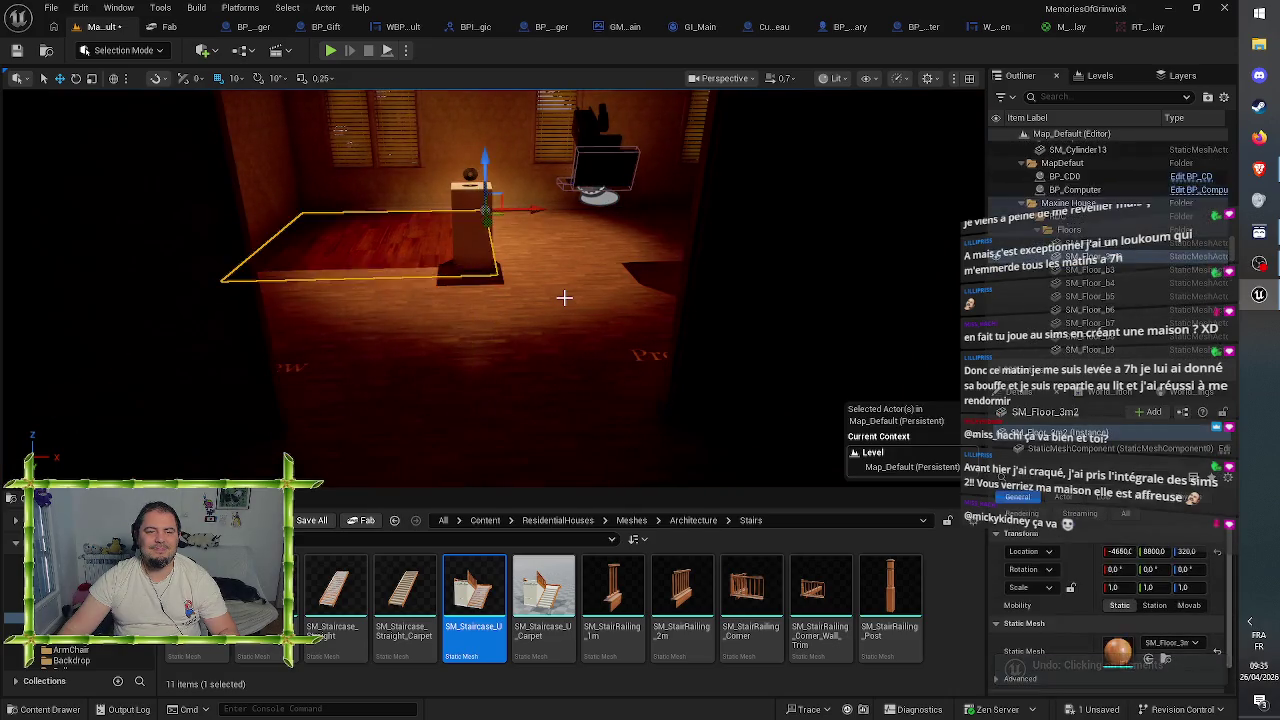
{"action": "key", "text": "ctrl+z"}
{"action": "key", "text": "ctrl+z"}
{"action": "key", "text": "ctrl+z"}
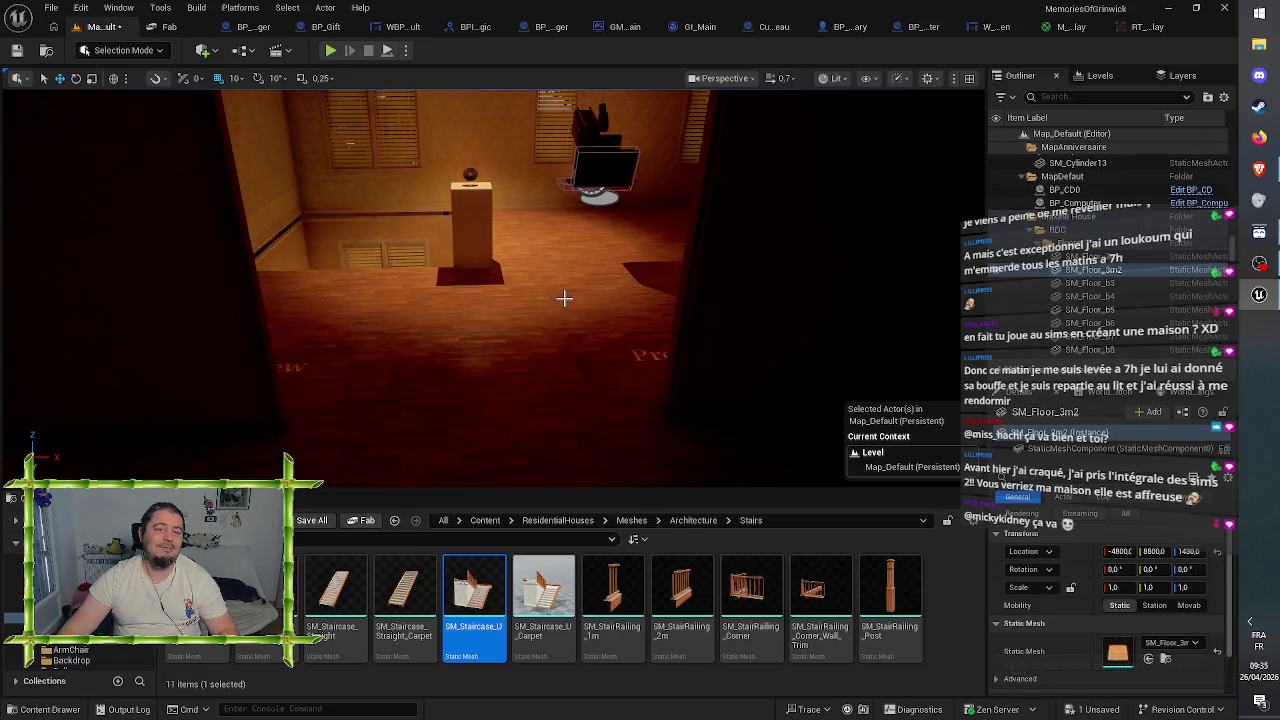
{"action": "key", "text": "ctrl+z"}
{"action": "key", "text": "ctrl+z"}
{"action": "key", "text": "ctrl+z"}
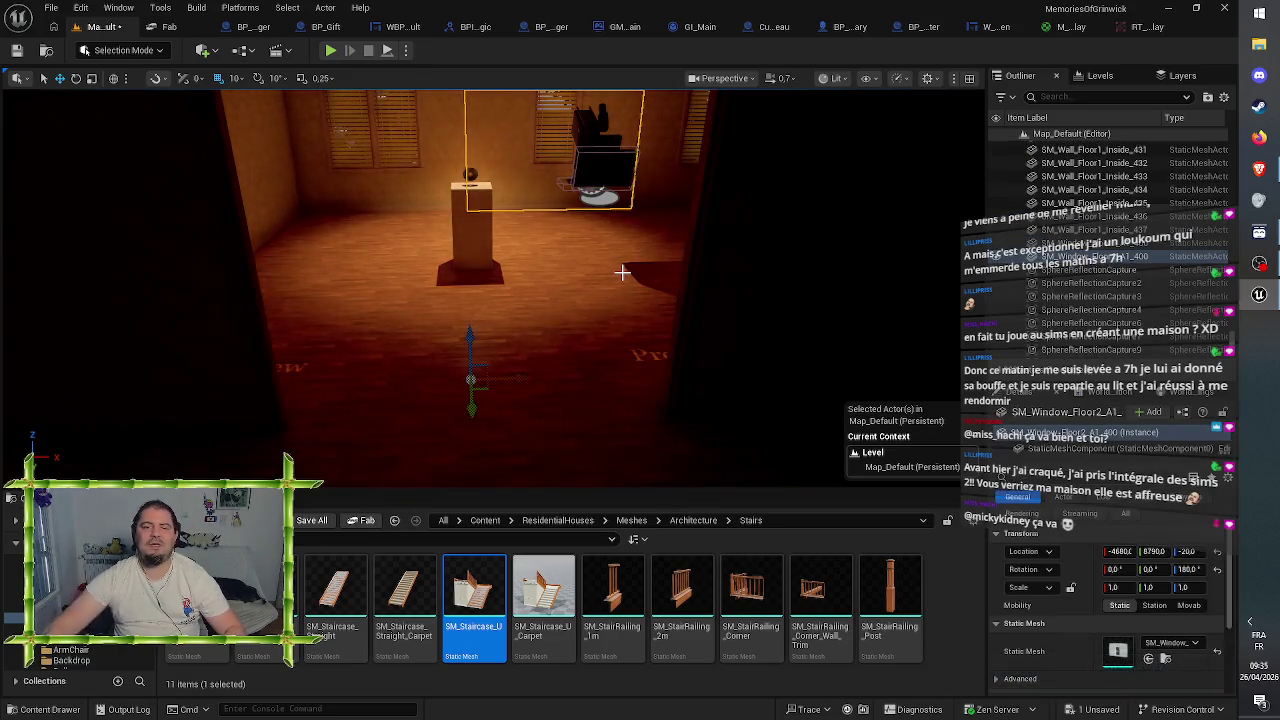
{"action": "mouse_move", "coordinate": [516, 250]}
{"action": "left_mouse_down"}
{"action": "mouse_move", "coordinate": [875, 95]}
{"action": "mouse_move", "coordinate": [15, 47]}
{"action": "left_mouse_up"}
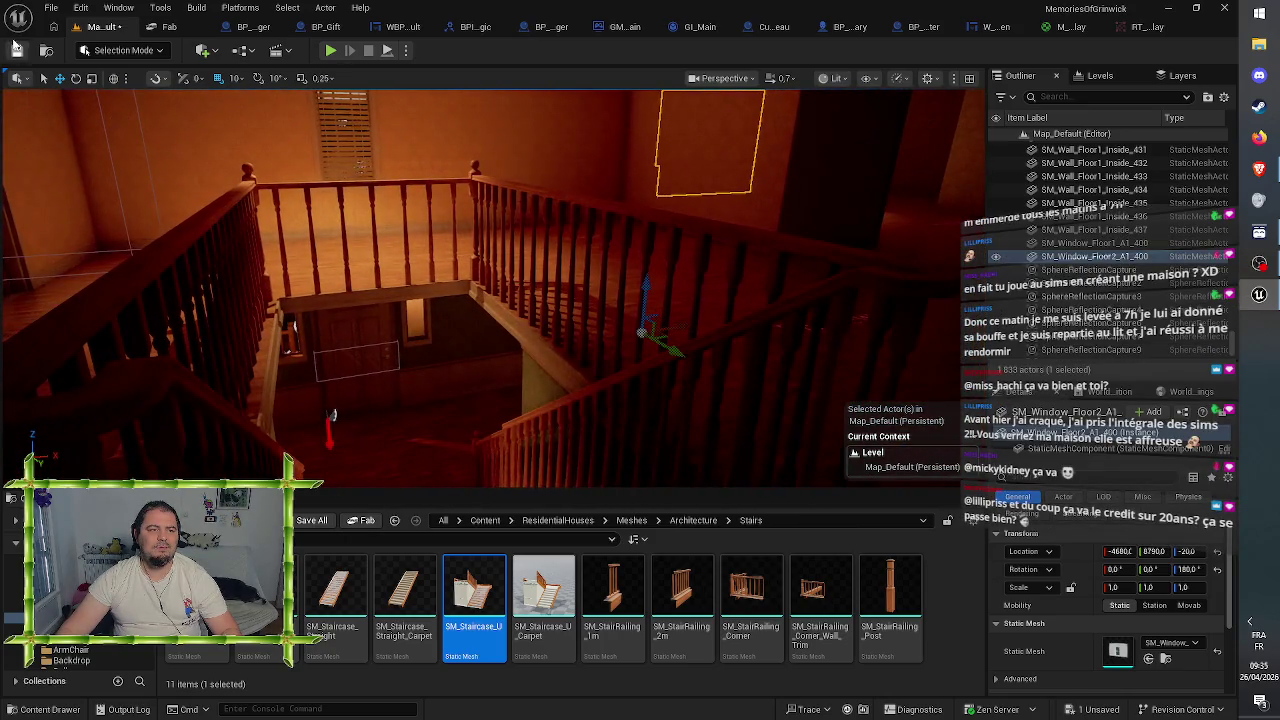
- Save the map, then select the left, middle and right grey wall pieces together
{"action": "left_click", "coordinate": [25, 48]}
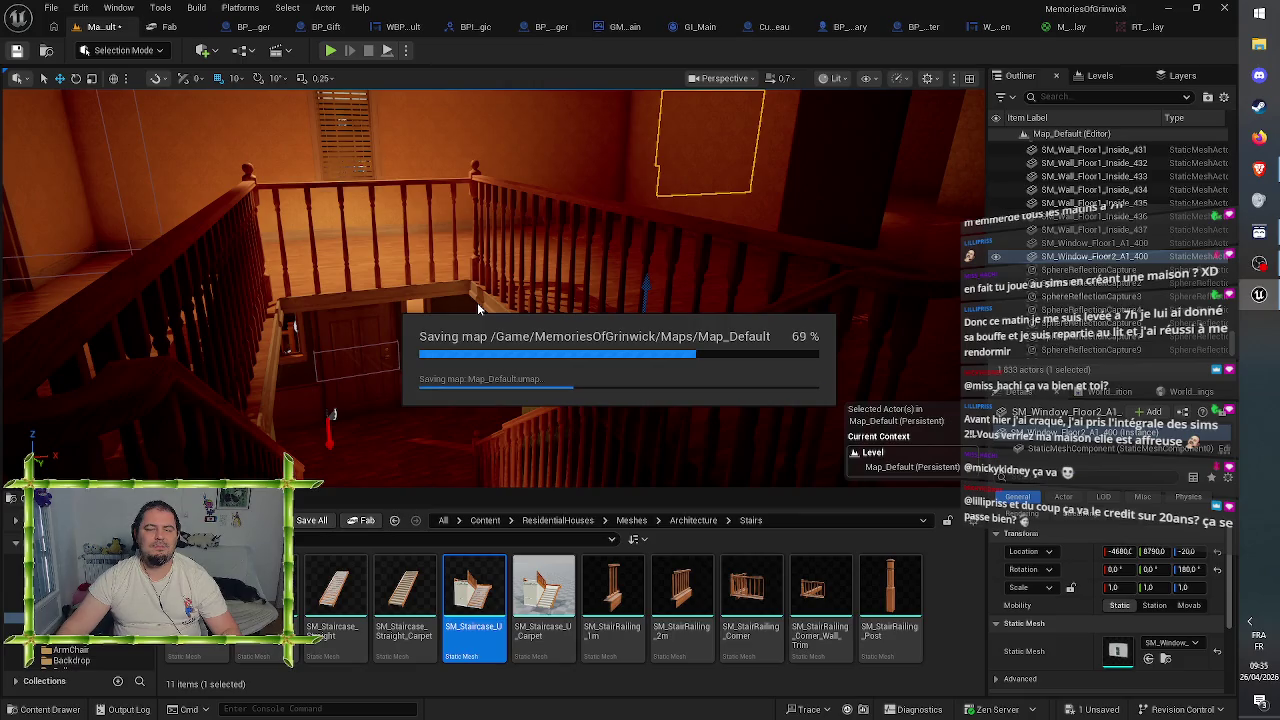
{"action": "mouse_move", "coordinate": [477, 302]}
{"action": "left_mouse_down"}
{"action": "mouse_move", "coordinate": [580, 300]}
{"action": "mouse_move", "coordinate": [580, 440]}
{"action": "mouse_move", "coordinate": [515, 478]}
{"action": "mouse_move", "coordinate": [480, 460]}
{"action": "left_mouse_up"}
{"action": "key", "text": "f"}
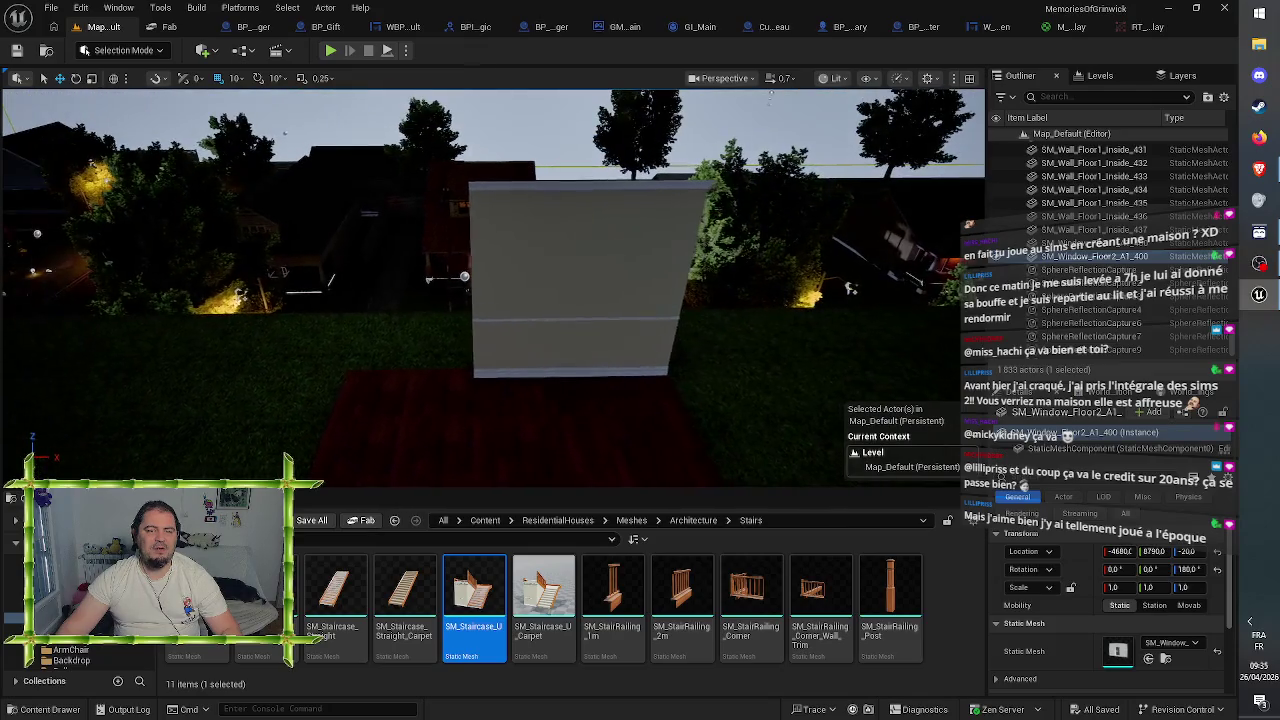
{"action": "left_click", "coordinate": [500, 286]}
{"action": "left_click", "coordinate": [572, 285], "text": "ctrl"}
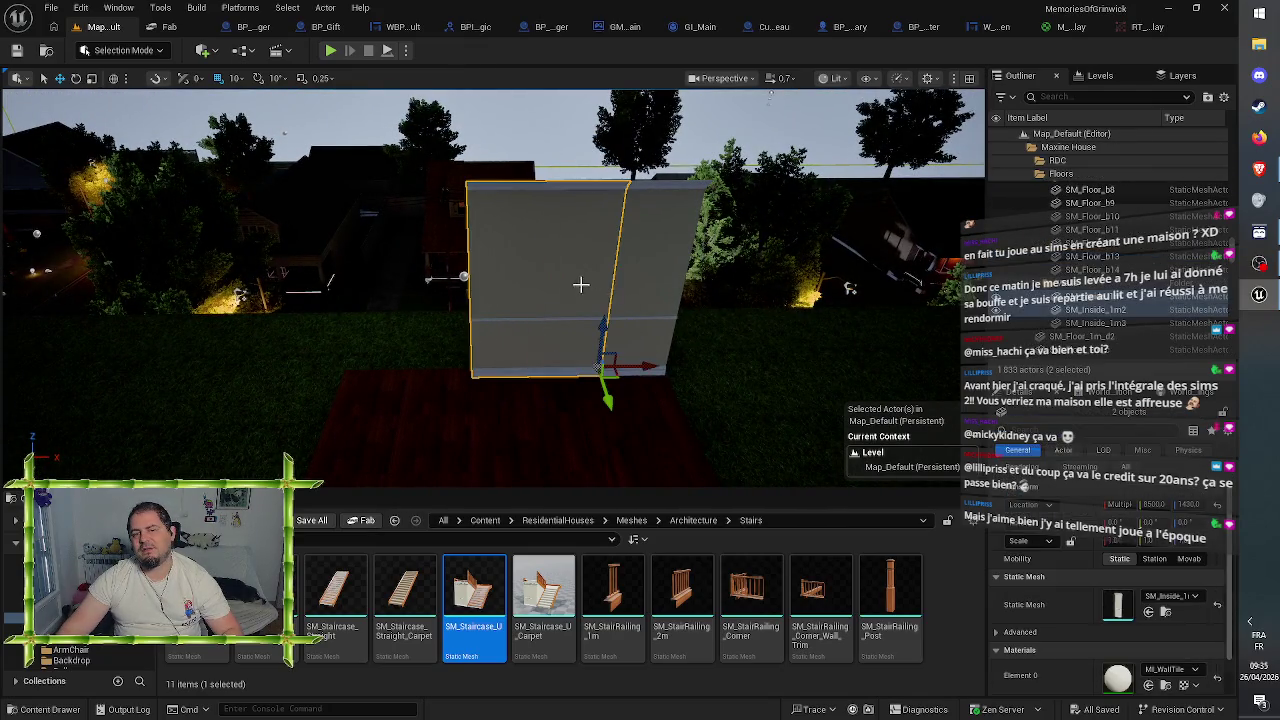
{"action": "left_click", "coordinate": [624, 279], "text": "ctrl"}
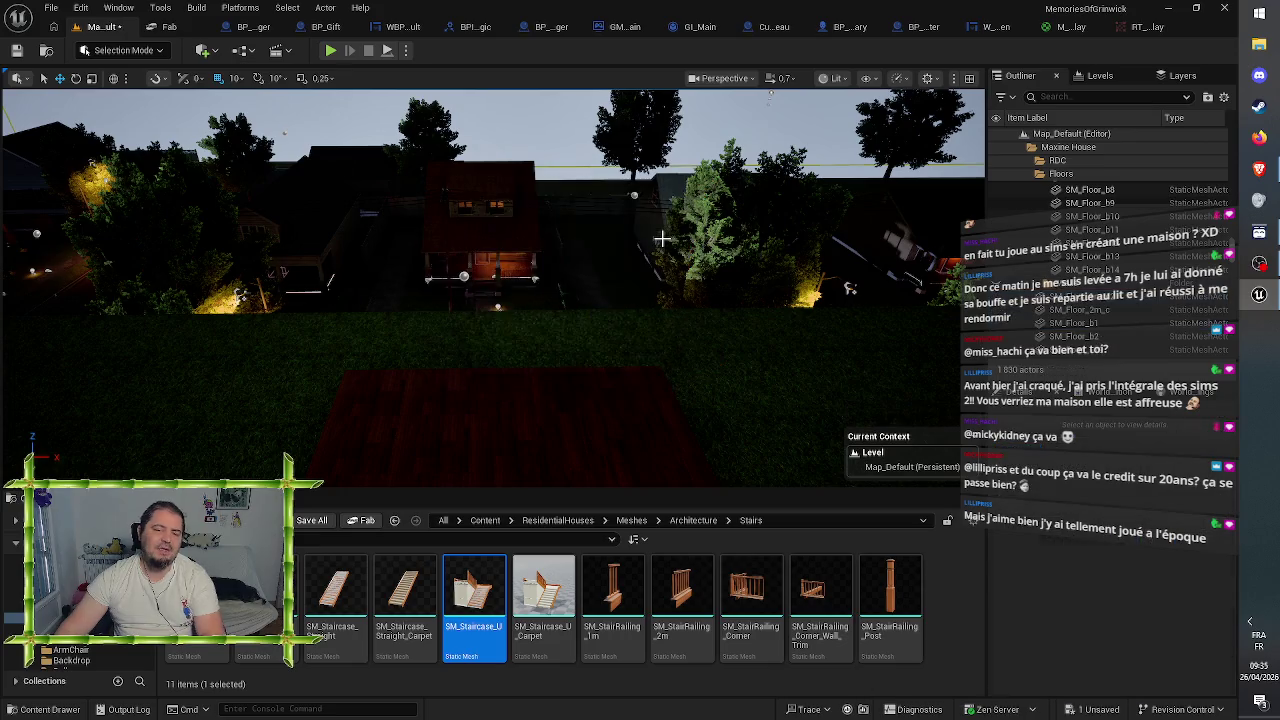
- Delete the three wall pieces, restore them with undo, and go to the Architecture folder
{"action": "key", "text": "Delete"}
{"action": "mouse_move", "coordinate": [571, 329]}
{"action": "left_mouse_down"}
{"action": "mouse_move", "coordinate": [470, 410]}
{"action": "mouse_move", "coordinate": [430, 390]}
{"action": "mouse_move", "coordinate": [572, 328]}
{"action": "mouse_move", "coordinate": [572, 300]}
{"action": "mouse_move", "coordinate": [545, 320]}
{"action": "mouse_move", "coordinate": [590, 310]}
{"action": "mouse_move", "coordinate": [590, 285]}
{"action": "mouse_move", "coordinate": [572, 328]}
{"action": "left_mouse_up"}
{"action": "key", "text": "ctrl+z"}
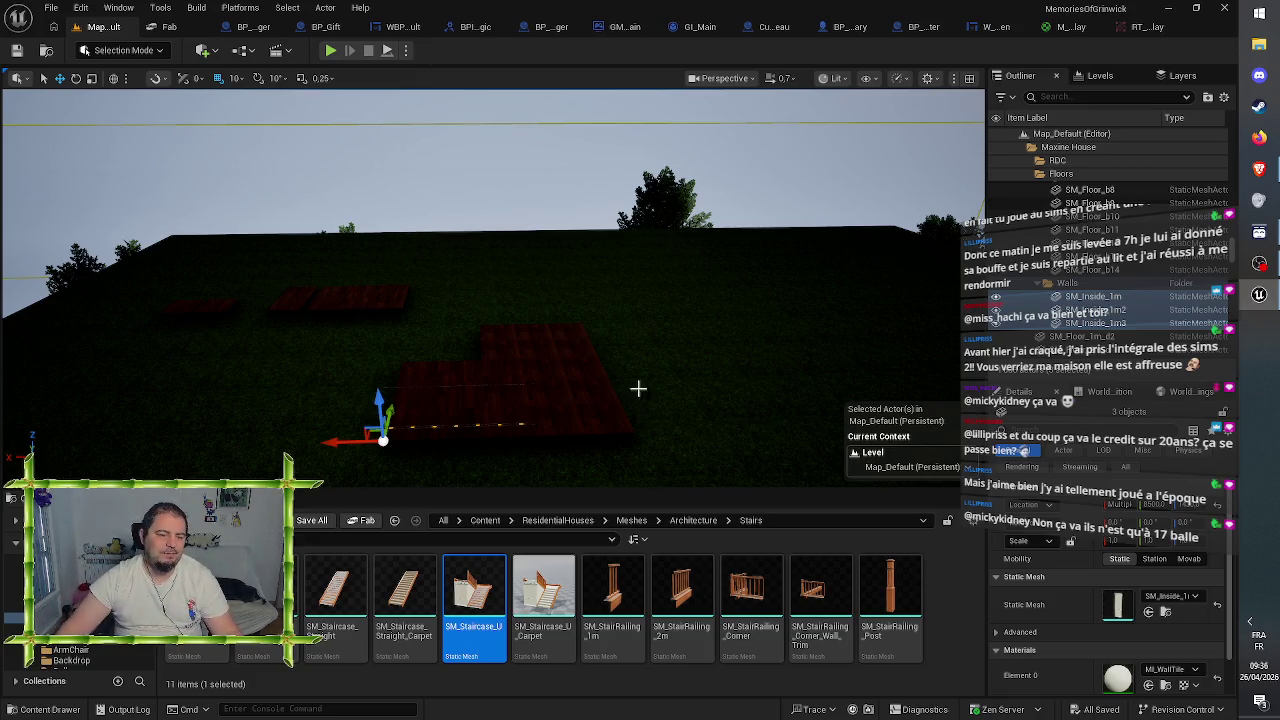
{"action": "left_click", "coordinate": [684, 522]}
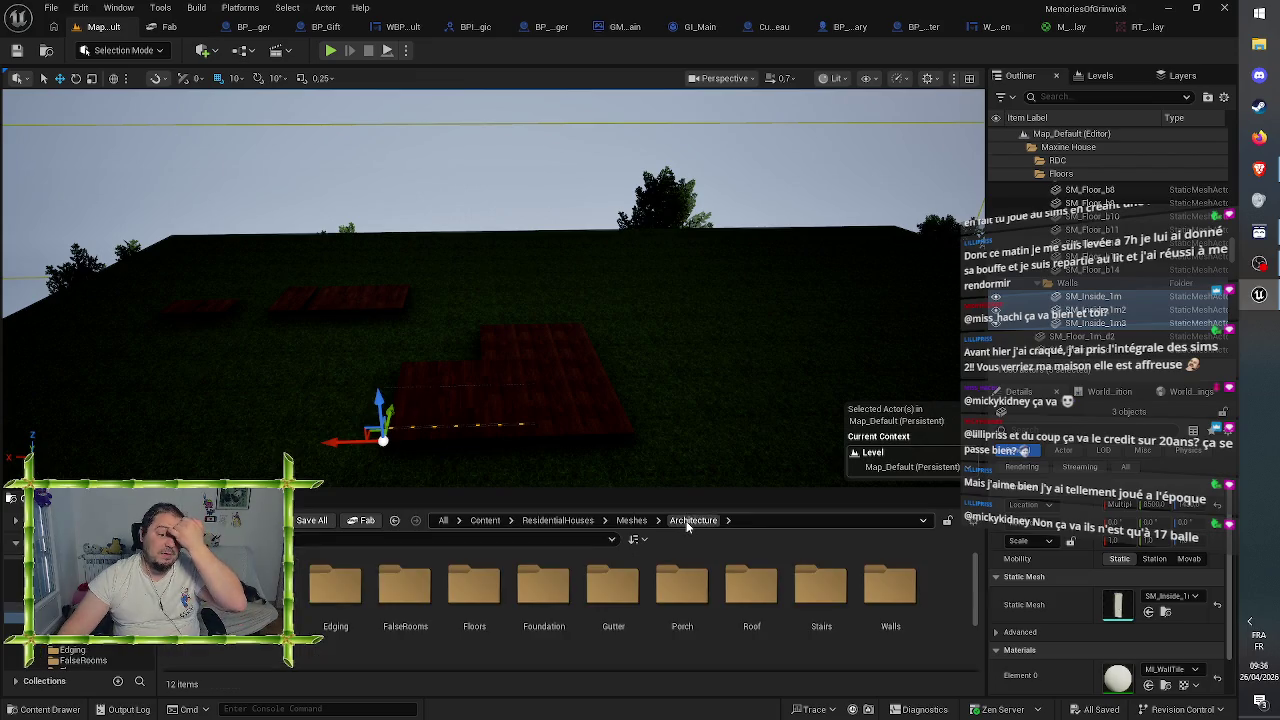
- Open the Walls folder, browse its 93 wall meshes, and bring up File Explorer
{"action": "scroll", "coordinate": [607, 576], "scroll_direction": "down", "scroll_amount": 2}
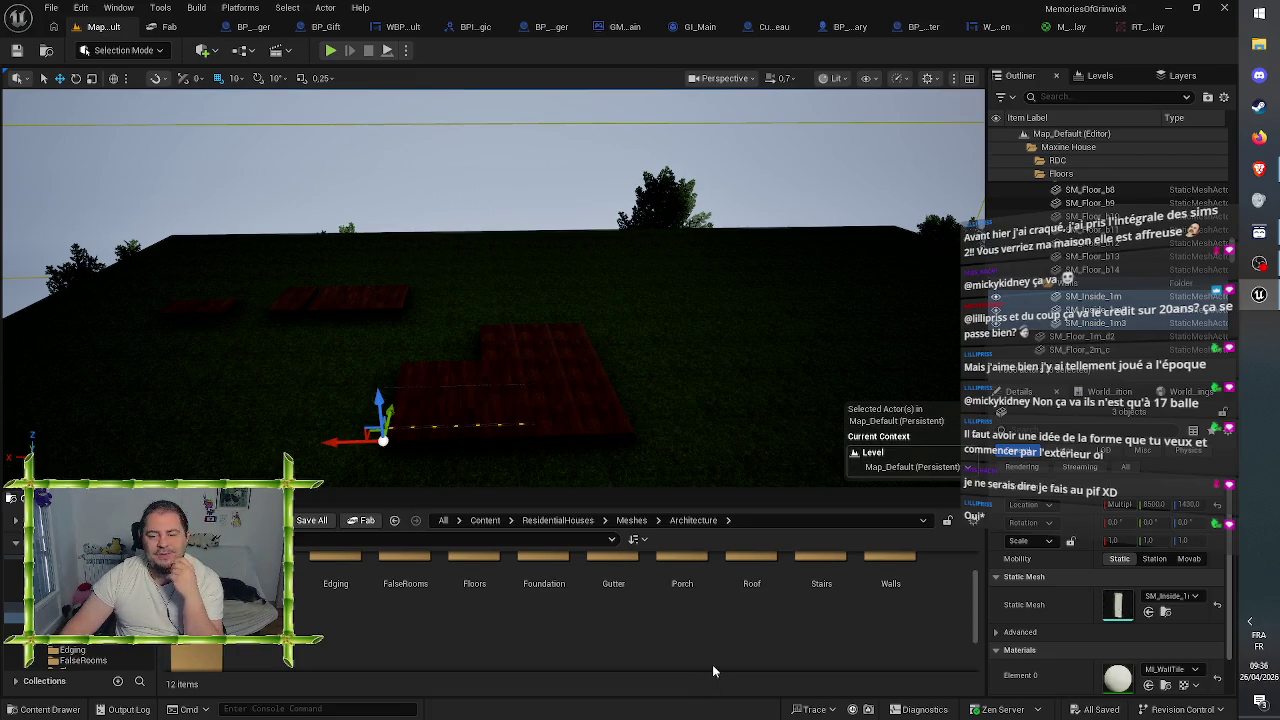
{"action": "scroll", "coordinate": [903, 600], "scroll_direction": "up", "scroll_amount": 1}
{"action": "double_click", "coordinate": [903, 614]}
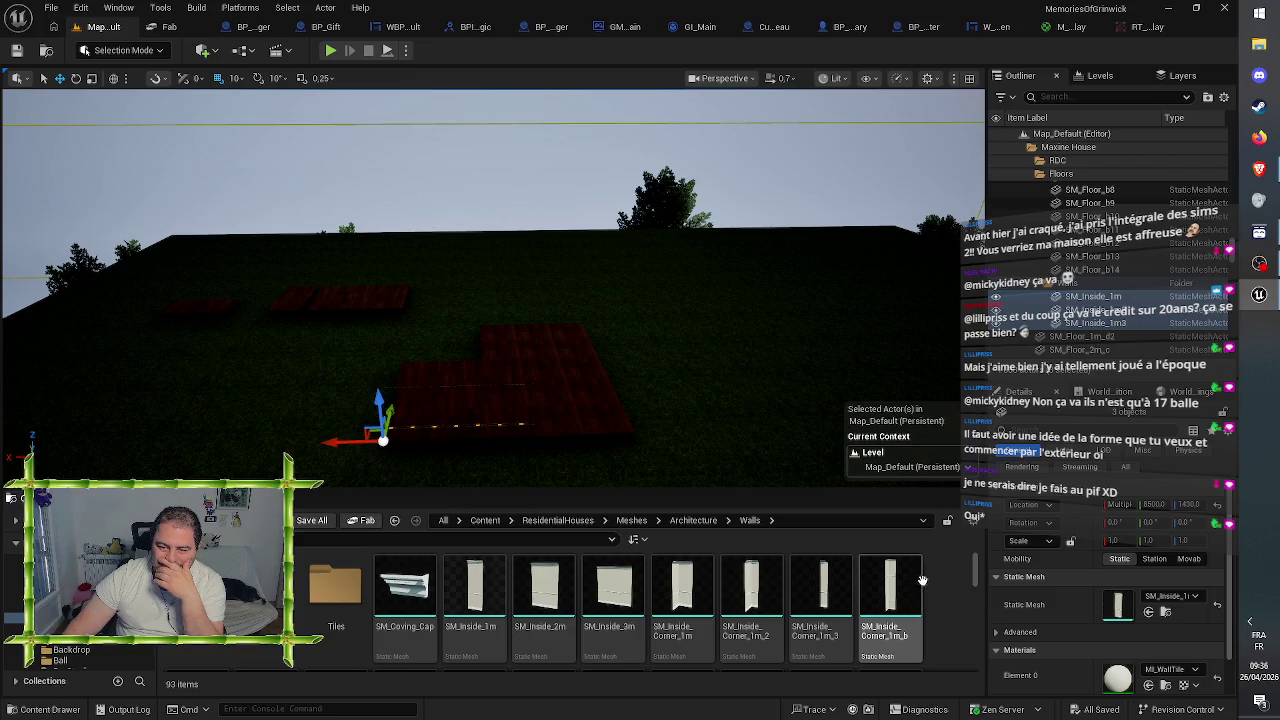
{"action": "scroll", "coordinate": [918, 580], "scroll_direction": "down", "scroll_amount": 2}
{"action": "scroll", "coordinate": [921, 580], "scroll_direction": "down", "scroll_amount": 3}
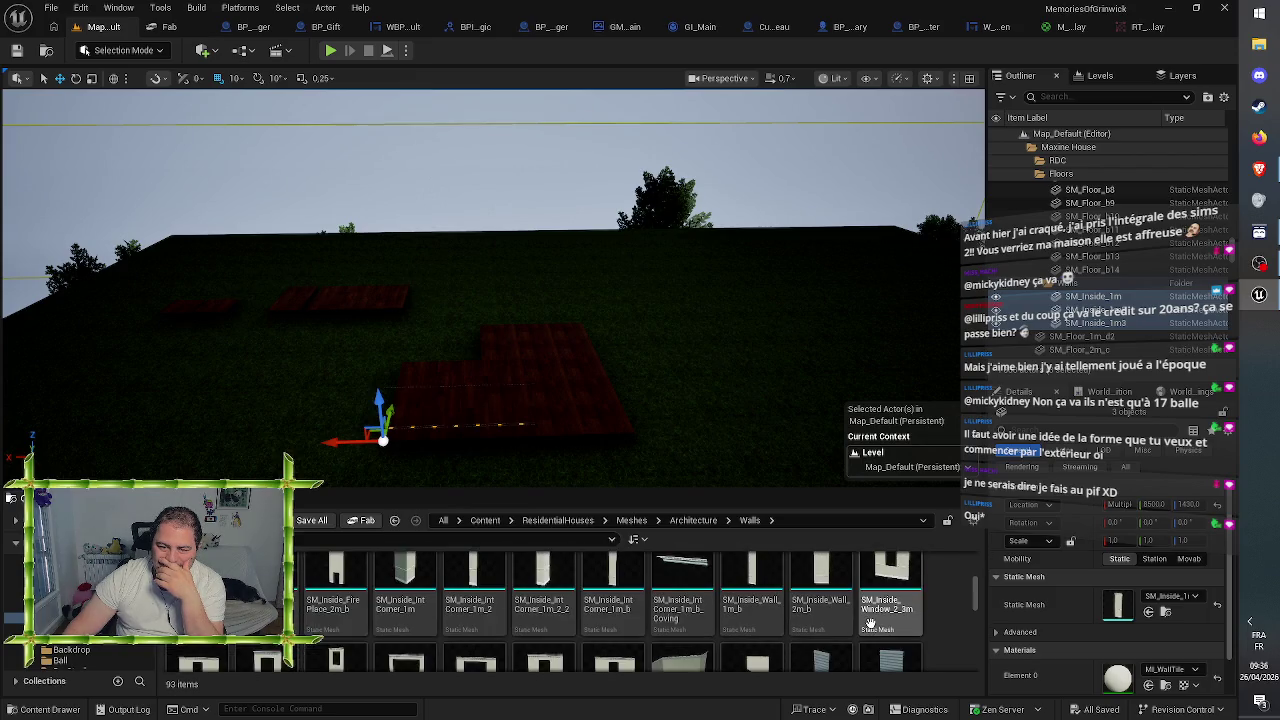
{"action": "scroll", "coordinate": [690, 633], "scroll_direction": "down", "scroll_amount": 1}
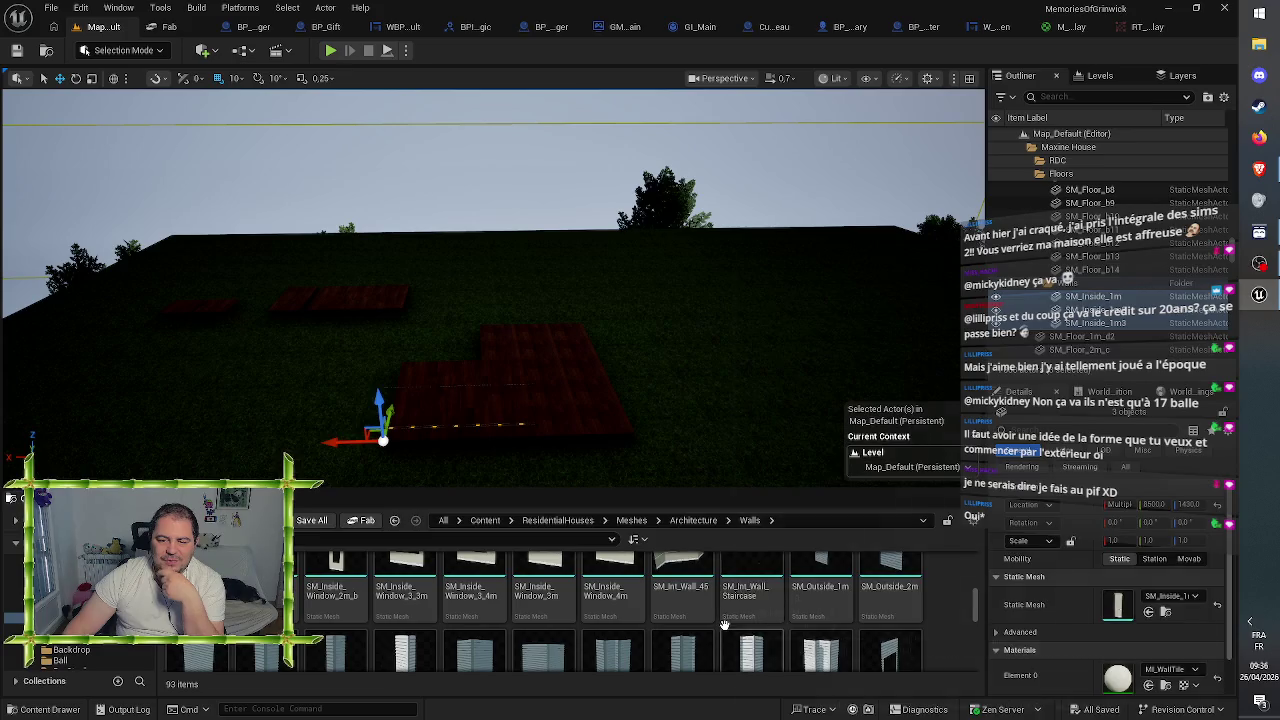
{"action": "scroll", "coordinate": [685, 633], "scroll_direction": "down", "scroll_amount": 1}
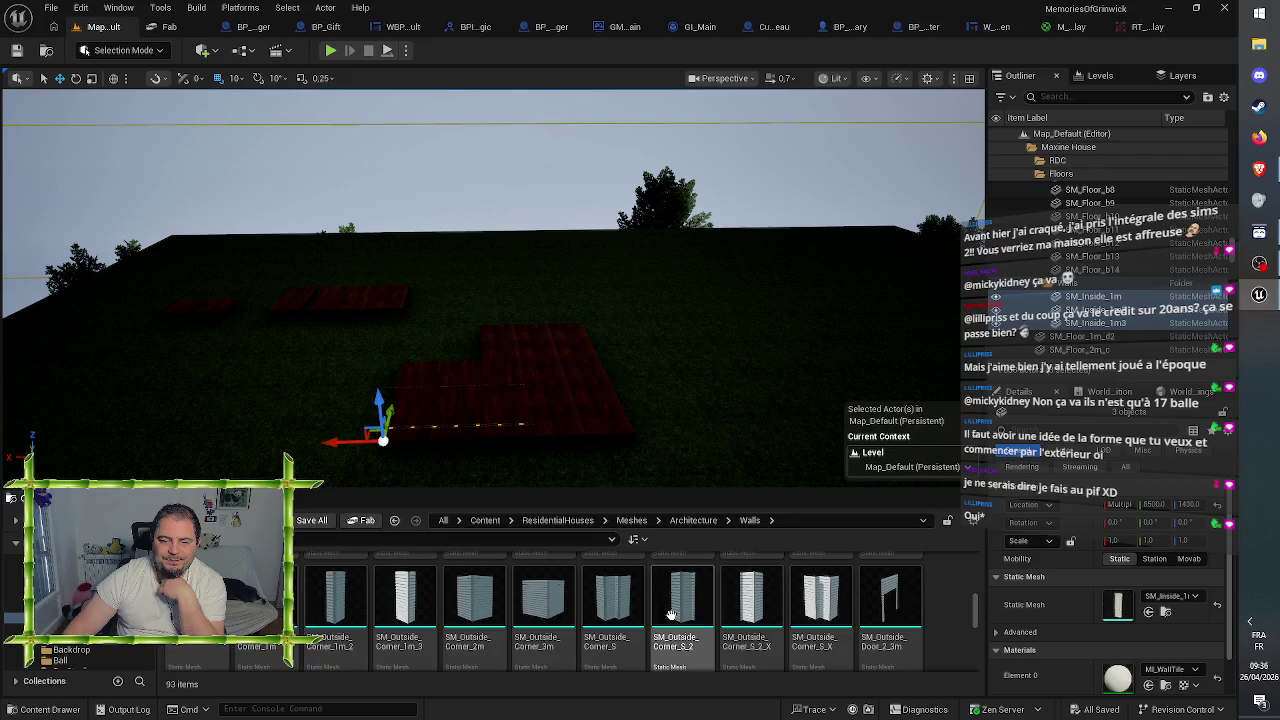
{"action": "scroll", "coordinate": [927, 610], "scroll_direction": "up", "scroll_amount": 1}
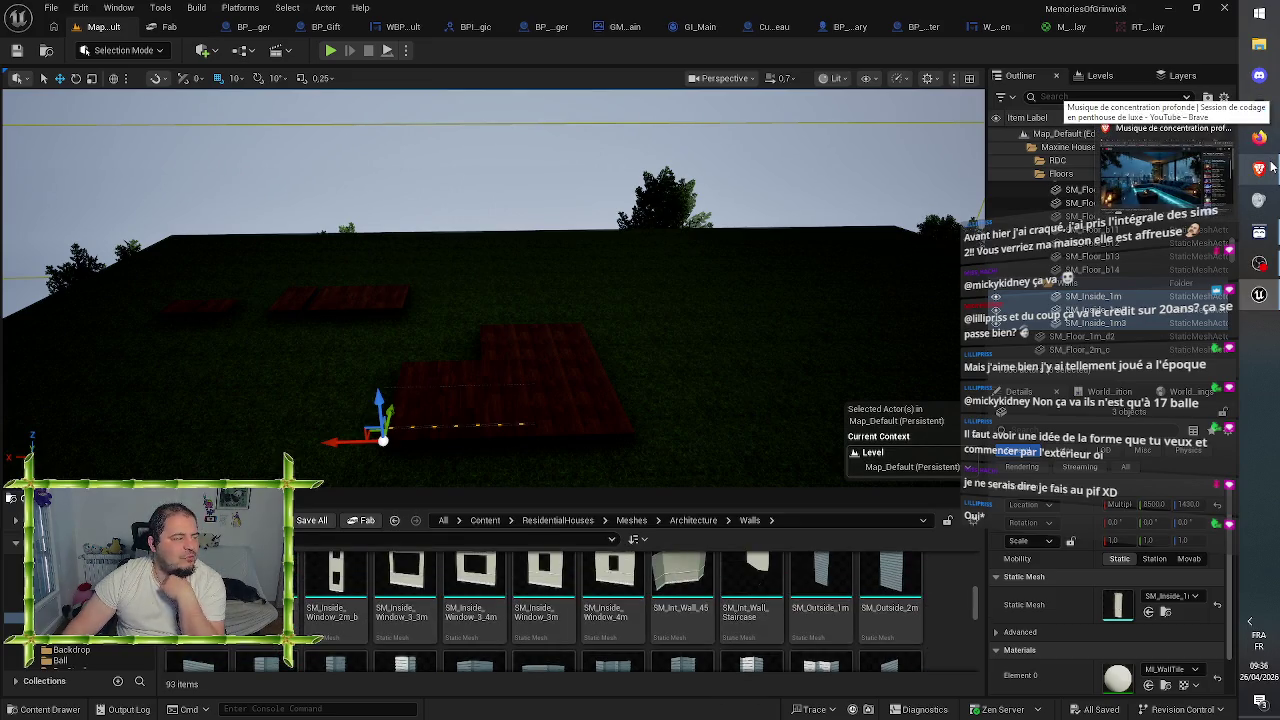
{"action": "left_click", "coordinate": [1276, 45]}
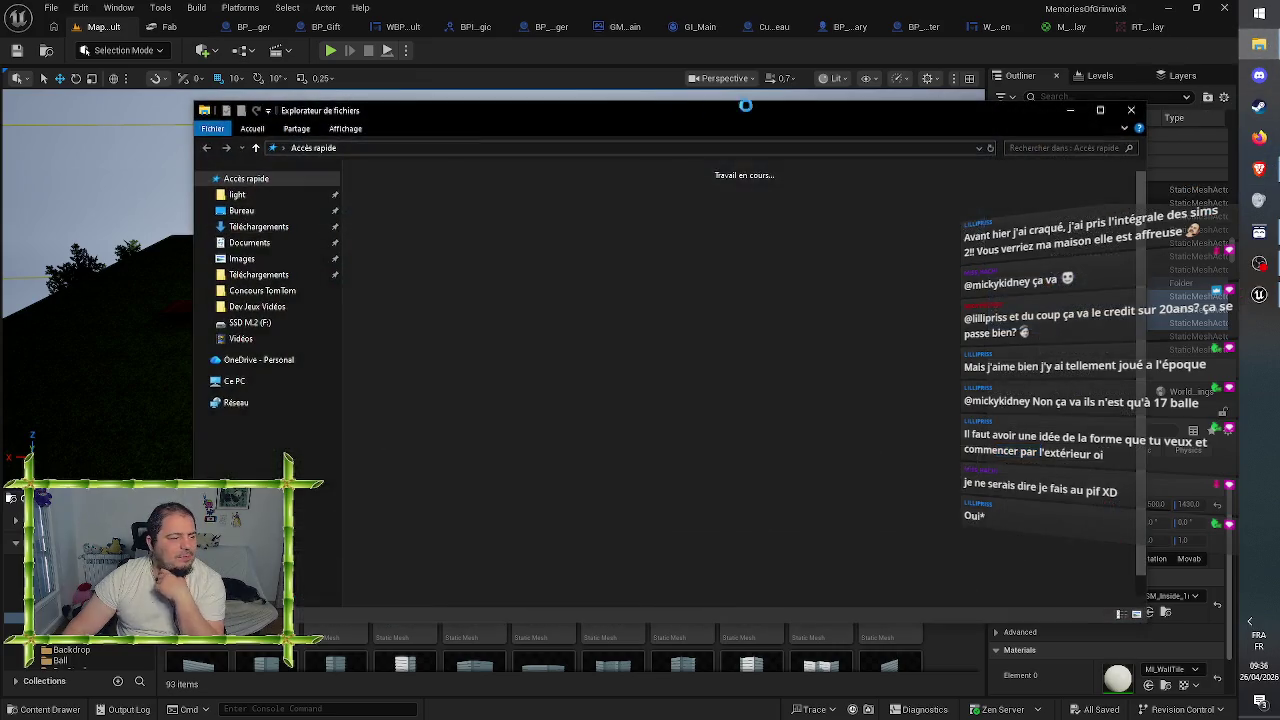
- Move File Explorer aside, close it with Alt+F4, and return to the Unreal editor
{"action": "left_click_drag", "start_coordinate": [595, 112], "coordinate": [0, 74]}
{"action": "key", "text": "alt+F4"}
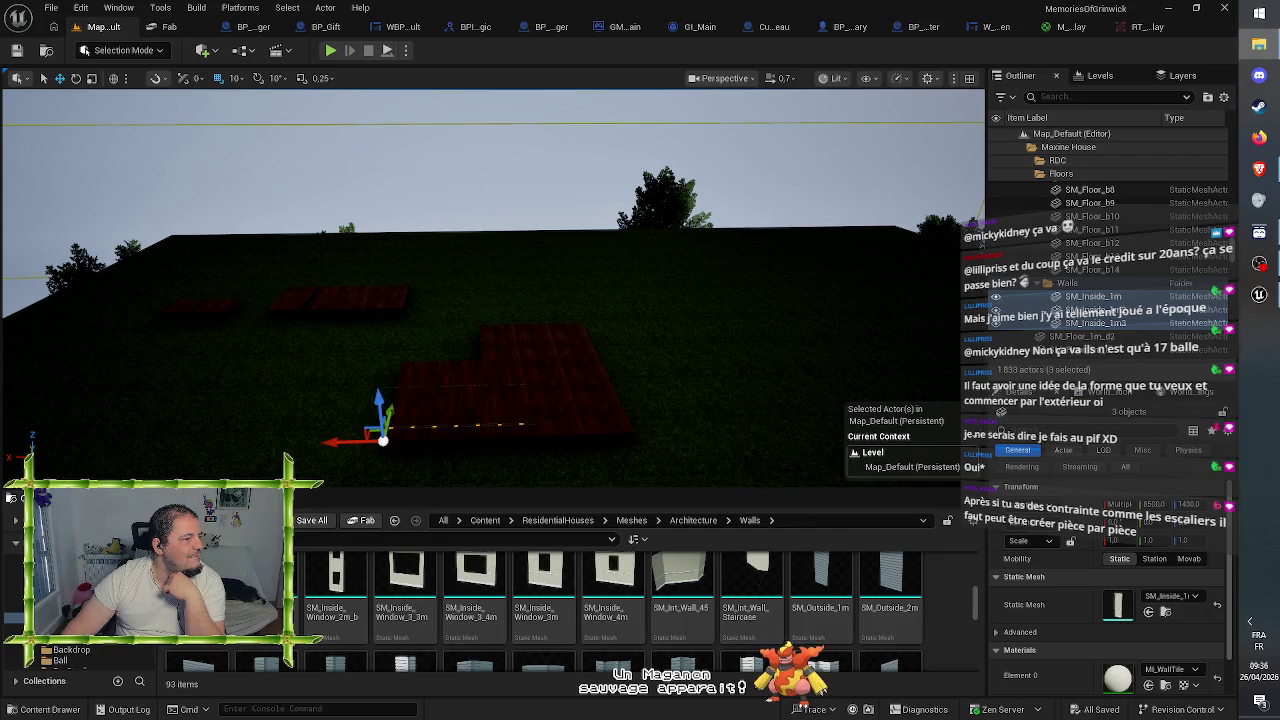
{"action": "left_click", "coordinate": [300, 709]}
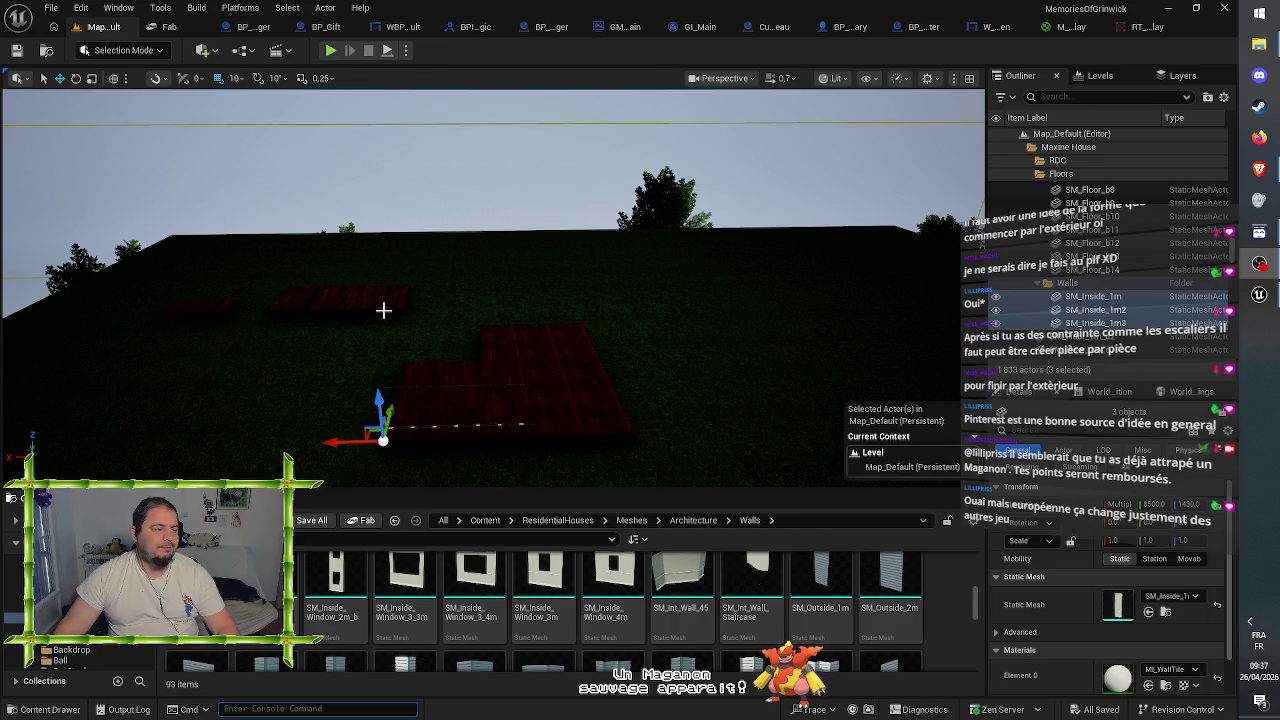
{"action": "mouse_move", "coordinate": [400, 305]}
{"action": "left_mouse_down"}
{"action": "mouse_move", "coordinate": [400, 240]}
{"action": "mouse_move", "coordinate": [400, 310]}
{"action": "mouse_move", "coordinate": [388, 314]}
{"action": "left_mouse_up"}
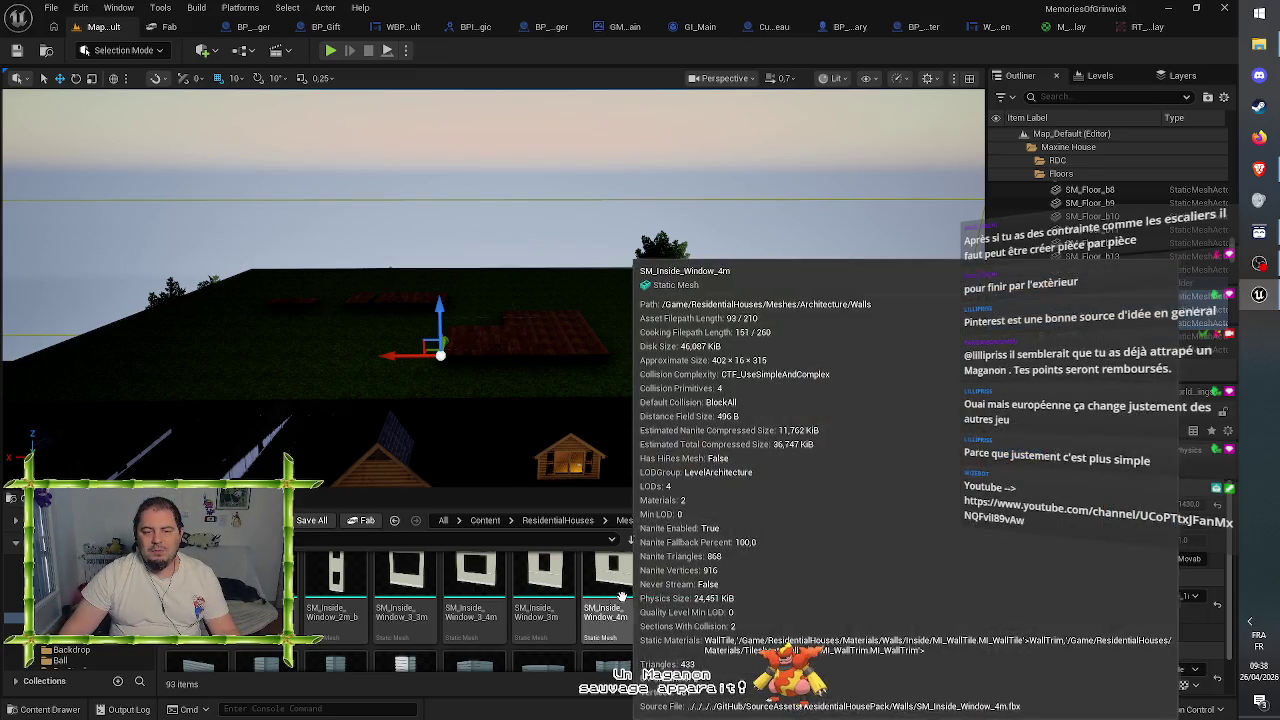
{"action": "scroll", "coordinate": [605, 626], "scroll_direction": "down", "scroll_amount": 2}
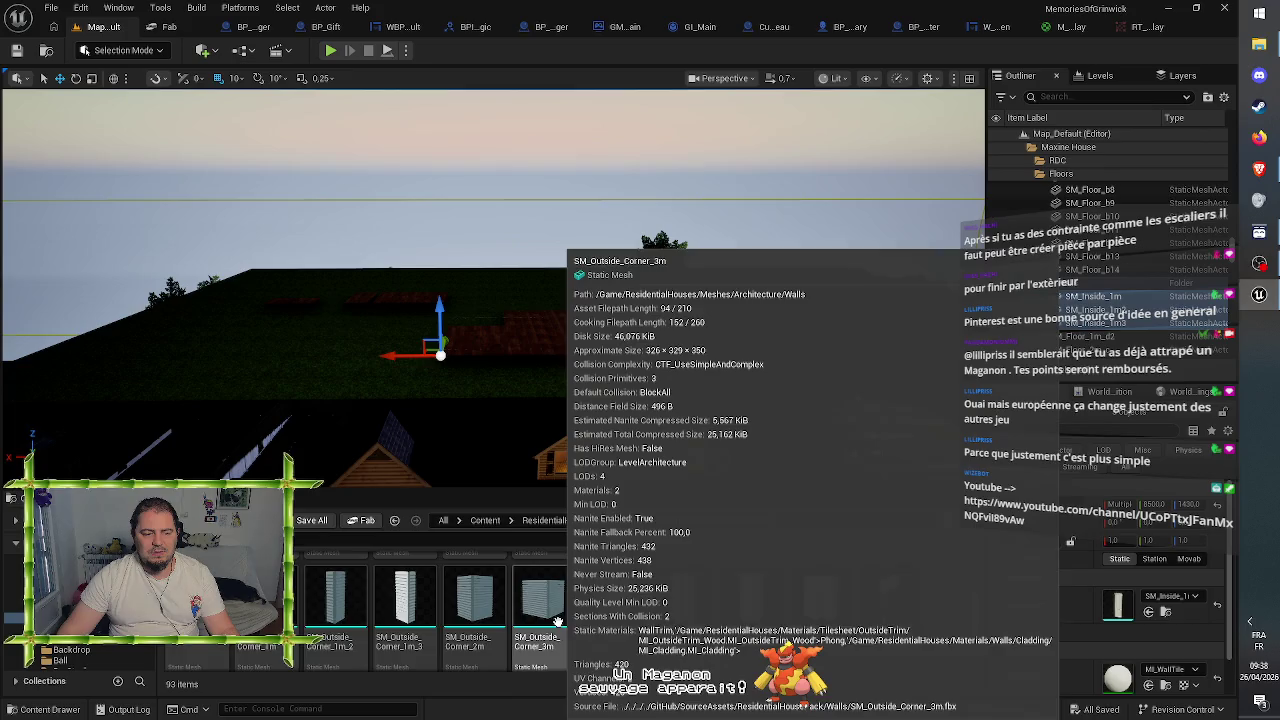
{"action": "scroll", "coordinate": [906, 643], "scroll_direction": "up", "scroll_amount": 1}
{"action": "scroll", "coordinate": [906, 643], "scroll_direction": "up", "scroll_amount": 1}
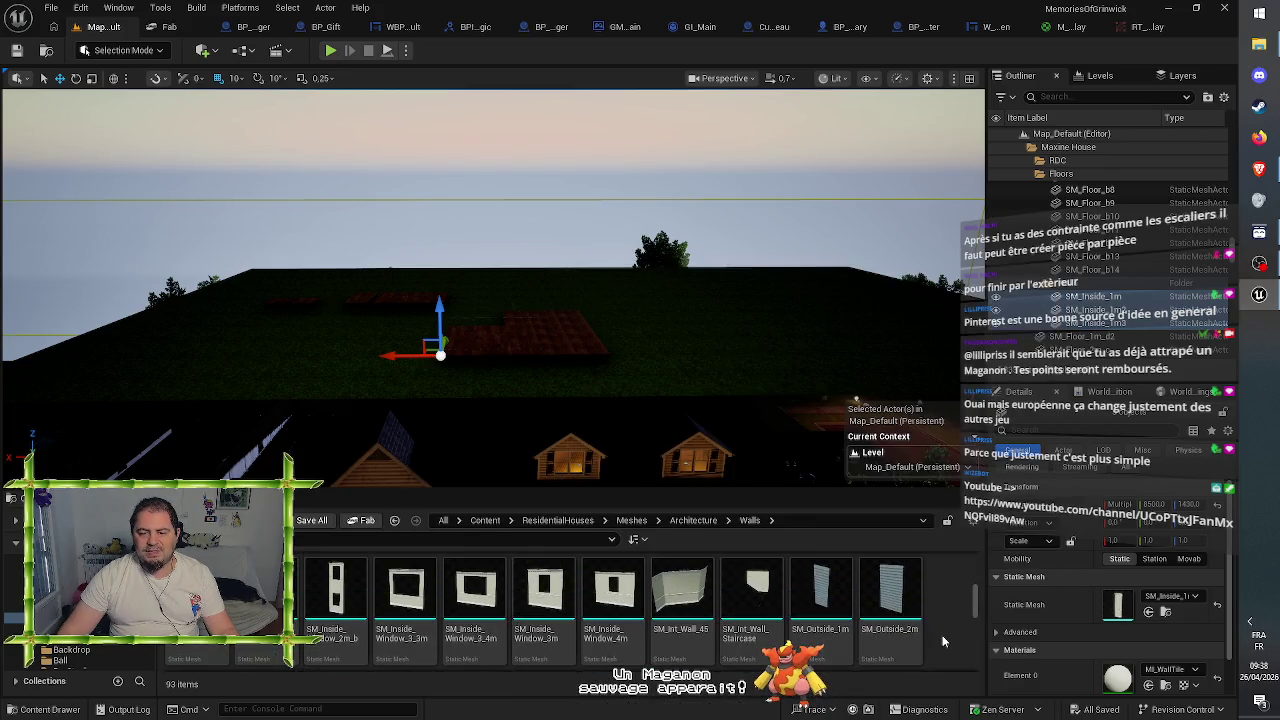
{"action": "left_click", "coordinate": [820, 600]}
{"action": "mouse_move", "coordinate": [748, 527]}
{"action": "left_mouse_down"}
{"action": "mouse_move", "coordinate": [476, 385]}
{"action": "mouse_move", "coordinate": [345, 375]}
{"action": "left_mouse_up"}
{"action": "mouse_move", "coordinate": [890, 595]}
{"action": "left_mouse_down"}
{"action": "mouse_move", "coordinate": [650, 450]}
{"action": "mouse_move", "coordinate": [454, 369]}
{"action": "mouse_move", "coordinate": [414, 363]}
{"action": "mouse_move", "coordinate": [414, 380]}
{"action": "left_mouse_up"}
{"action": "scroll", "coordinate": [478, 597], "scroll_direction": "down", "scroll_amount": 3}
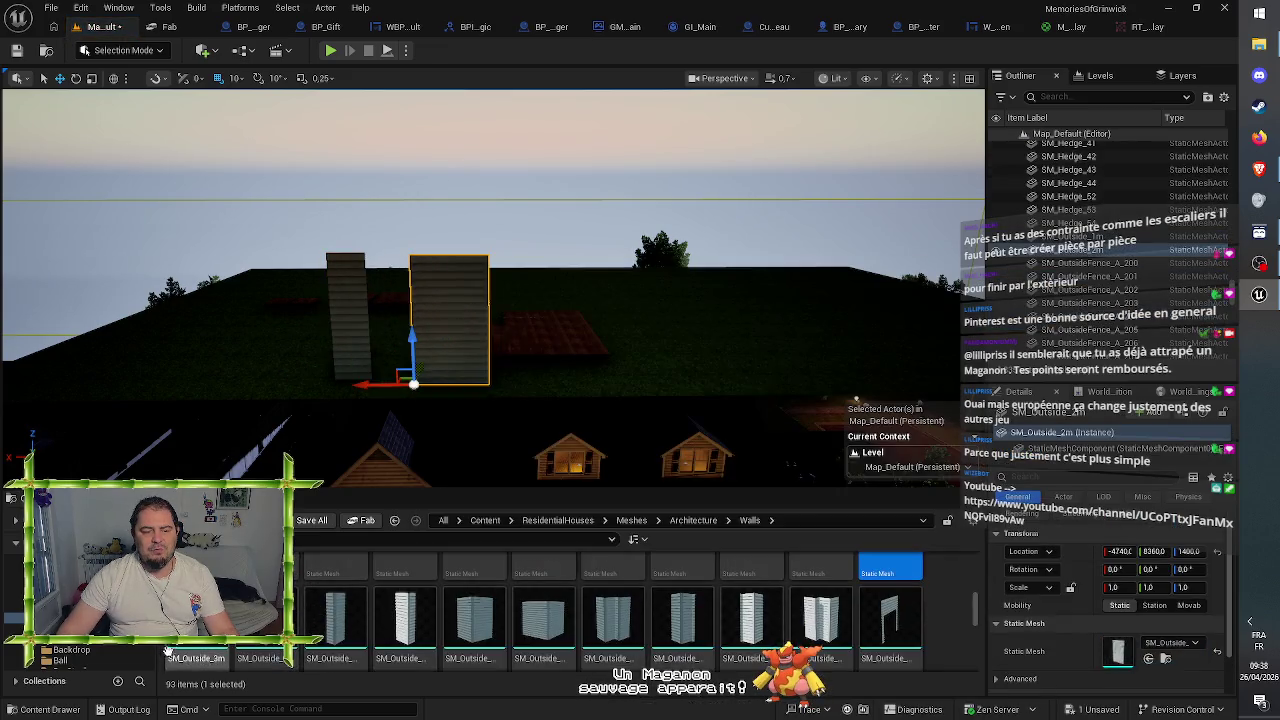
{"action": "left_click_drag", "start_coordinate": [517, 390], "coordinate": [518, 383]}
{"action": "scroll", "coordinate": [400, 620], "scroll_direction": "down", "scroll_amount": 1}
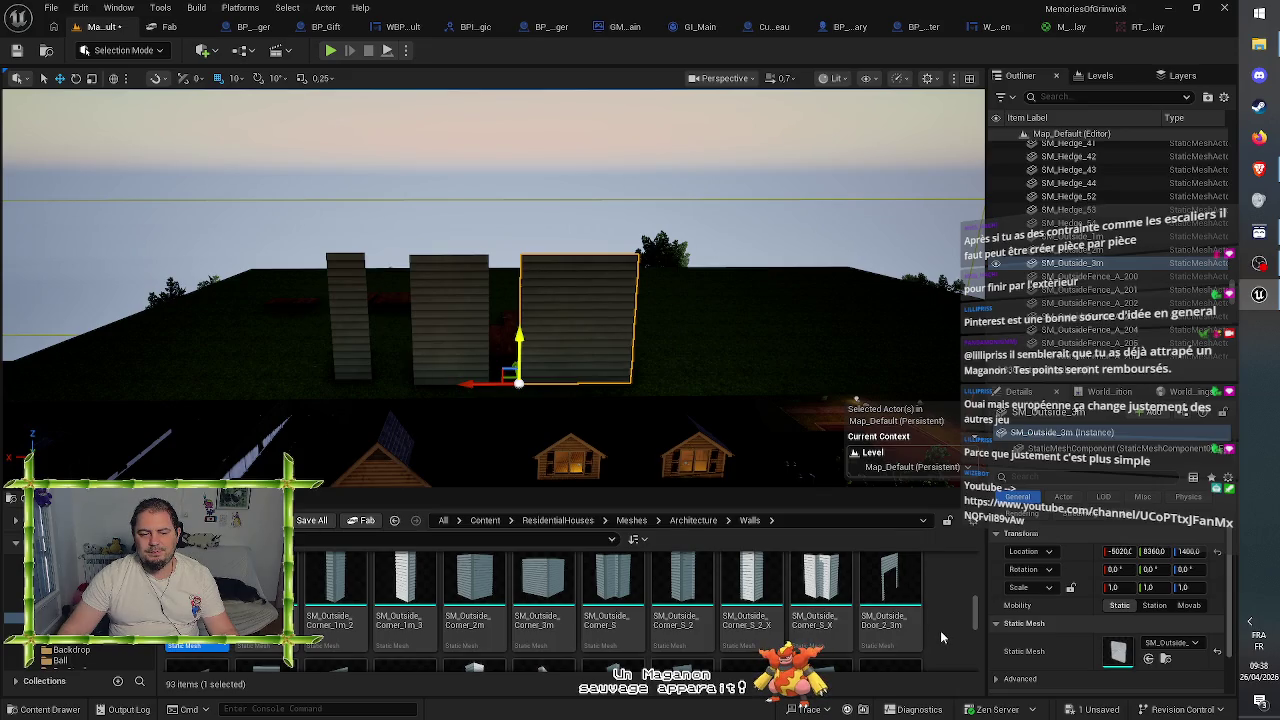
{"action": "mouse_move", "coordinate": [230, 590]}
{"action": "left_mouse_down"}
{"action": "mouse_move", "coordinate": [294, 351]}
{"action": "mouse_move", "coordinate": [266, 371]}
{"action": "mouse_move", "coordinate": [237, 362]}
{"action": "left_mouse_up"}
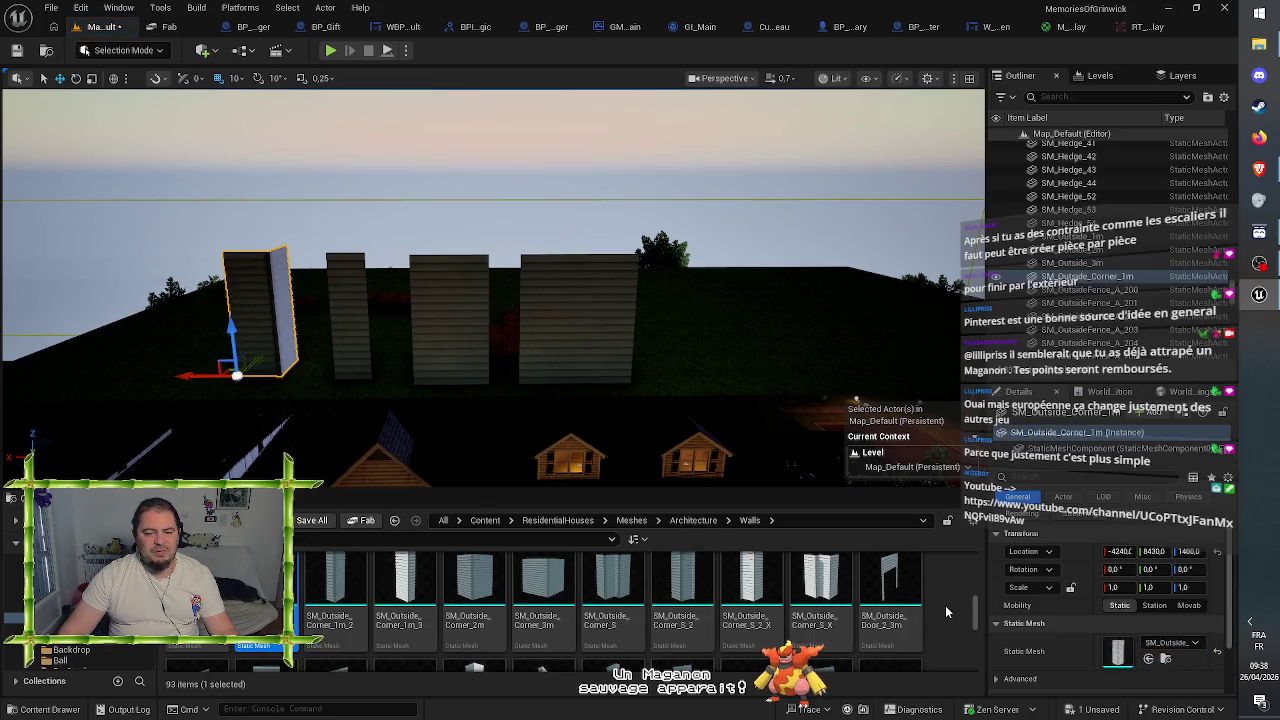
{"action": "scroll", "coordinate": [945, 605], "scroll_direction": "down", "scroll_amount": 3}
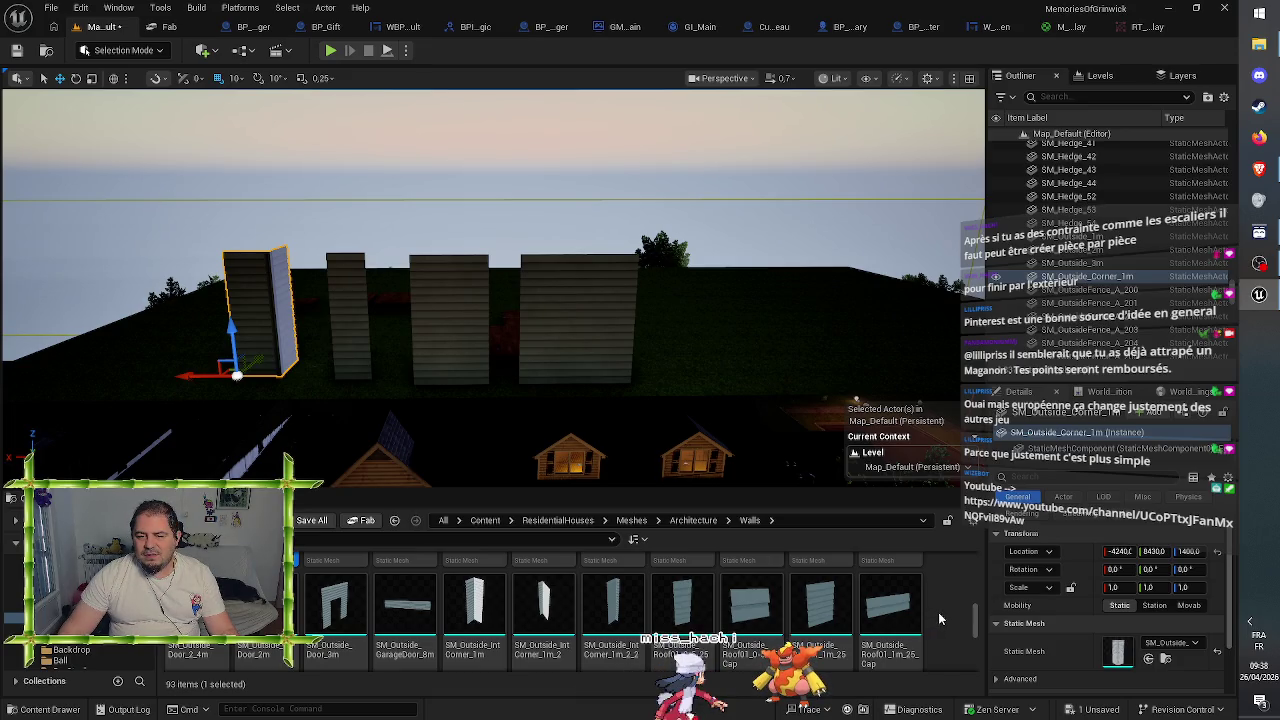
{"action": "scroll", "coordinate": [944, 612], "scroll_direction": "down", "scroll_amount": 3}
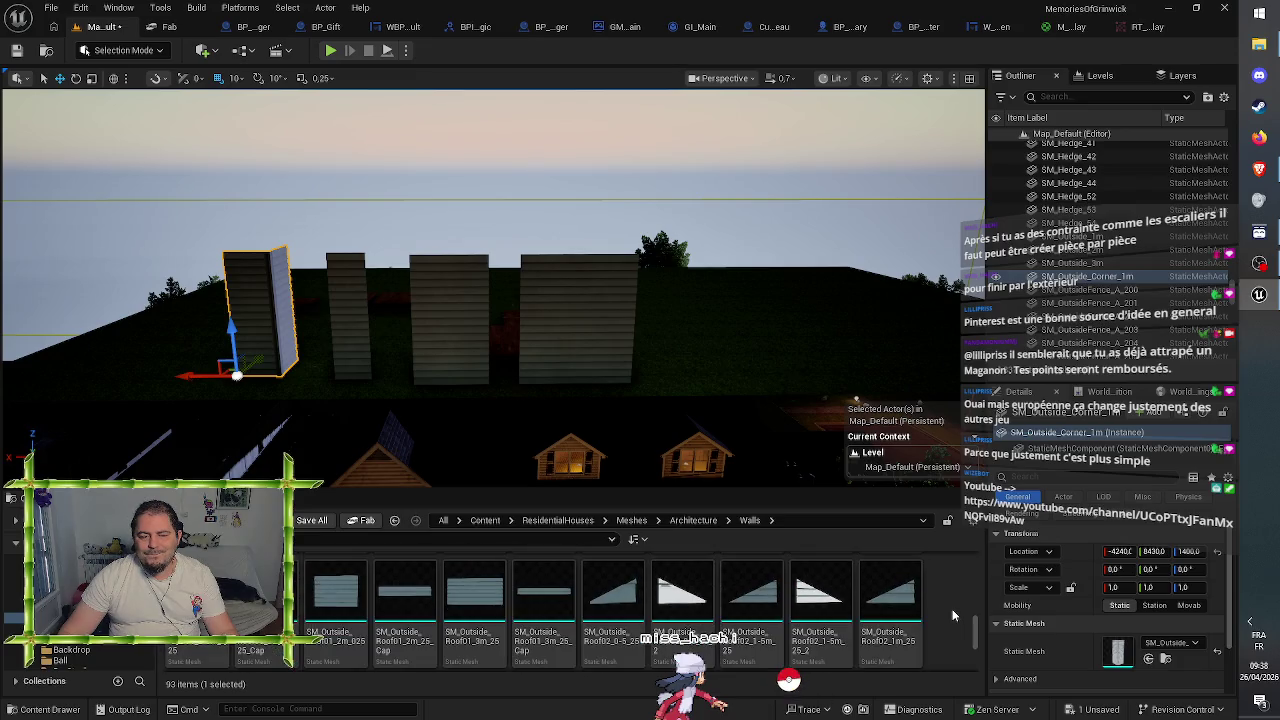
{"action": "scroll", "coordinate": [953, 615], "scroll_direction": "down", "scroll_amount": 3}
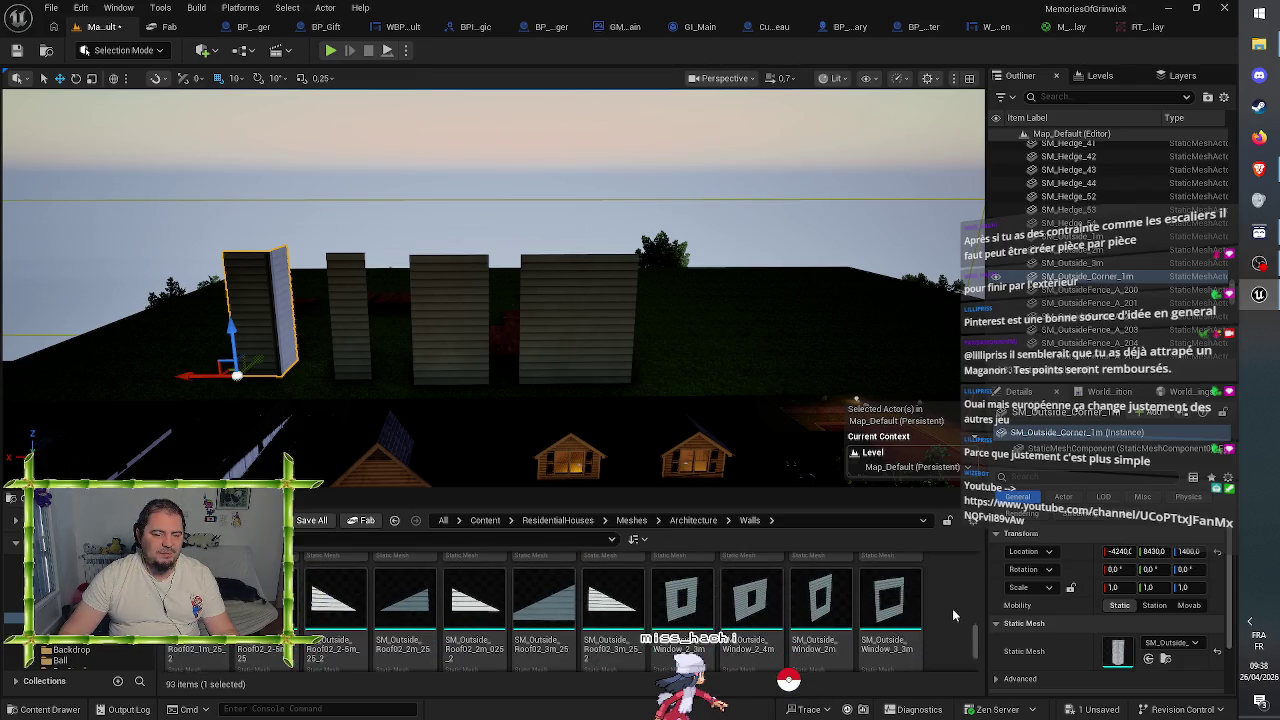
{"action": "scroll", "coordinate": [953, 615], "scroll_direction": "down", "scroll_amount": 3}
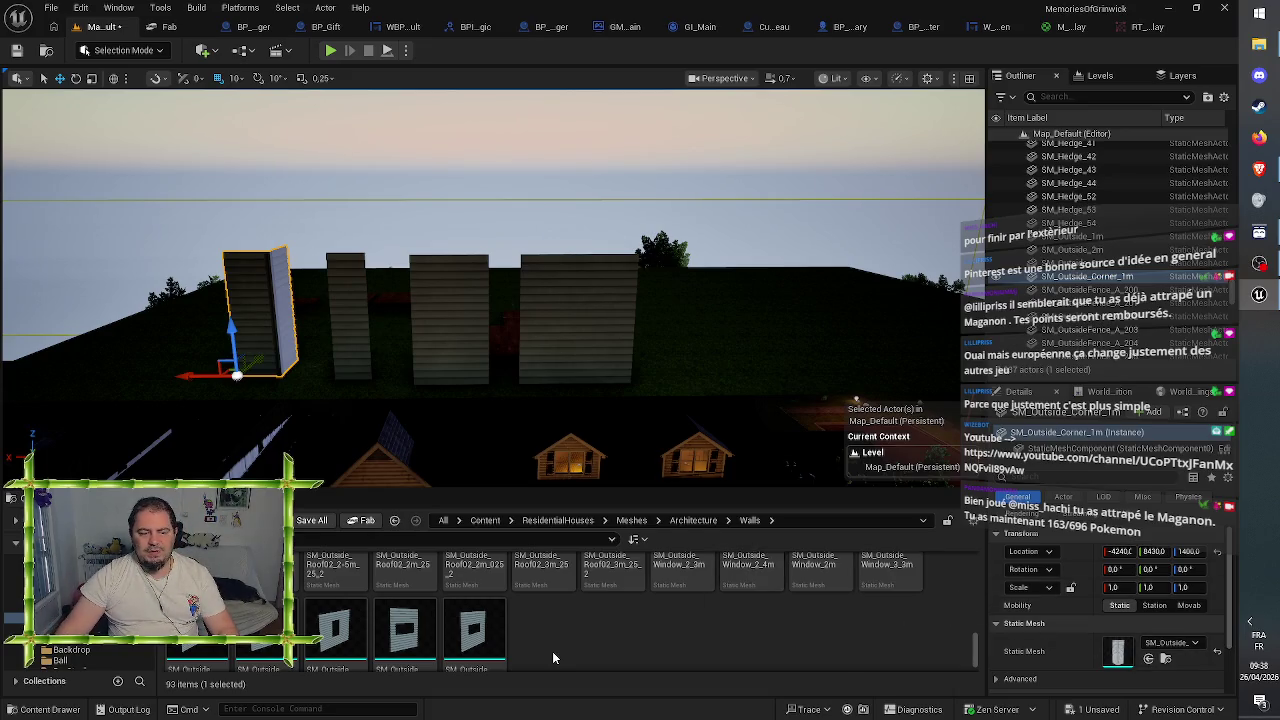
{"action": "scroll", "coordinate": [596, 605], "scroll_direction": "down", "scroll_amount": 1}
{"action": "mouse_move", "coordinate": [605, 568]}
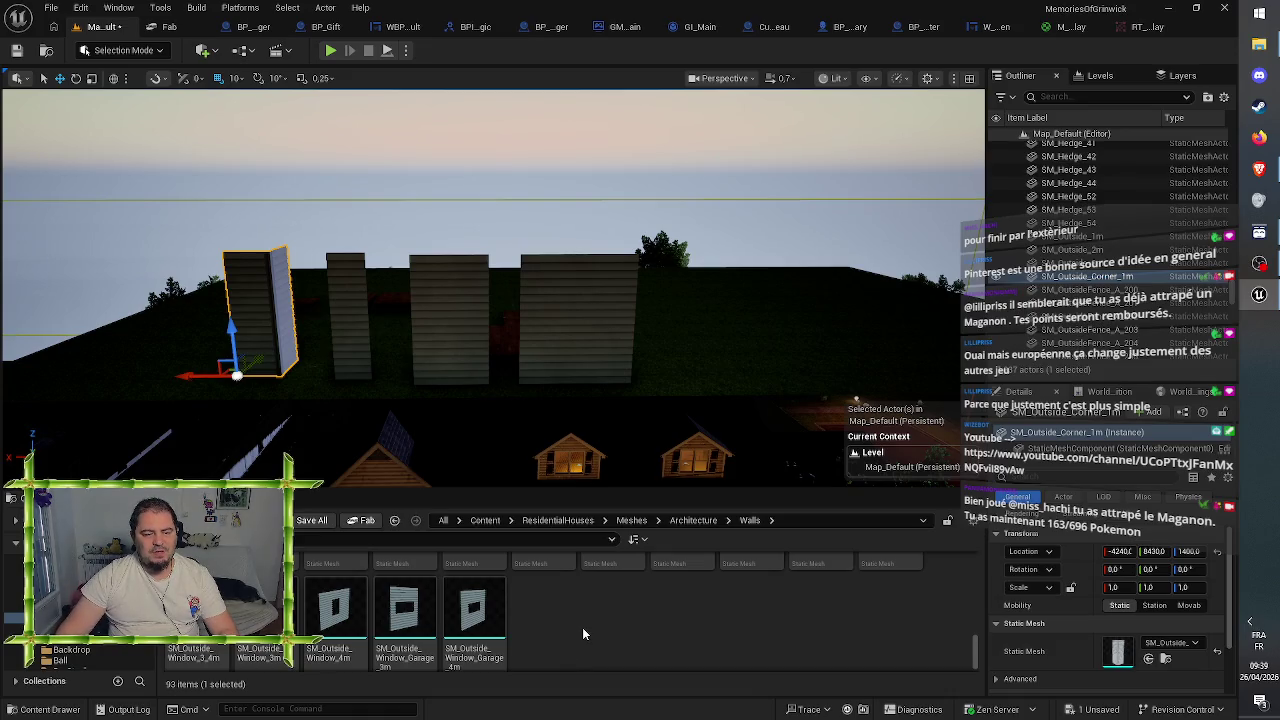
{"action": "mouse_move", "coordinate": [193, 615]}
{"action": "left_mouse_down"}
{"action": "mouse_move", "coordinate": [690, 372]}
{"action": "mouse_move", "coordinate": [665, 358]}
{"action": "left_mouse_up"}
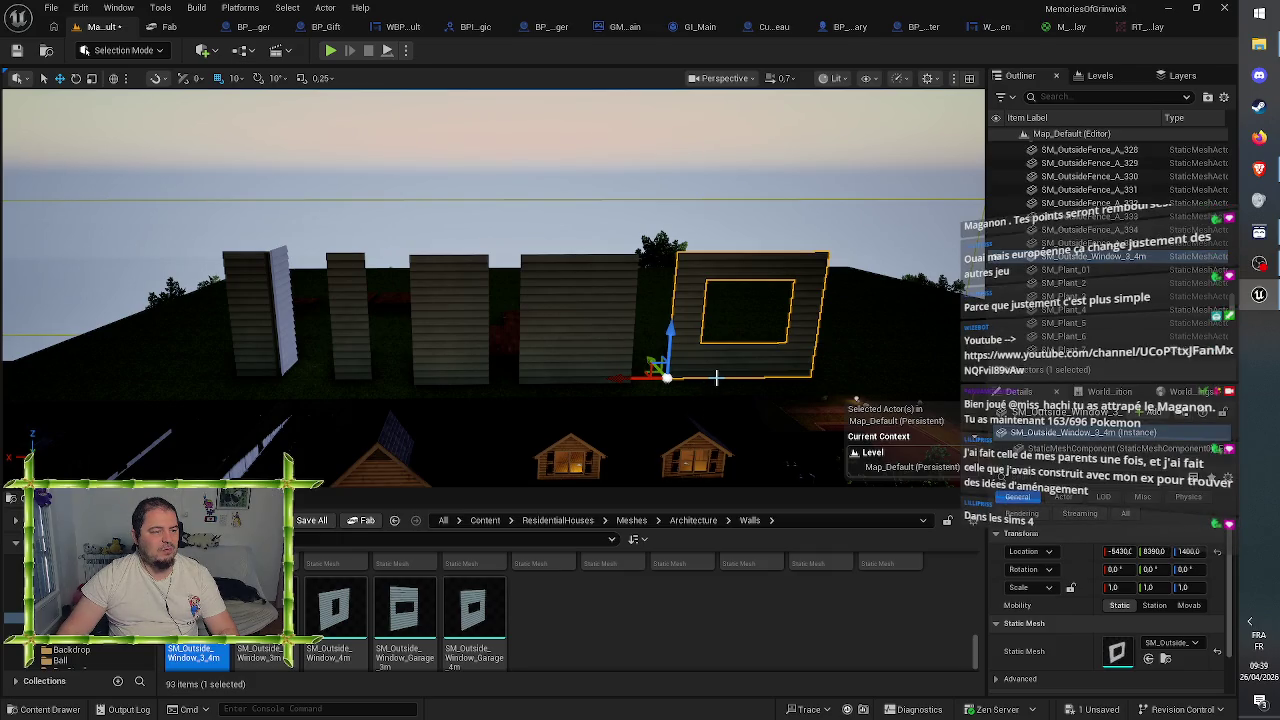
- Place SM_Outside_Door_2m next to the window wall at the end of the test row
{"action": "mouse_move", "coordinate": [717, 375]}
{"action": "left_mouse_down"}
{"action": "mouse_move", "coordinate": [820, 366]}
{"action": "mouse_move", "coordinate": [840, 395]}
{"action": "left_mouse_up"}
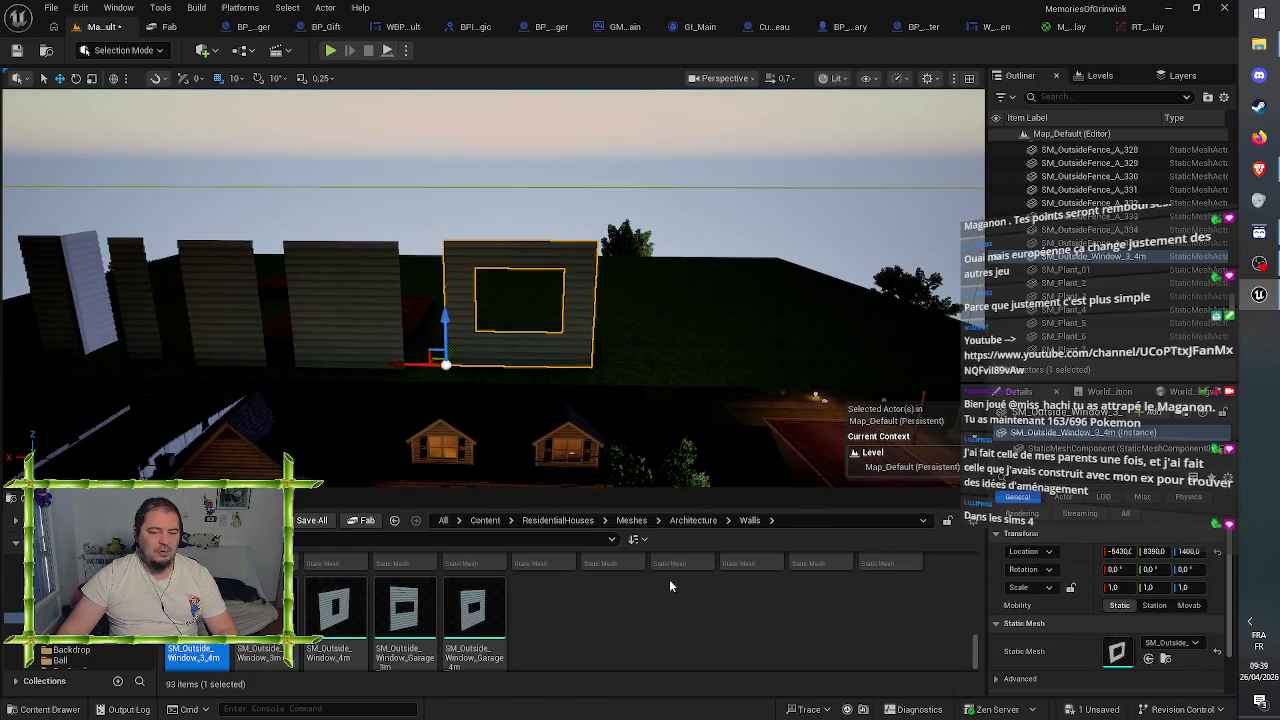
{"action": "scroll", "coordinate": [667, 600], "scroll_direction": "up", "scroll_amount": 2}
{"action": "scroll", "coordinate": [921, 627], "scroll_direction": "up", "scroll_amount": 3}
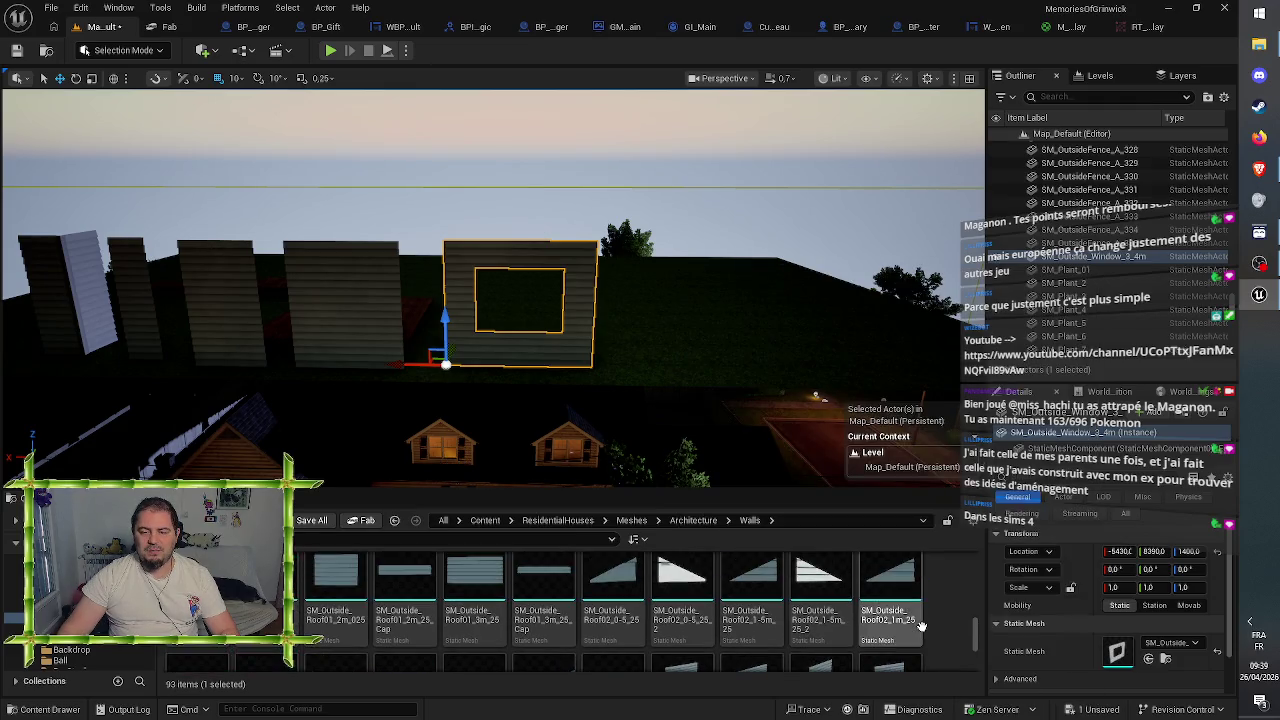
{"action": "scroll", "coordinate": [921, 627], "scroll_direction": "up", "scroll_amount": 2}
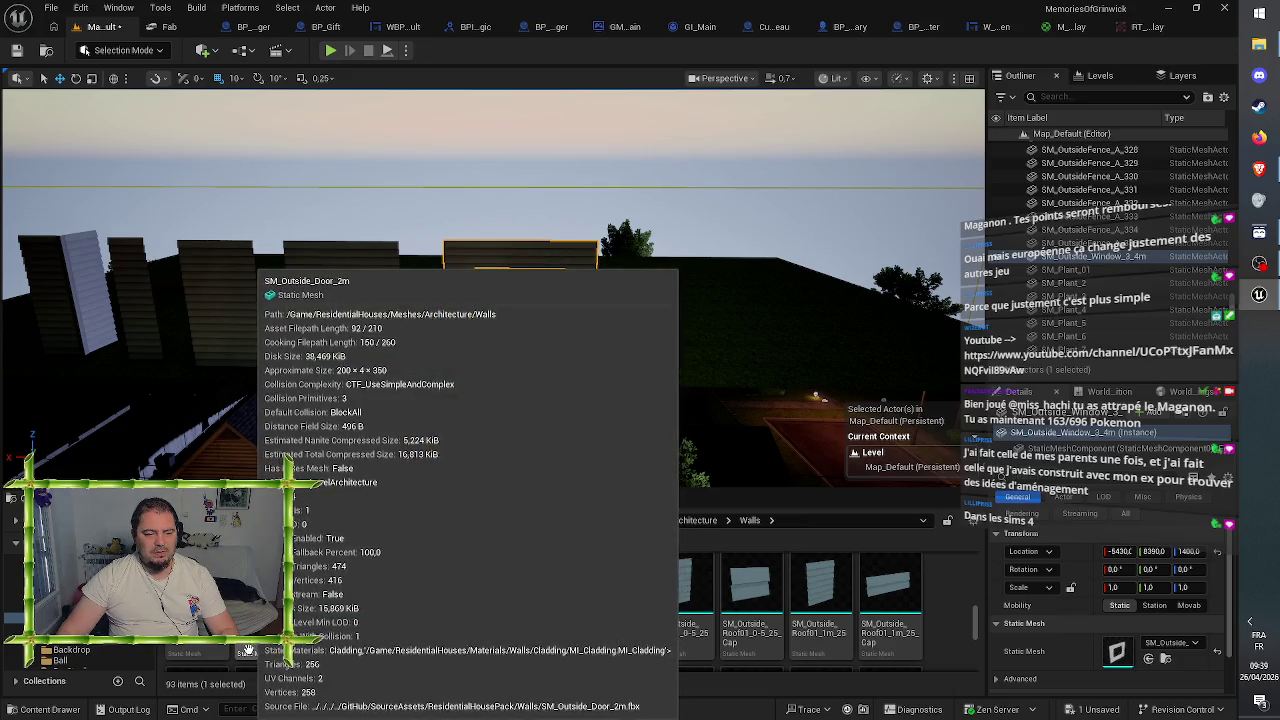
{"action": "mouse_move", "coordinate": [197, 645]}
{"action": "left_mouse_down"}
{"action": "mouse_move", "coordinate": [640, 350]}
{"action": "mouse_move", "coordinate": [624, 348]}
{"action": "mouse_move", "coordinate": [400, 600]}
{"action": "mouse_move", "coordinate": [265, 650]}
{"action": "mouse_move", "coordinate": [580, 366]}
{"action": "mouse_move", "coordinate": [634, 343]}
{"action": "mouse_move", "coordinate": [618, 350]}
{"action": "left_mouse_up"}
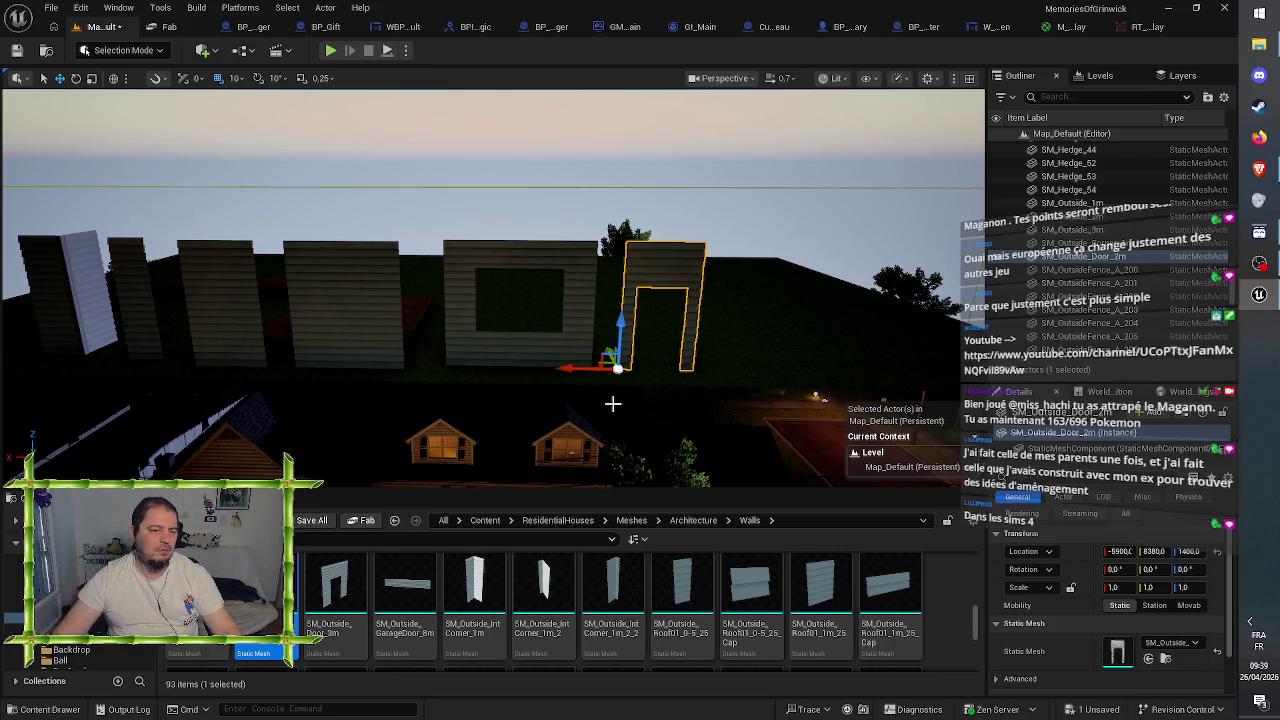
{"action": "mouse_move", "coordinate": [489, 350]}
{"action": "left_mouse_down"}
{"action": "mouse_move", "coordinate": [489, 300]}
{"action": "mouse_move", "coordinate": [397, 352]}
{"action": "mouse_move", "coordinate": [397, 320]}
{"action": "mouse_move", "coordinate": [432, 343]}
{"action": "mouse_move", "coordinate": [432, 370]}
{"action": "mouse_move", "coordinate": [428, 342]}
{"action": "left_mouse_up"}
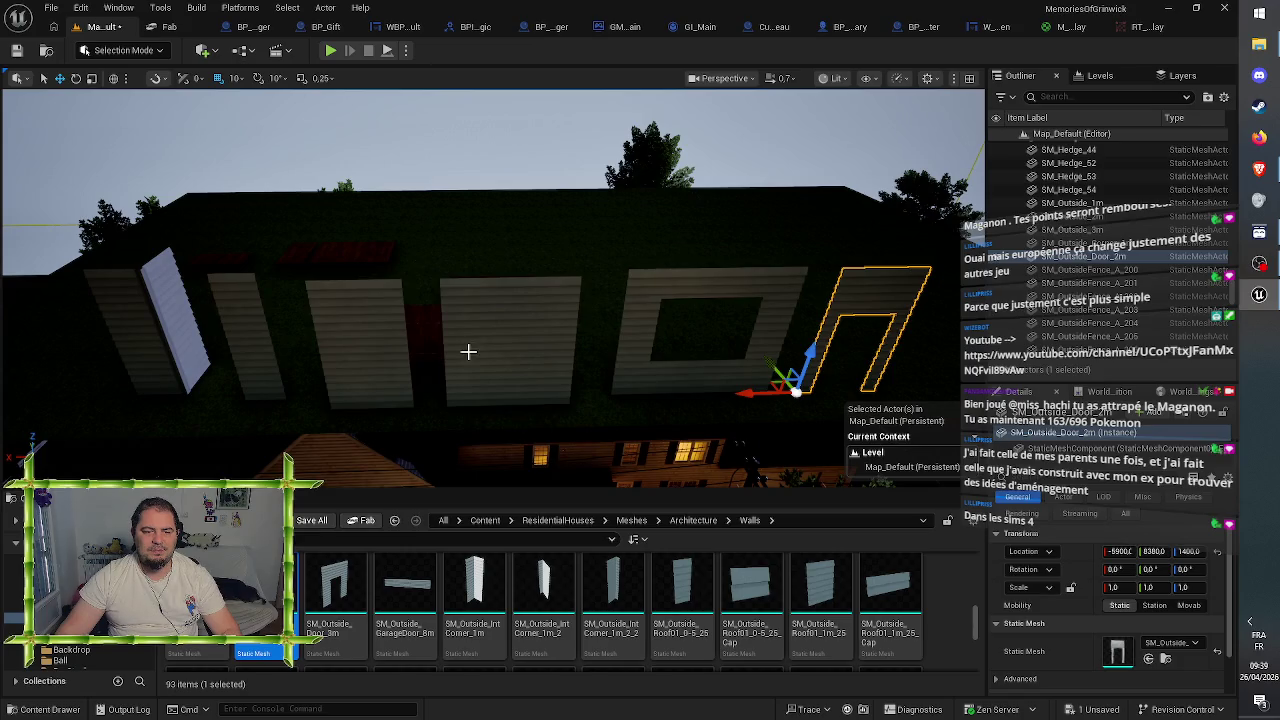
{"action": "left_click_drag", "start_coordinate": [609, 337], "coordinate": [603, 333]}
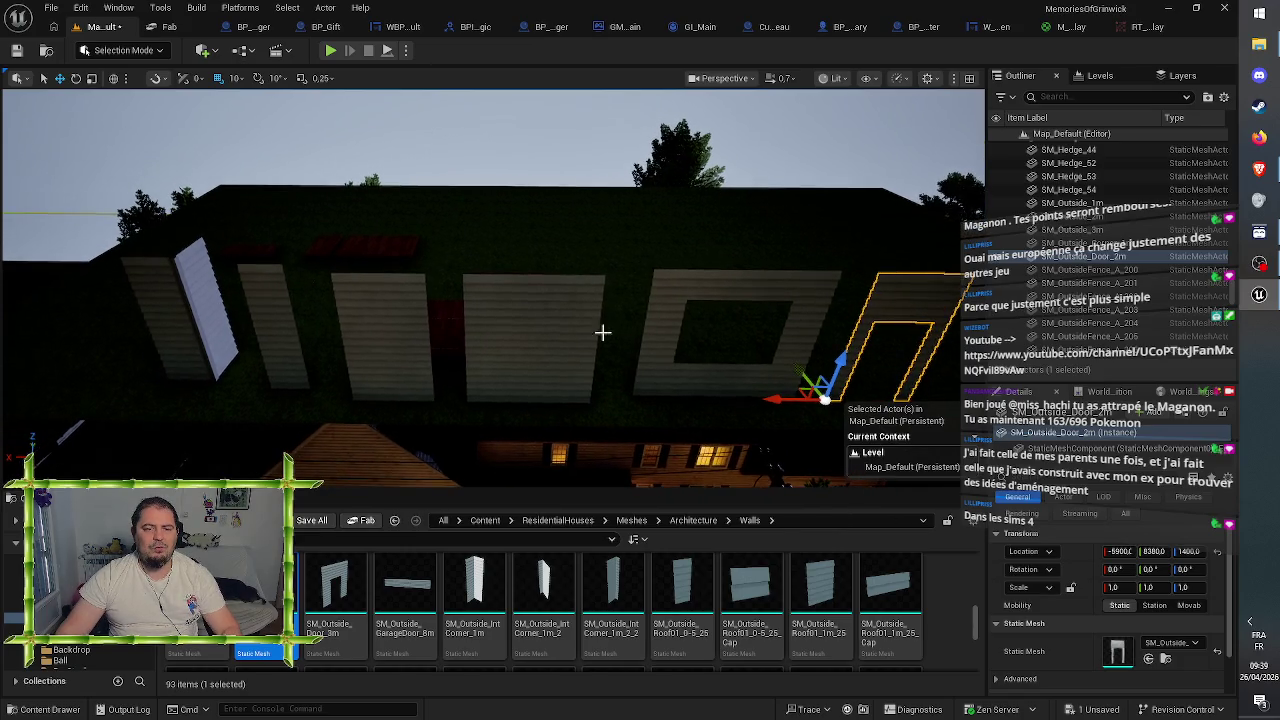
- Select all six wall pieces and bring them to a common Z height
{"action": "left_click", "coordinate": [453, 327]}
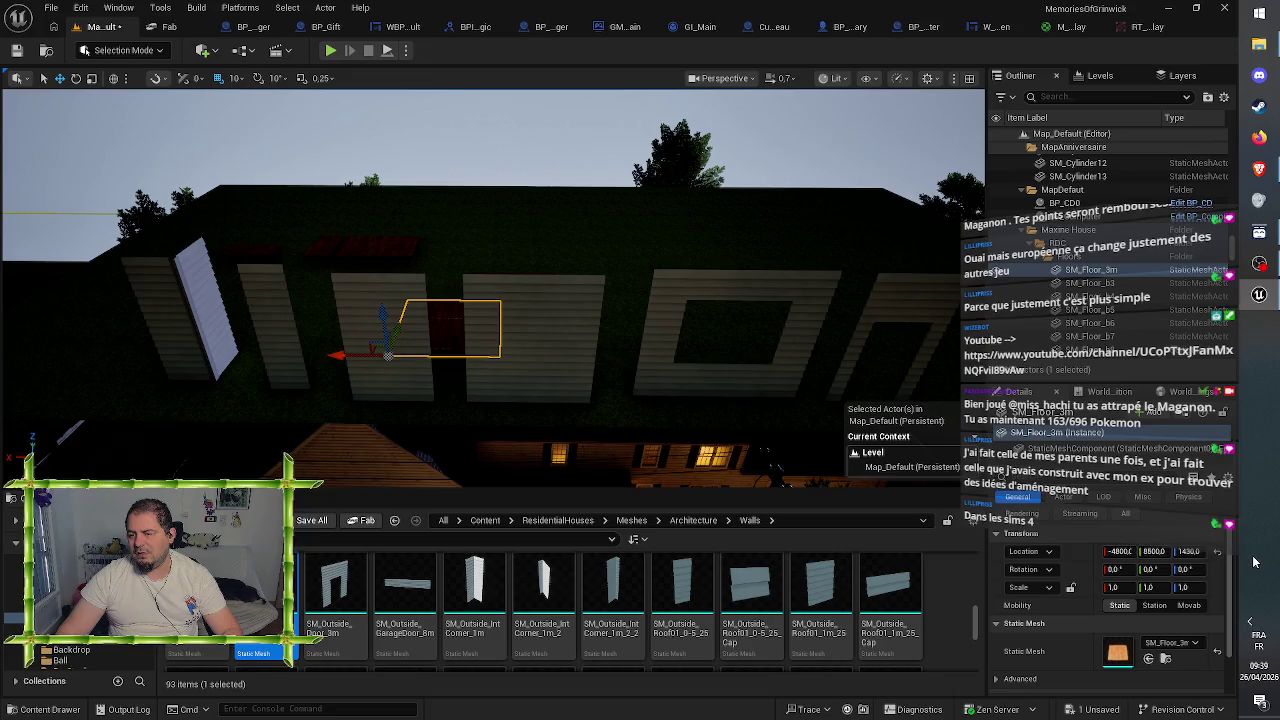
{"action": "left_click", "coordinate": [197, 315]}
{"action": "left_click", "coordinate": [268, 300], "text": "ctrl"}
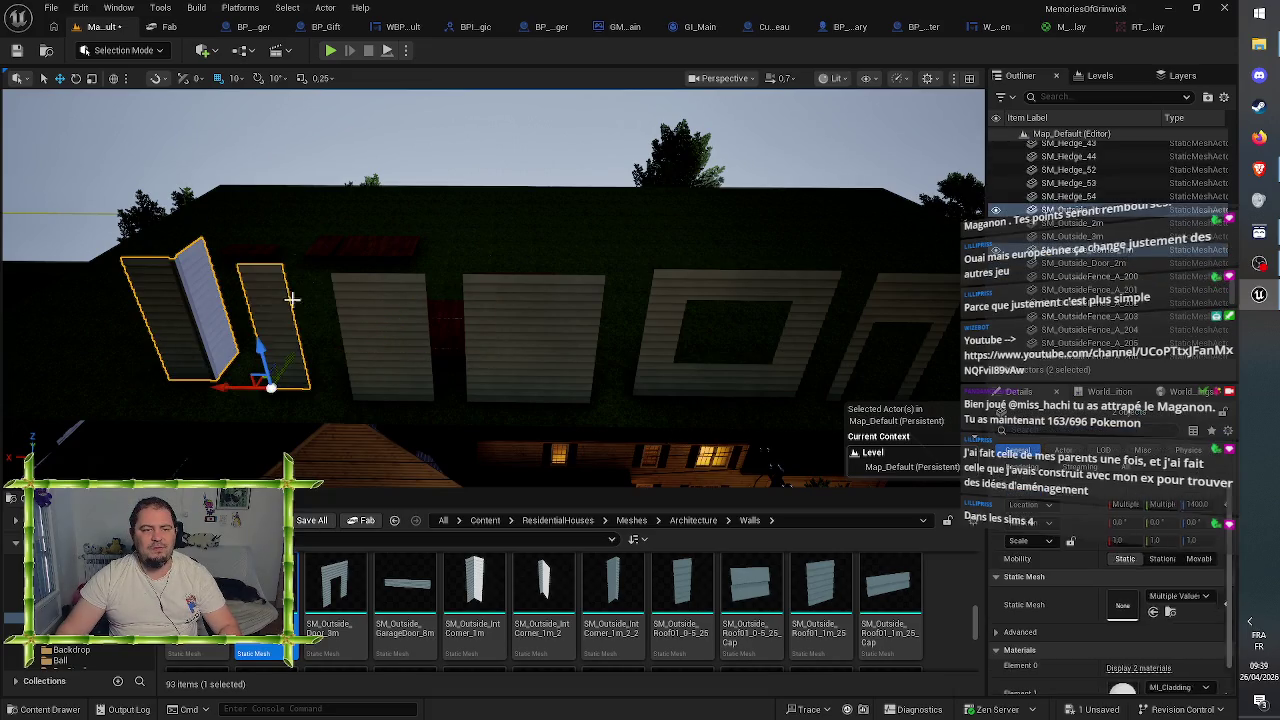
{"action": "left_click", "coordinate": [395, 320], "text": "ctrl"}
{"action": "left_click", "coordinate": [506, 309], "text": "ctrl"}
{"action": "left_click", "coordinate": [730, 297], "text": "ctrl"}
{"action": "left_click", "coordinate": [905, 320], "text": "ctrl"}
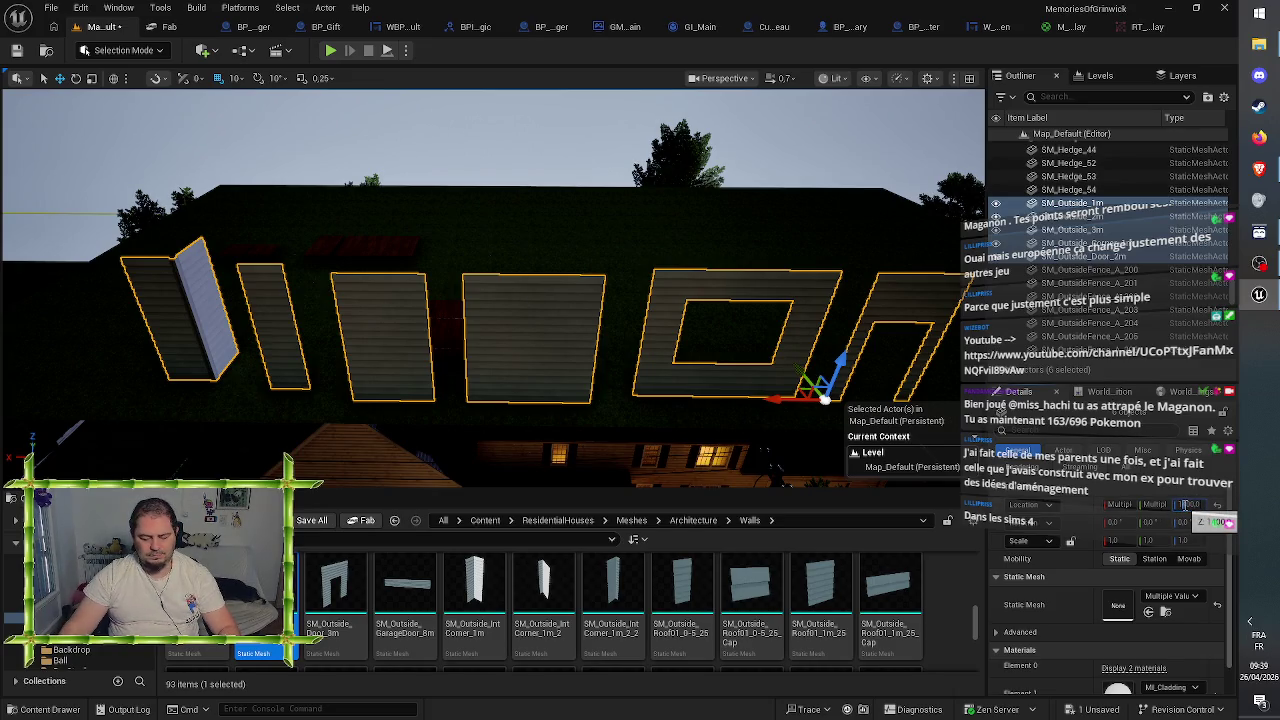
{"action": "left_click_drag", "start_coordinate": [1185, 505], "coordinate": [1186, 503]}
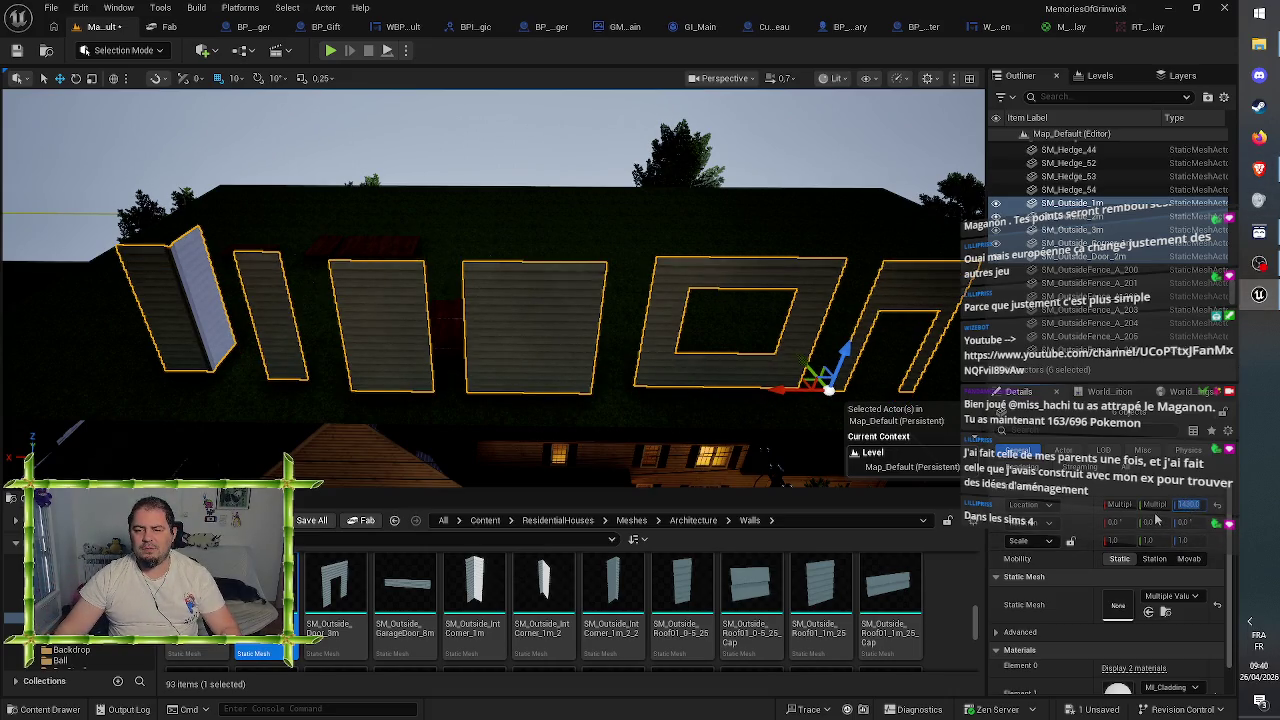
- Reselect the six walls, set their Location Y to 8400, and slide the row along X
{"action": "left_click", "coordinate": [565, 301]}
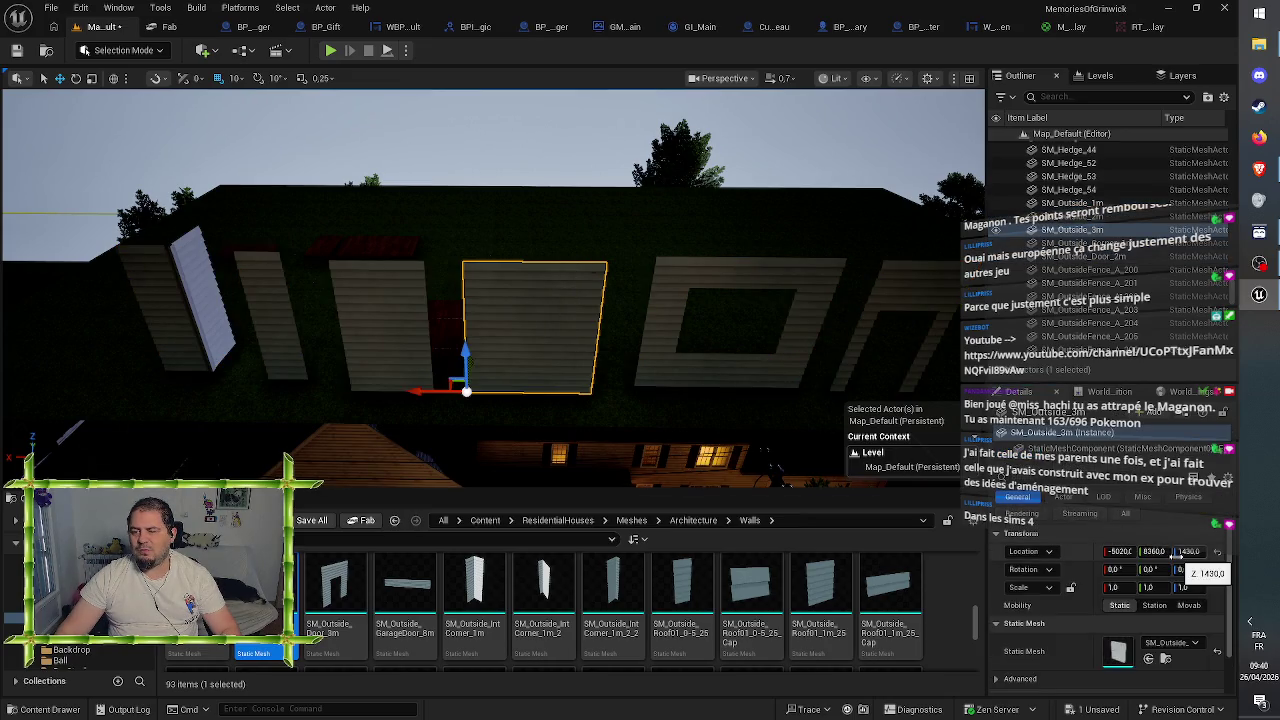
{"action": "left_click", "coordinate": [200, 310]}
{"action": "left_click", "coordinate": [280, 306], "text": "ctrl"}
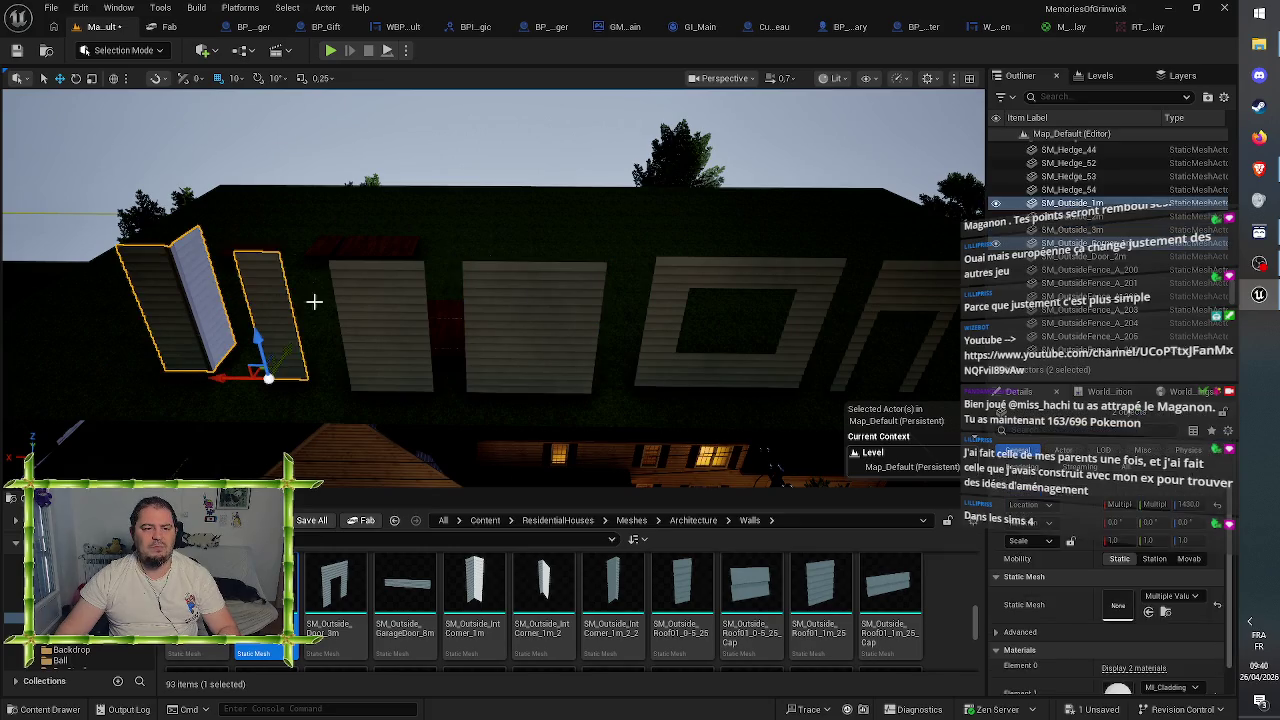
{"action": "left_click", "coordinate": [385, 300], "text": "ctrl"}
{"action": "left_click", "coordinate": [555, 295], "text": "ctrl"}
{"action": "left_click", "coordinate": [780, 277], "text": "ctrl"}
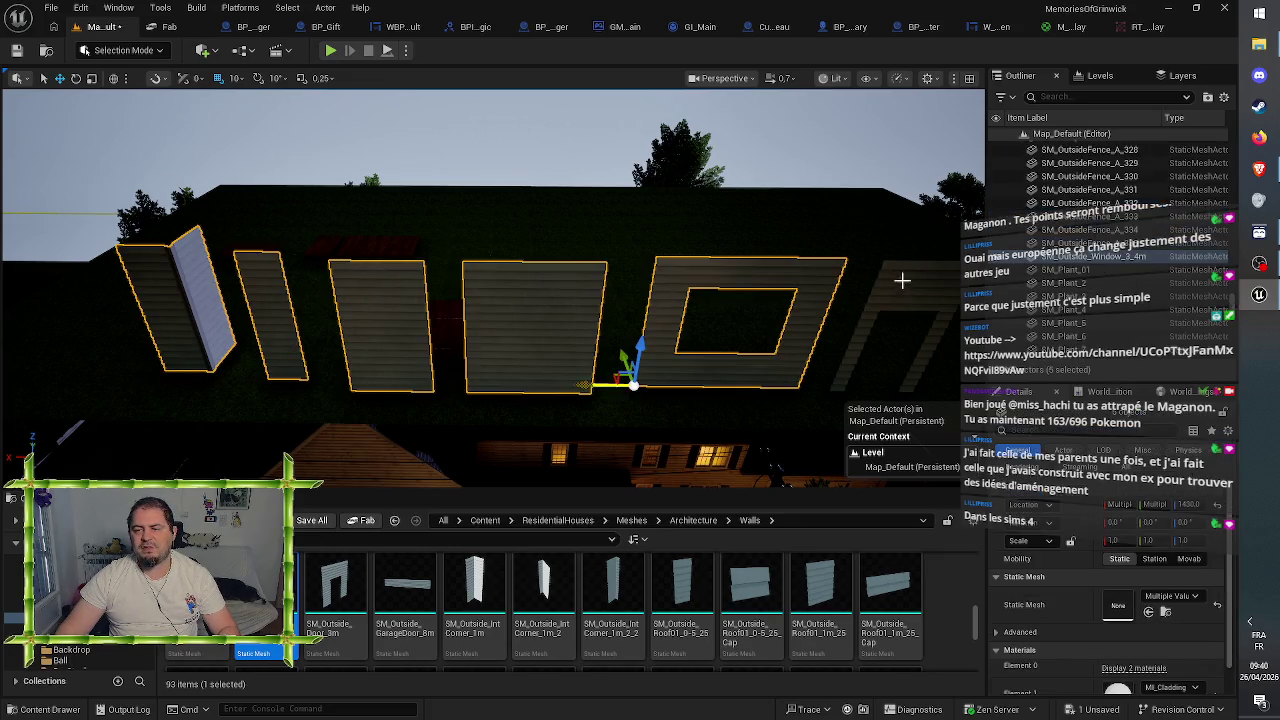
{"action": "left_click", "coordinate": [906, 280], "text": "ctrl"}
{"action": "left_click", "coordinate": [1167, 503]}
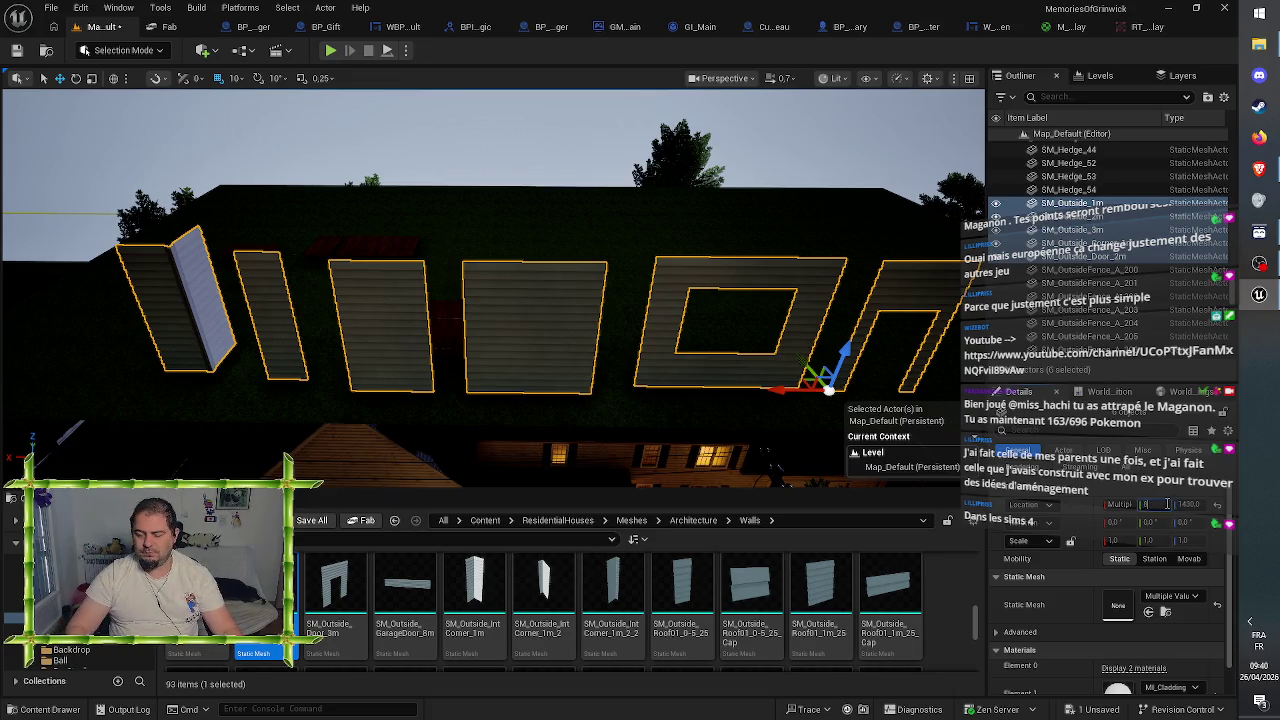
{"action": "type", "text": "8400"}
{"action": "key", "text": "Return"}
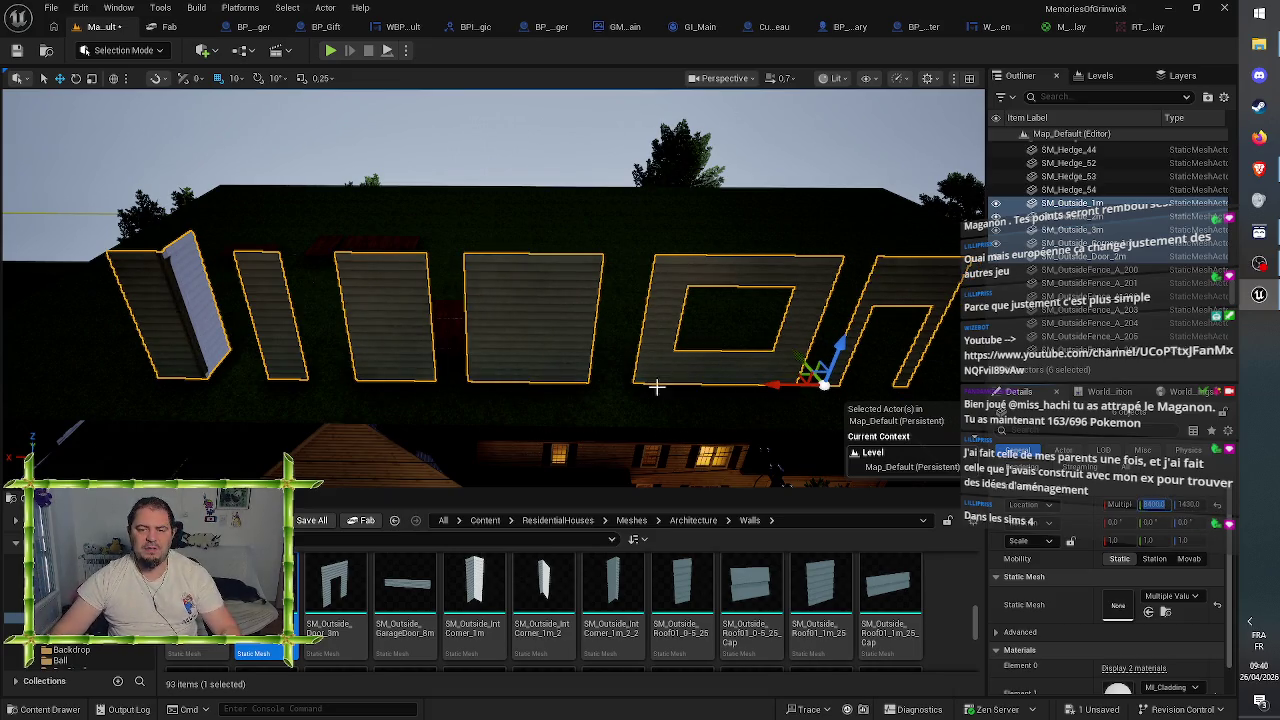
{"action": "left_click_drag", "start_coordinate": [778, 386], "coordinate": [691, 389]}
{"action": "scroll", "coordinate": [691, 389], "scroll_direction": "down", "scroll_amount": 3}
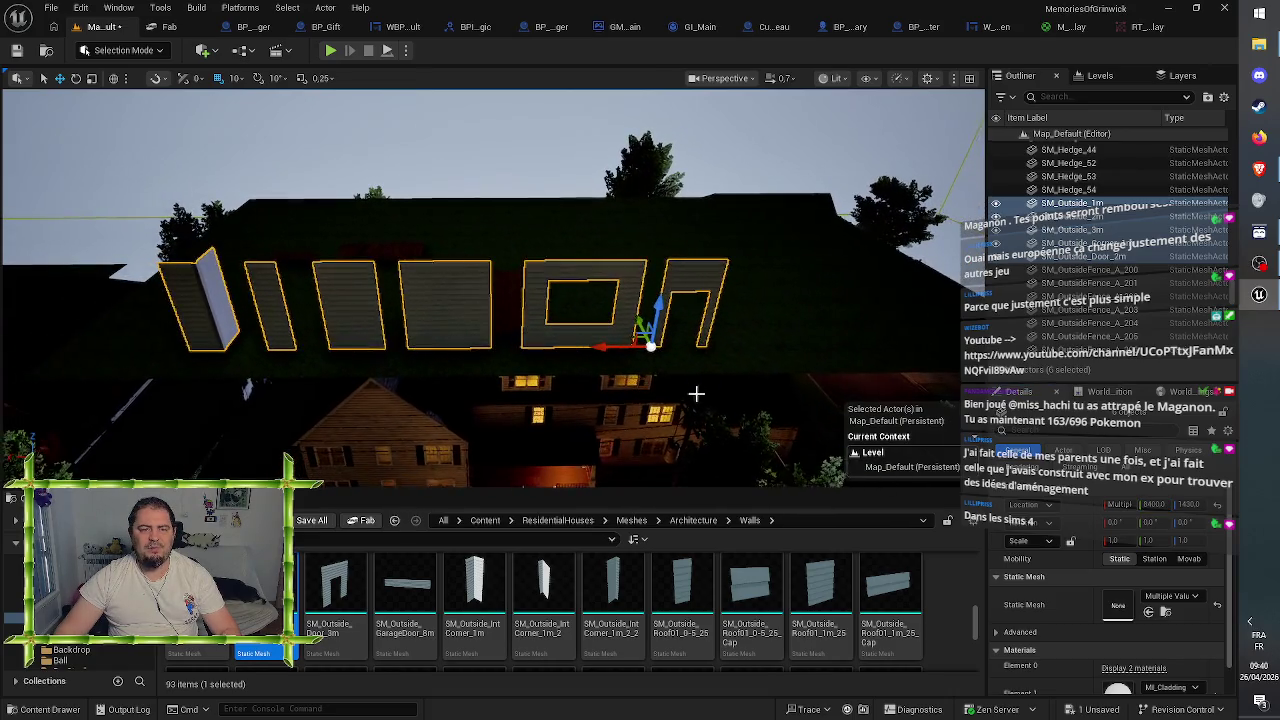
{"action": "right_click", "coordinate": [835, 390]}
- Move the six selected test wall pieces into Maxine House > RDC > Walls, then select the door wall
{"action": "mouse_move", "coordinate": [958, 661]}
{"action": "left_click", "coordinate": [1140, 567]}
{"action": "right_click", "coordinate": [830, 390]}
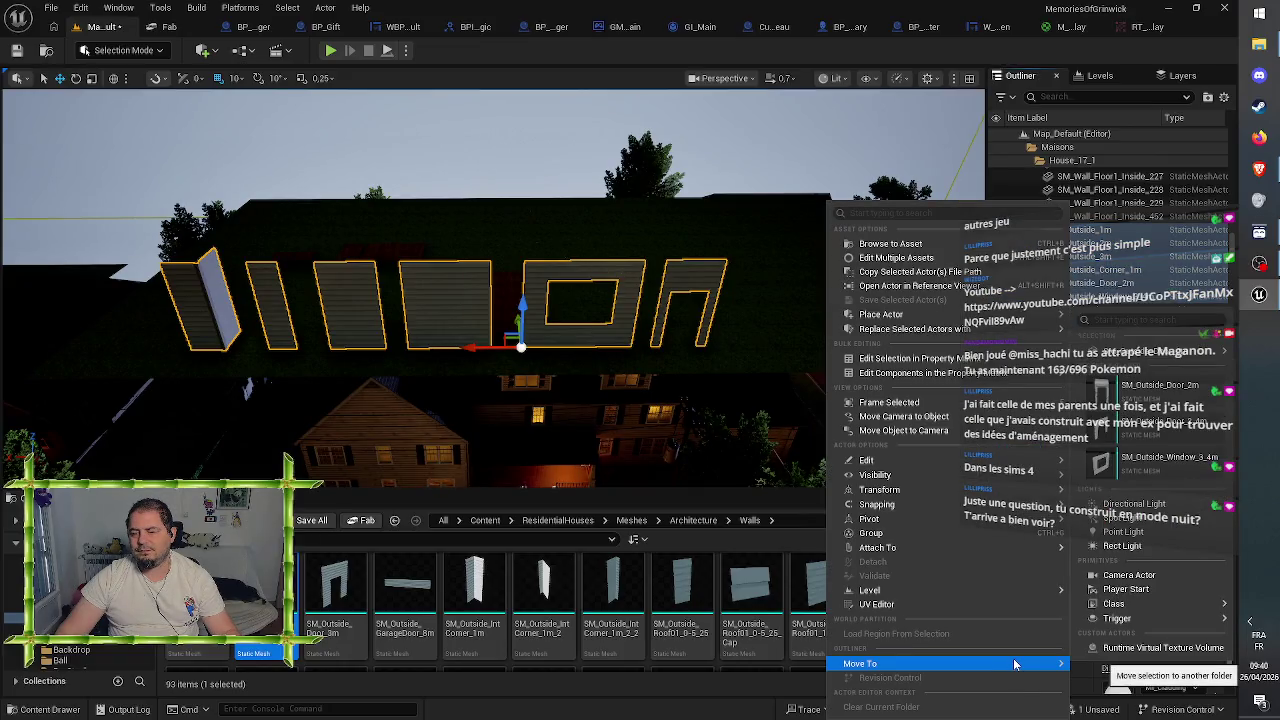
{"action": "mouse_move", "coordinate": [1015, 664]}
{"action": "left_click", "coordinate": [1083, 516]}
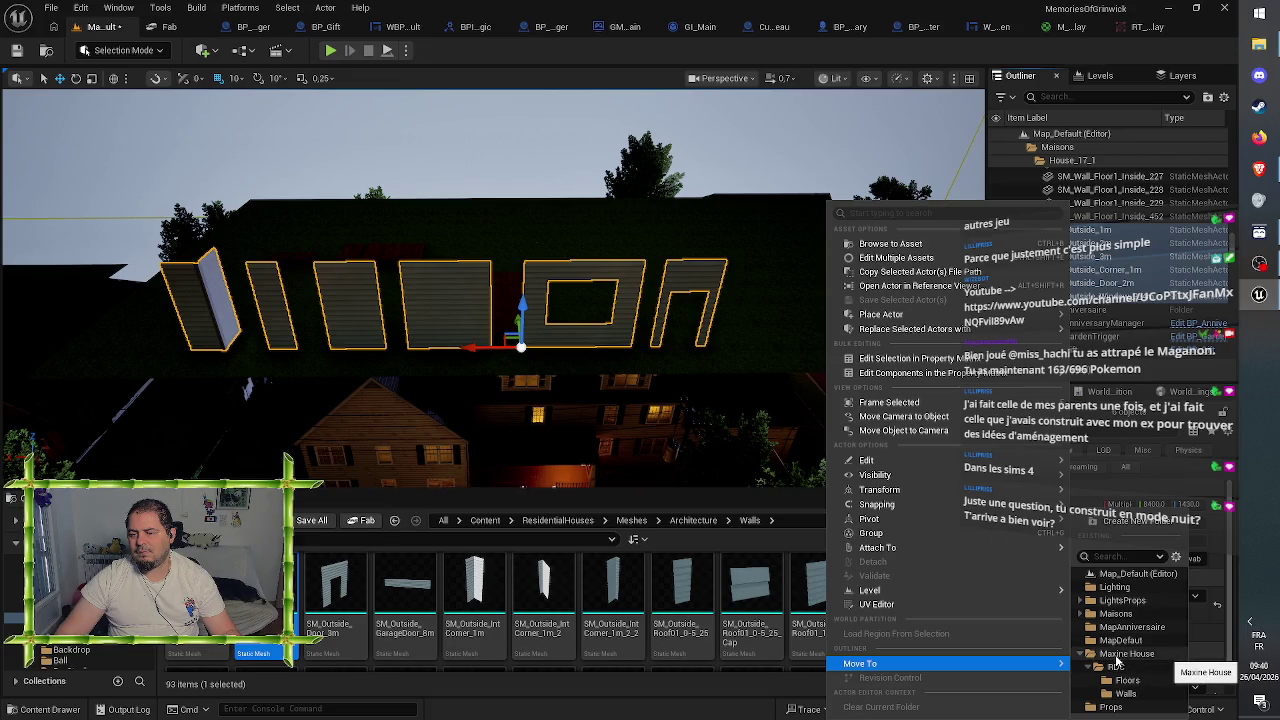
{"action": "left_click", "coordinate": [1126, 694]}
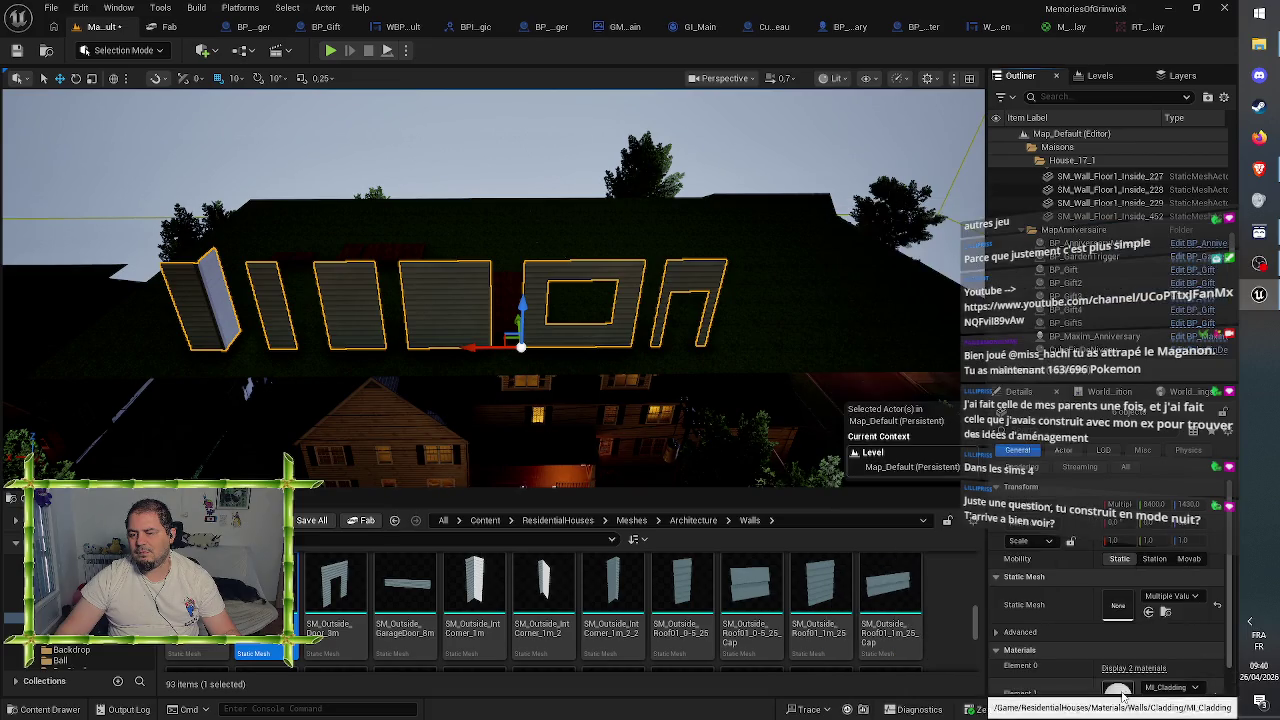
{"action": "left_click", "coordinate": [693, 274]}
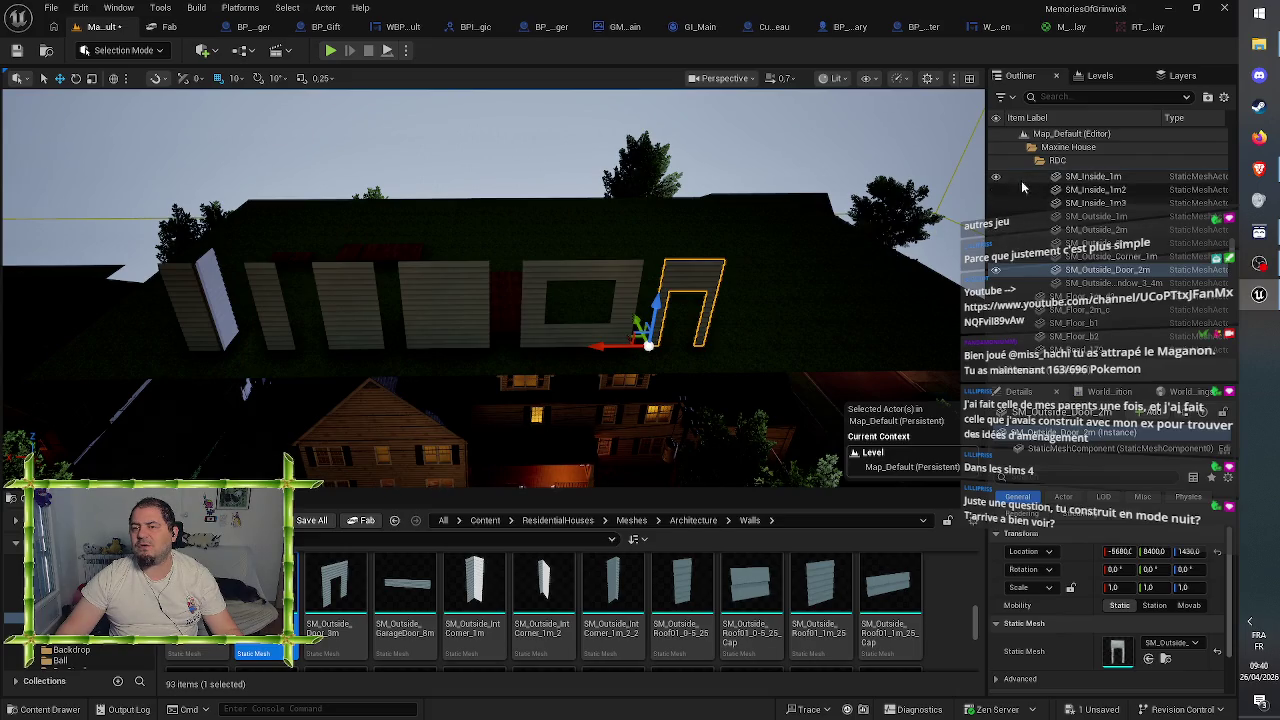
- Fly the view toward the house wall and select the SM_Outside_Door_2m door frame piece
{"action": "key", "text": "w"}
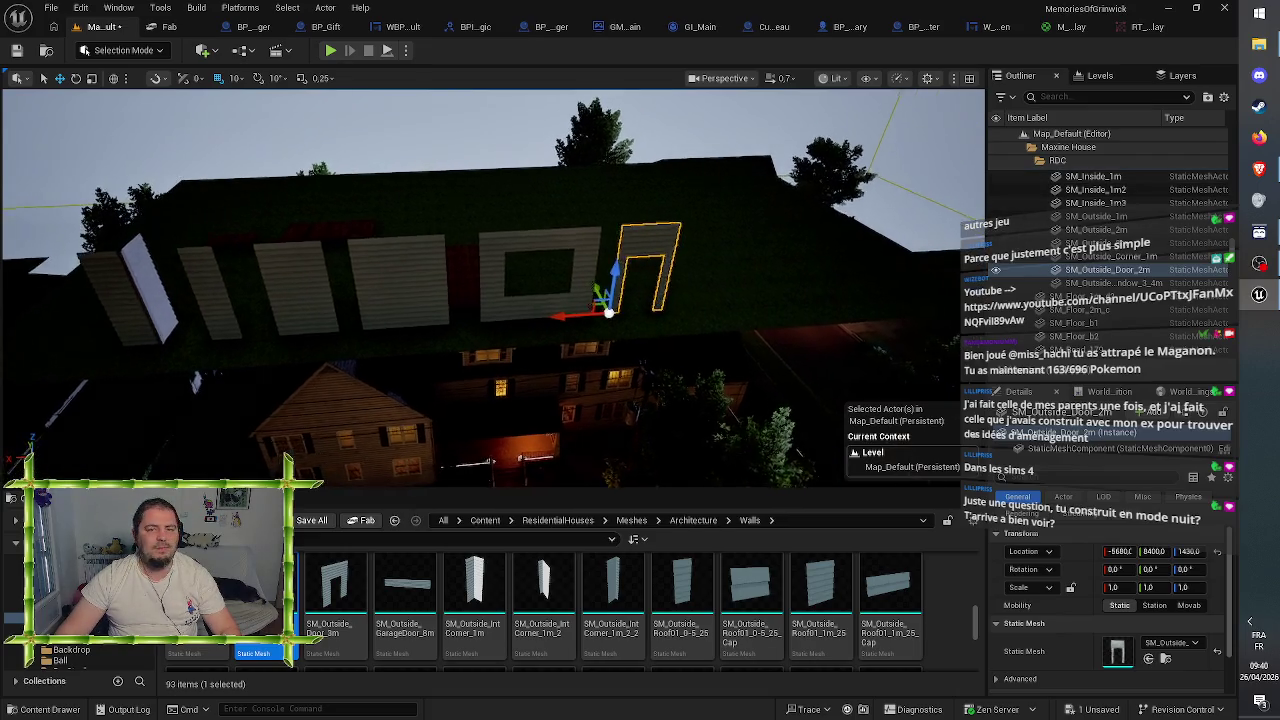
{"action": "key", "text": "a"}
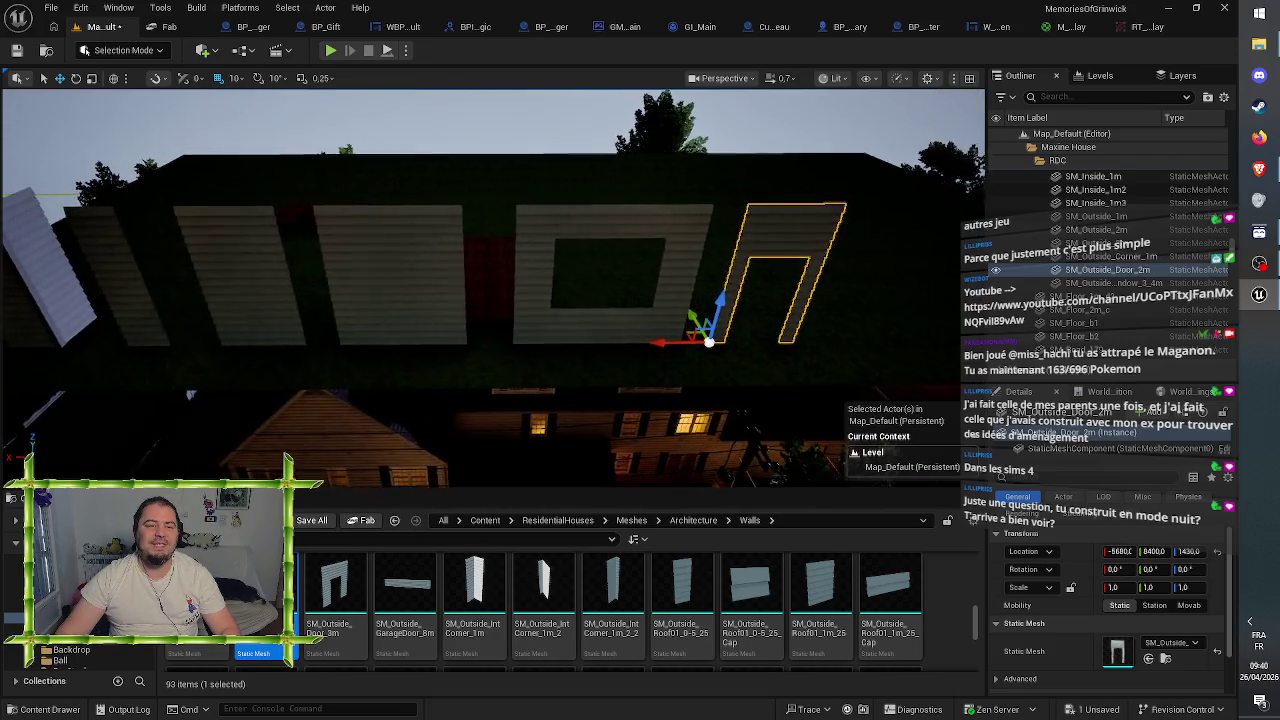
{"action": "key", "text": "a"}
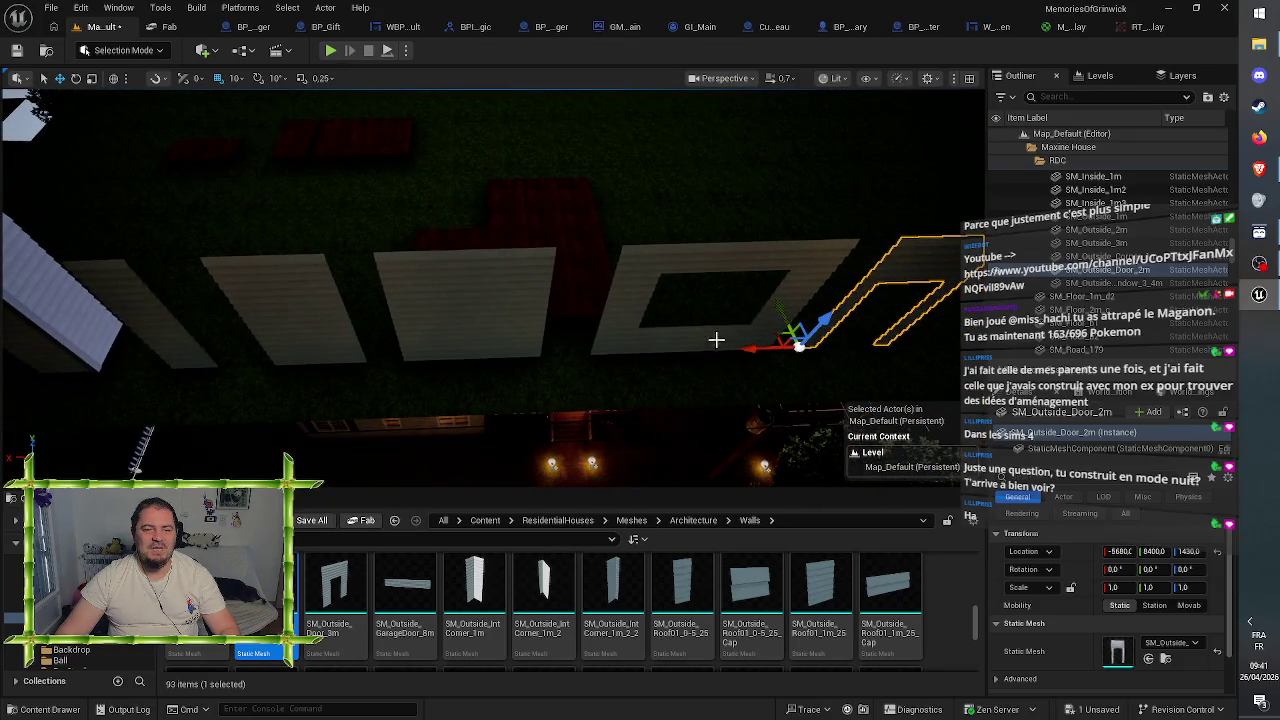
{"action": "left_click", "coordinate": [516, 322]}
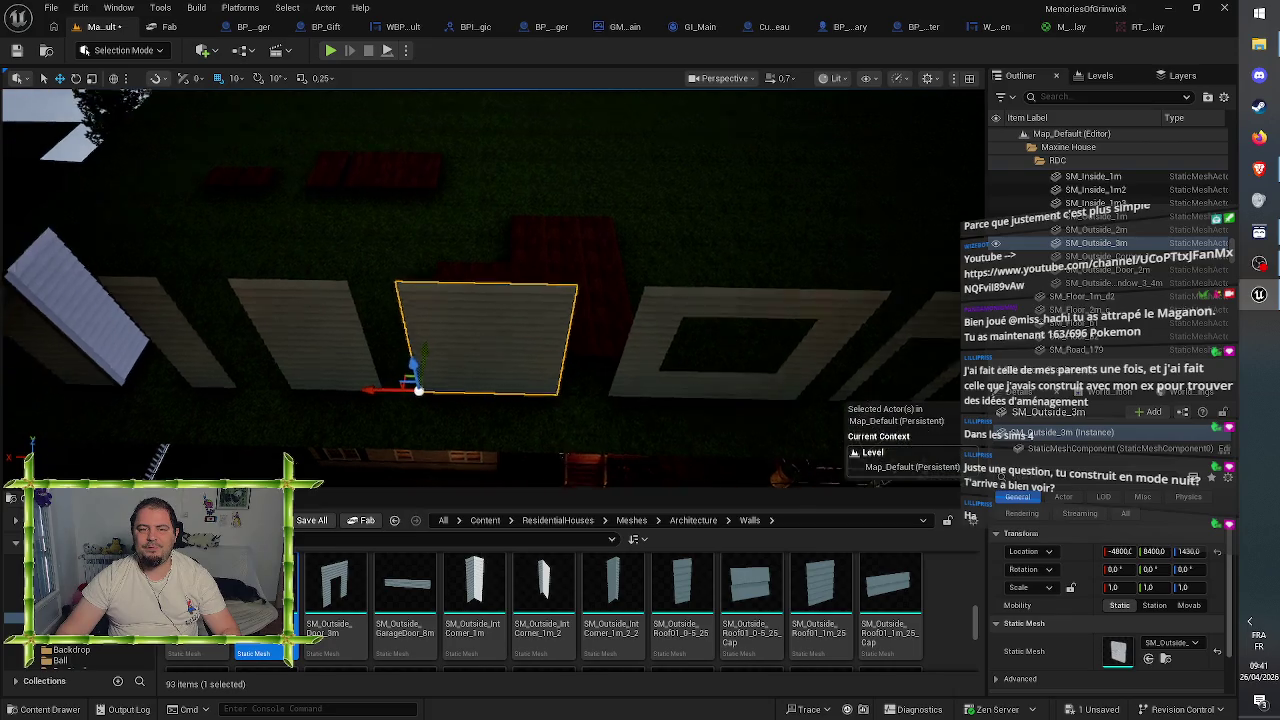
{"action": "left_click", "coordinate": [736, 341]}
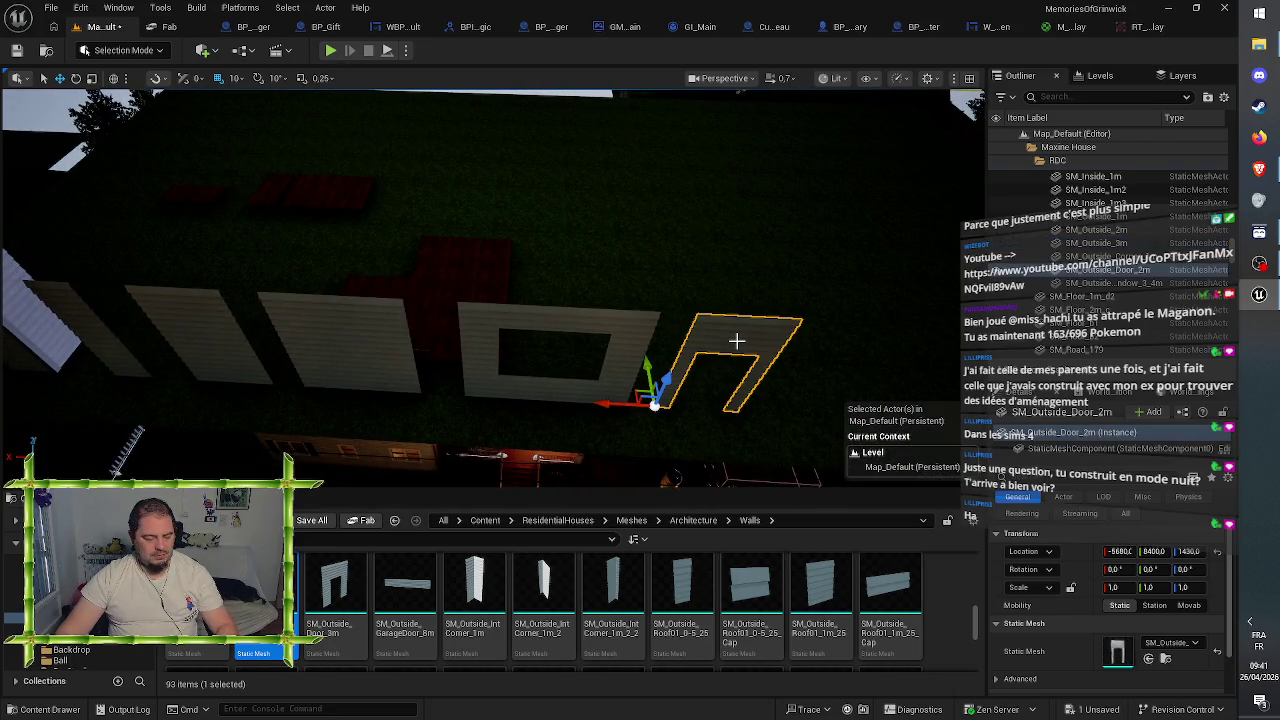
- Duplicate the door frame as SM_Outside_Door_2m2 at -5060, 8470, 1430 and frame it in view
{"action": "key", "text": "ctrl+d"}
{"action": "mouse_move", "coordinate": [648, 375]}
{"action": "left_mouse_down"}
{"action": "mouse_move", "coordinate": [646, 346]}
{"action": "mouse_move", "coordinate": [360, 374]}
{"action": "left_mouse_up"}
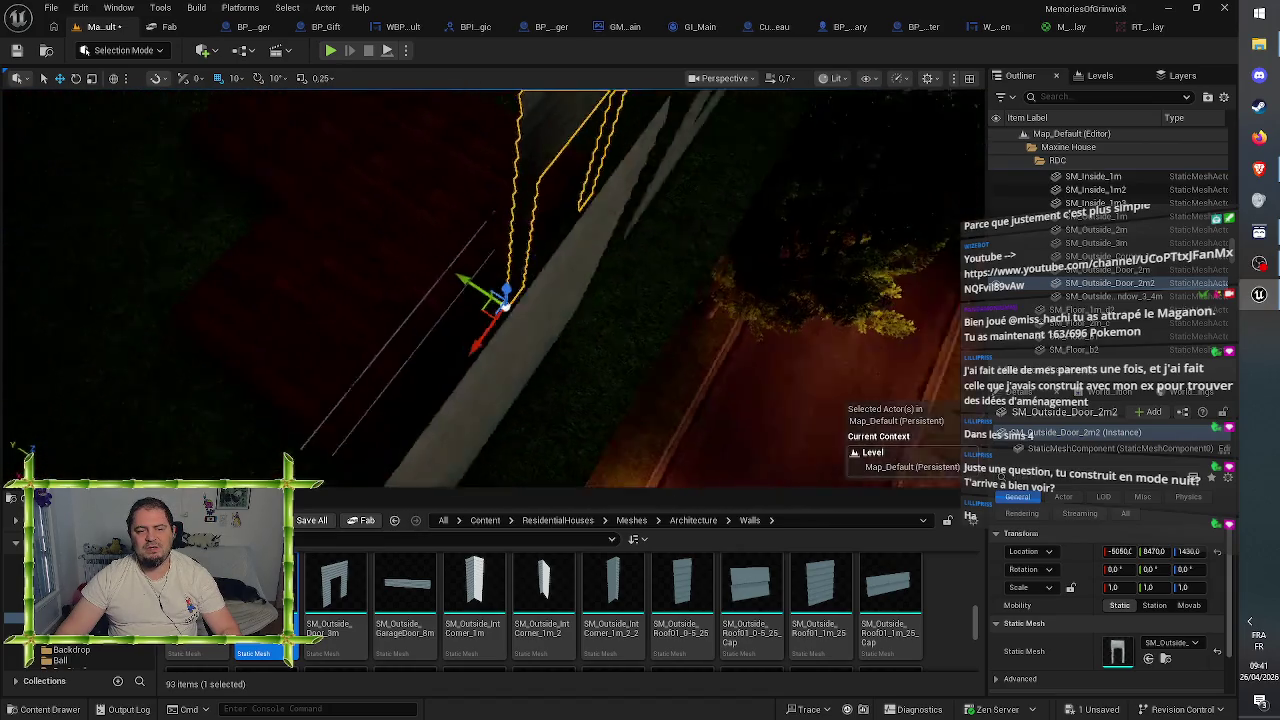
{"action": "left_click_drag", "start_coordinate": [462, 416], "coordinate": [449, 410]}
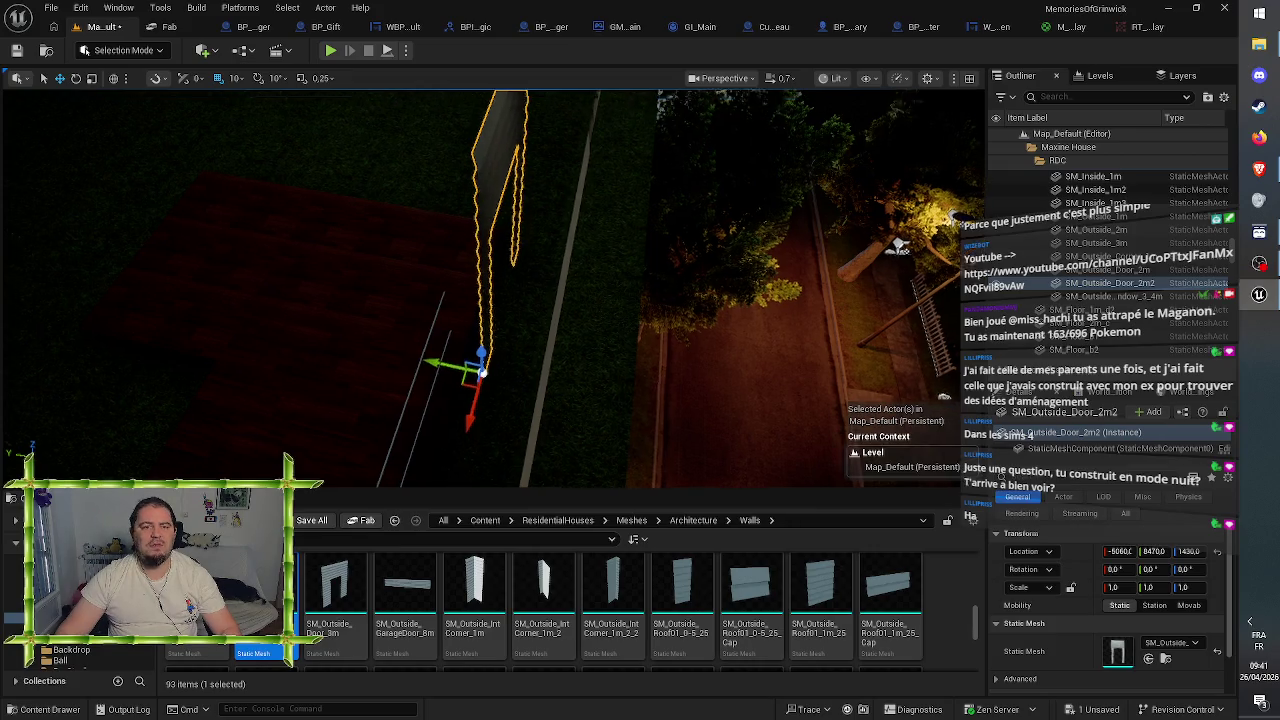
{"action": "key", "text": "f"}
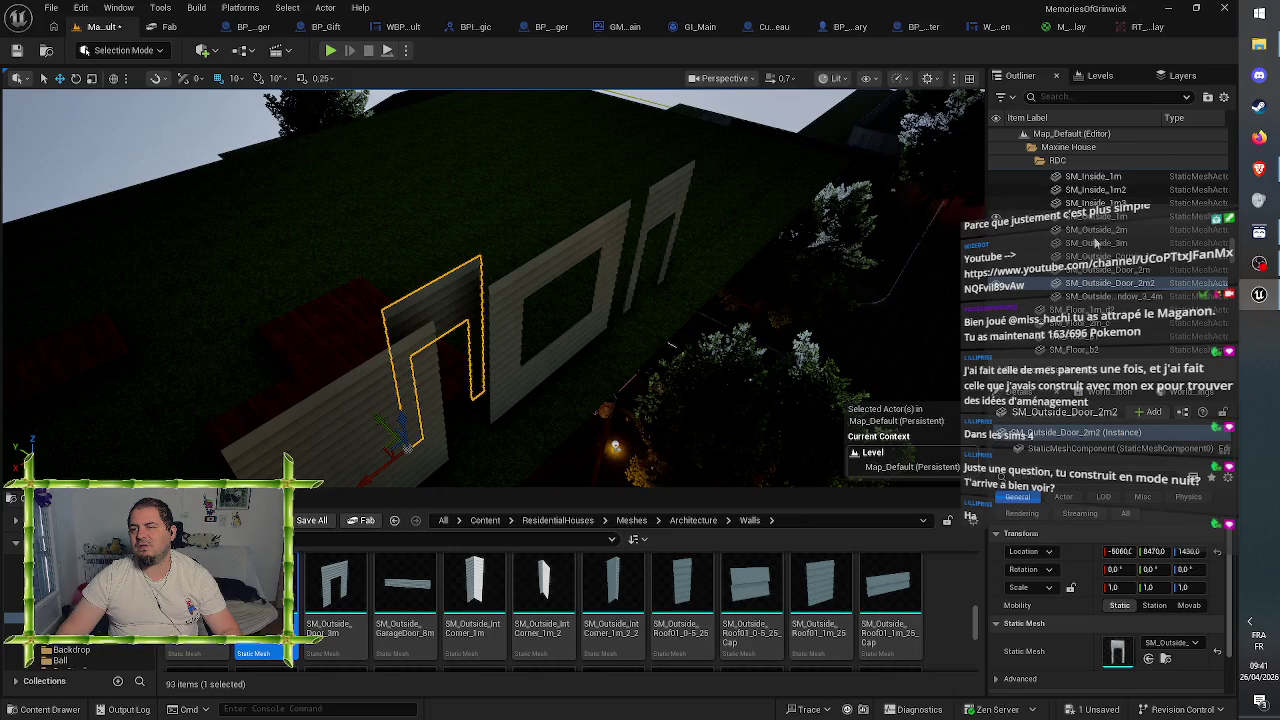
{"action": "key", "text": "f"}
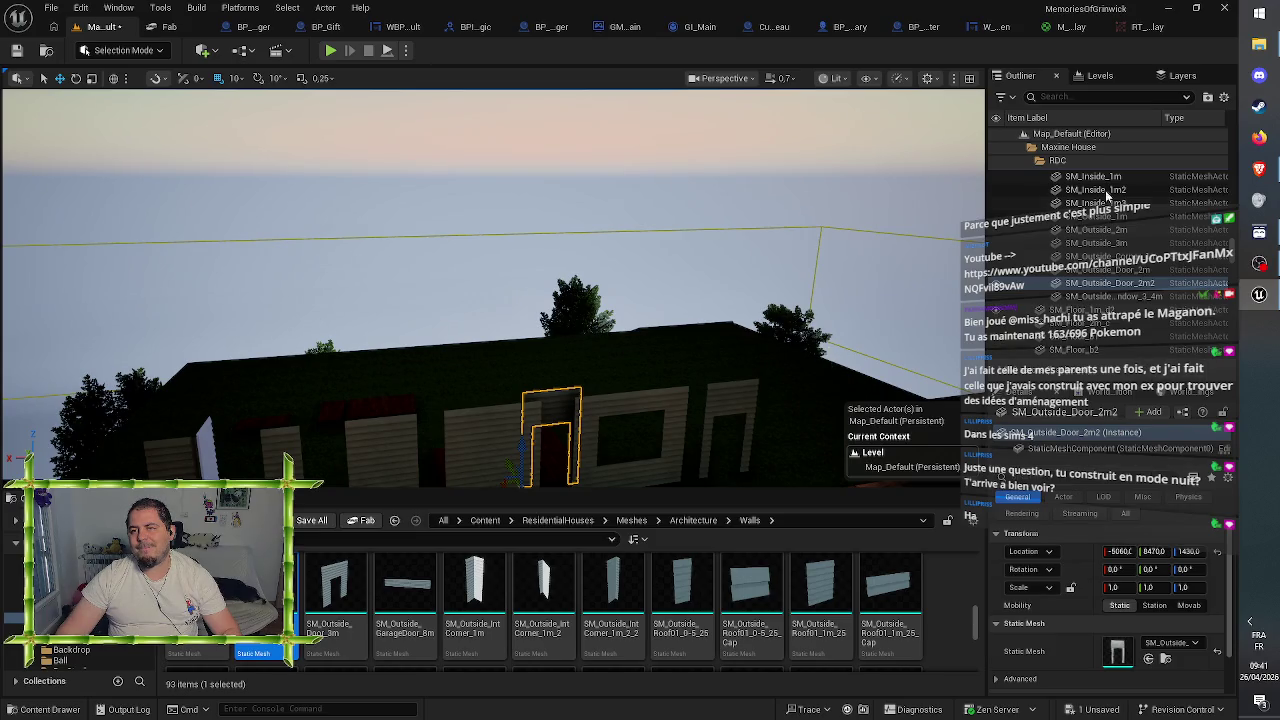
- Filter the Outliner by 'light' and turn DirectionalLight and SkyLight off and back on
{"action": "left_click", "coordinate": [1087, 97]}
{"action": "type", "text": "l"}
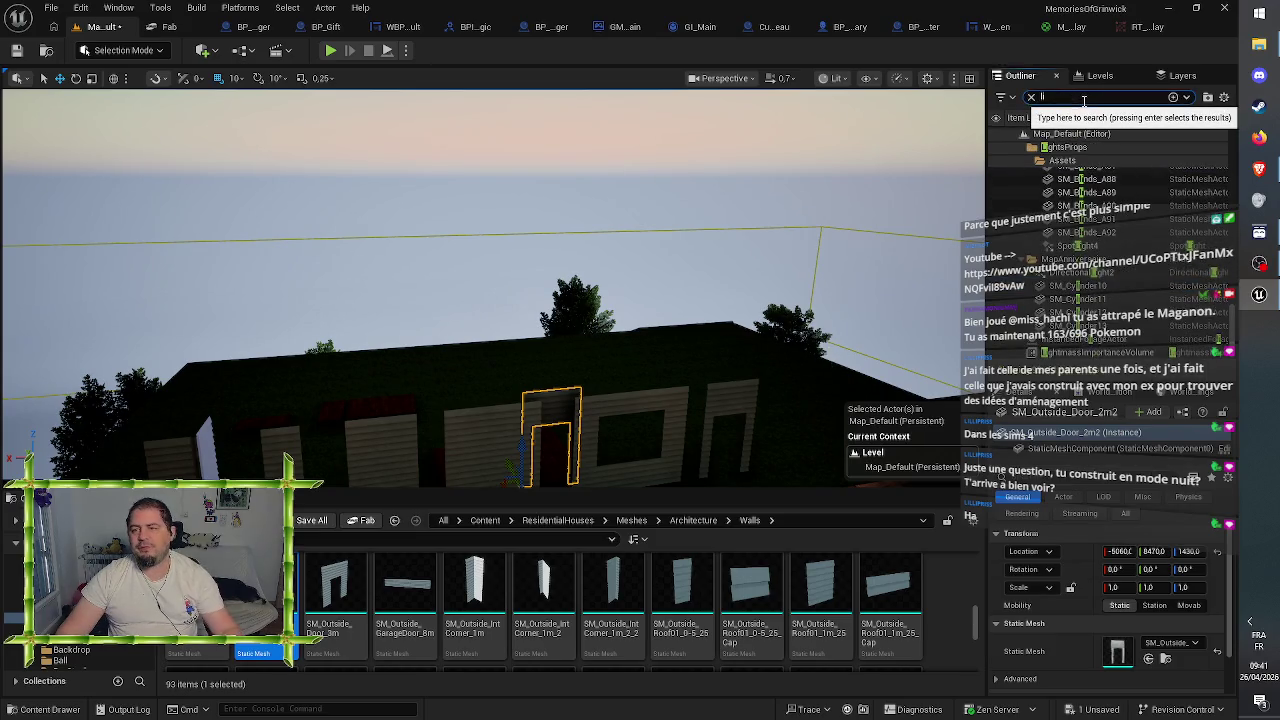
{"action": "type", "text": "ight"}
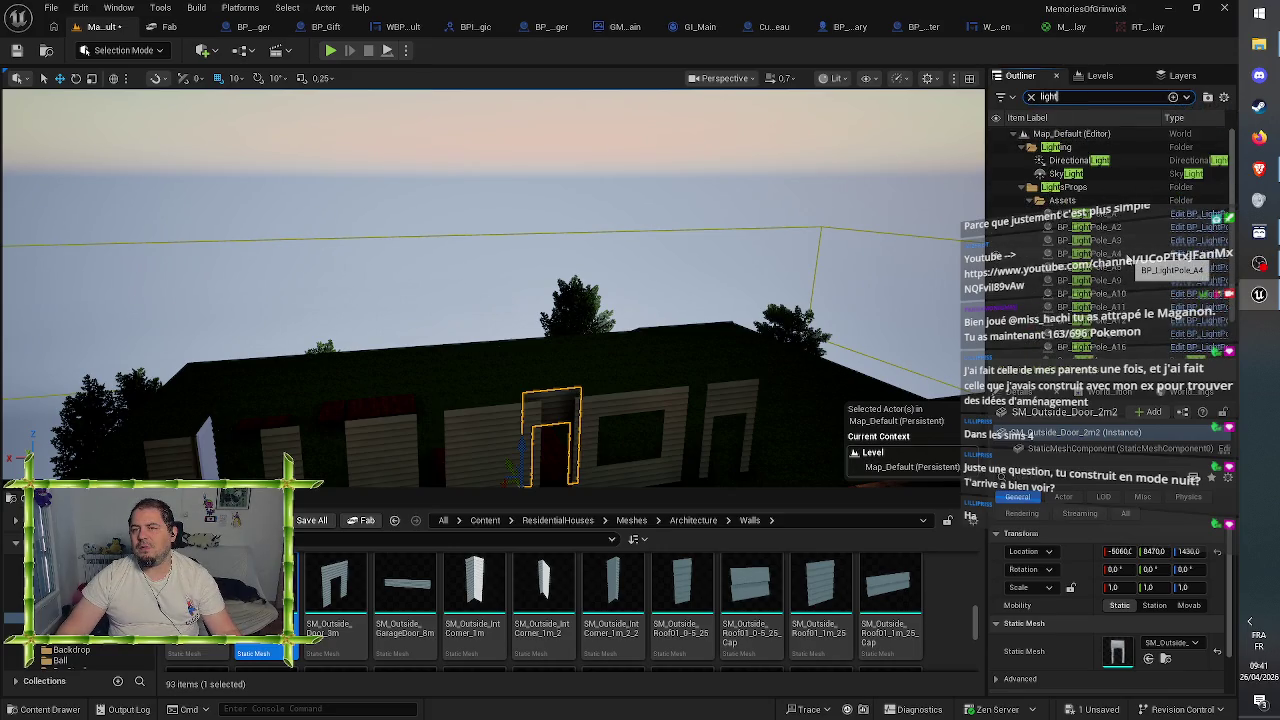
{"action": "left_click", "coordinate": [996, 161]}
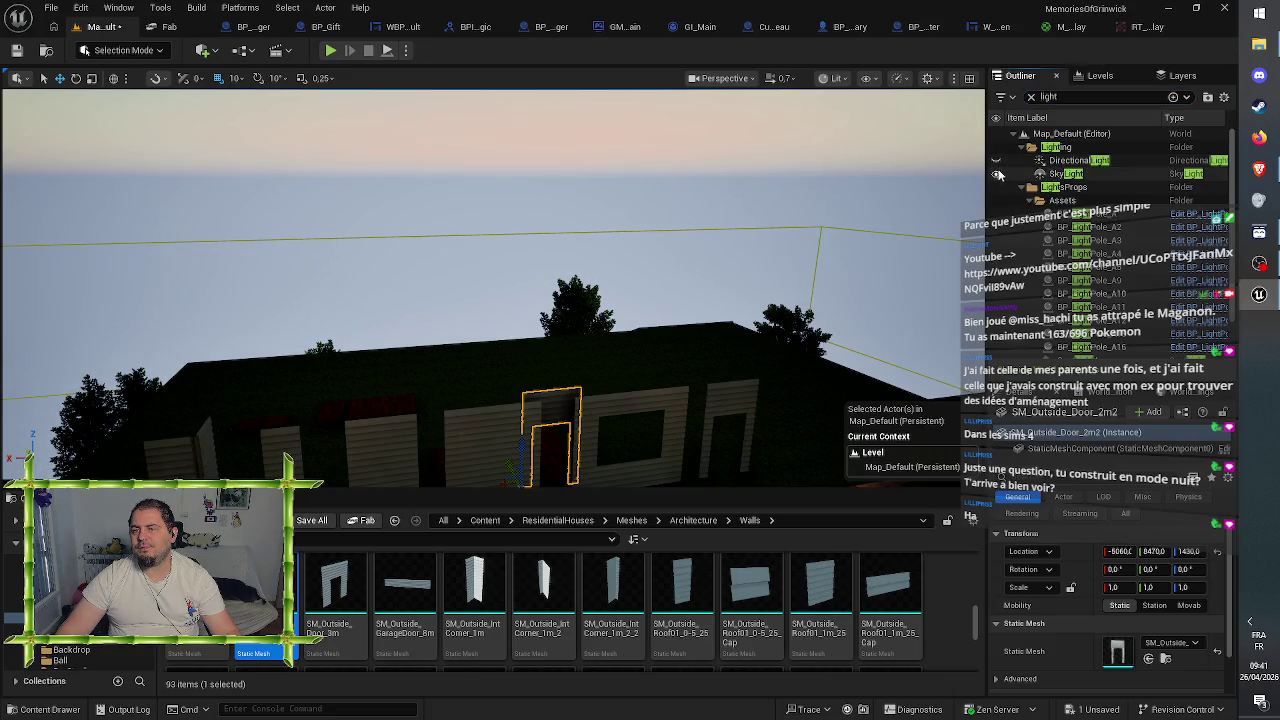
{"action": "left_click", "coordinate": [997, 174]}
{"action": "left_click", "coordinate": [997, 174]}
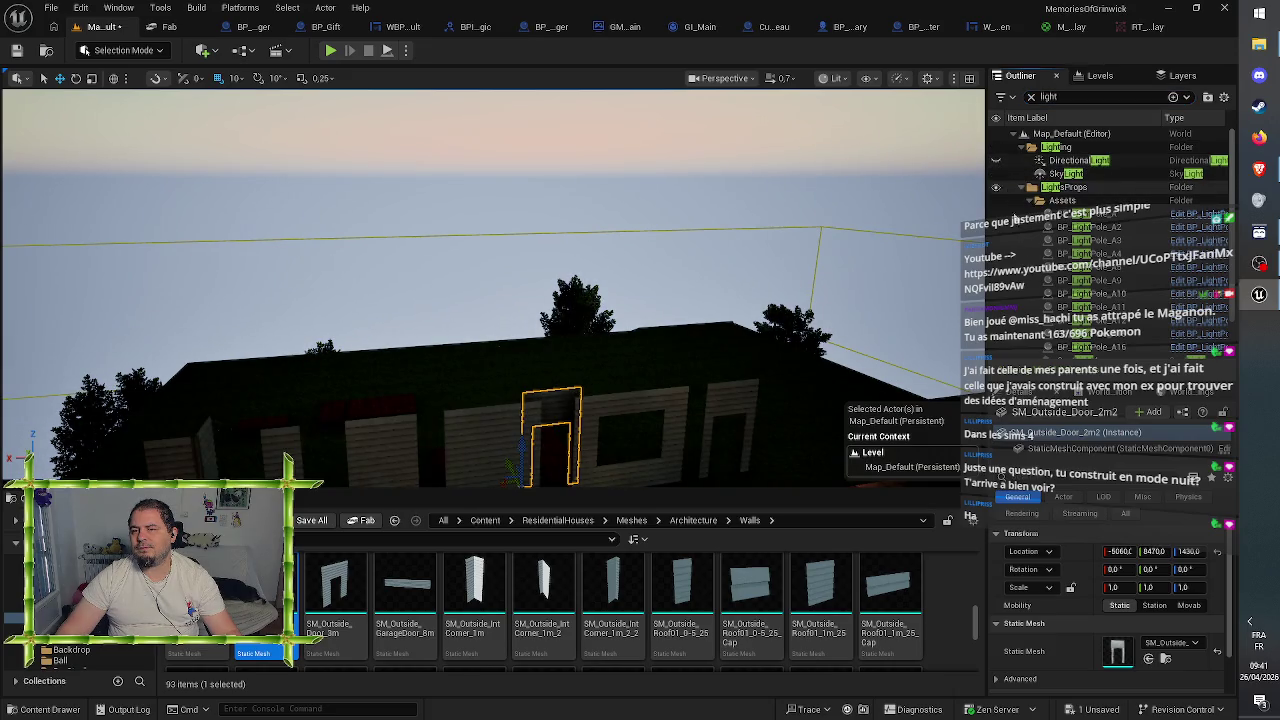
{"action": "left_click", "coordinate": [996, 161]}
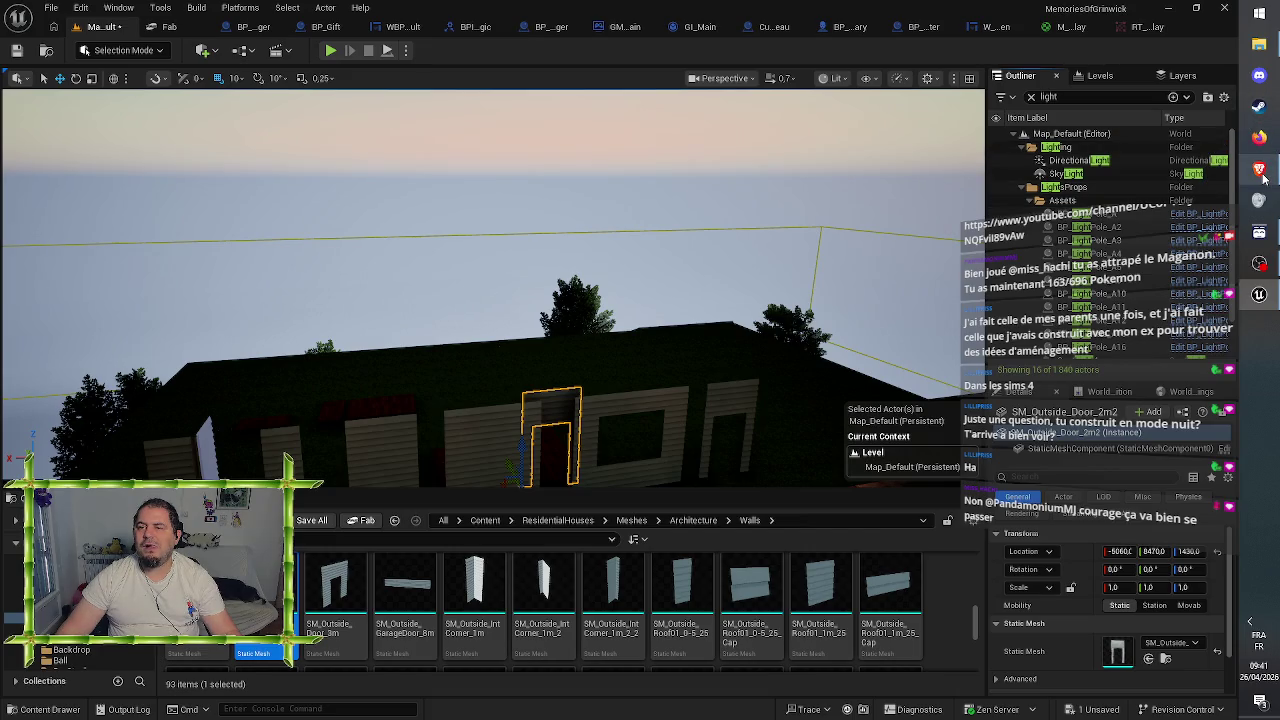
{"action": "mouse_move", "coordinate": [1264, 176]}
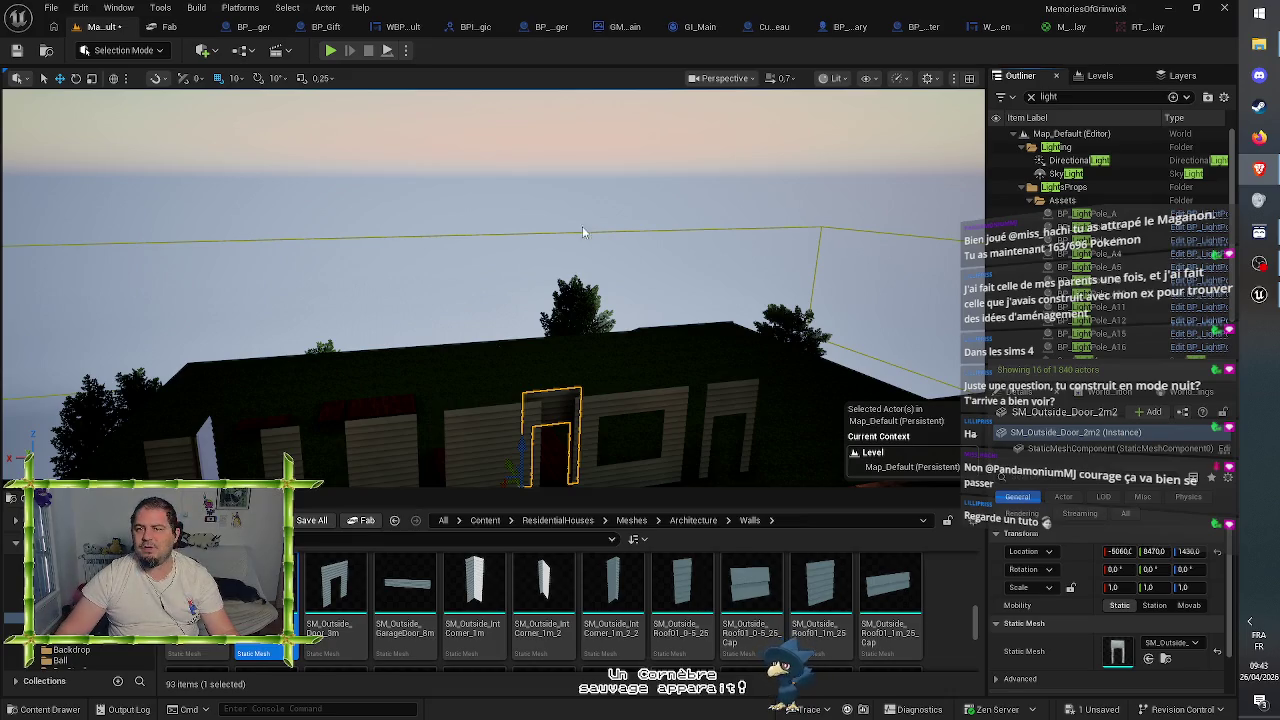
{"action": "left_click", "coordinate": [836, 78]}
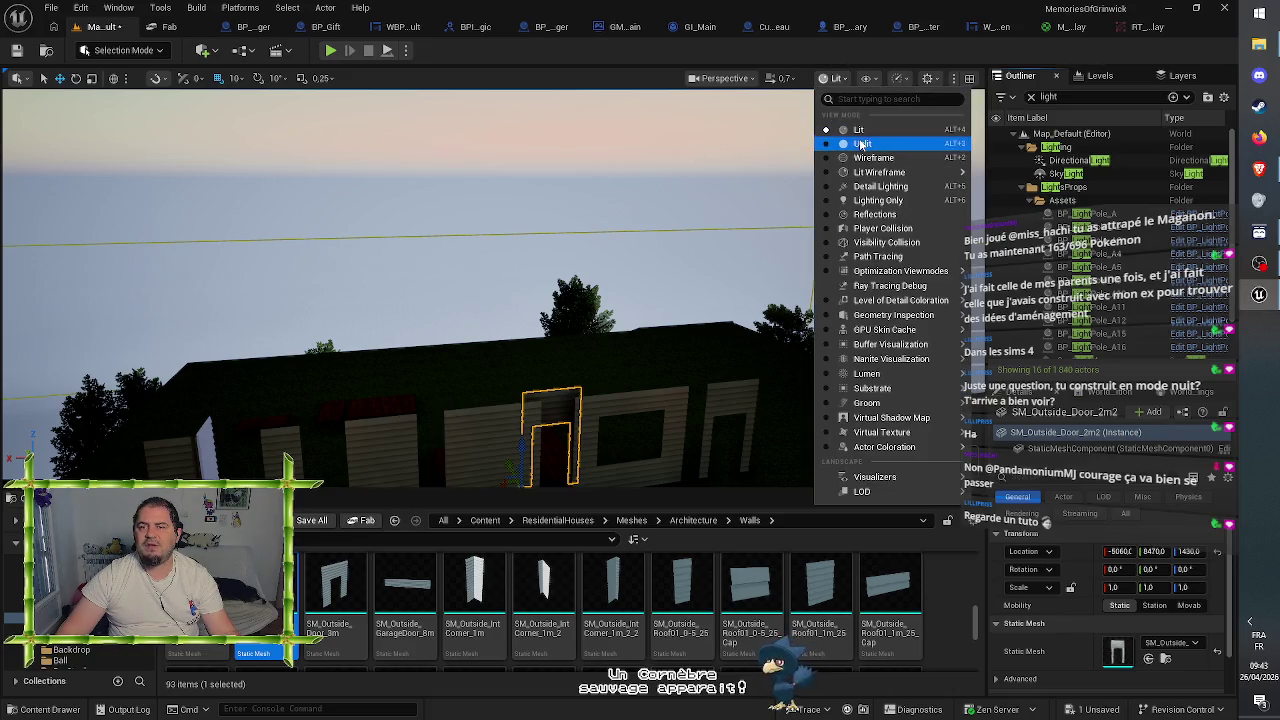
- Switch the viewport to Unlit and raise the view to overlook the walls
{"action": "left_click", "coordinate": [852, 149]}
{"action": "left_click_drag", "start_coordinate": [691, 271], "coordinate": [691, 340]}
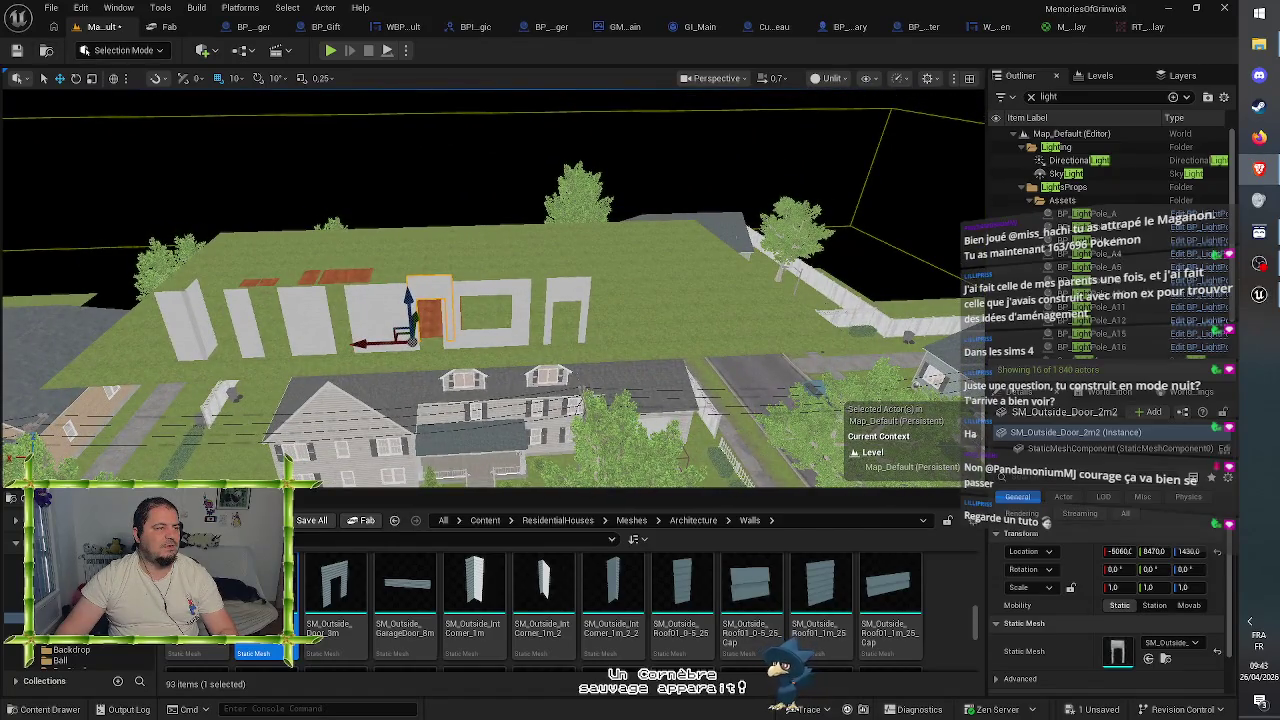
{"action": "mouse_move", "coordinate": [640, 326]}
{"action": "left_mouse_down"}
{"action": "mouse_move", "coordinate": [605, 296]}
{"action": "mouse_move", "coordinate": [605, 264]}
{"action": "mouse_move", "coordinate": [650, 254]}
{"action": "mouse_move", "coordinate": [636, 318]}
{"action": "mouse_move", "coordinate": [612, 334]}
{"action": "mouse_move", "coordinate": [642, 325]}
{"action": "left_mouse_up"}
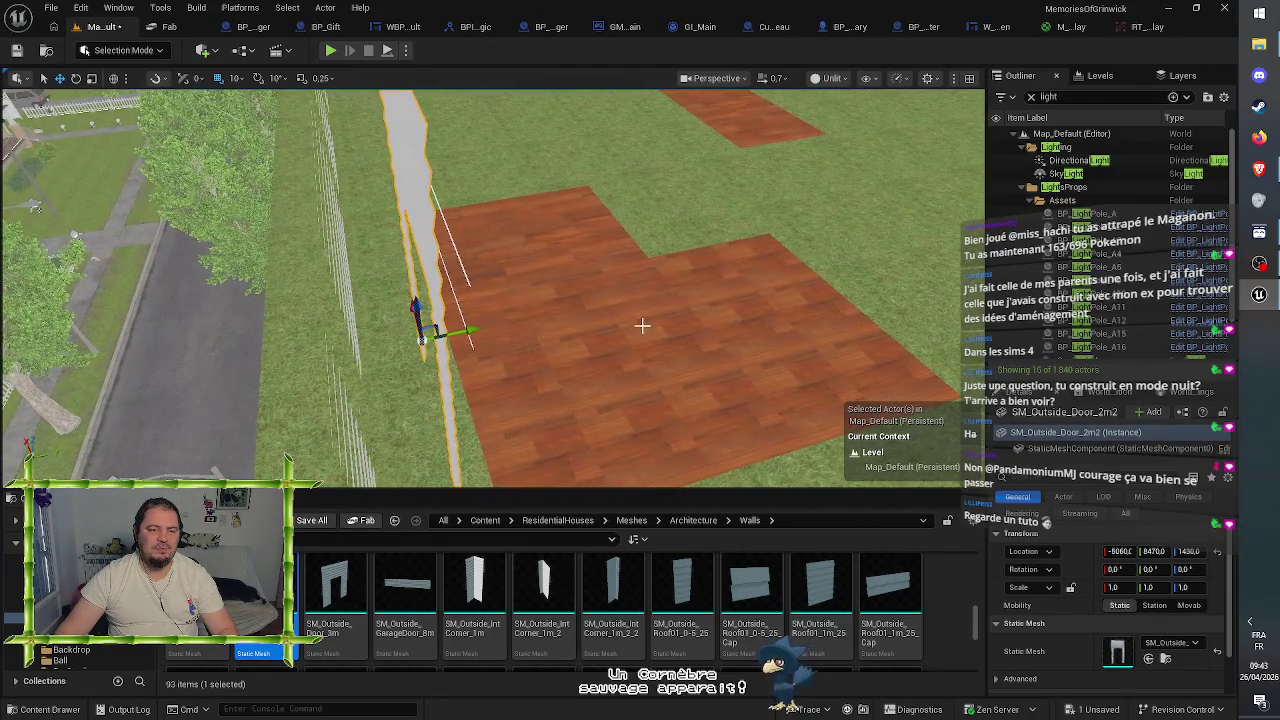
- Slide the door copy along Y to -5100, 8500, 1430 and select the adjacent 3 m wall
{"action": "left_click_drag", "start_coordinate": [472, 325], "coordinate": [486, 322]}
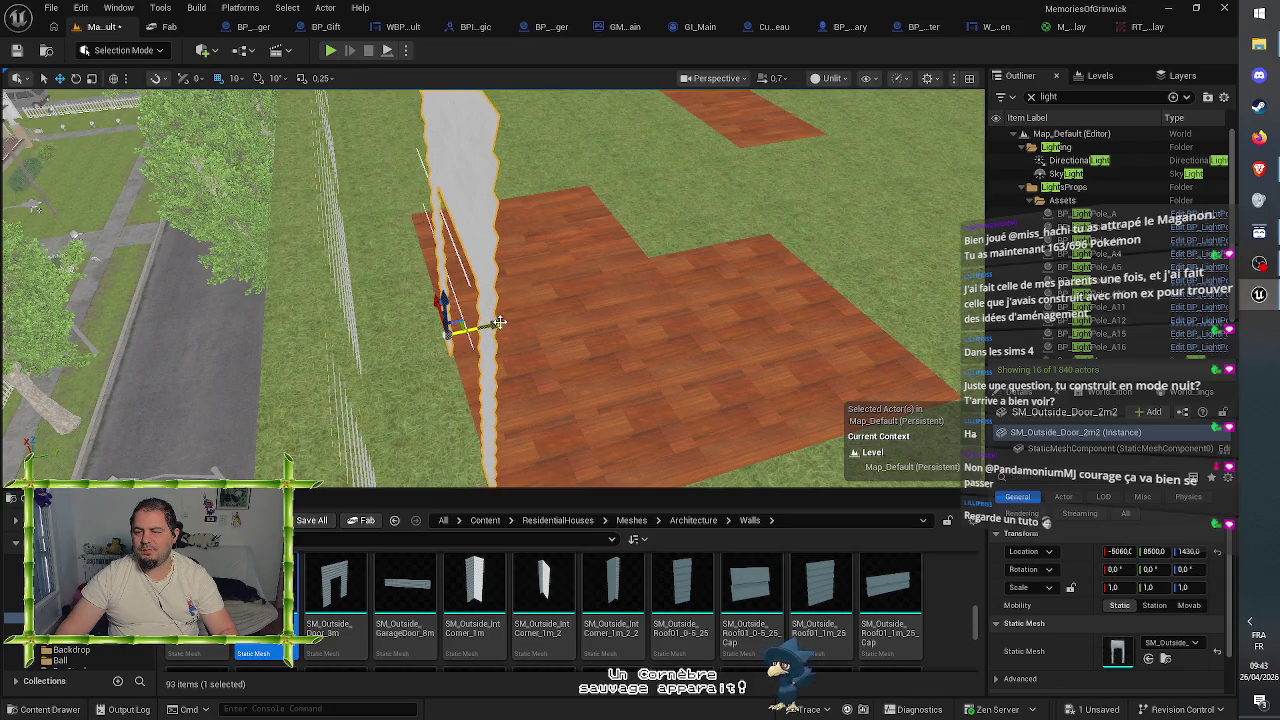
{"action": "scroll", "coordinate": [655, 365], "scroll_direction": "down", "scroll_amount": 10}
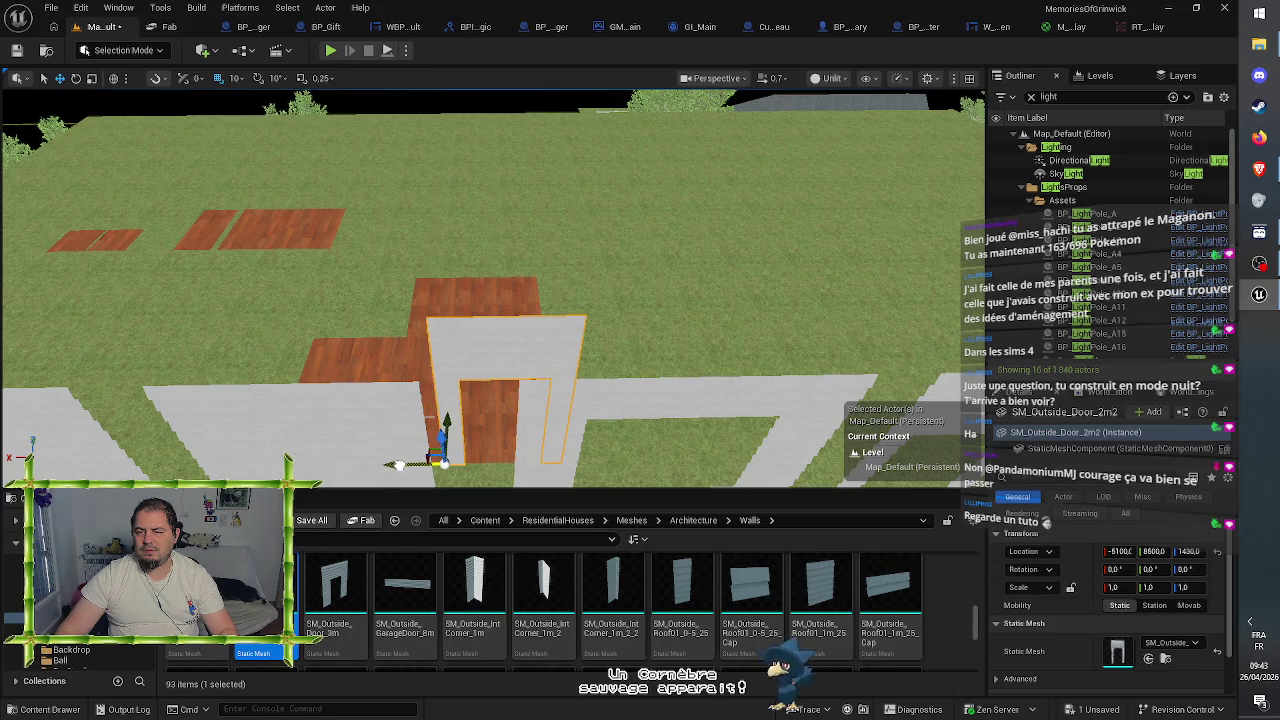
{"action": "scroll", "coordinate": [490, 290], "scroll_direction": "down", "scroll_amount": 8}
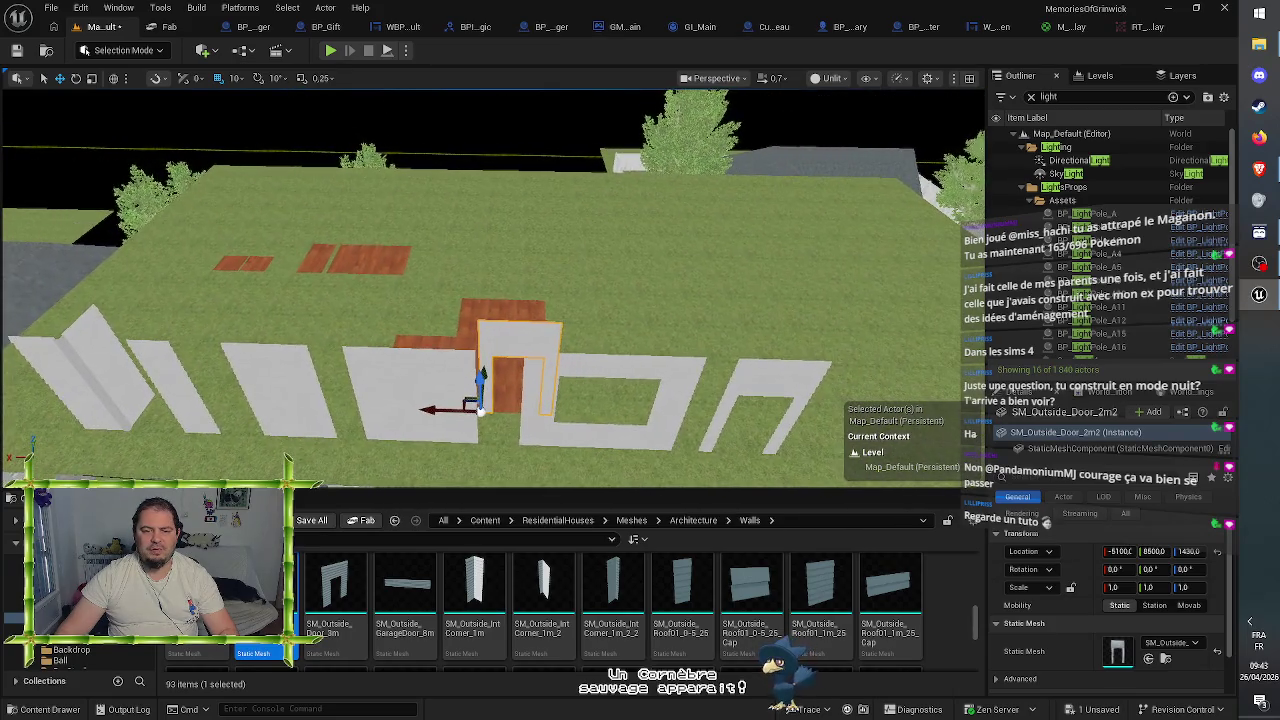
{"action": "scroll", "coordinate": [490, 290], "scroll_direction": "up", "scroll_amount": 6}
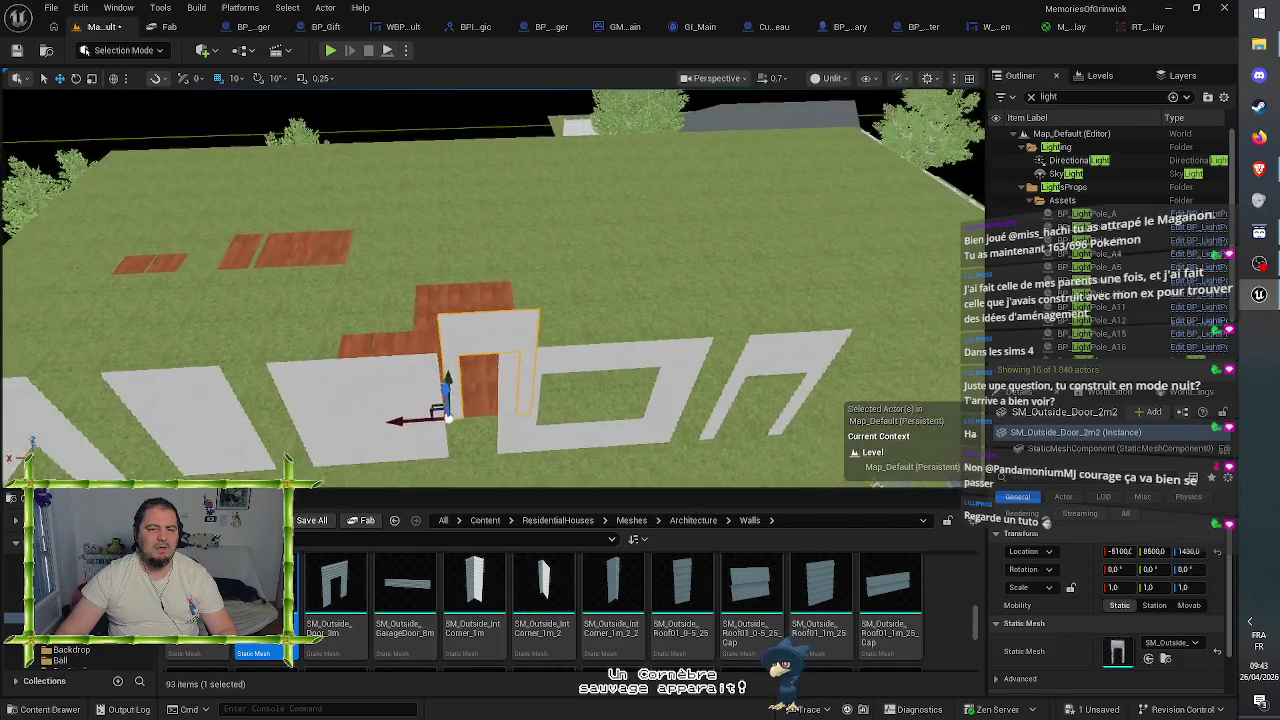
{"action": "scroll", "coordinate": [490, 290], "scroll_direction": "up", "scroll_amount": 2}
{"action": "left_click", "coordinate": [350, 320]}
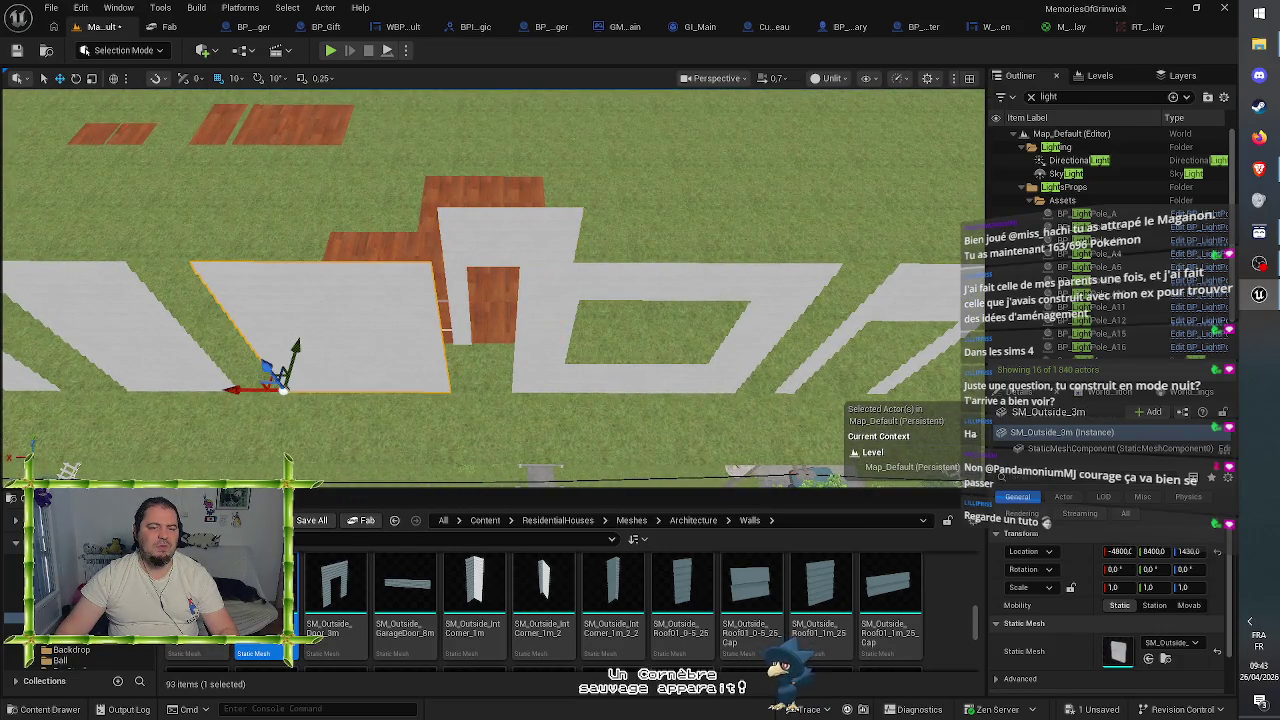
{"action": "scroll", "coordinate": [490, 290], "scroll_direction": "down", "scroll_amount": 5}
{"action": "scroll", "coordinate": [490, 290], "scroll_direction": "up", "scroll_amount": 3}
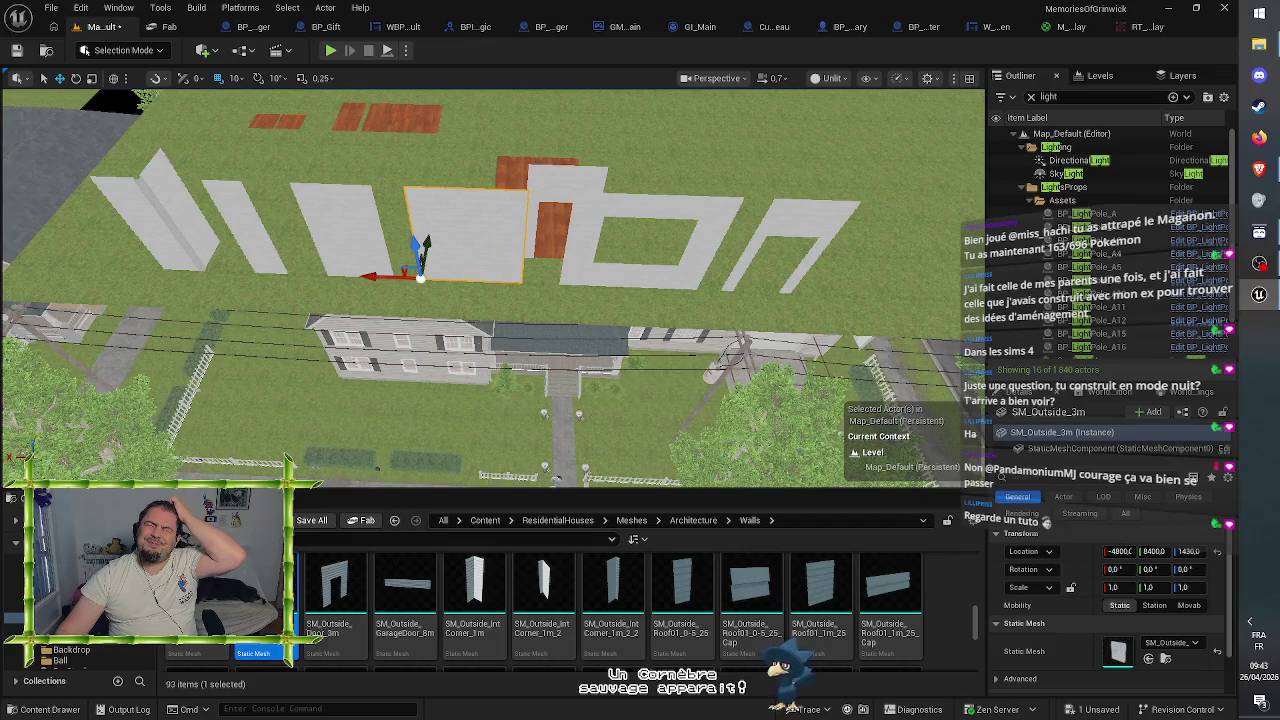
- Duplicate the 3 m wall panel and slide it with five other selected pieces along one axis
{"action": "mouse_move", "coordinate": [537, 291]}
{"action": "left_mouse_down"}
{"action": "mouse_move", "coordinate": [505, 280]}
{"action": "mouse_move", "coordinate": [484, 238]}
{"action": "left_mouse_up"}
{"action": "key", "text": "ctrl+d"}
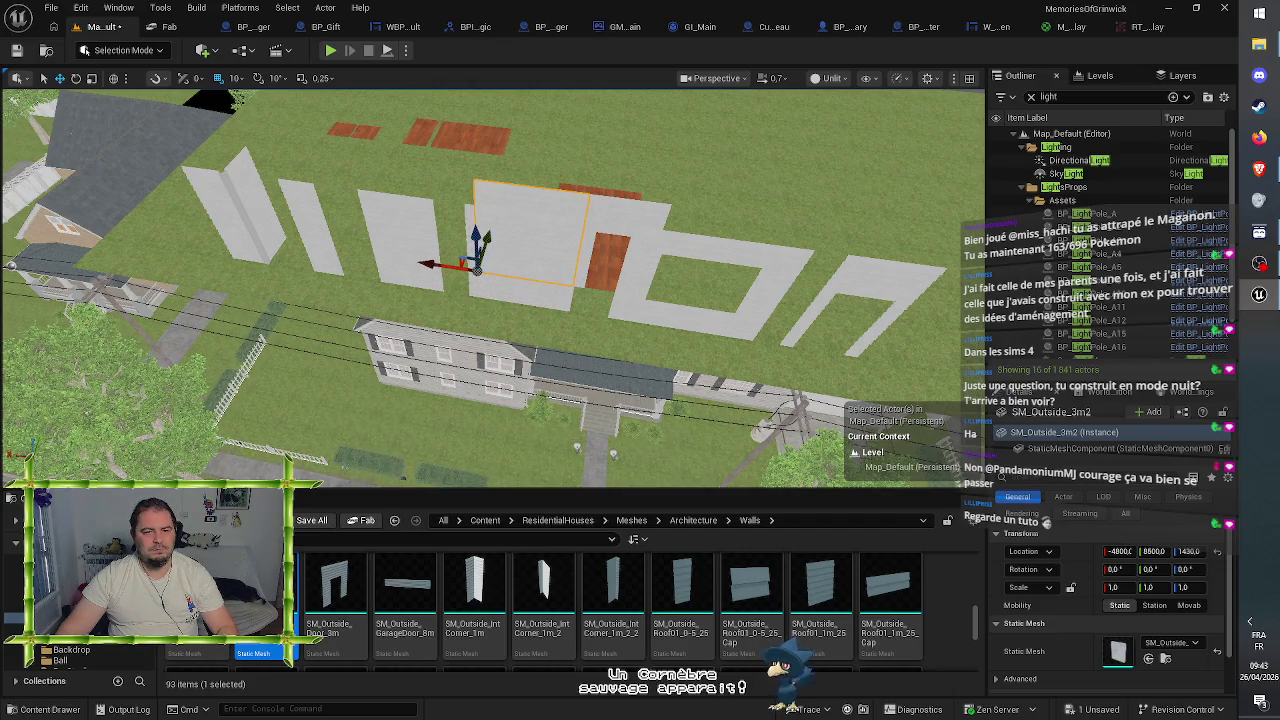
{"action": "left_click", "coordinate": [605, 313], "text": "ctrl"}
{"action": "left_click", "coordinate": [775, 302], "text": "ctrl"}
{"action": "left_click", "coordinate": [375, 268], "text": "ctrl"}
{"action": "left_click", "coordinate": [310, 250], "text": "ctrl"}
{"action": "left_click", "coordinate": [262, 260], "text": "ctrl"}
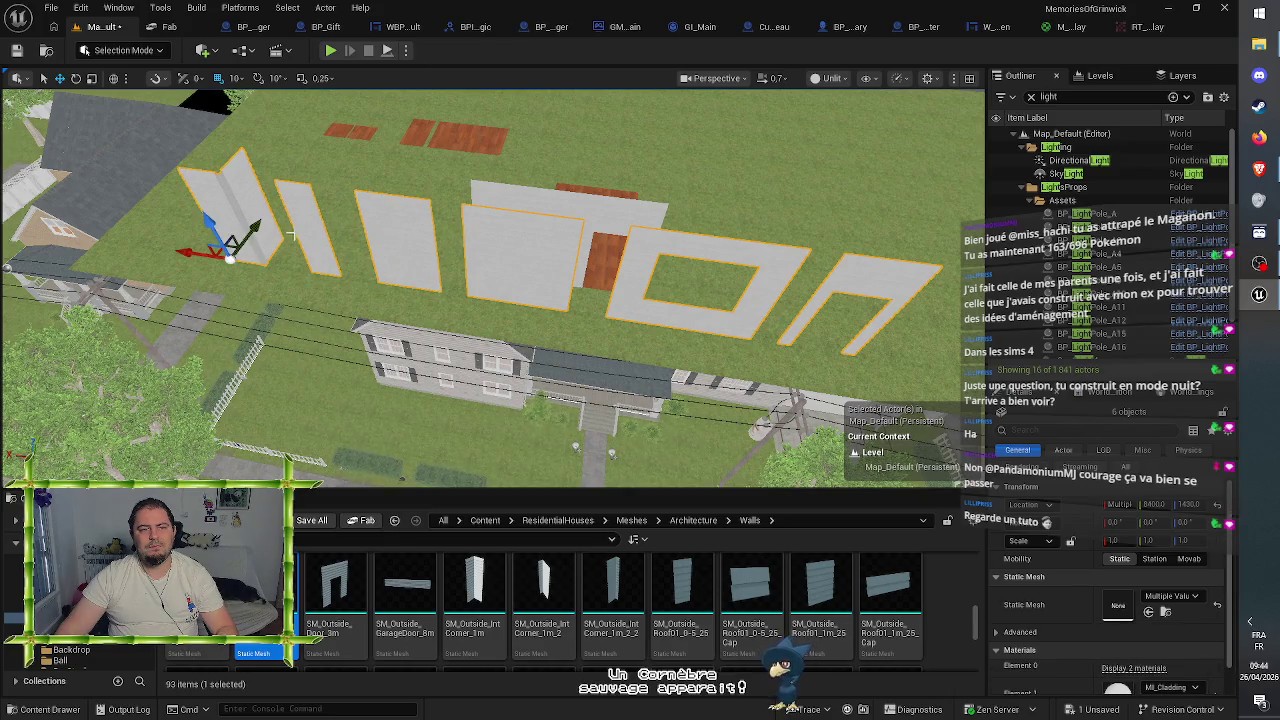
{"action": "left_click_drag", "start_coordinate": [257, 220], "coordinate": [138, 350]}
{"action": "left_click_drag", "start_coordinate": [493, 288], "coordinate": [493, 288]}
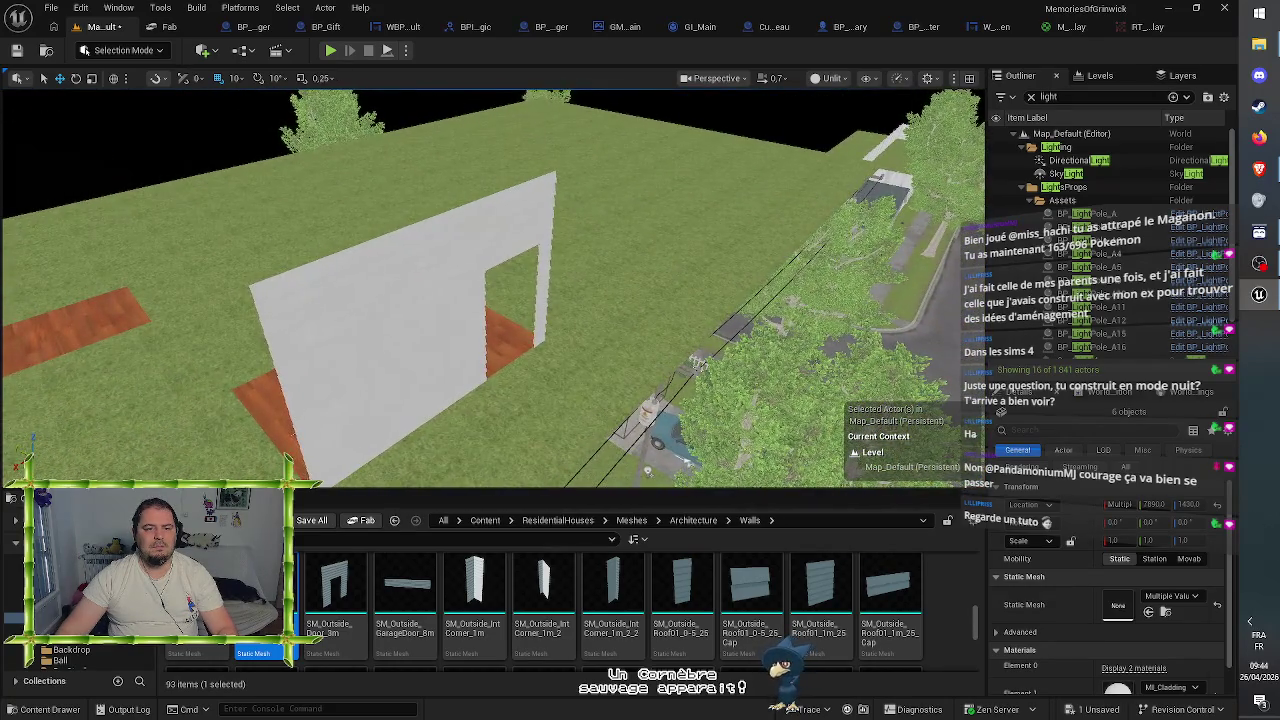
- Frame the copied SM_Outside_3m2 at -4800, 8500, 1430 and zoom in and out to check it
{"action": "left_click", "coordinate": [360, 320]}
{"action": "key", "text": "f"}
{"action": "key", "text": "w"}
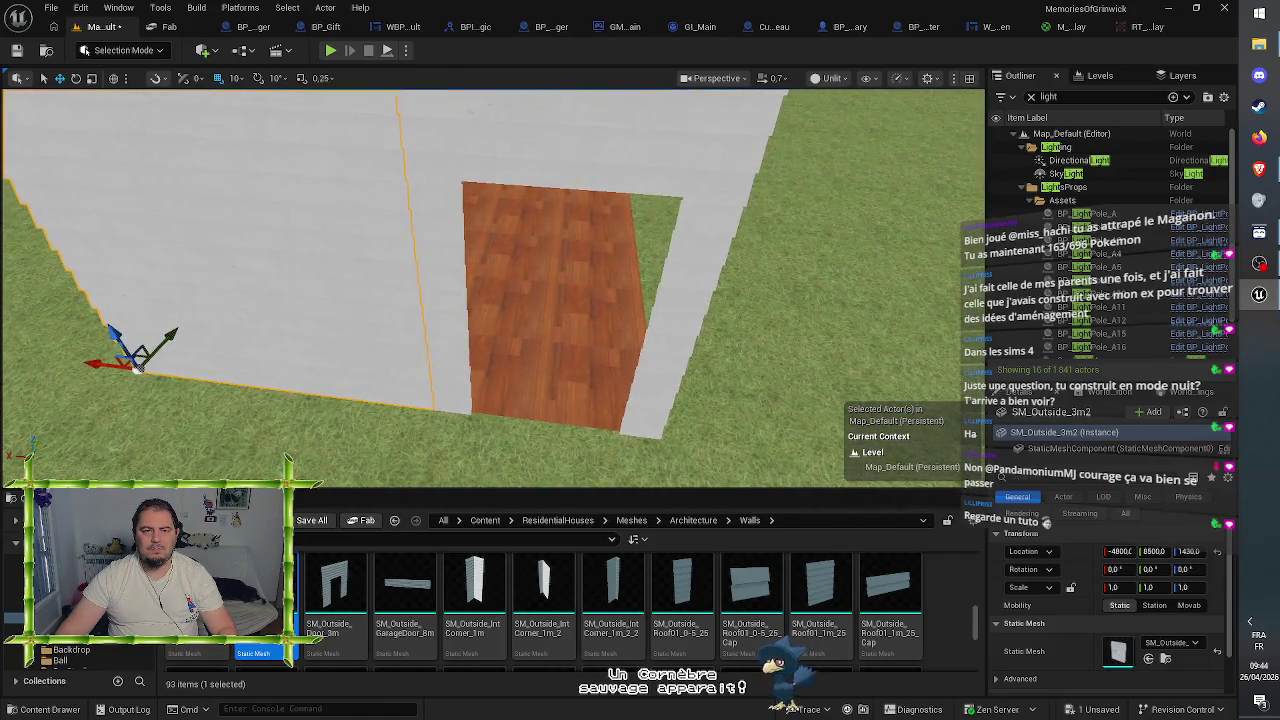
{"action": "key", "text": "s"}
{"action": "key", "text": "s"}
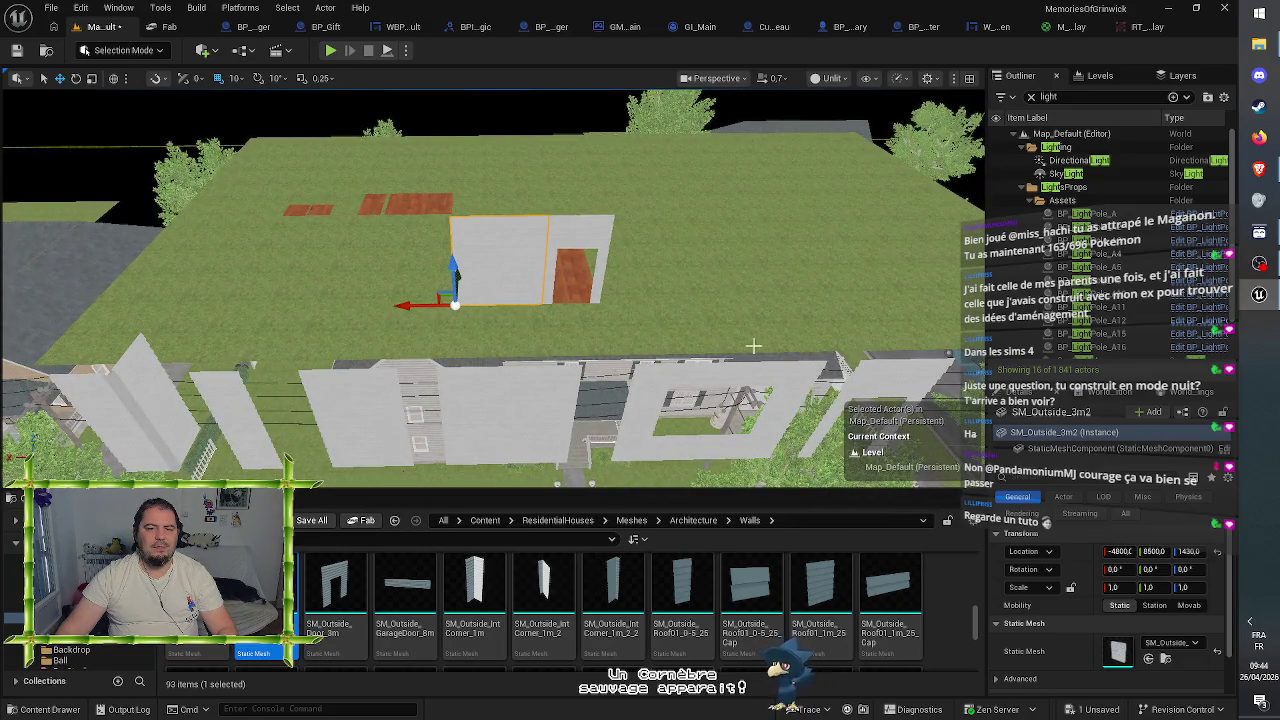
{"action": "key", "text": "s"}
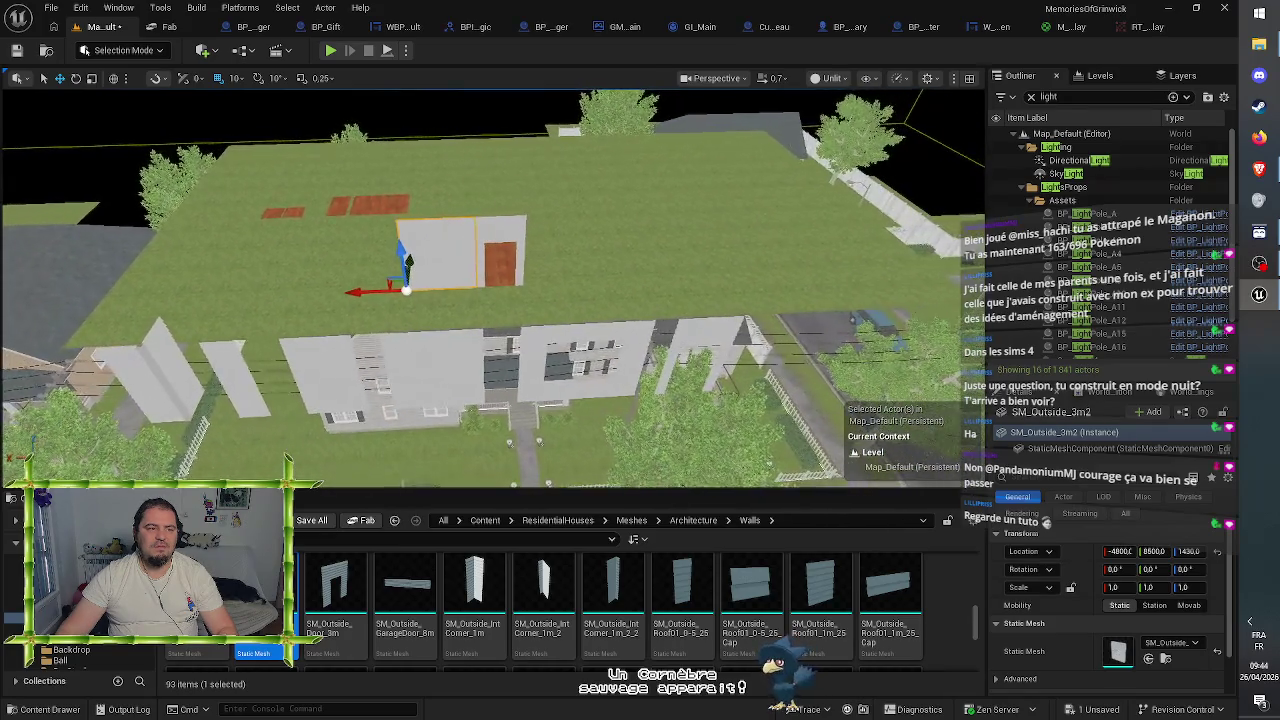
{"action": "key", "text": "s"}
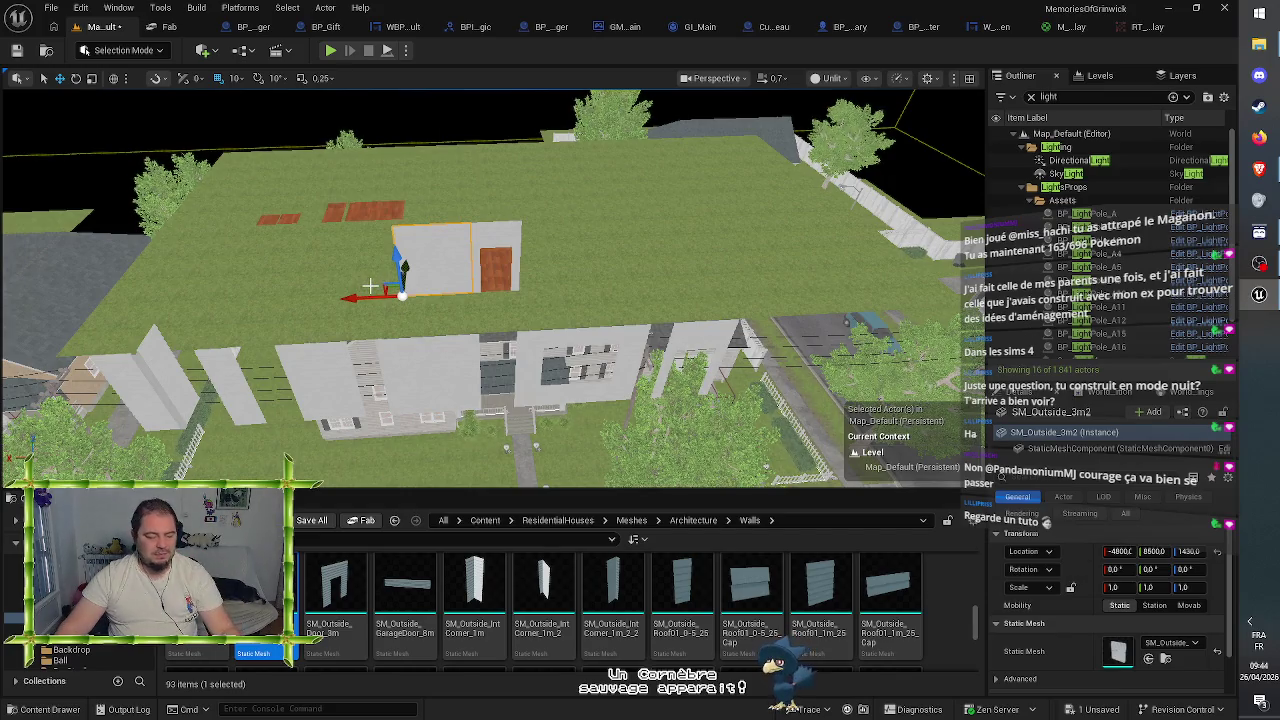
{"action": "scroll", "coordinate": [370, 287], "scroll_direction": "up", "scroll_amount": 3}
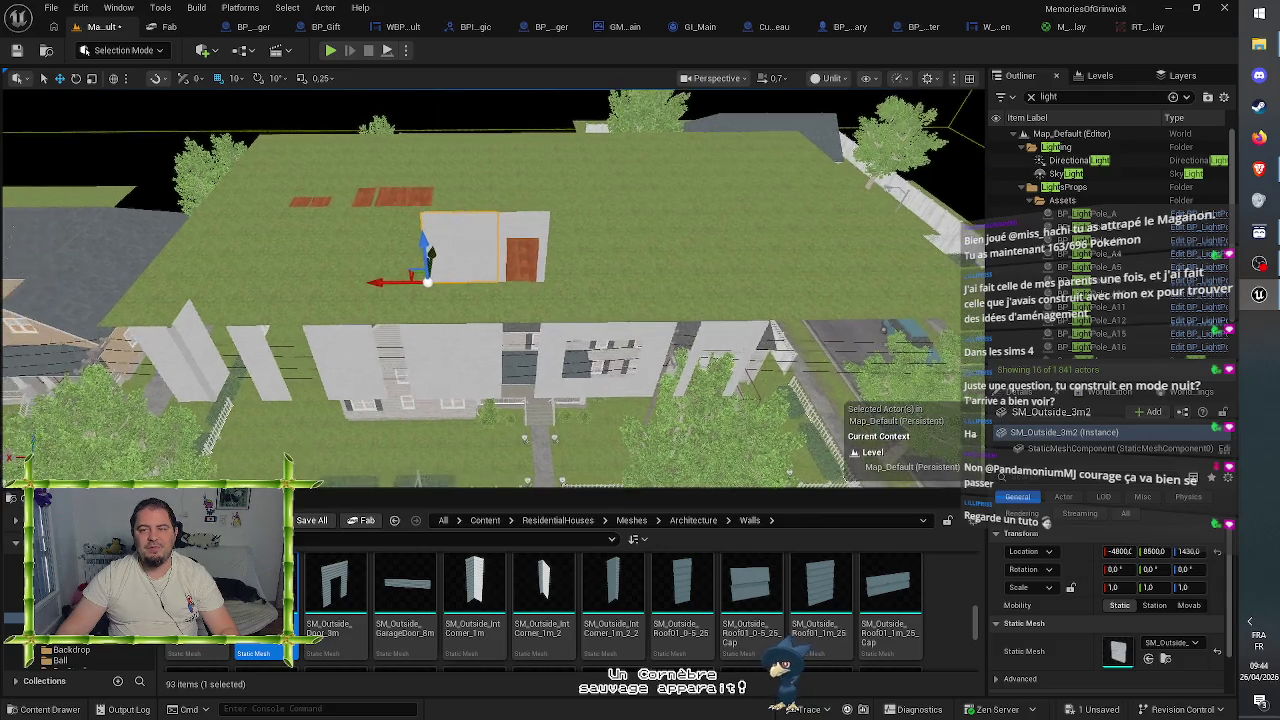
{"action": "scroll", "coordinate": [370, 285], "scroll_direction": "up", "scroll_amount": 2}
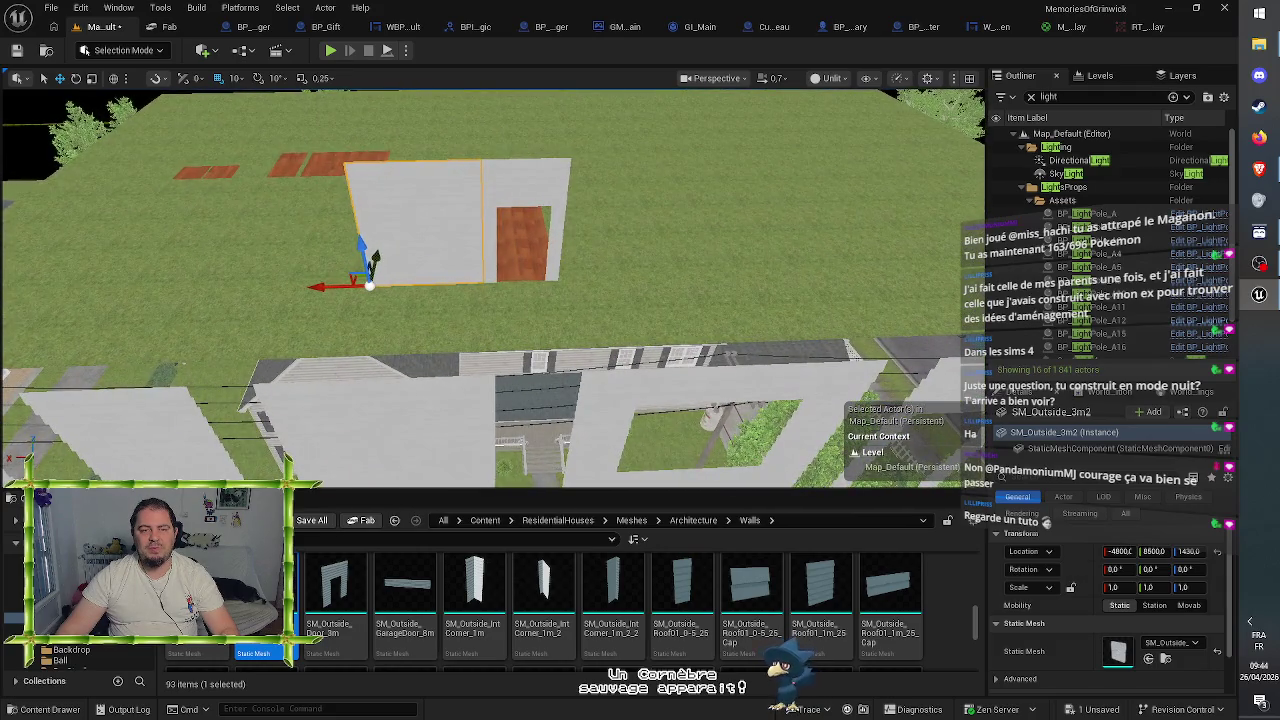
{"action": "scroll", "coordinate": [370, 285], "scroll_direction": "down", "scroll_amount": 3}
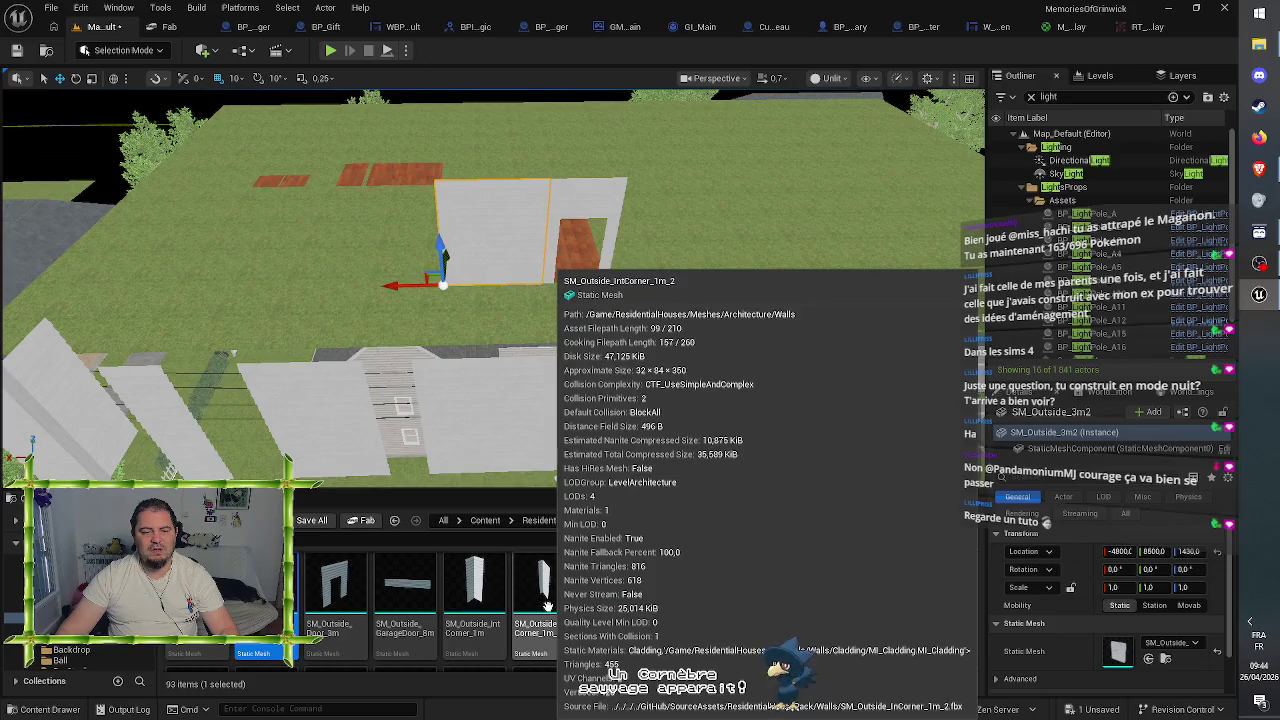
- Line the 2 m wall section up beside the door wall and delete the extra section
{"action": "left_click", "coordinate": [330, 430]}
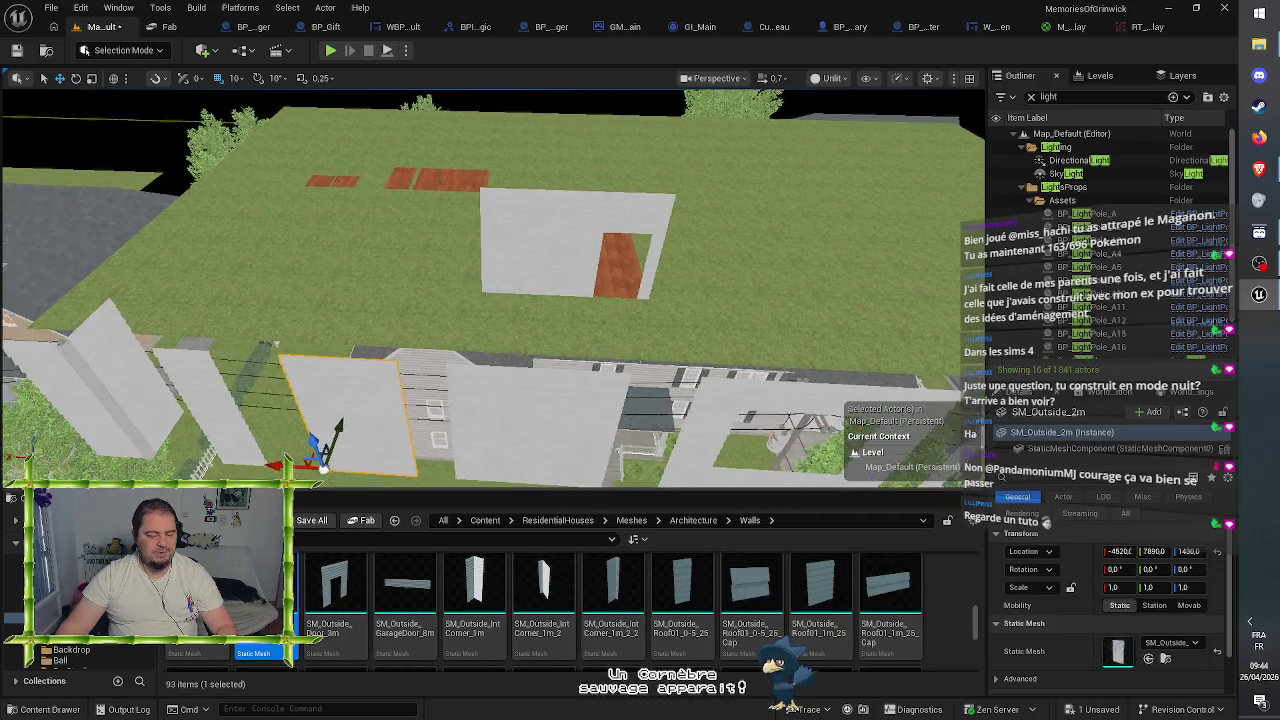
{"action": "mouse_move", "coordinate": [348, 432]}
{"action": "left_mouse_down"}
{"action": "mouse_move", "coordinate": [418, 262]}
{"action": "mouse_move", "coordinate": [391, 286]}
{"action": "left_mouse_up"}
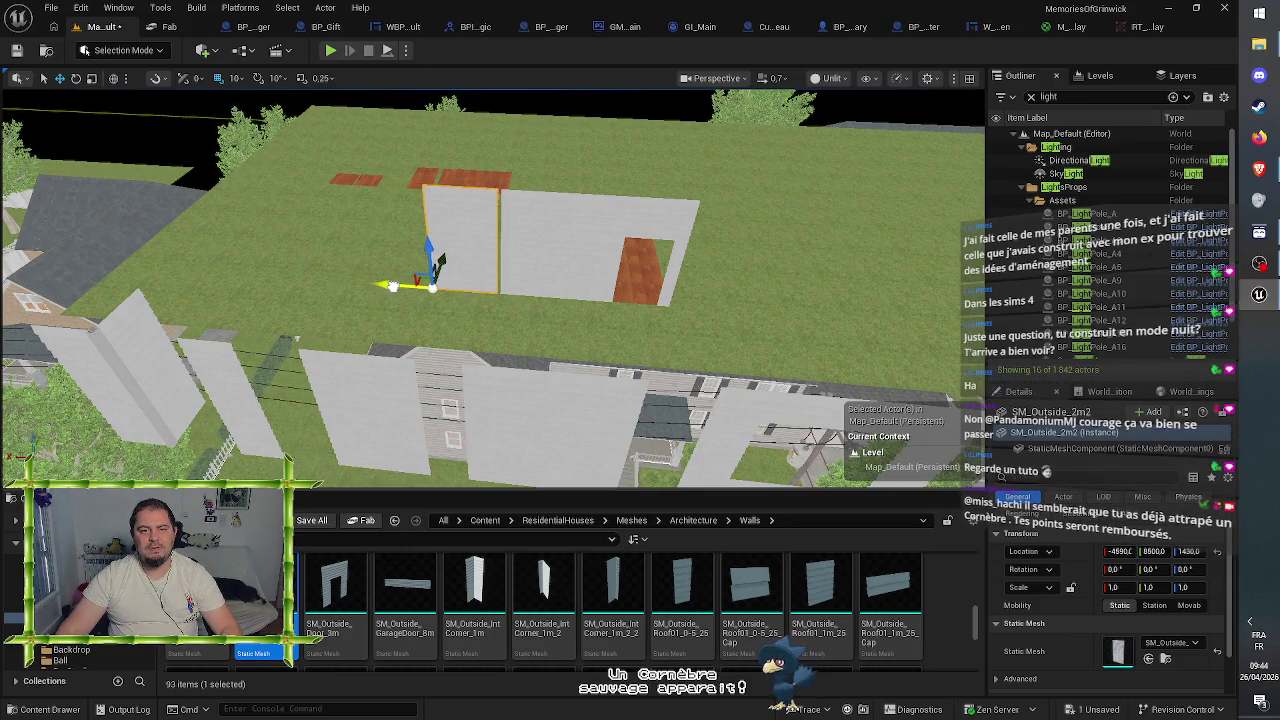
{"action": "mouse_move", "coordinate": [600, 331]}
{"action": "left_mouse_down"}
{"action": "mouse_move", "coordinate": [600, 251]}
{"action": "mouse_move", "coordinate": [602, 286]}
{"action": "mouse_move", "coordinate": [555, 288]}
{"action": "mouse_move", "coordinate": [608, 293]}
{"action": "left_mouse_up"}
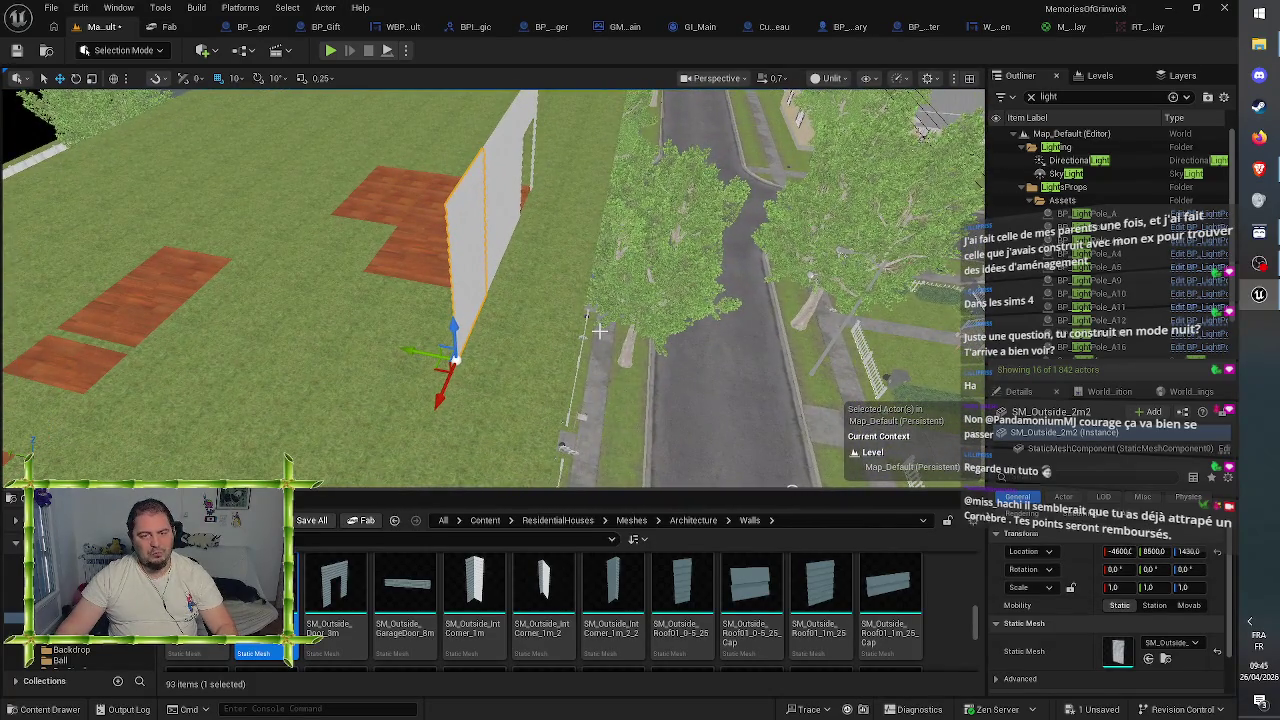
{"action": "left_click_drag", "start_coordinate": [567, 344], "coordinate": [552, 329]}
{"action": "key", "text": "Delete"}
- Duplicate the corner wall piece in place as SM_Outside_Corner_1m2, ready to rotate
{"action": "left_click", "coordinate": [405, 370]}
{"action": "mouse_move", "coordinate": [405, 370]}
{"action": "left_mouse_down"}
{"action": "mouse_move", "coordinate": [385, 330]}
{"action": "mouse_move", "coordinate": [478, 202]}
{"action": "left_mouse_up"}
{"action": "key", "text": "ctrl+d"}
{"action": "key", "text": "e"}
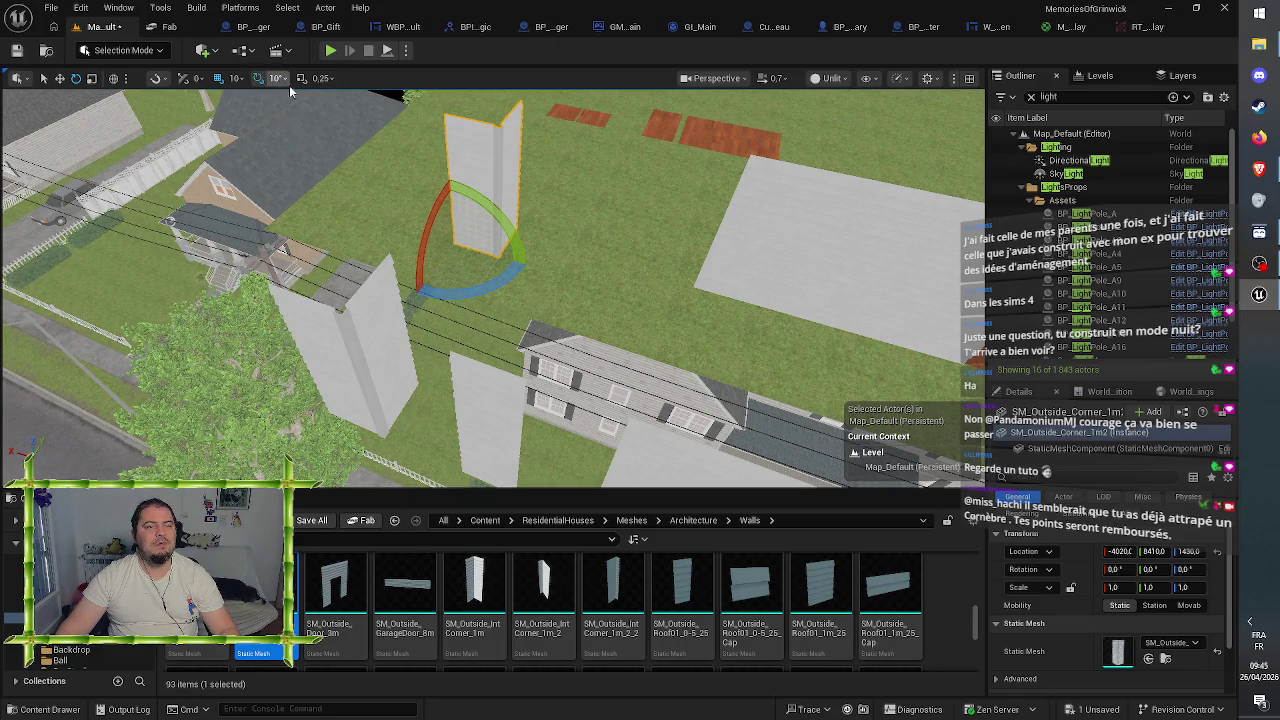
- Turn the copied corner piece 90° and fit it onto the wall end at -4480, 8620, 1430
{"action": "mouse_move", "coordinate": [505, 276]}
{"action": "left_mouse_down"}
{"action": "mouse_move", "coordinate": [414, 205]}
{"action": "mouse_move", "coordinate": [510, 200]}
{"action": "mouse_move", "coordinate": [543, 184]}
{"action": "left_mouse_up"}
{"action": "key", "text": "w"}
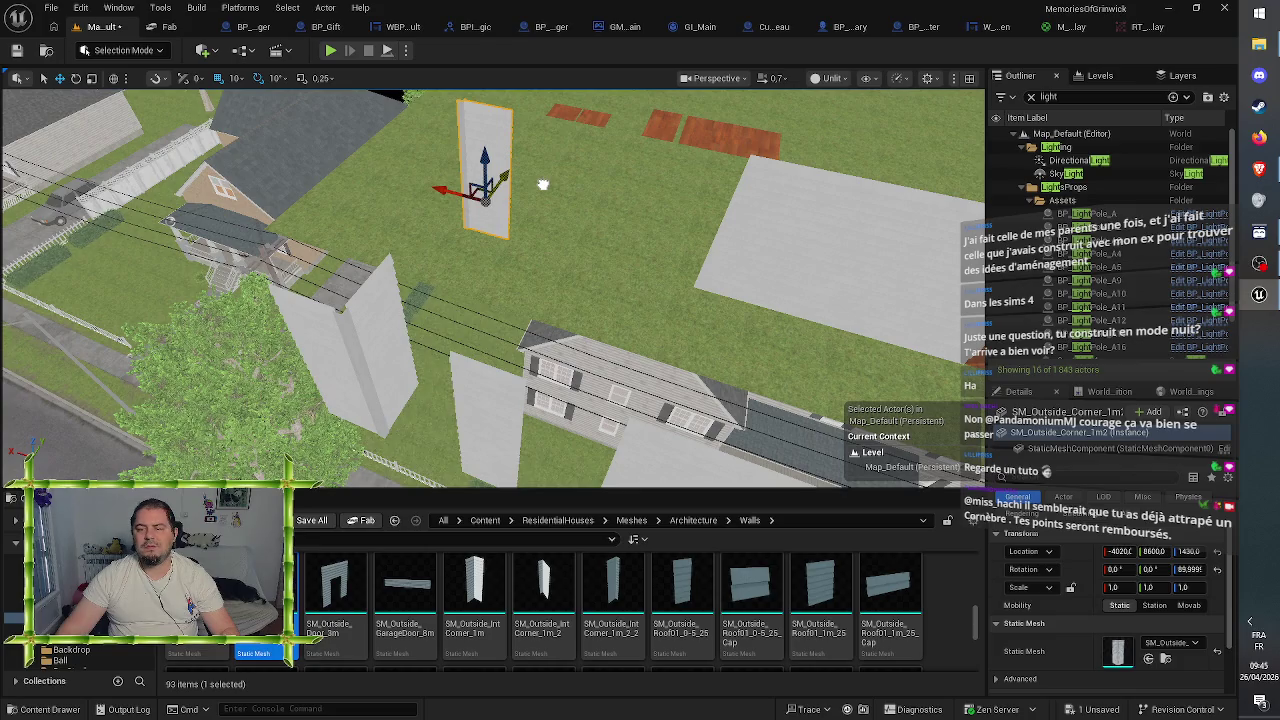
{"action": "left_click_drag", "start_coordinate": [438, 190], "coordinate": [593, 243]}
{"action": "mouse_move", "coordinate": [620, 265]}
{"action": "left_mouse_down"}
{"action": "mouse_move", "coordinate": [600, 262]}
{"action": "mouse_move", "coordinate": [620, 265]}
{"action": "left_mouse_up"}
{"action": "mouse_move", "coordinate": [588, 325]}
{"action": "left_mouse_down"}
{"action": "mouse_move", "coordinate": [610, 340]}
{"action": "mouse_move", "coordinate": [612, 370]}
{"action": "left_mouse_up"}
{"action": "left_click_drag", "start_coordinate": [352, 317], "coordinate": [343, 320]}
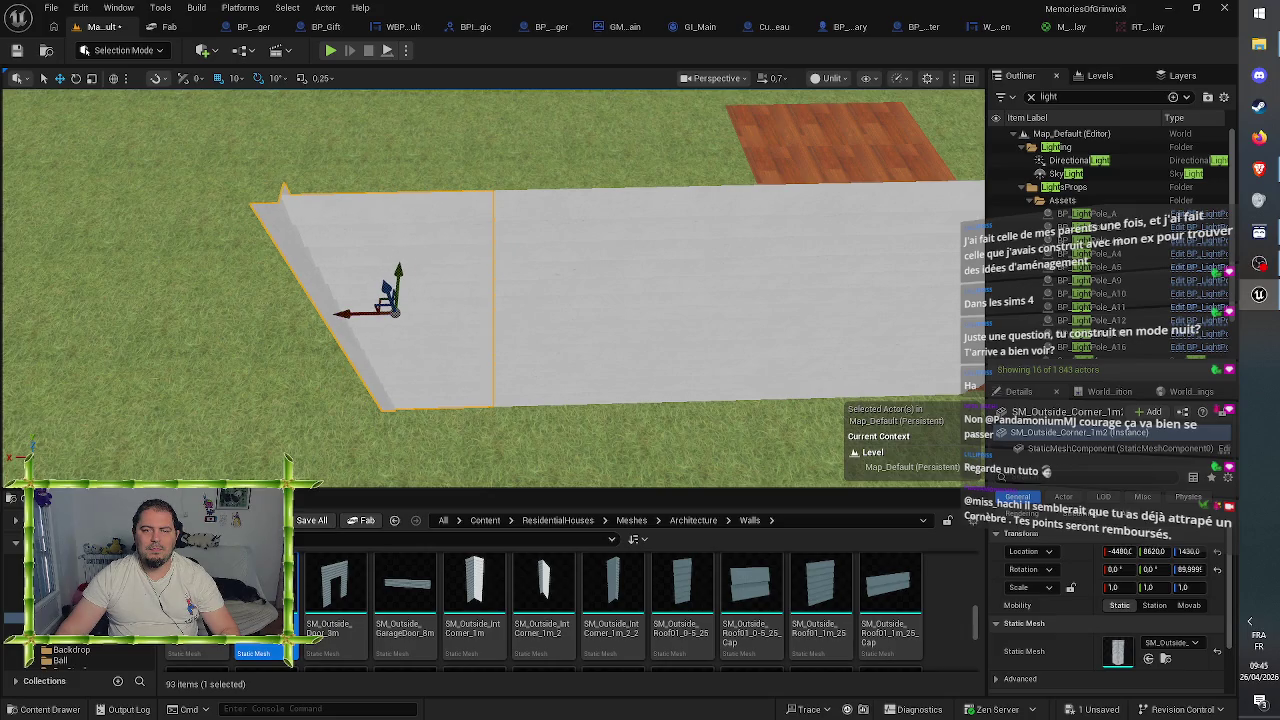
- Select the adjoining 2 m wall section together with a second wall section
{"action": "left_click", "coordinate": [600, 300]}
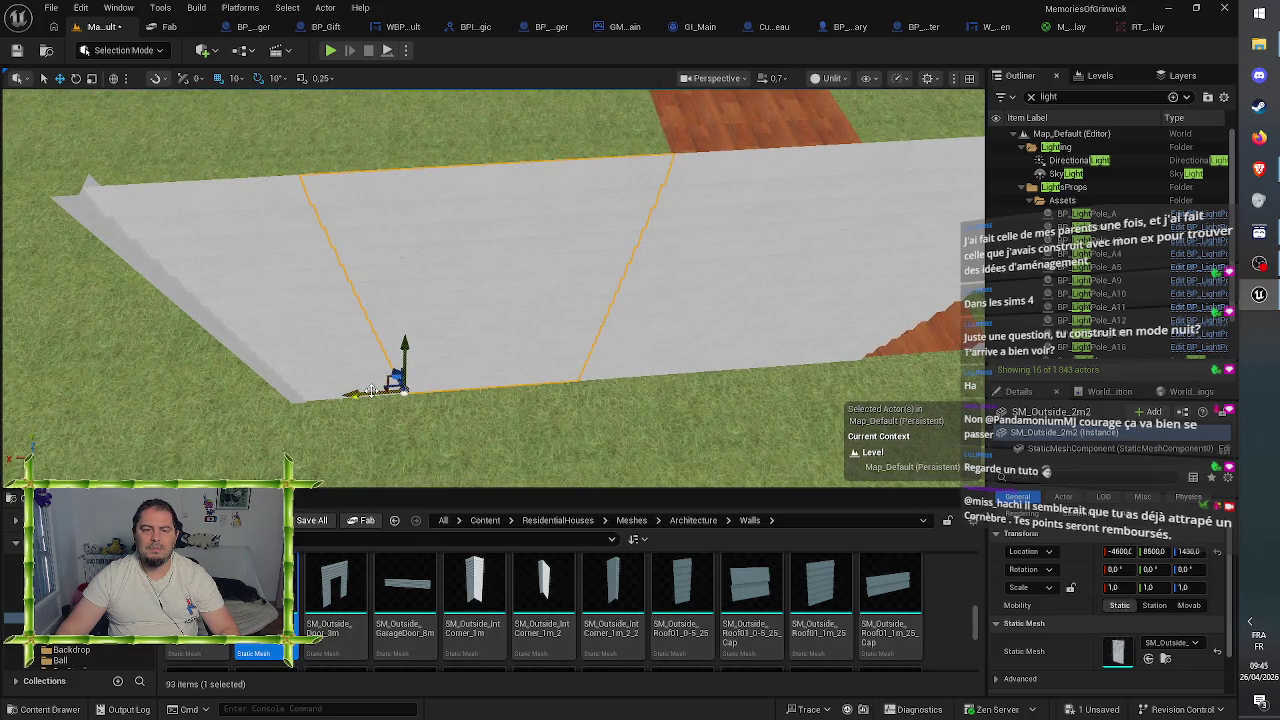
{"action": "scroll", "coordinate": [500, 300], "scroll_direction": "down", "scroll_amount": 5}
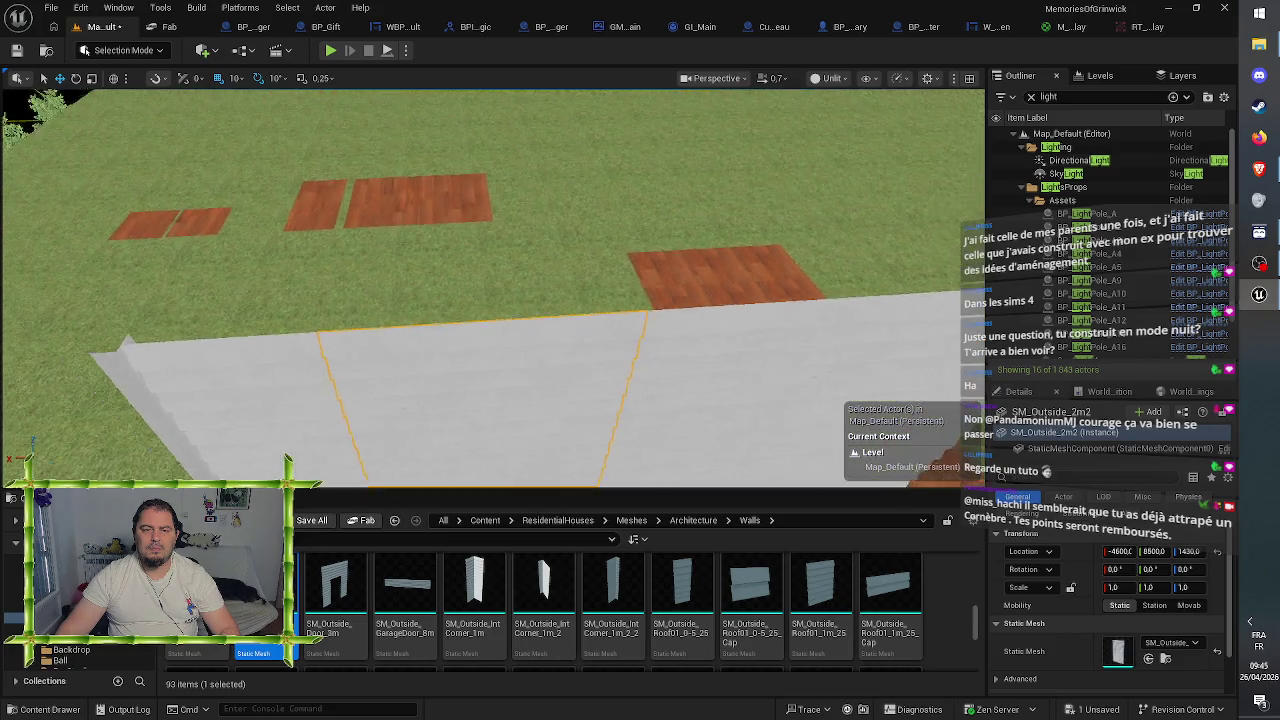
{"action": "scroll", "coordinate": [490, 290], "scroll_direction": "down", "scroll_amount": 3}
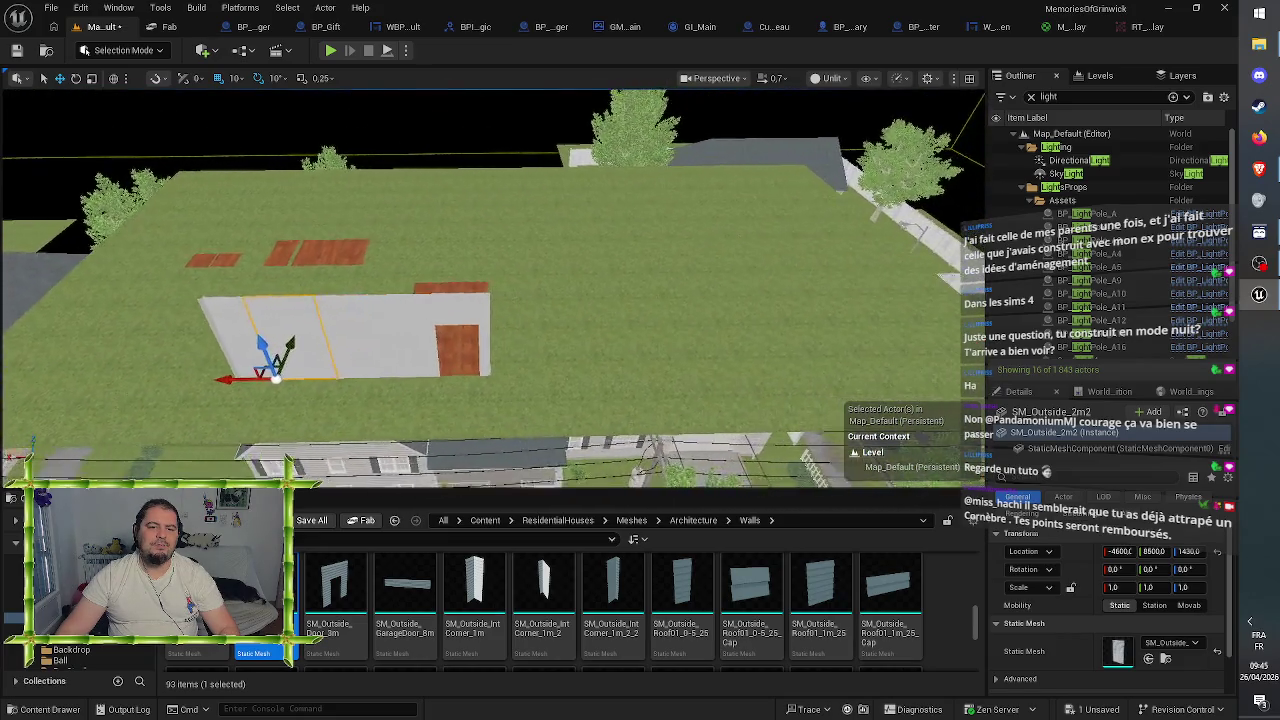
{"action": "left_click", "coordinate": [470, 330], "text": "ctrl"}
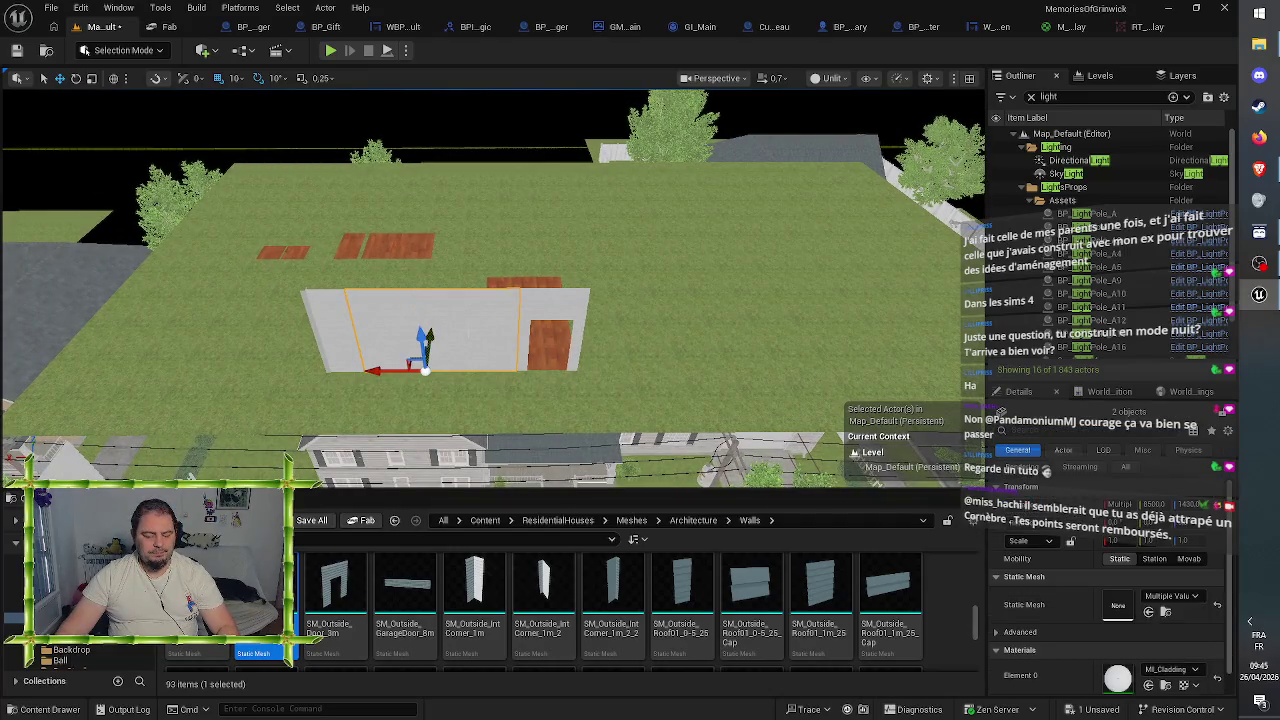
- Move both wall sections along X past the door panel, then select the left-end corner piece
{"action": "left_click_drag", "start_coordinate": [376, 366], "coordinate": [588, 373]}
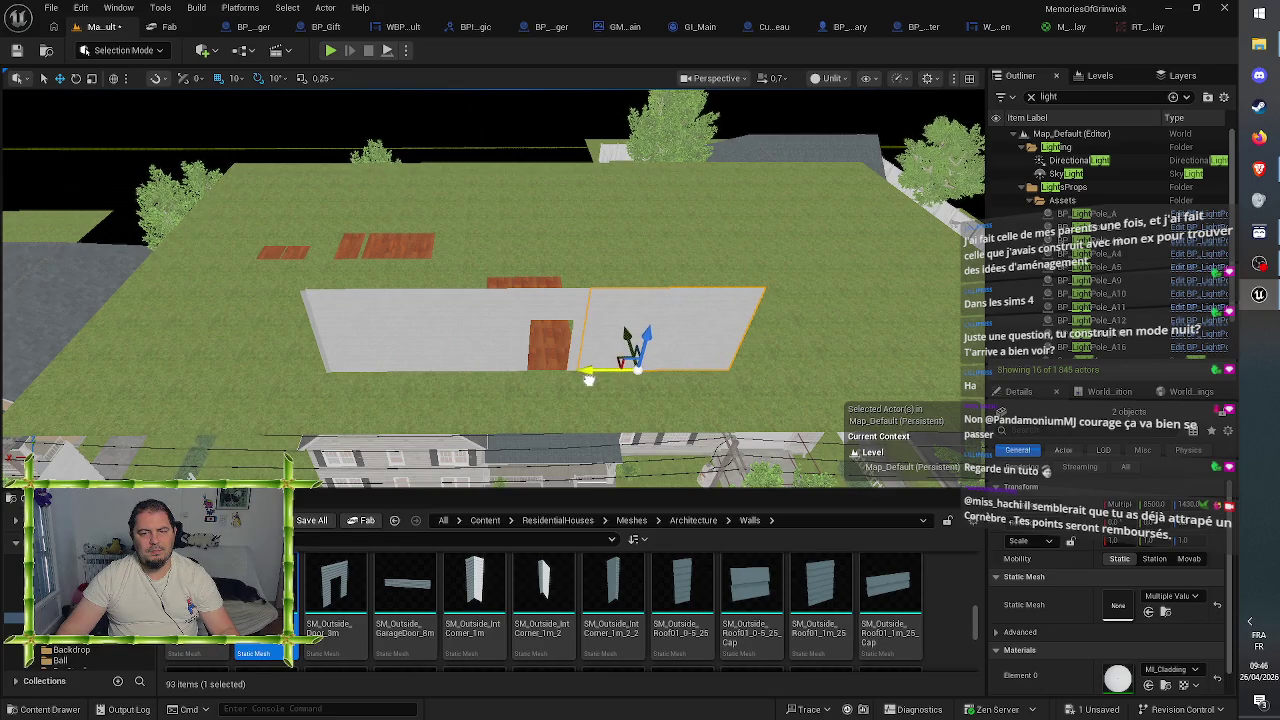
{"action": "left_click_drag", "start_coordinate": [626, 335], "coordinate": [626, 400]}
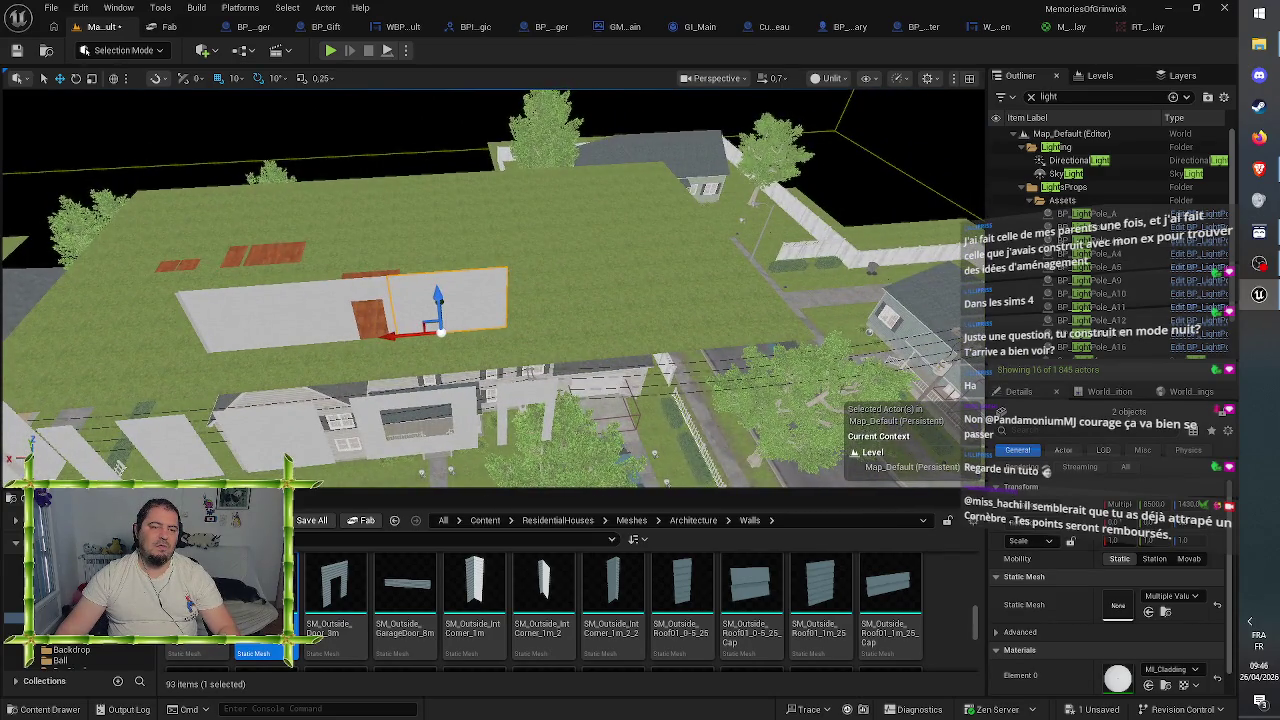
{"action": "left_click", "coordinate": [203, 328]}
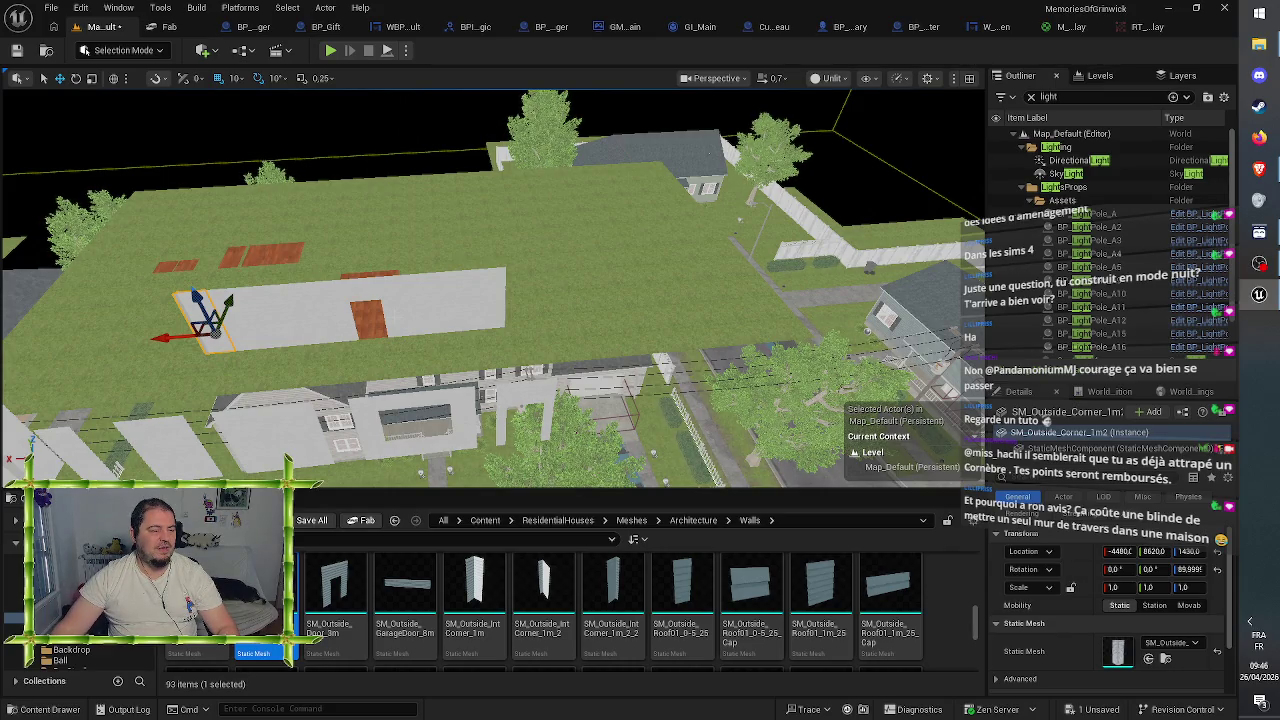
{"action": "scroll", "coordinate": [493, 289], "scroll_direction": "up", "scroll_amount": 5}
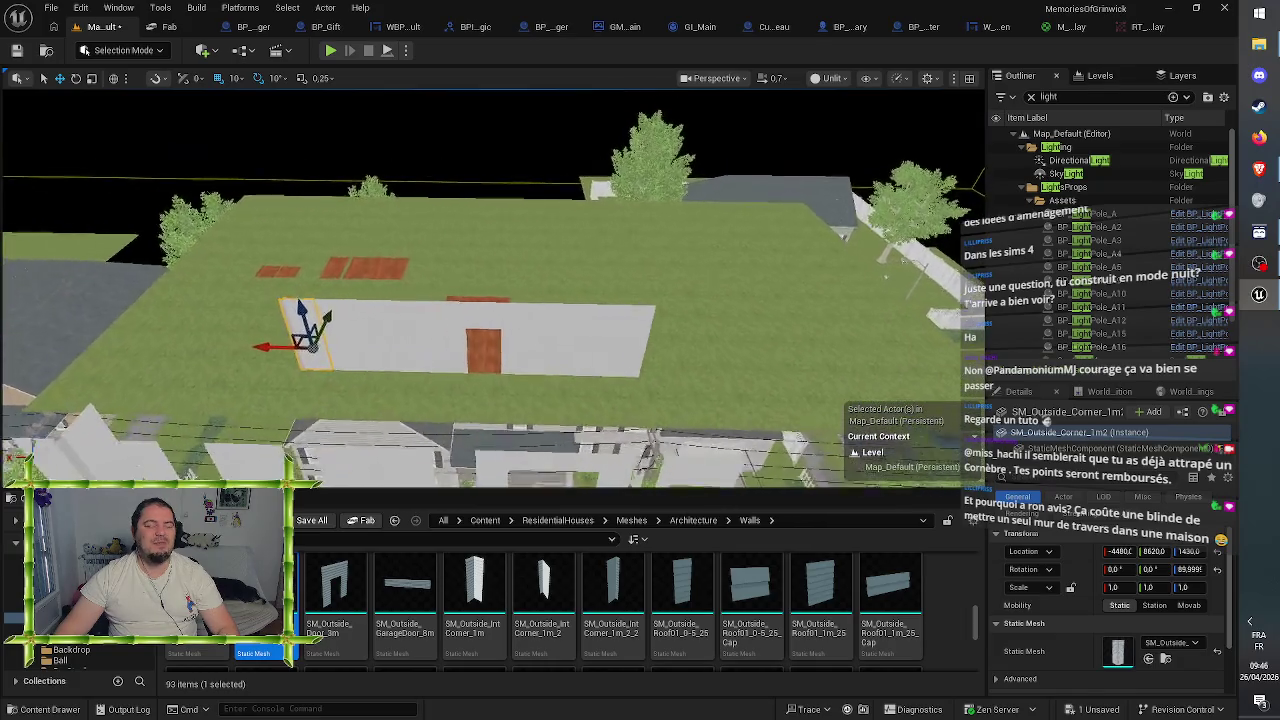
{"action": "key", "text": "s"}
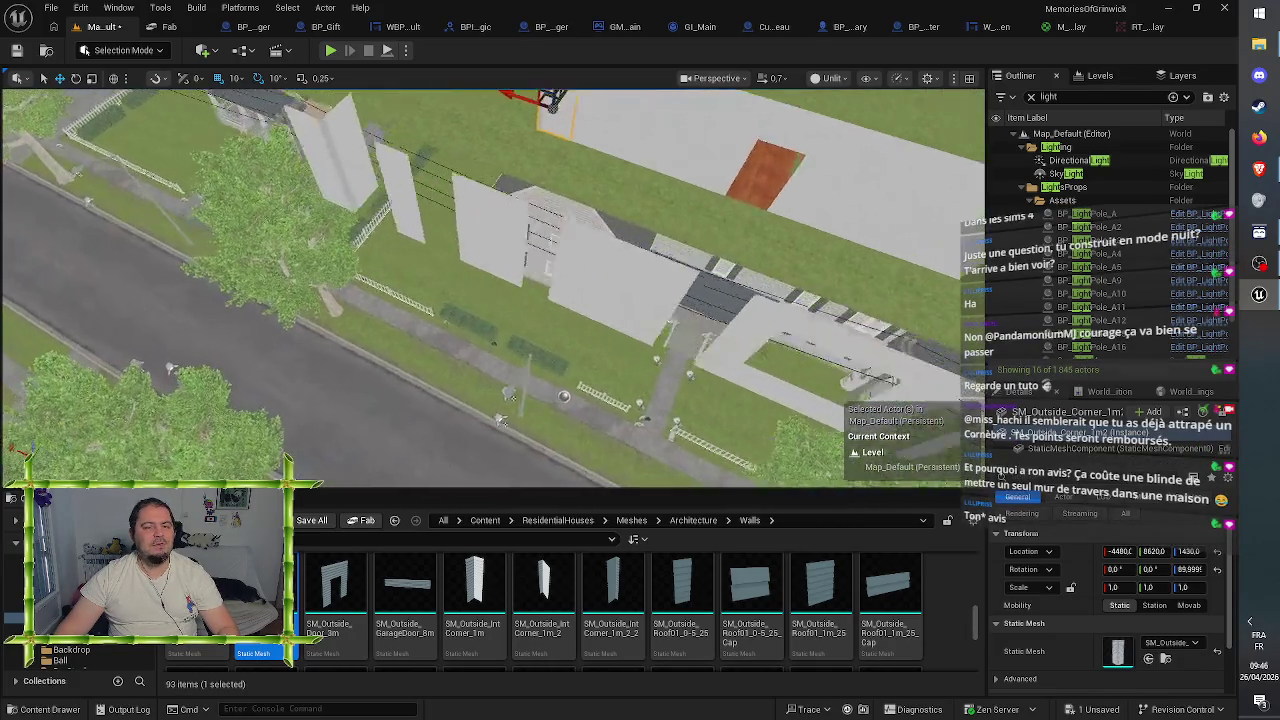
{"action": "key", "text": "s"}
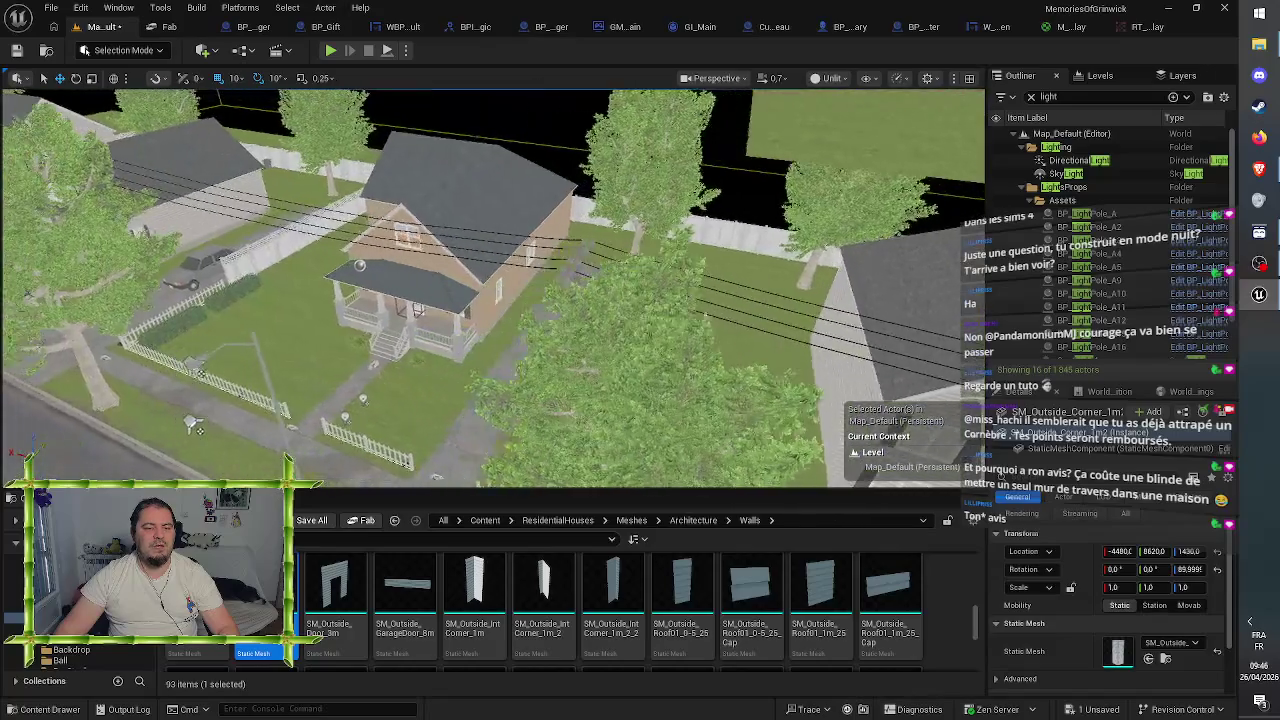
{"action": "key", "text": "w"}
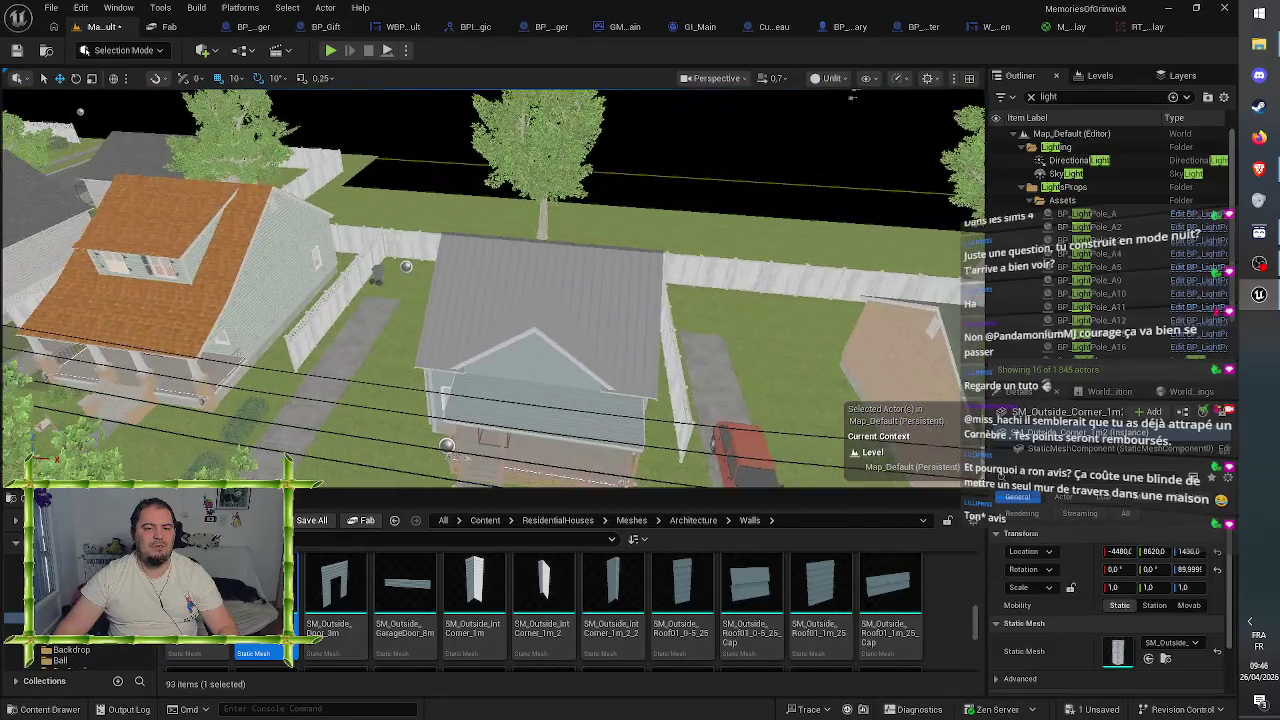
{"action": "key", "text": "w"}
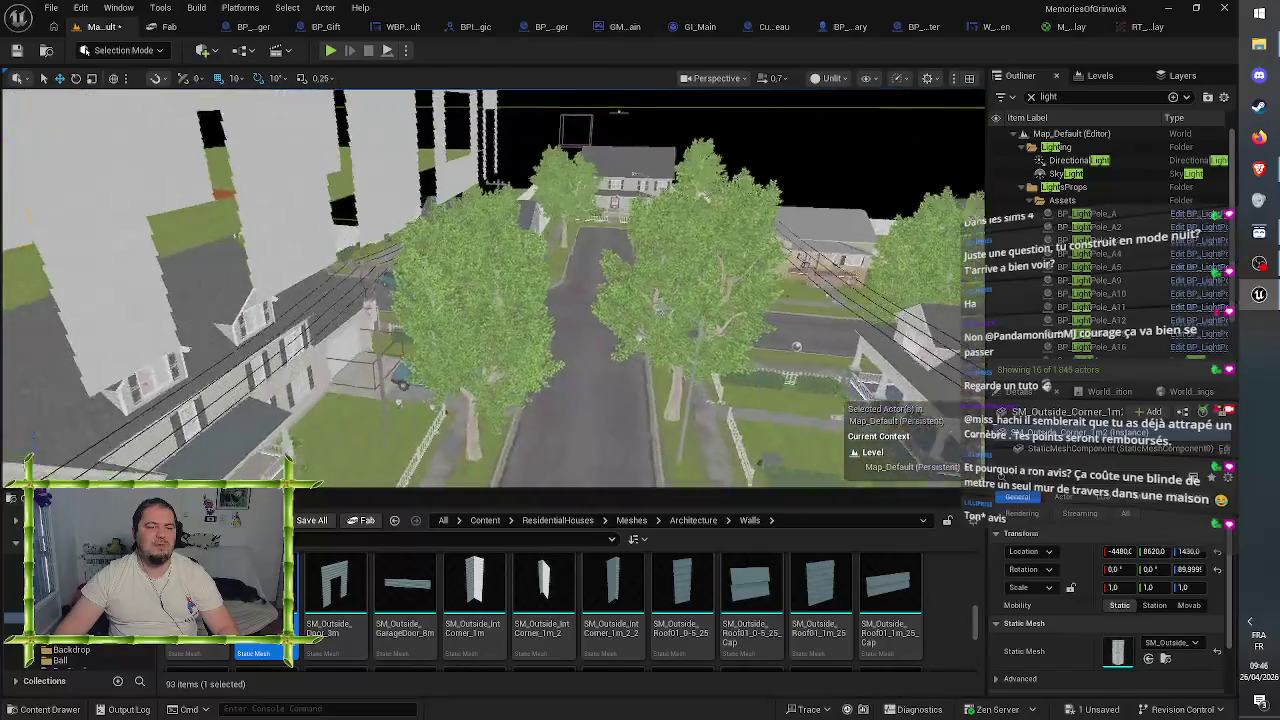
{"action": "key", "text": "w"}
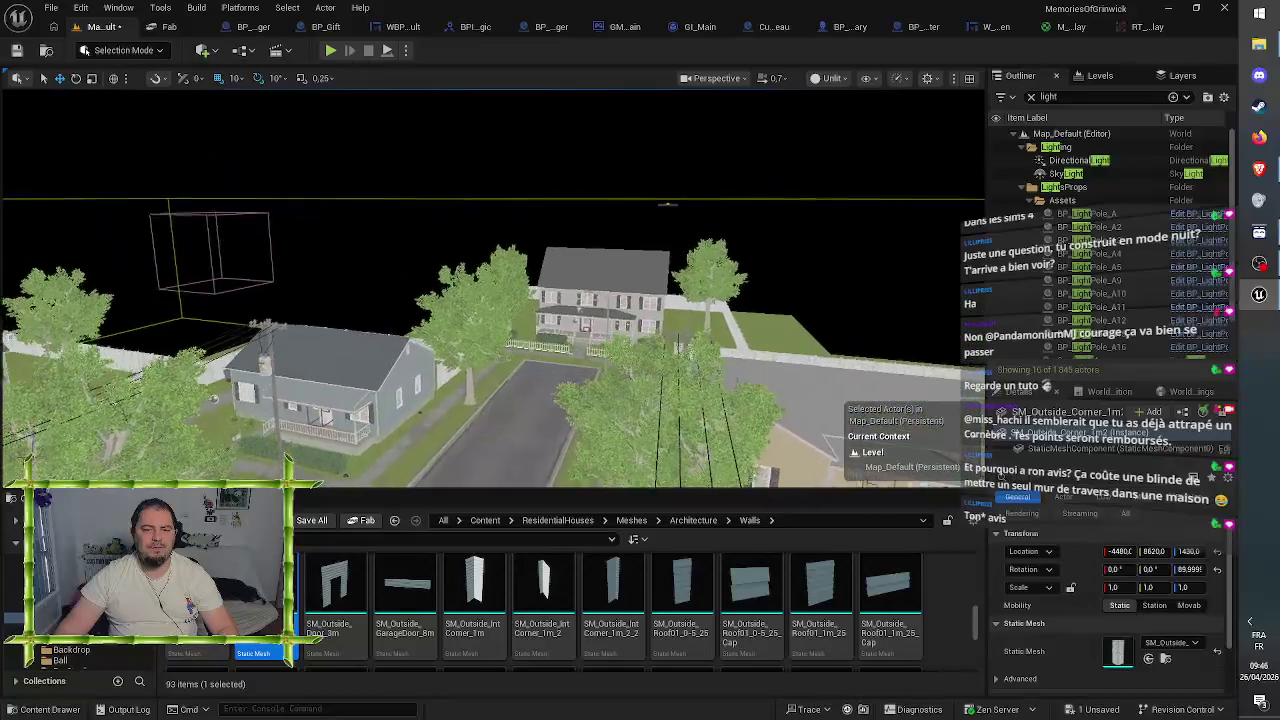
{"action": "key", "text": "w"}
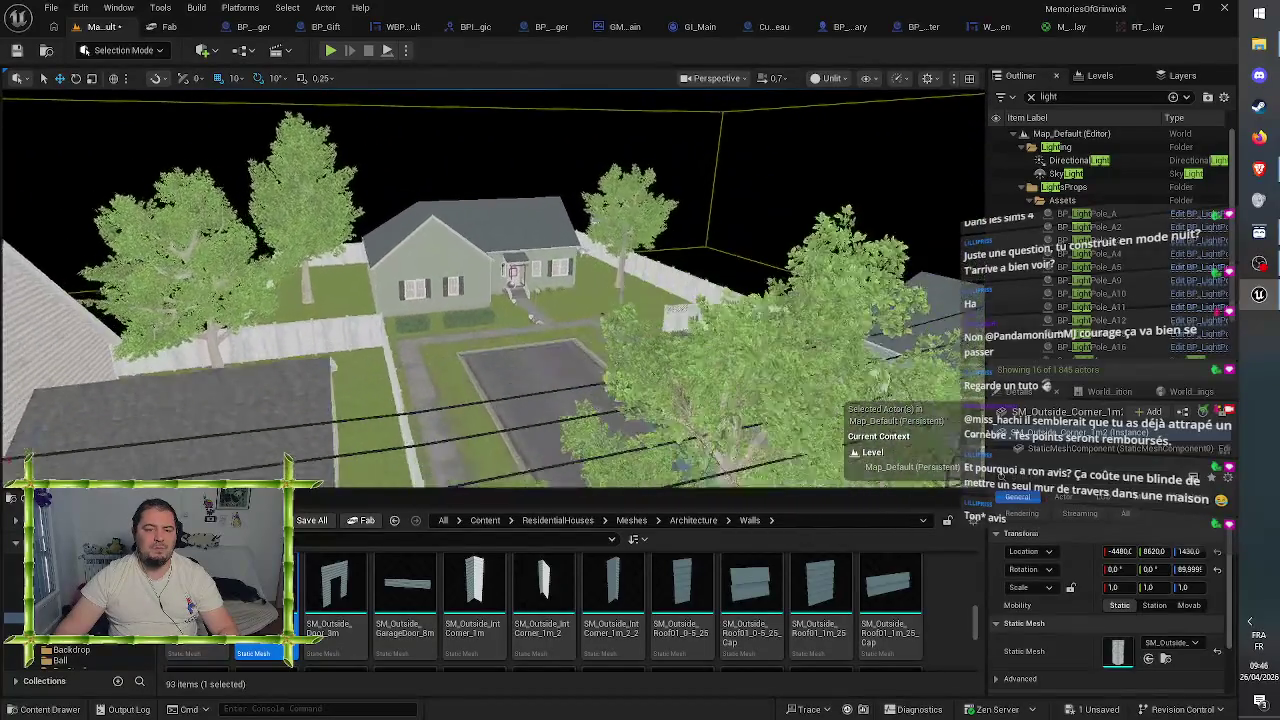
{"action": "key", "text": "w"}
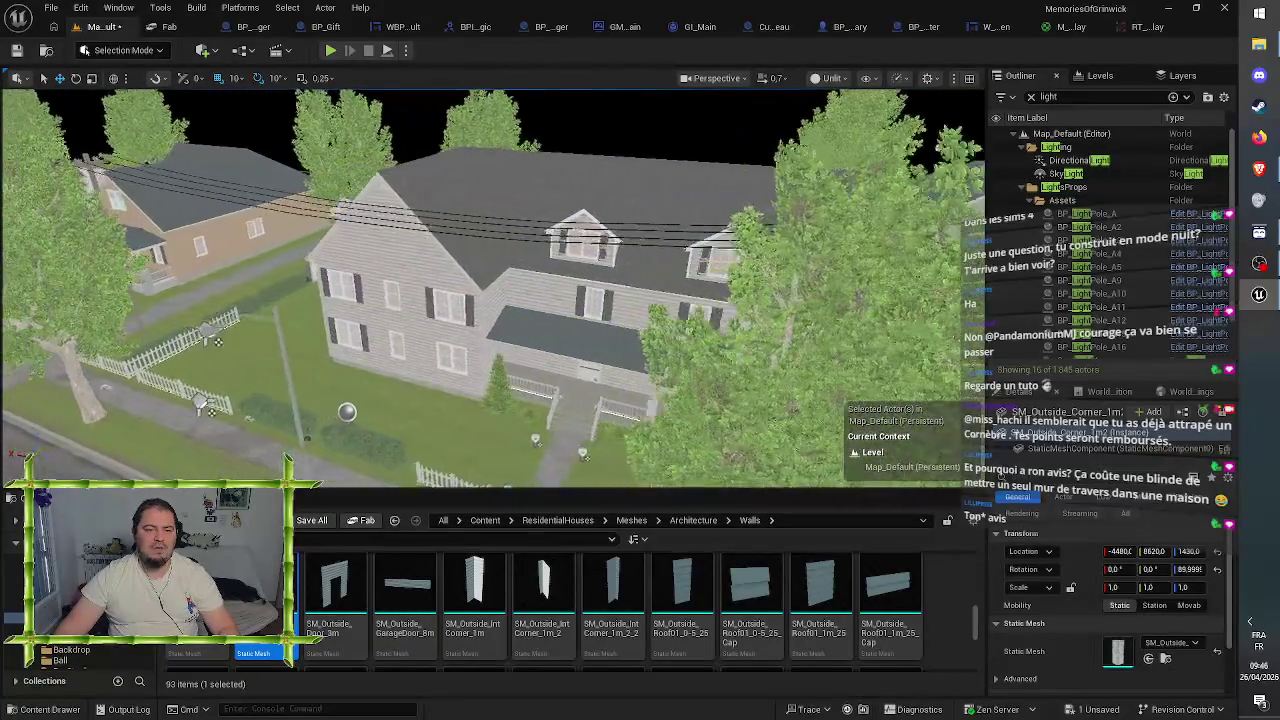
{"action": "key", "text": "w"}
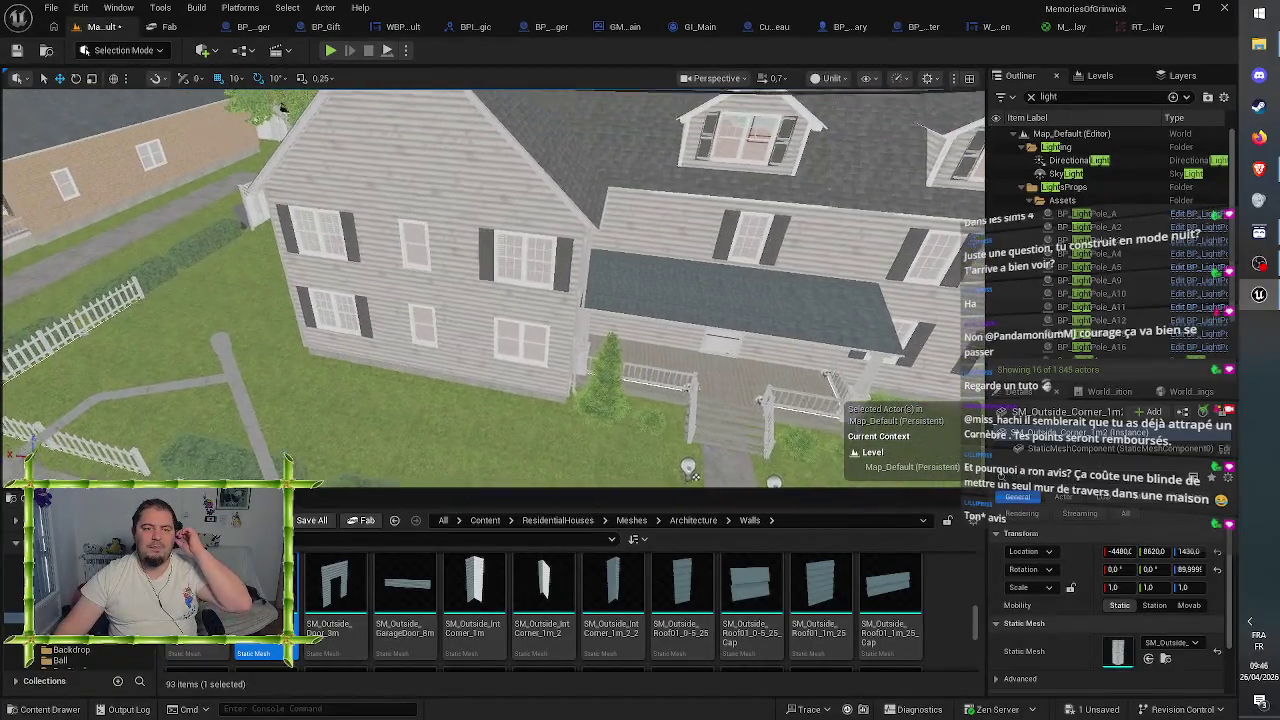
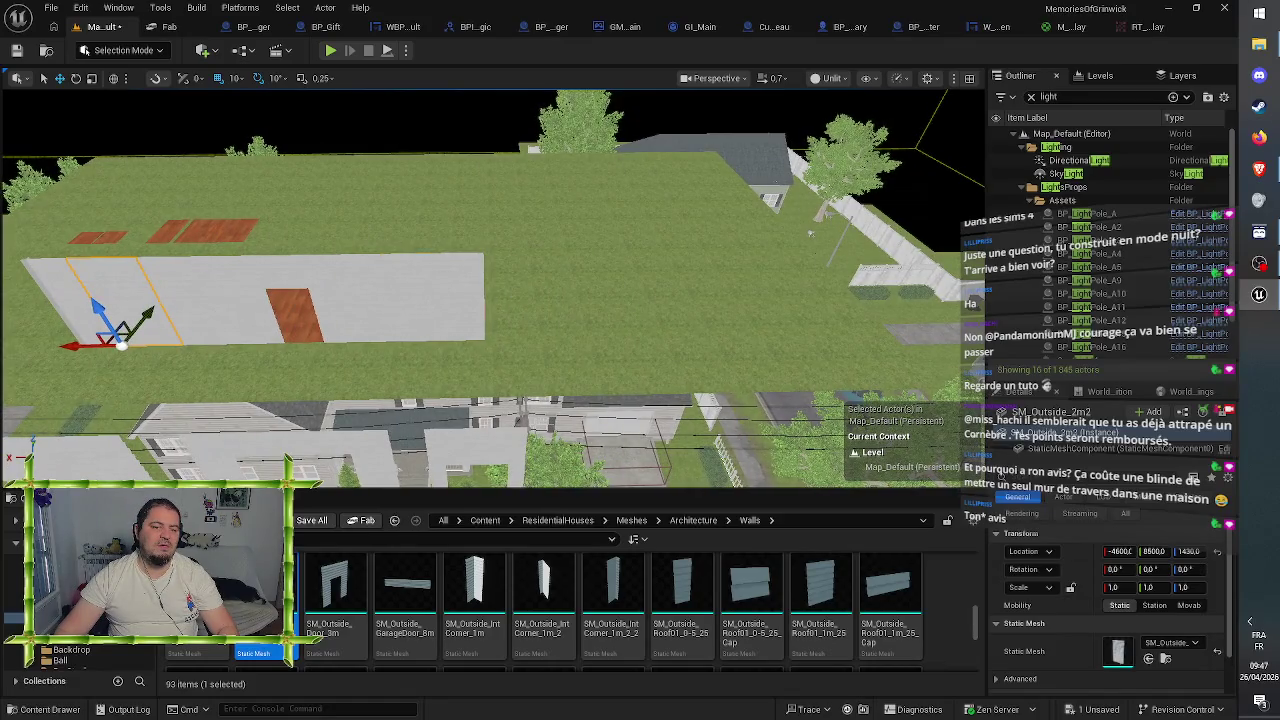
- Move the 1 m corner piece to the right end of the long white wall, aligned along Y
{"action": "left_click", "coordinate": [430, 295]}
{"action": "left_click", "coordinate": [85, 308]}
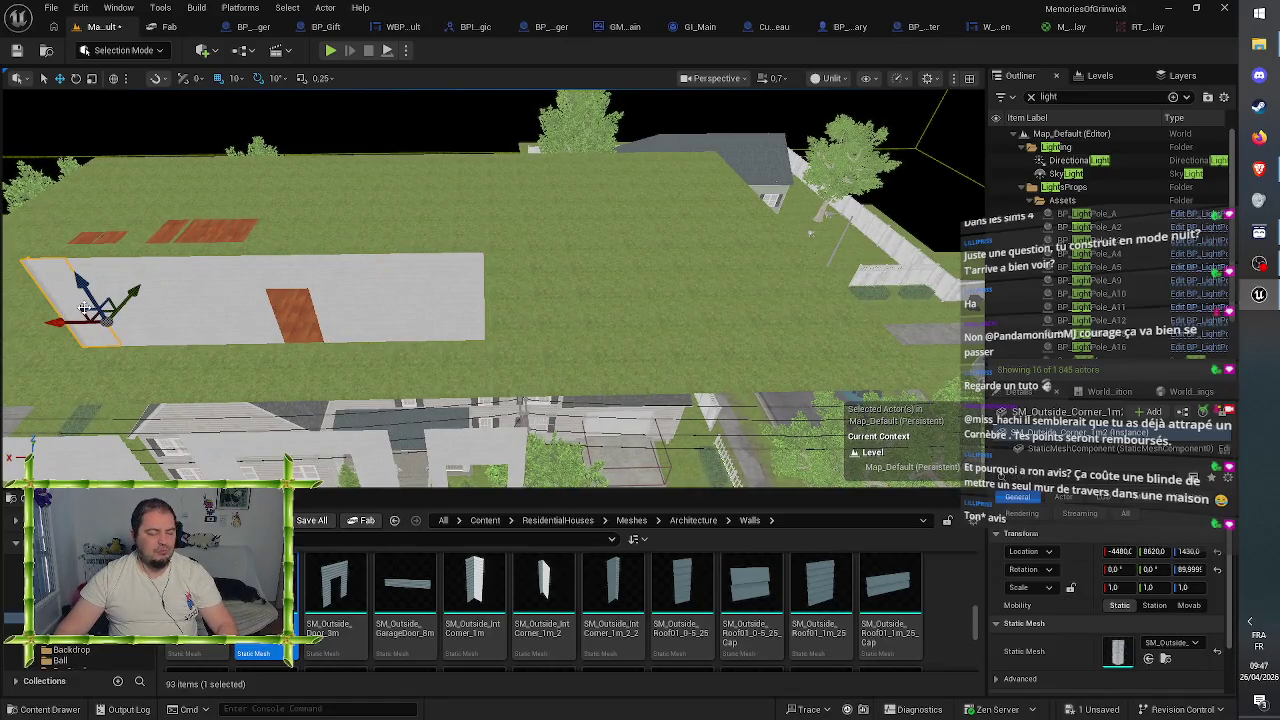
{"action": "mouse_move", "coordinate": [63, 323]}
{"action": "left_mouse_down"}
{"action": "mouse_move", "coordinate": [323, 357]}
{"action": "mouse_move", "coordinate": [500, 350]}
{"action": "mouse_move", "coordinate": [520, 380]}
{"action": "left_mouse_up"}
{"action": "key", "text": "e"}
{"action": "key", "text": "w"}
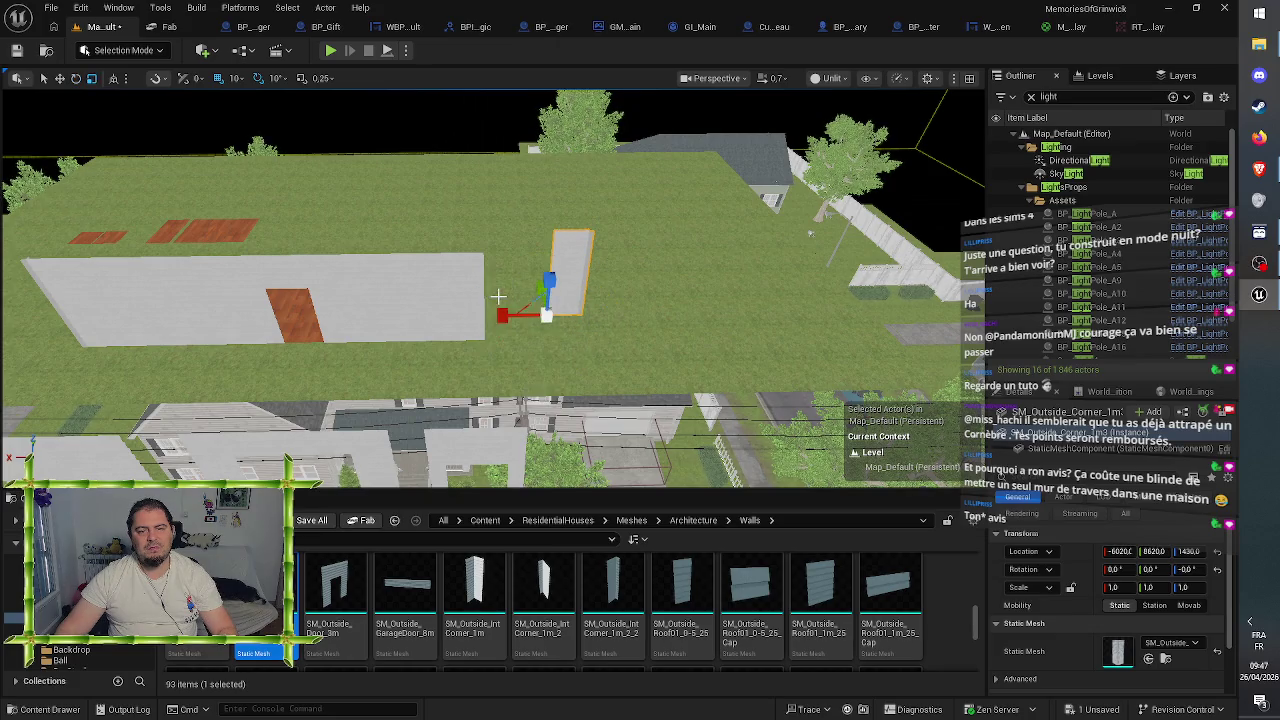
{"action": "mouse_move", "coordinate": [539, 283]}
{"action": "left_mouse_down"}
{"action": "mouse_move", "coordinate": [541, 307]}
{"action": "mouse_move", "coordinate": [490, 340]}
{"action": "mouse_move", "coordinate": [458, 340]}
{"action": "left_mouse_up"}
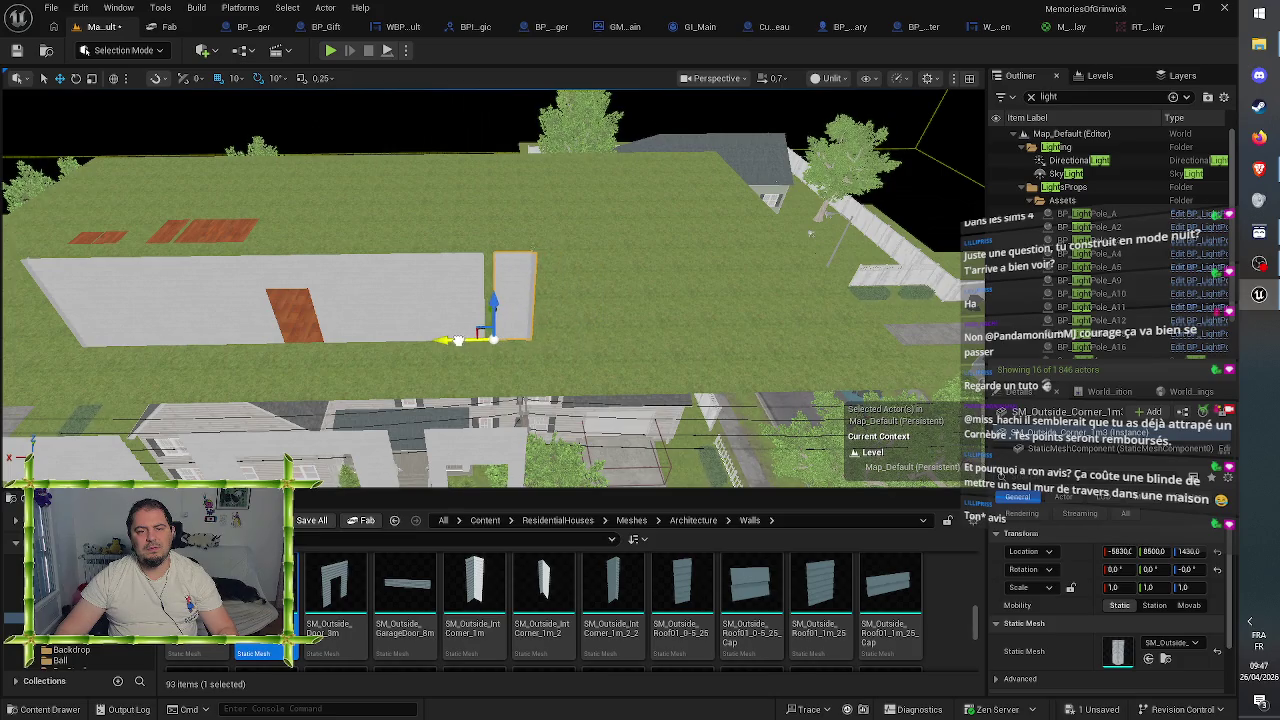
{"action": "mouse_move", "coordinate": [524, 366]}
{"action": "left_mouse_down"}
{"action": "mouse_move", "coordinate": [510, 390]}
{"action": "mouse_move", "coordinate": [300, 400]}
{"action": "mouse_move", "coordinate": [434, 487]}
{"action": "left_mouse_up"}
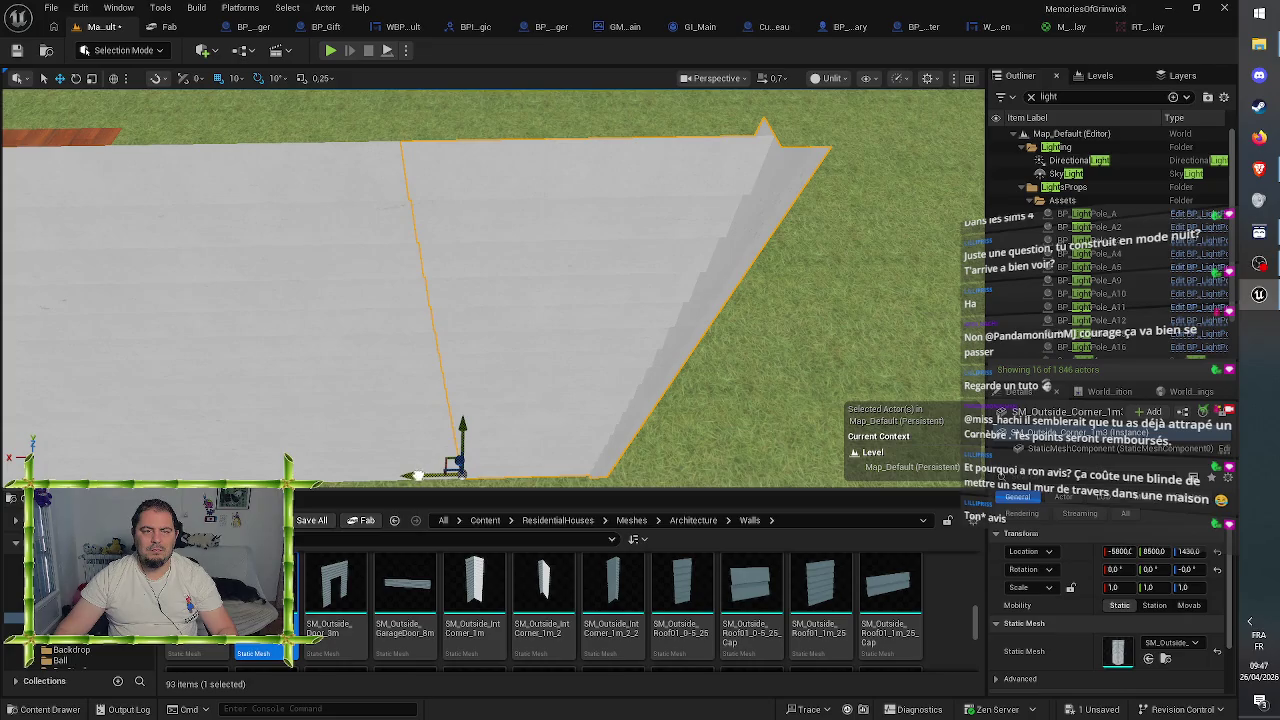
{"action": "mouse_move", "coordinate": [417, 476]}
{"action": "left_mouse_down"}
{"action": "mouse_move", "coordinate": [425, 505]}
{"action": "mouse_move", "coordinate": [430, 470]}
{"action": "mouse_move", "coordinate": [460, 465]}
{"action": "left_mouse_up"}
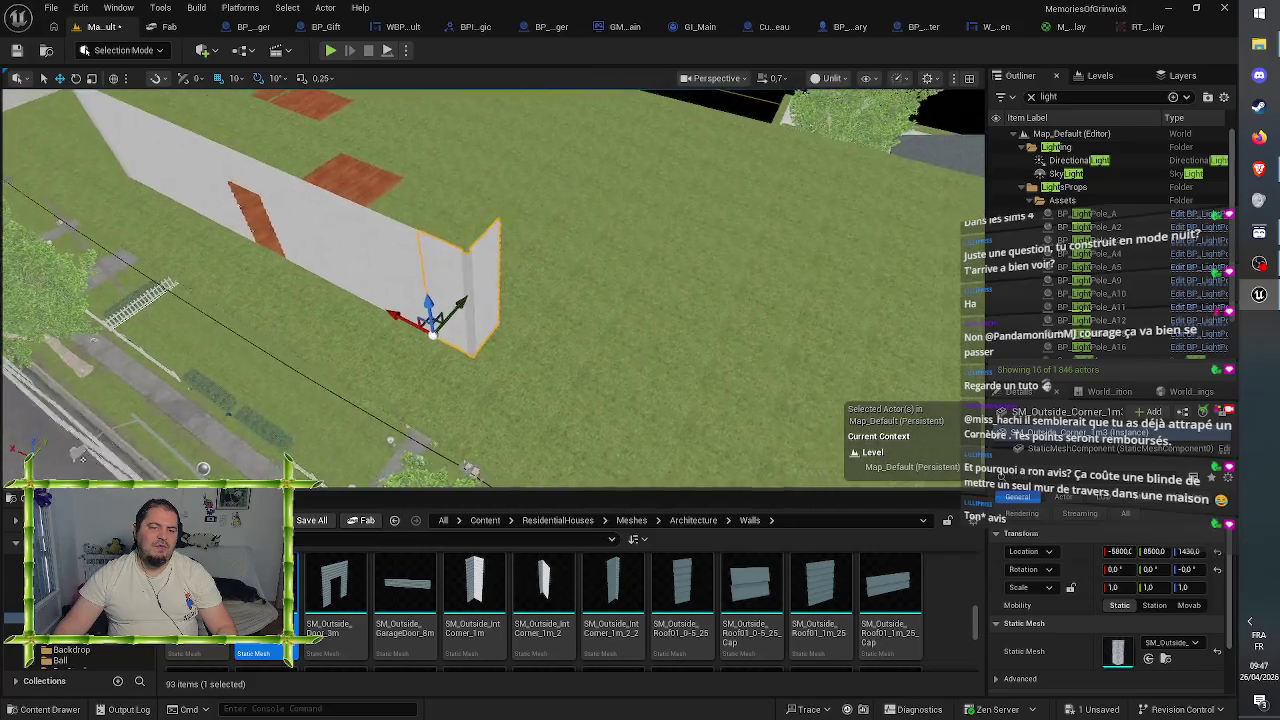
{"action": "left_click_drag", "start_coordinate": [418, 390], "coordinate": [418, 390]}
- Turn the SM_Outside_2m4 end panel -90° and nudge it 10 units along X
{"action": "left_click", "coordinate": [350, 240]}
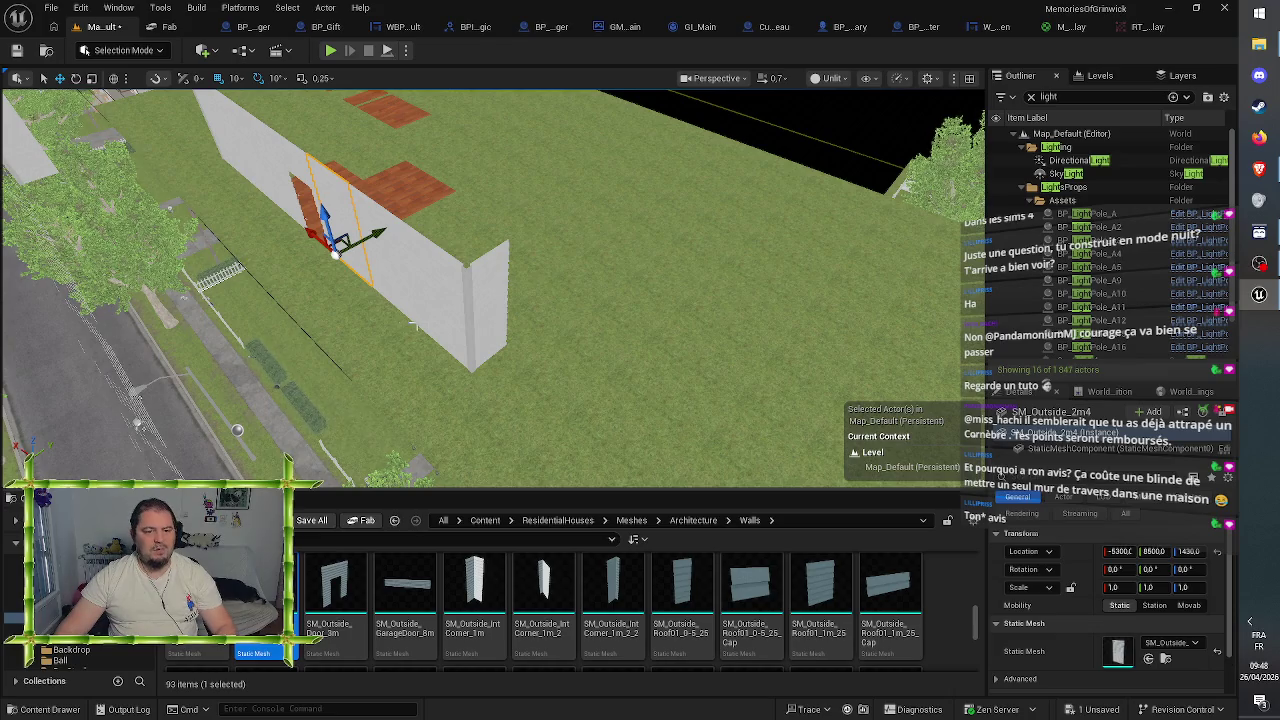
{"action": "left_click", "coordinate": [480, 300]}
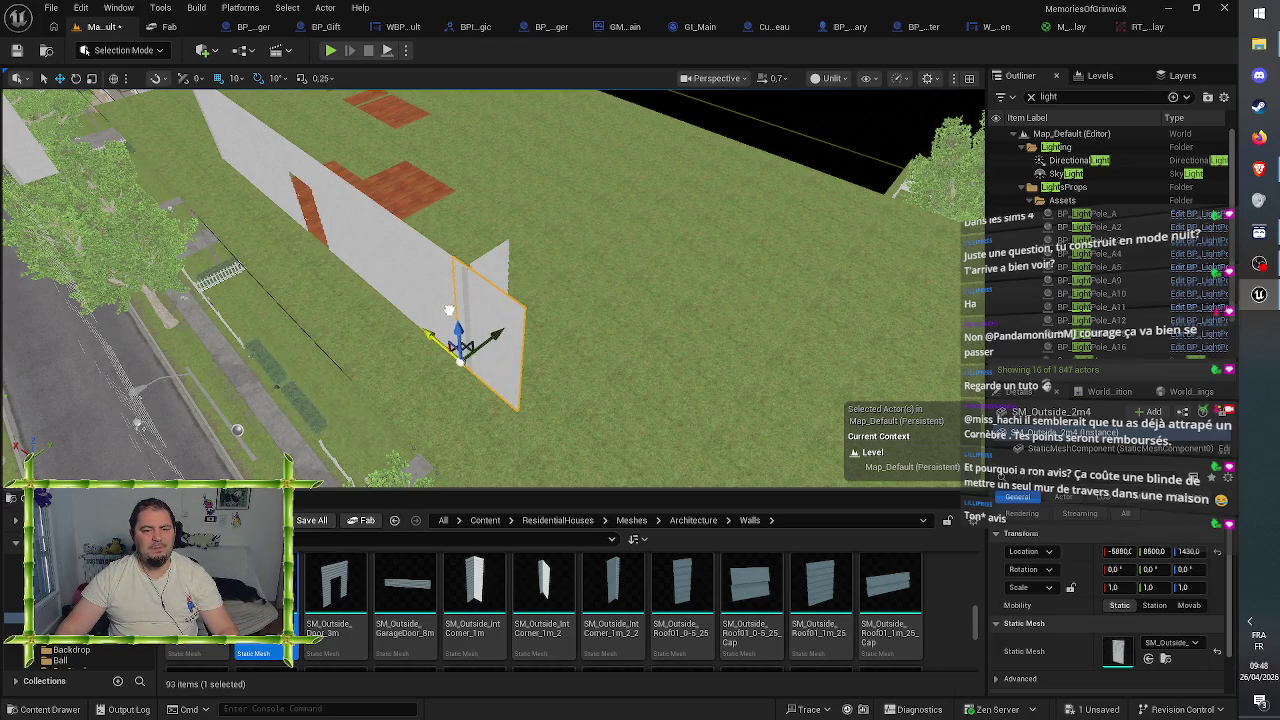
{"action": "key", "text": "e"}
{"action": "mouse_move", "coordinate": [467, 428]}
{"action": "left_mouse_down"}
{"action": "mouse_move", "coordinate": [397, 309]}
{"action": "mouse_move", "coordinate": [354, 391]}
{"action": "mouse_move", "coordinate": [378, 429]}
{"action": "left_mouse_up"}
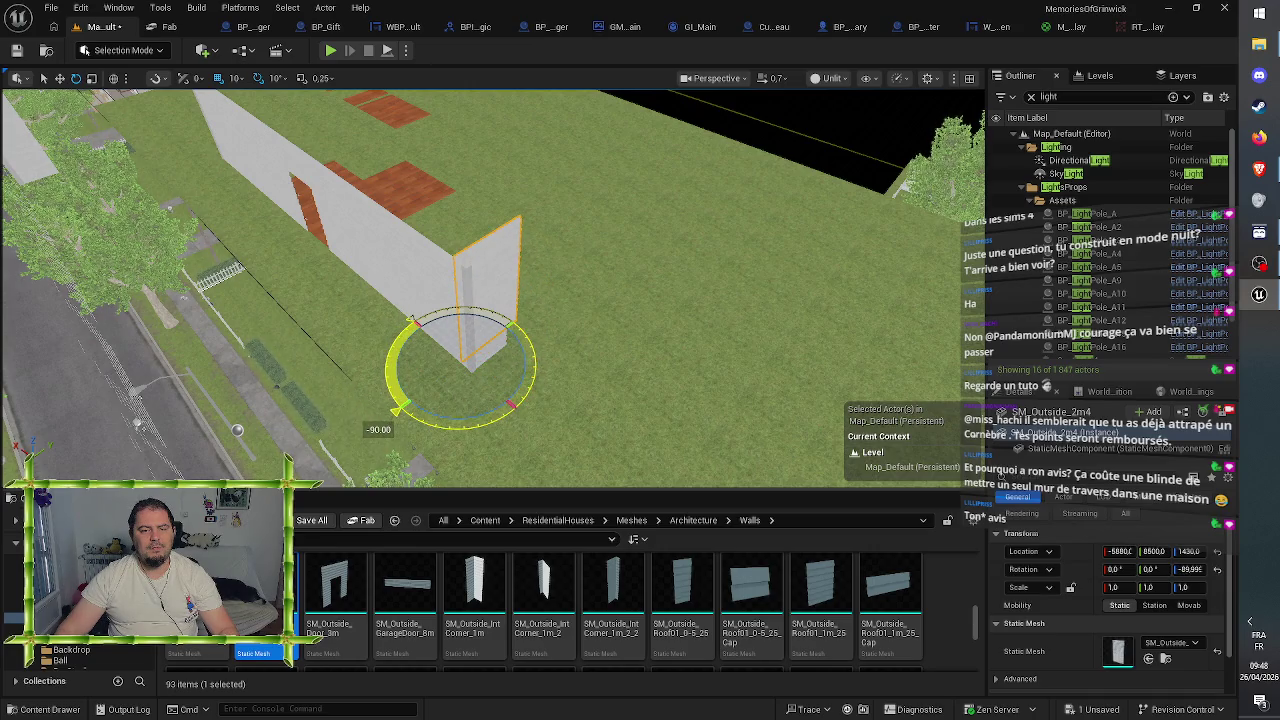
{"action": "key", "text": "w"}
{"action": "mouse_move", "coordinate": [437, 336]}
{"action": "left_mouse_down"}
{"action": "mouse_move", "coordinate": [520, 337]}
{"action": "mouse_move", "coordinate": [548, 323]}
{"action": "mouse_move", "coordinate": [600, 360]}
{"action": "mouse_move", "coordinate": [590, 415]}
{"action": "left_mouse_up"}
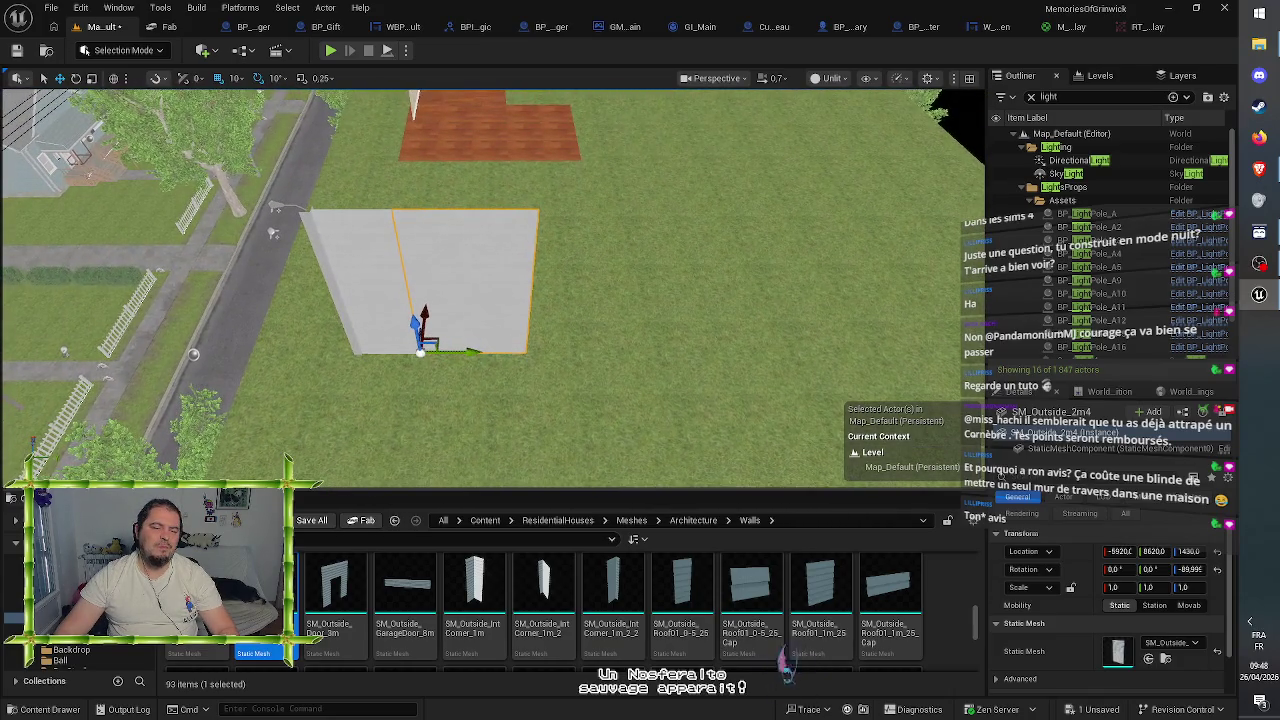
{"action": "left_click", "coordinate": [547, 325]}
{"action": "mouse_move", "coordinate": [547, 325]}
{"action": "left_mouse_down"}
{"action": "mouse_move", "coordinate": [543, 343]}
{"action": "mouse_move", "coordinate": [565, 360]}
{"action": "mouse_move", "coordinate": [548, 375]}
{"action": "left_mouse_up"}
- Move the SM_Outside_1m panel to the back wall's right end at X -5920, Y 8620
{"action": "left_click", "coordinate": [159, 324]}
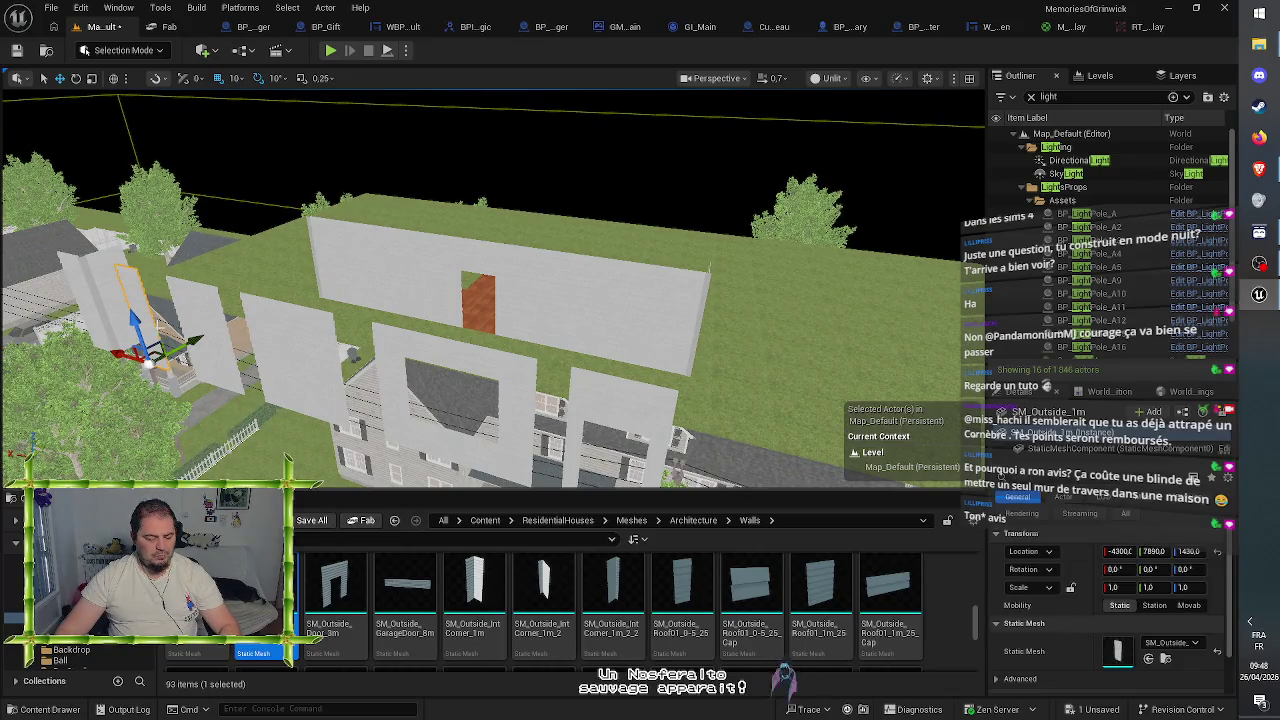
{"action": "mouse_move", "coordinate": [188, 342]}
{"action": "left_mouse_down"}
{"action": "mouse_move", "coordinate": [269, 284]}
{"action": "mouse_move", "coordinate": [334, 266]}
{"action": "left_mouse_up"}
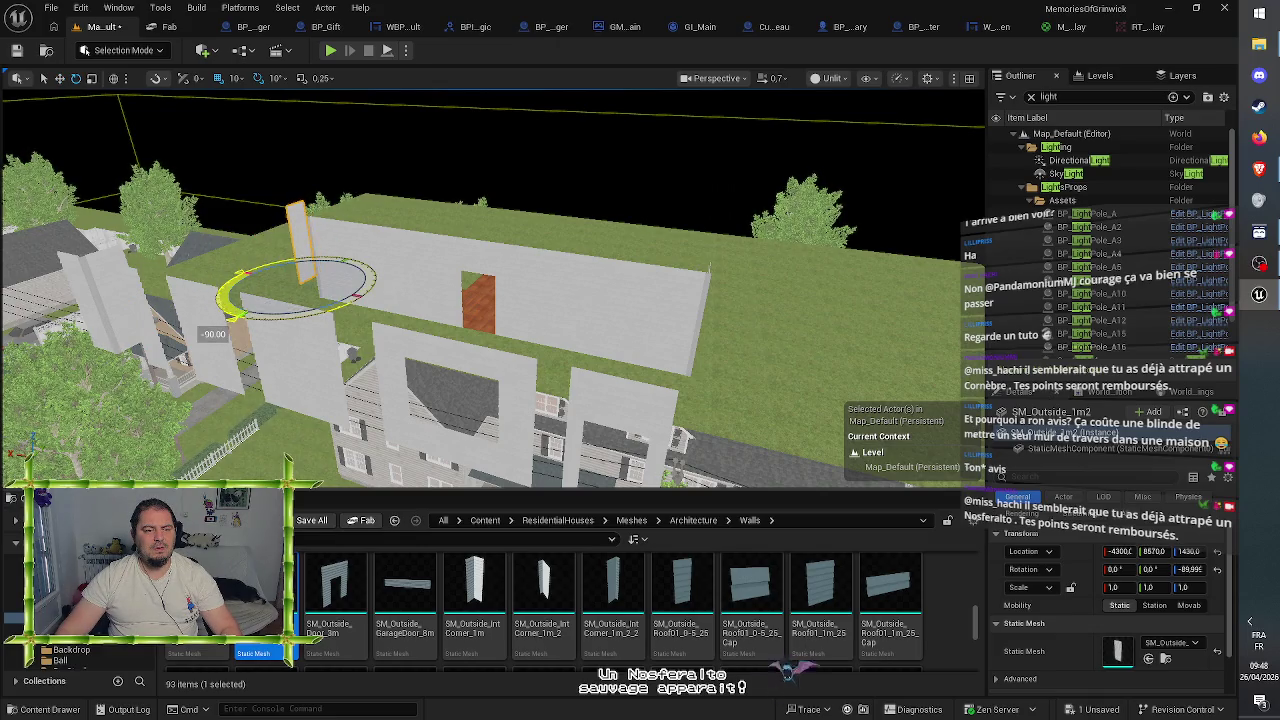
{"action": "mouse_move", "coordinate": [307, 285]}
{"action": "left_mouse_down"}
{"action": "mouse_move", "coordinate": [614, 290]}
{"action": "mouse_move", "coordinate": [630, 340]}
{"action": "mouse_move", "coordinate": [663, 343]}
{"action": "left_mouse_up"}
{"action": "key", "text": "f"}
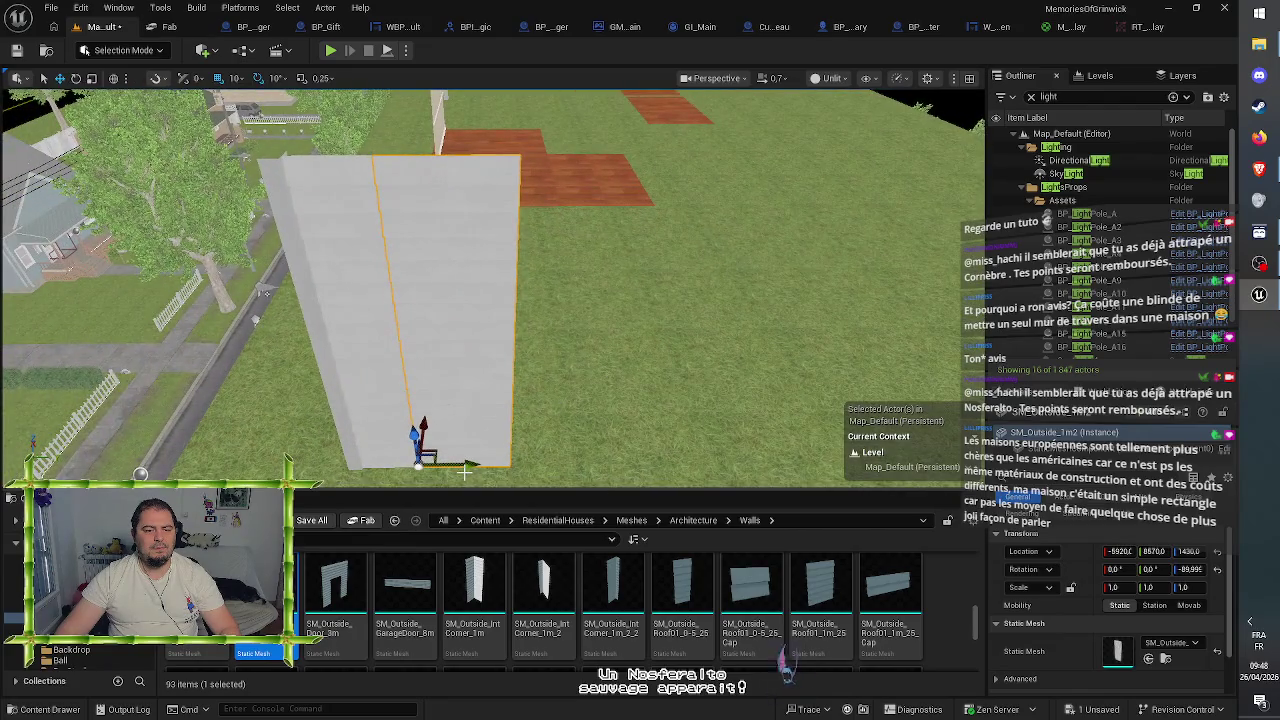
{"action": "mouse_move", "coordinate": [468, 463]}
{"action": "left_mouse_down"}
{"action": "mouse_move", "coordinate": [500, 449]}
{"action": "mouse_move", "coordinate": [523, 457]}
{"action": "mouse_move", "coordinate": [514, 451]}
{"action": "left_mouse_up"}
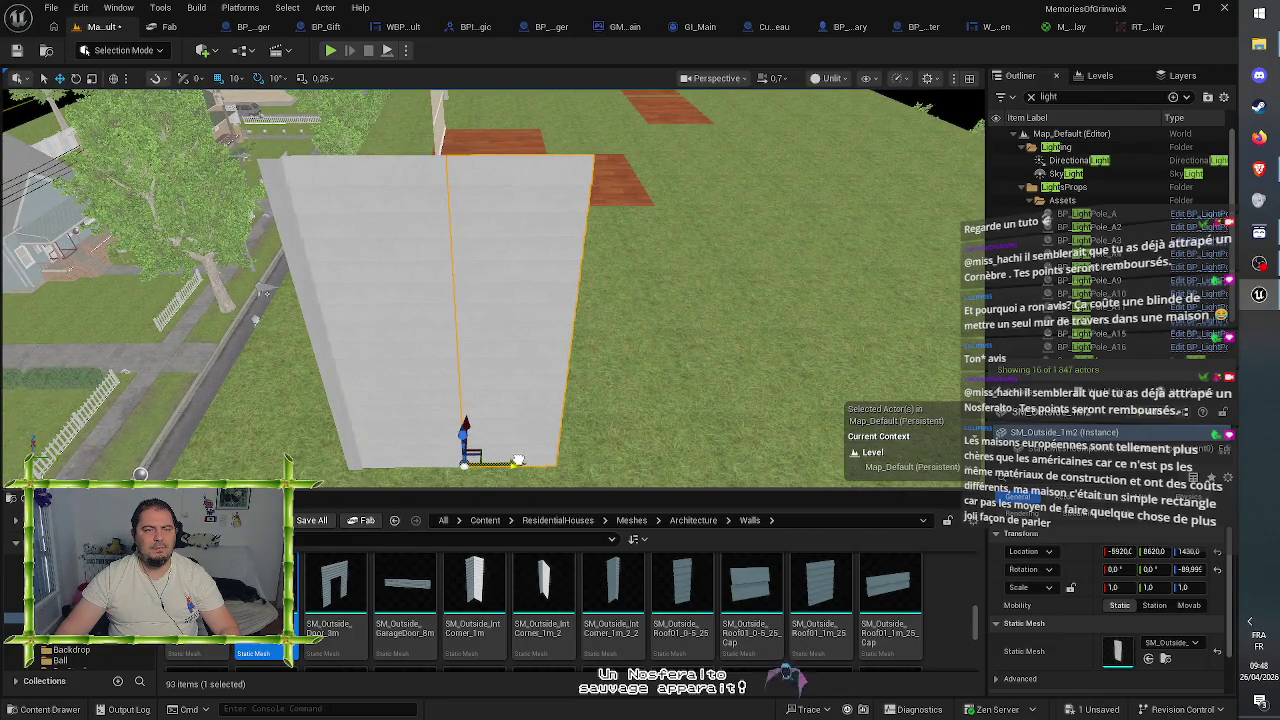
{"action": "left_click_drag", "start_coordinate": [500, 300], "coordinate": [640, 280]}
{"action": "mouse_move", "coordinate": [480, 400]}
{"action": "left_mouse_down"}
{"action": "mouse_move", "coordinate": [527, 435]}
{"action": "mouse_move", "coordinate": [420, 425]}
{"action": "left_mouse_up"}
{"action": "mouse_move", "coordinate": [500, 300]}
{"action": "left_mouse_down"}
{"action": "mouse_move", "coordinate": [420, 320]}
{"action": "mouse_move", "coordinate": [440, 325]}
{"action": "left_mouse_up"}
- Place an SM_Outside_IntCorner_1m piece in the level and rotate it -90°
{"action": "left_click_drag", "start_coordinate": [475, 590], "coordinate": [572, 382]}
{"action": "key", "text": "e"}
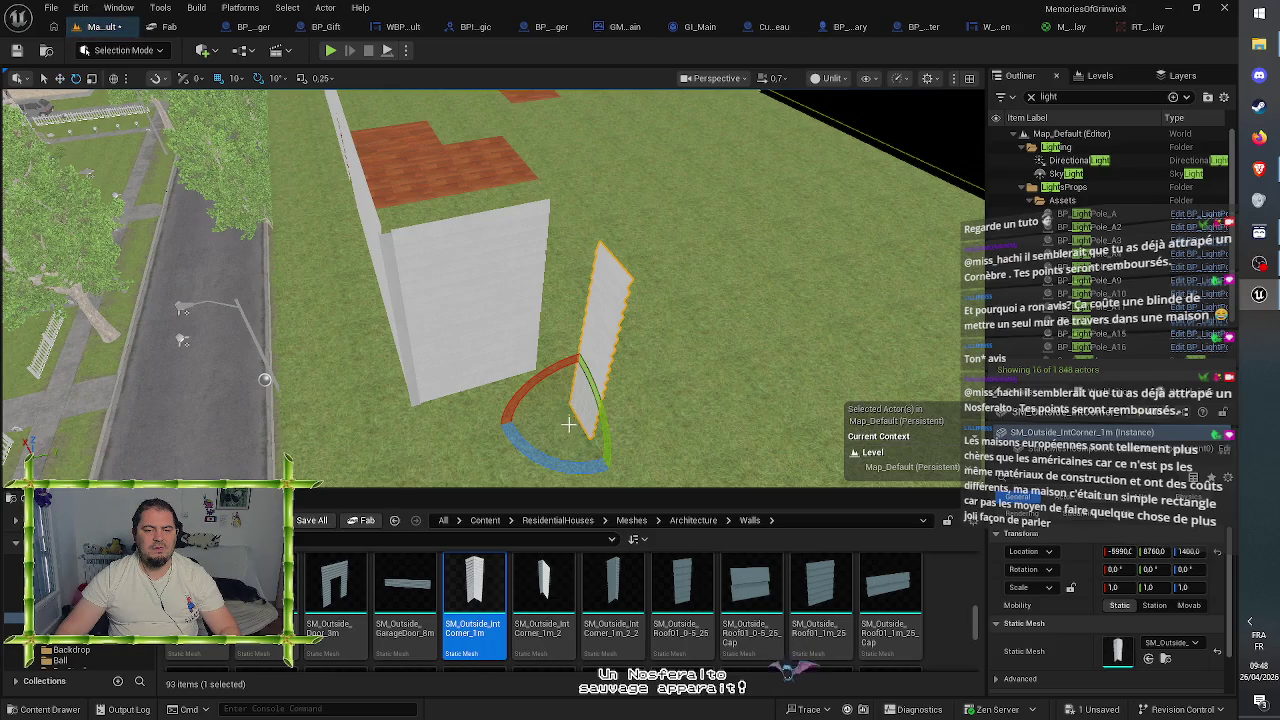
{"action": "mouse_move", "coordinate": [543, 455]}
{"action": "left_mouse_down"}
{"action": "mouse_move", "coordinate": [500, 400]}
{"action": "mouse_move", "coordinate": [500, 430]}
{"action": "left_mouse_up"}
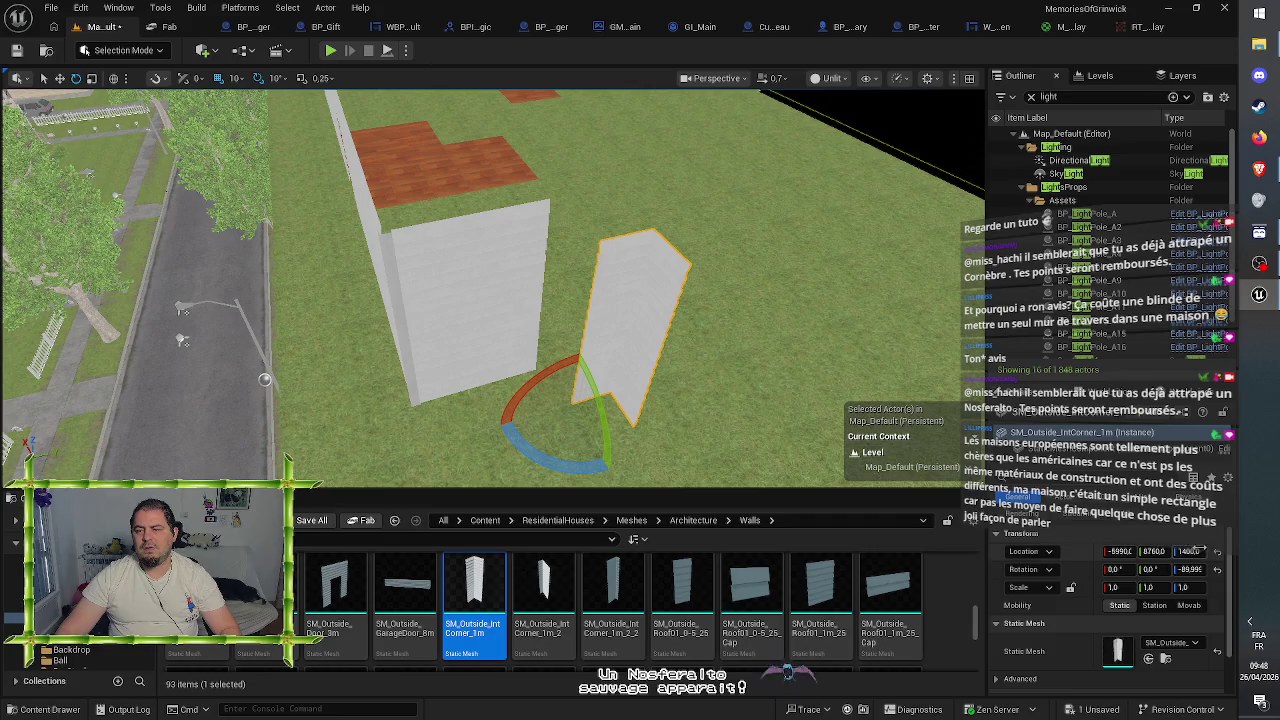
{"action": "left_click", "coordinate": [512, 290]}
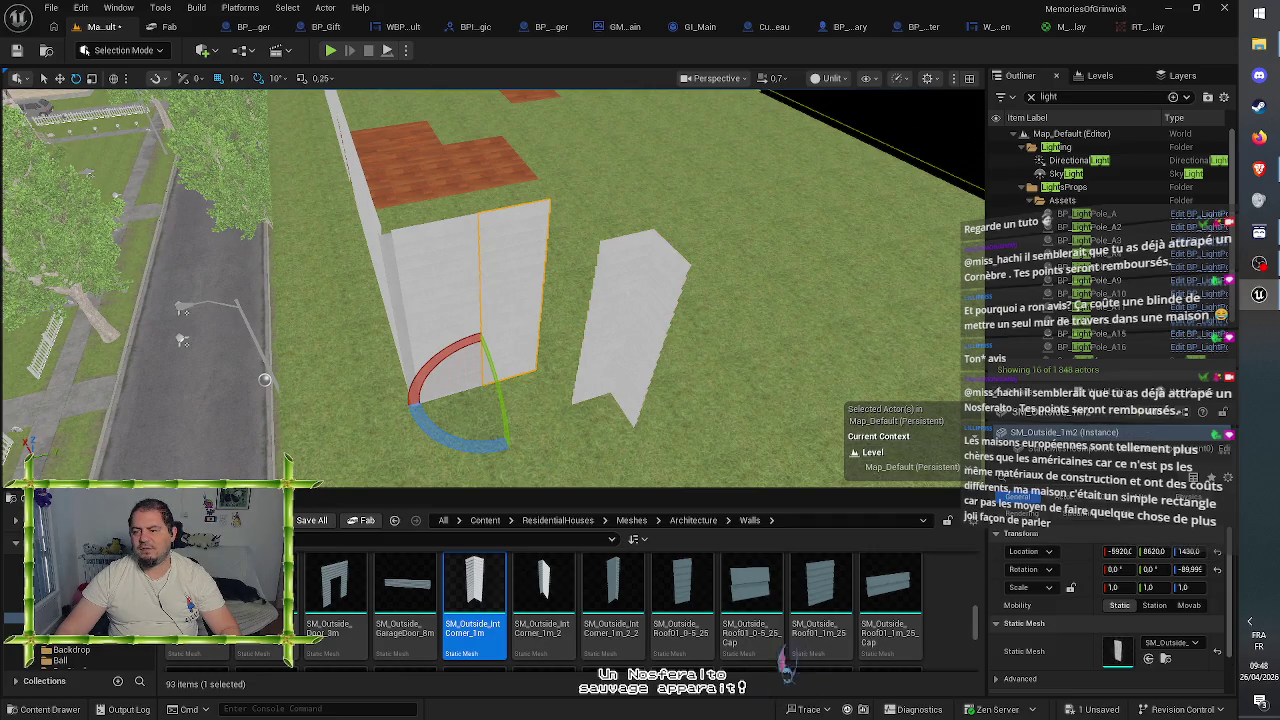
{"action": "key", "text": "ctrl+z"}
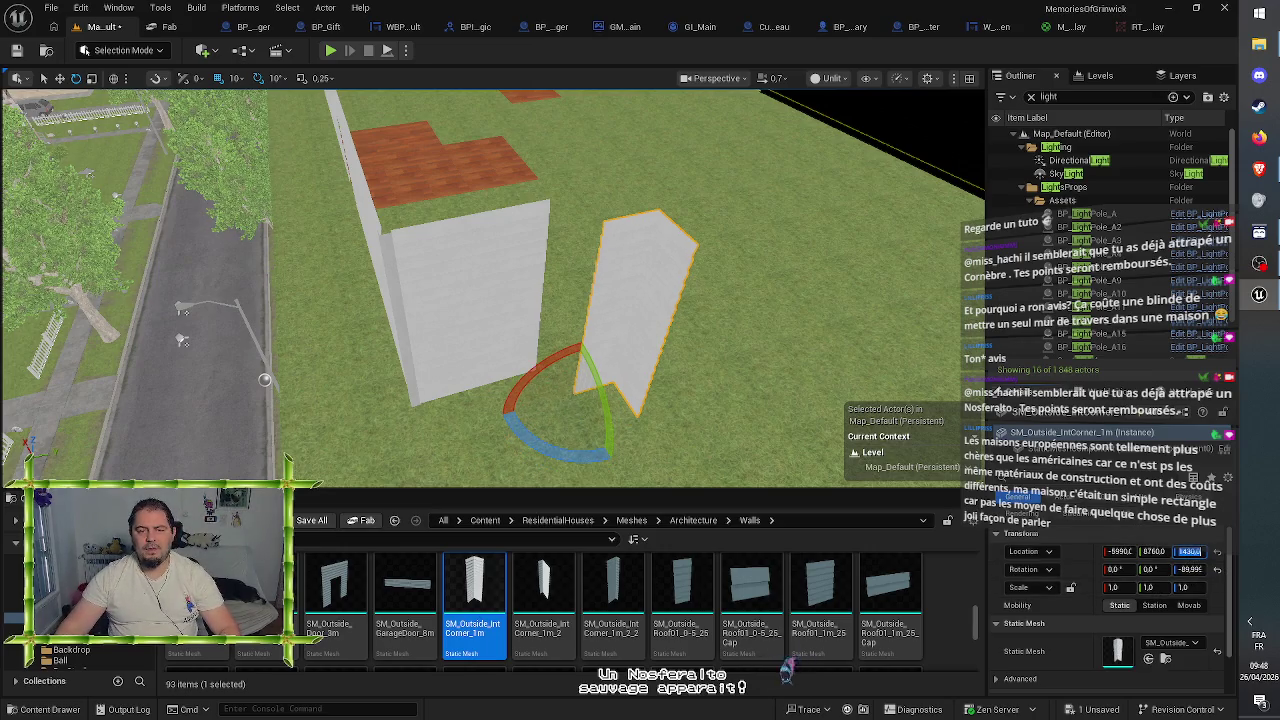
- Set the inner corner against the 1 m panel at X -5920, Y 8720, Z 1430
{"action": "left_click_drag", "start_coordinate": [760, 300], "coordinate": [740, 320]}
{"action": "key", "text": "w"}
{"action": "left_click_drag", "start_coordinate": [512, 383], "coordinate": [492, 372]}
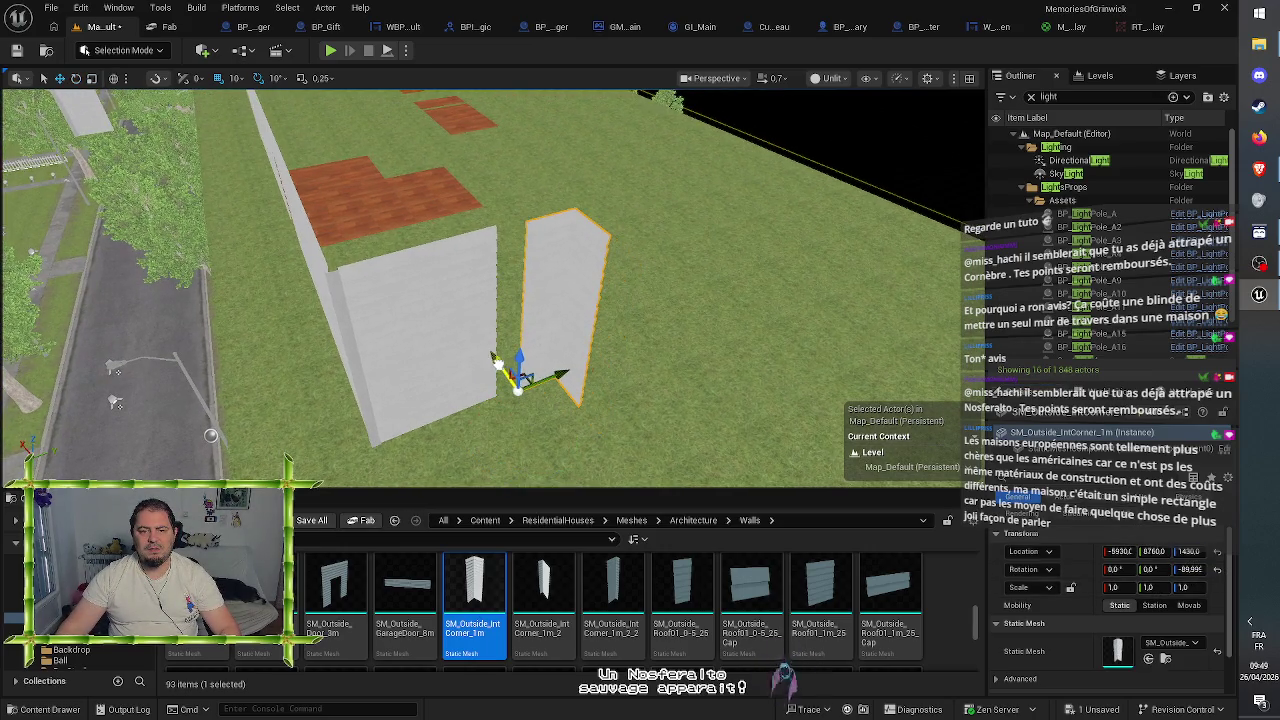
{"action": "left_click_drag", "start_coordinate": [568, 385], "coordinate": [535, 383]}
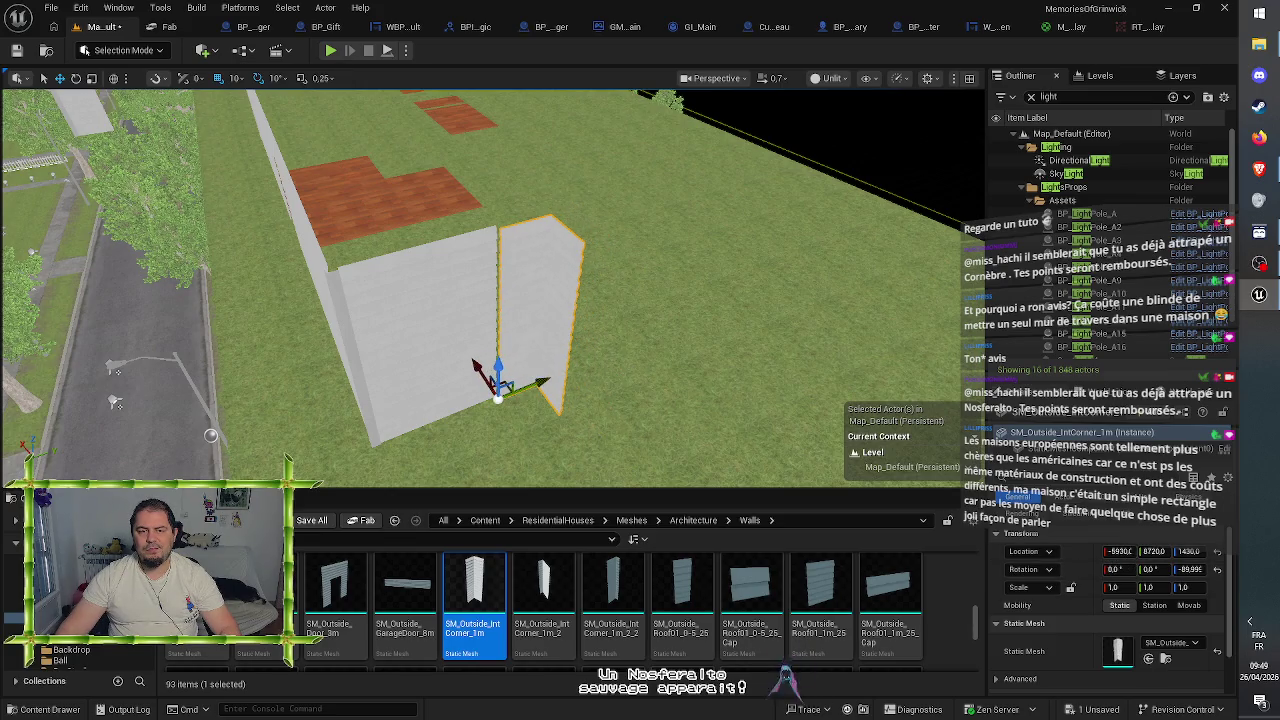
{"action": "left_click_drag", "start_coordinate": [477, 365], "coordinate": [472, 362]}
{"action": "left_click_drag", "start_coordinate": [600, 300], "coordinate": [395, 325]}
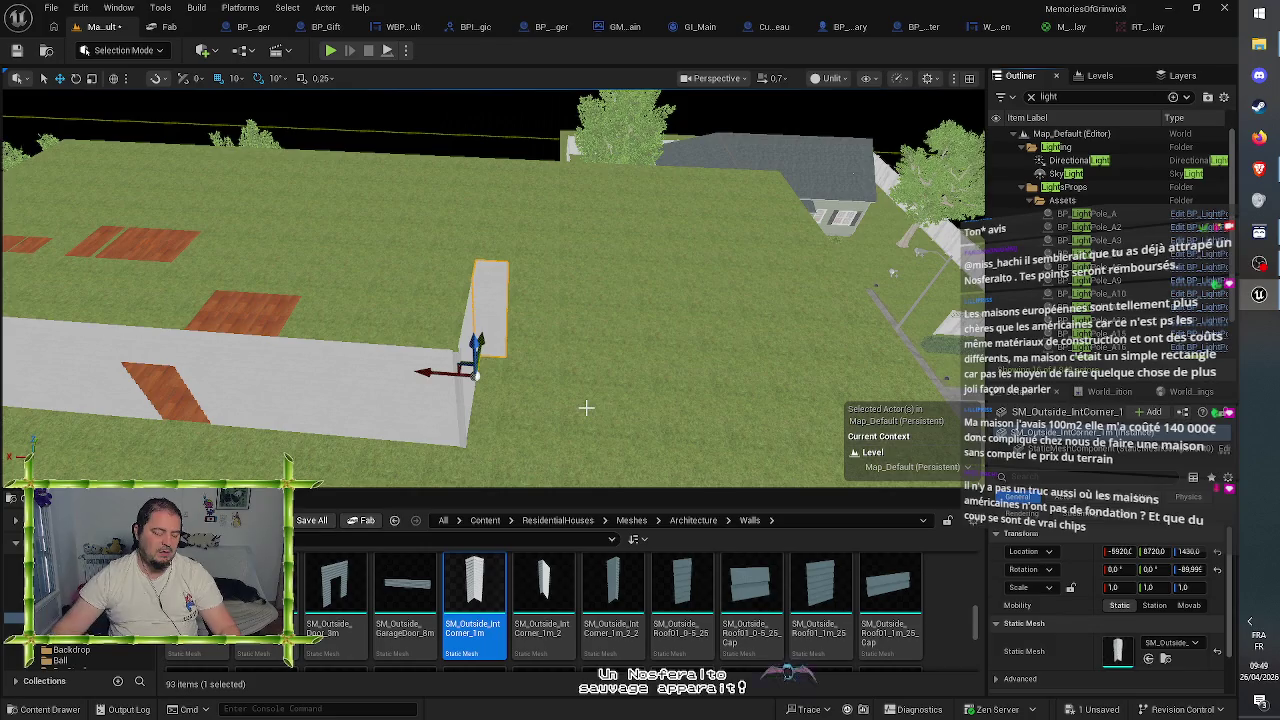
{"action": "left_click_drag", "start_coordinate": [490, 300], "coordinate": [230, 300]}
{"action": "scroll", "coordinate": [600, 610], "scroll_direction": "up", "scroll_amount": 2}
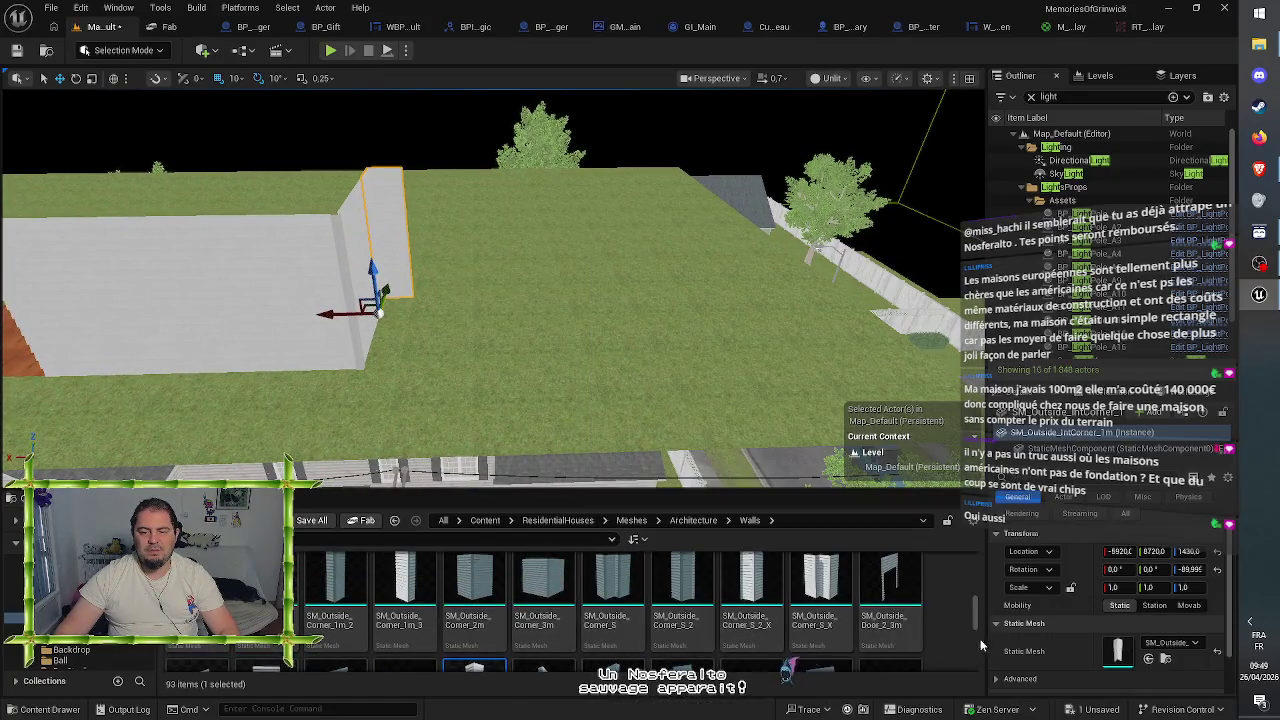
{"action": "scroll", "coordinate": [949, 637], "scroll_direction": "up", "scroll_amount": 1}
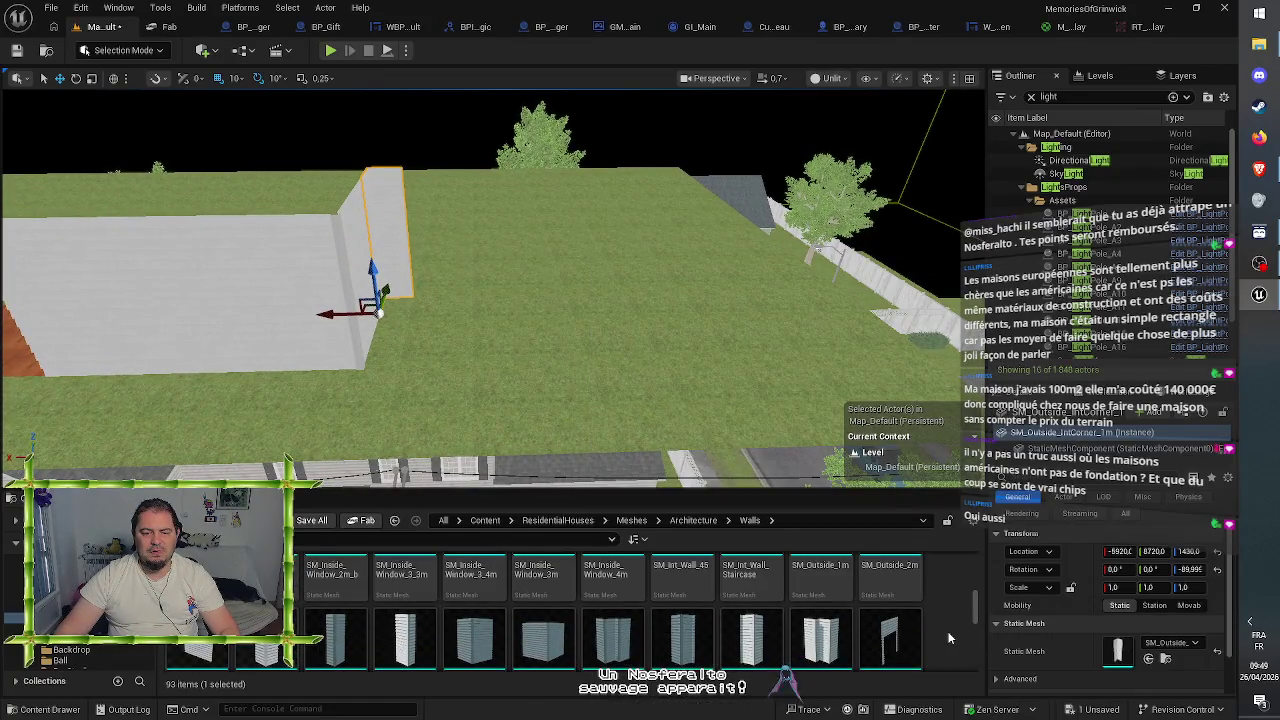
{"action": "scroll", "coordinate": [949, 637], "scroll_direction": "up", "scroll_amount": 1}
{"action": "scroll", "coordinate": [948, 631], "scroll_direction": "down", "scroll_amount": 5}
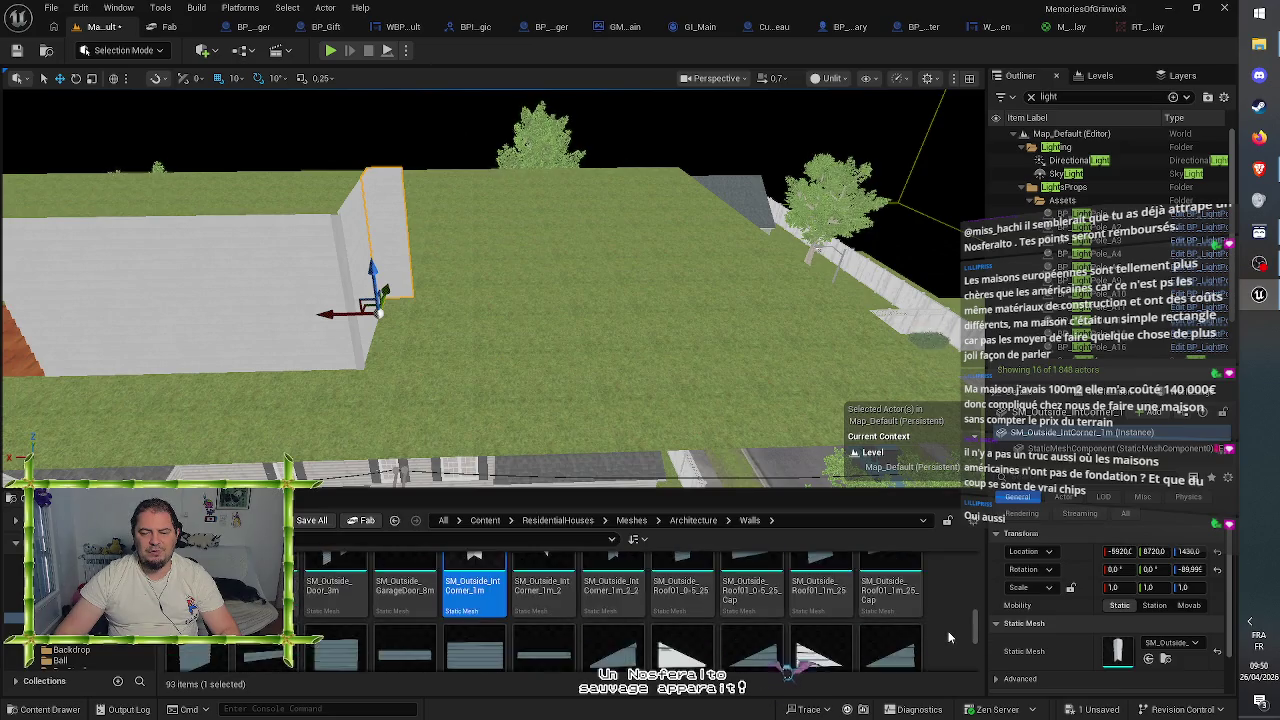
{"action": "scroll", "coordinate": [949, 637], "scroll_direction": "up", "scroll_amount": 5}
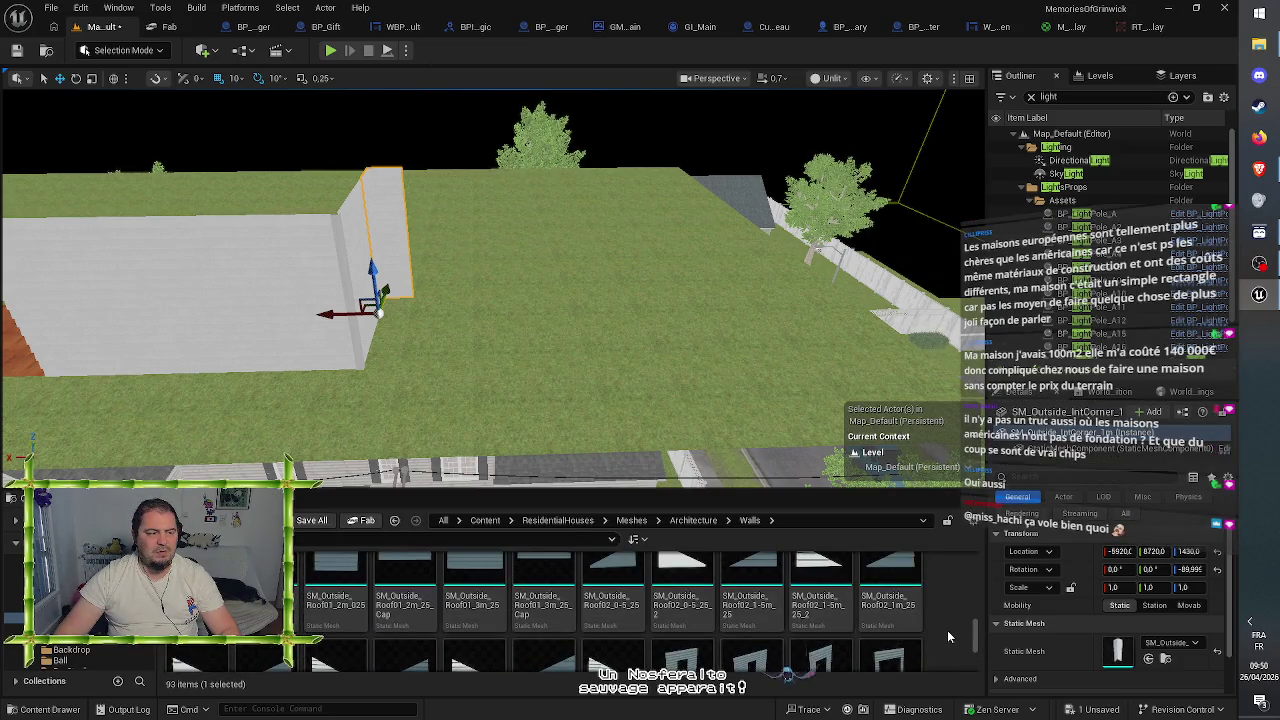
{"action": "scroll", "coordinate": [949, 637], "scroll_direction": "up", "scroll_amount": 1}
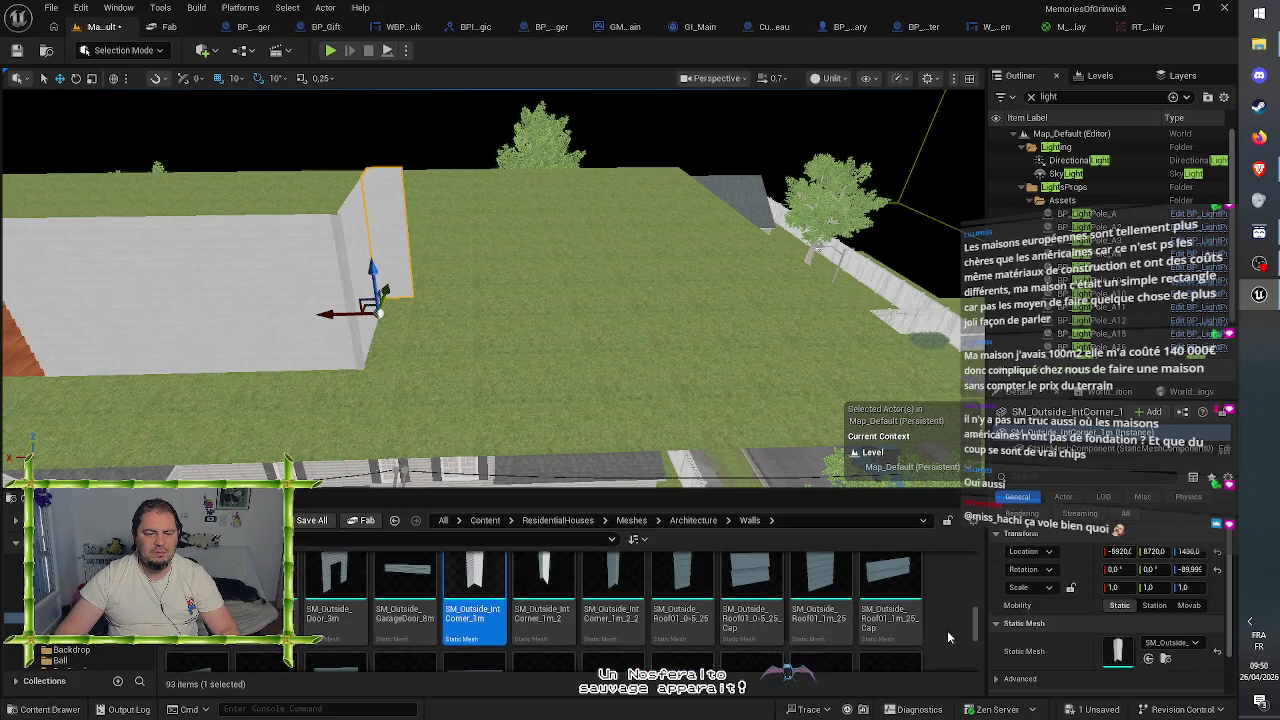
{"action": "mouse_move", "coordinate": [434, 625]}
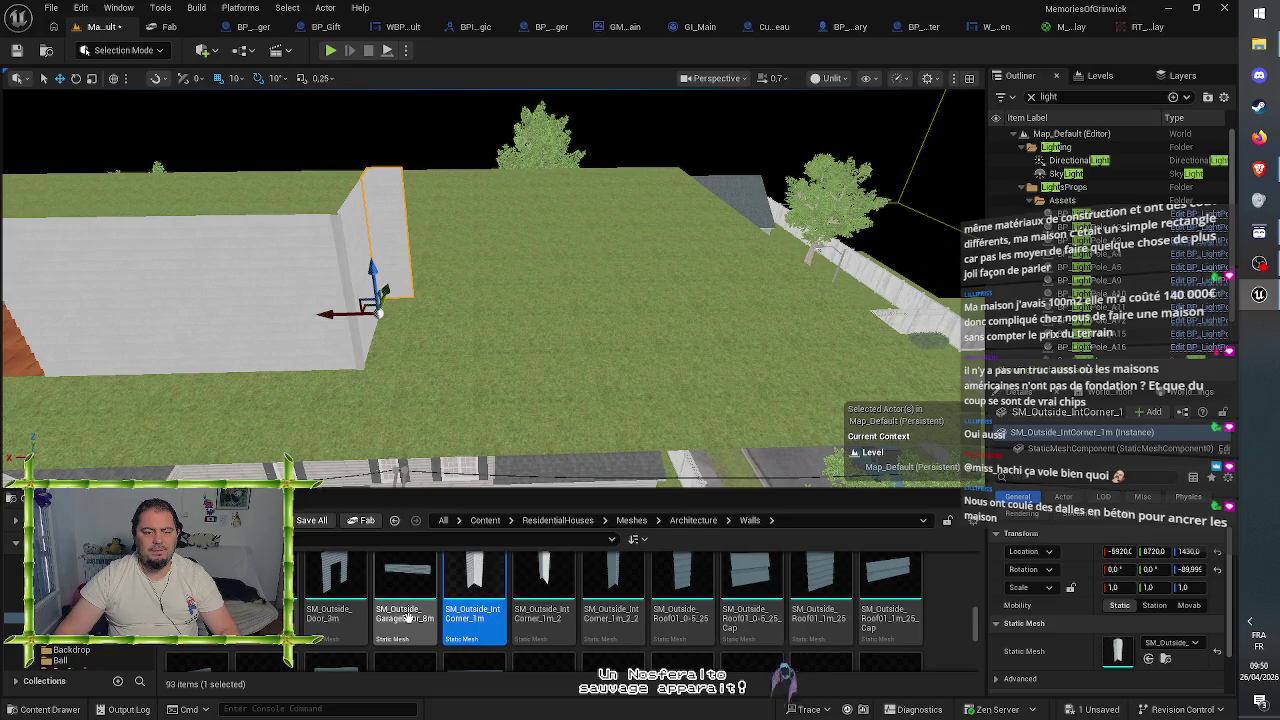
{"action": "mouse_move", "coordinate": [405, 617]}
{"action": "left_mouse_down"}
{"action": "mouse_move", "coordinate": [489, 380]}
{"action": "mouse_move", "coordinate": [414, 283]}
{"action": "mouse_move", "coordinate": [414, 252]}
{"action": "mouse_move", "coordinate": [408, 270]}
{"action": "left_mouse_up"}
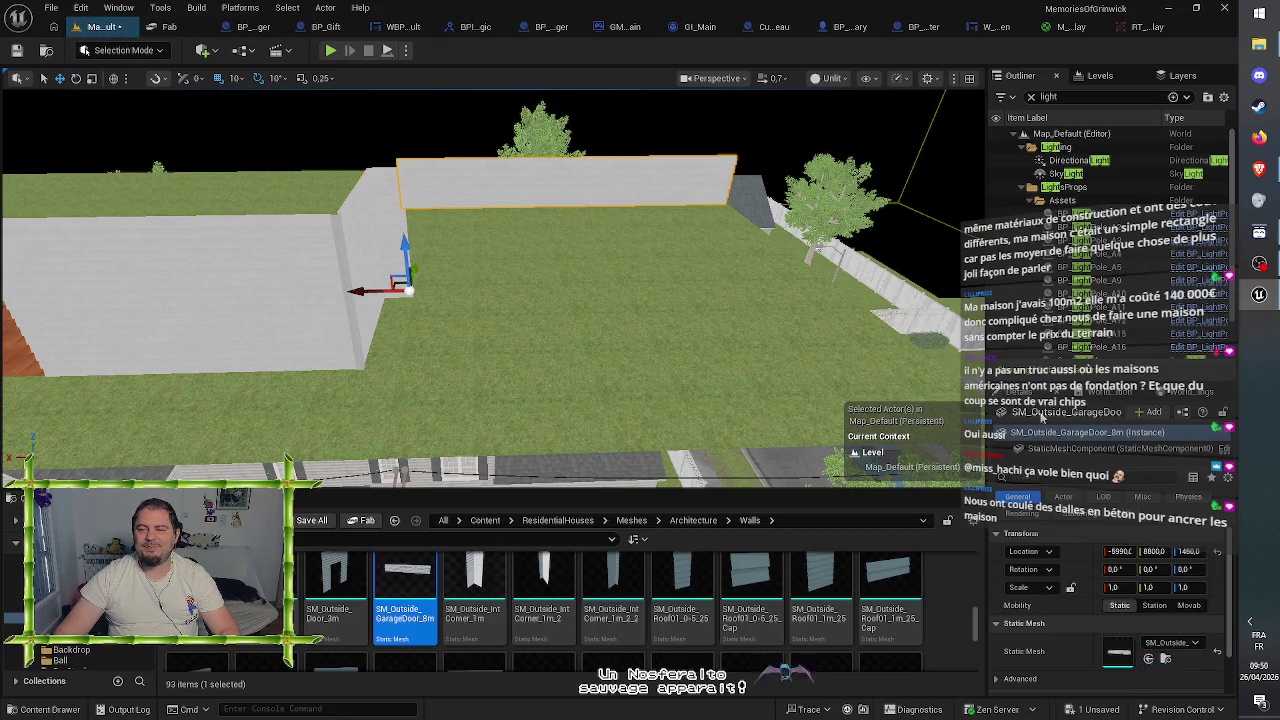
{"action": "left_click", "coordinate": [1189, 551]}
{"action": "type", "text": "1430"}
{"action": "key", "text": "Return"}
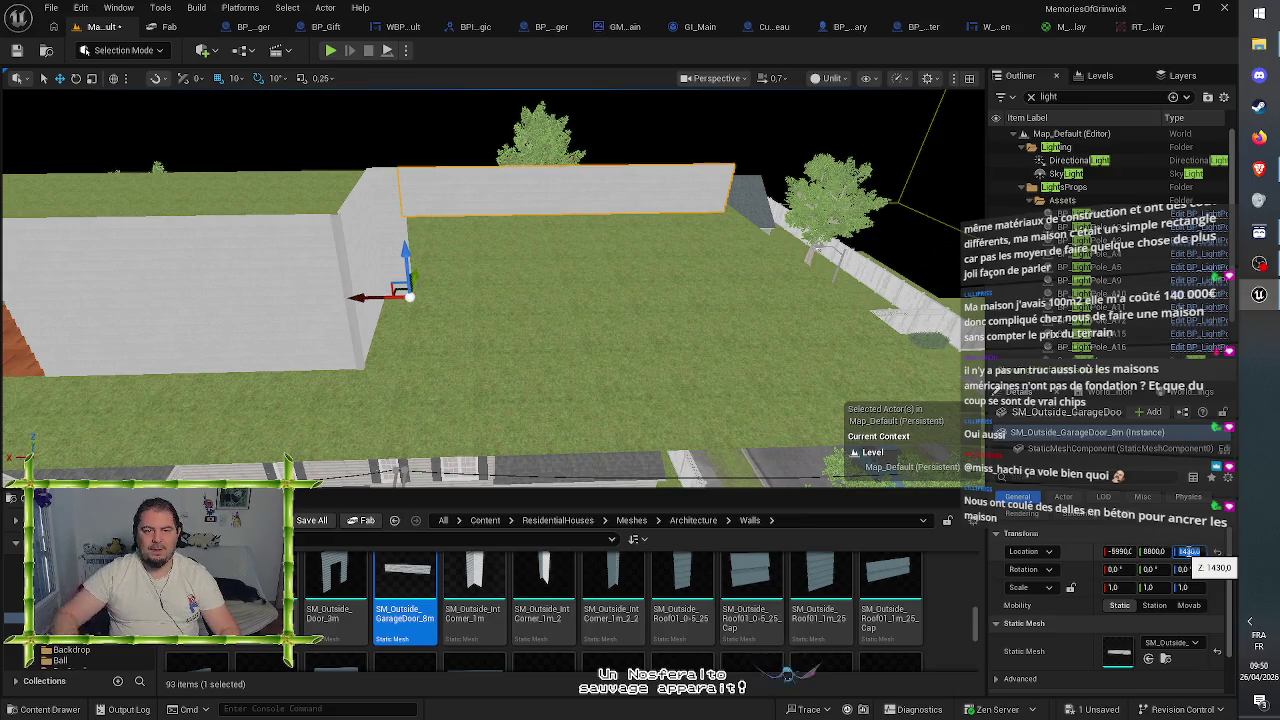
{"action": "mouse_move", "coordinate": [566, 255]}
{"action": "left_mouse_down"}
{"action": "mouse_move", "coordinate": [566, 285]}
{"action": "mouse_move", "coordinate": [525, 237]}
{"action": "mouse_move", "coordinate": [545, 197]}
{"action": "left_mouse_up"}
{"action": "left_click_drag", "start_coordinate": [542, 291], "coordinate": [542, 291]}
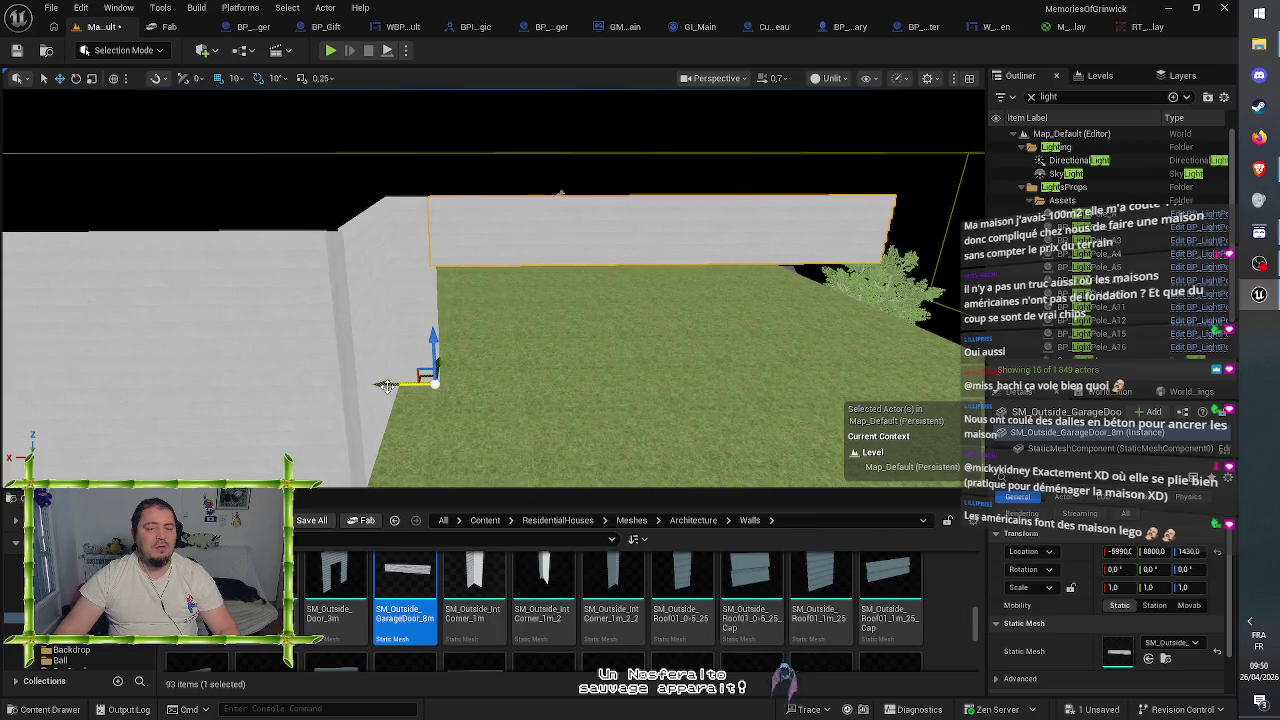
{"action": "left_click_drag", "start_coordinate": [395, 383], "coordinate": [453, 359]}
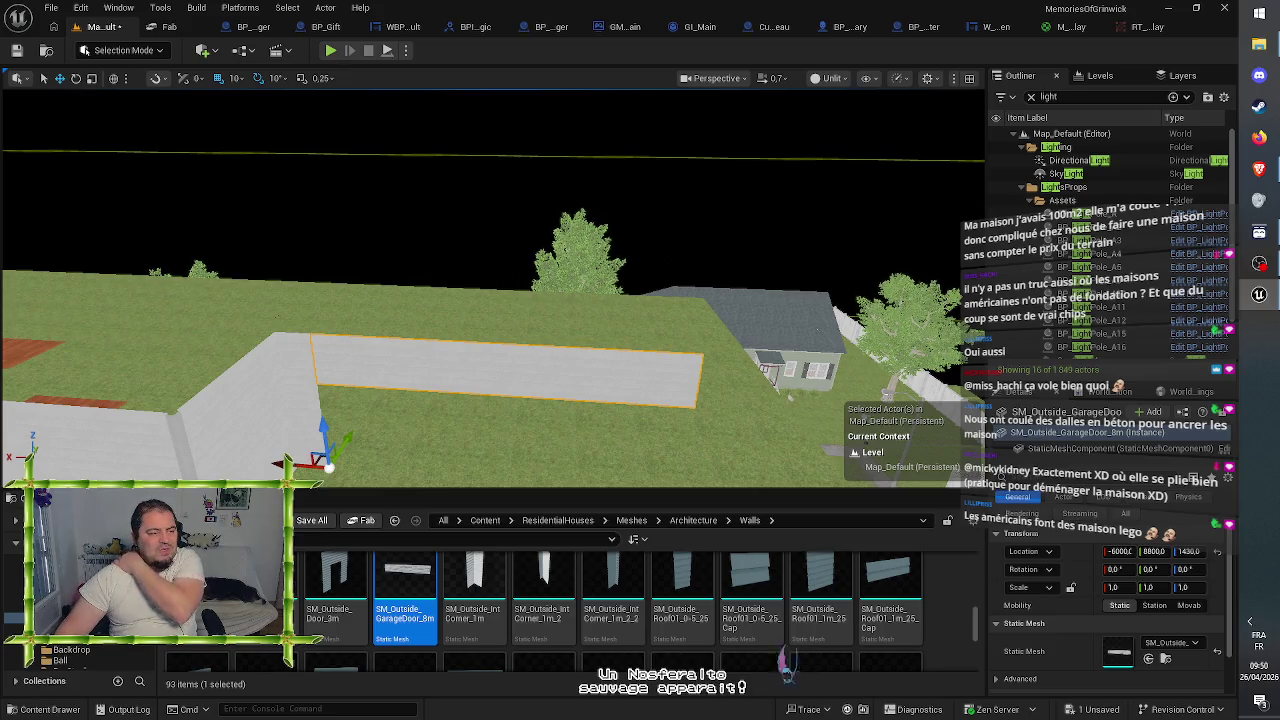
{"action": "left_click_drag", "start_coordinate": [383, 364], "coordinate": [383, 364]}
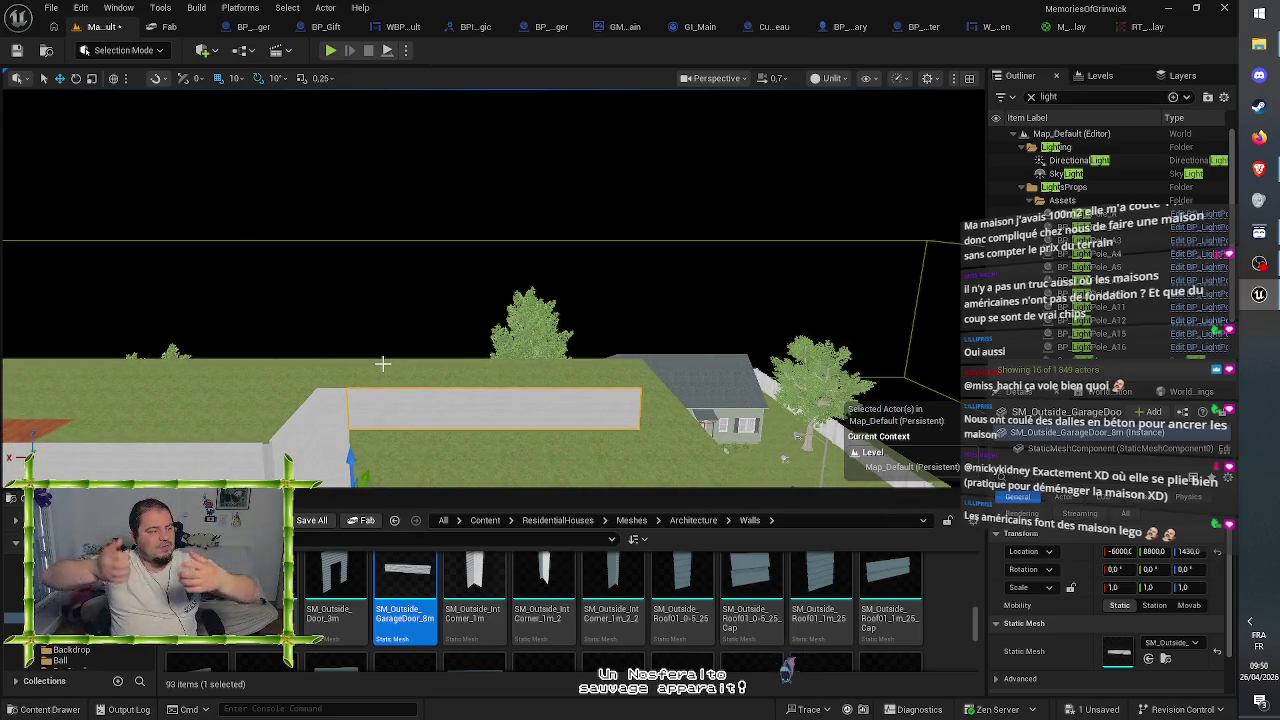
{"action": "left_click_drag", "start_coordinate": [383, 364], "coordinate": [383, 364]}
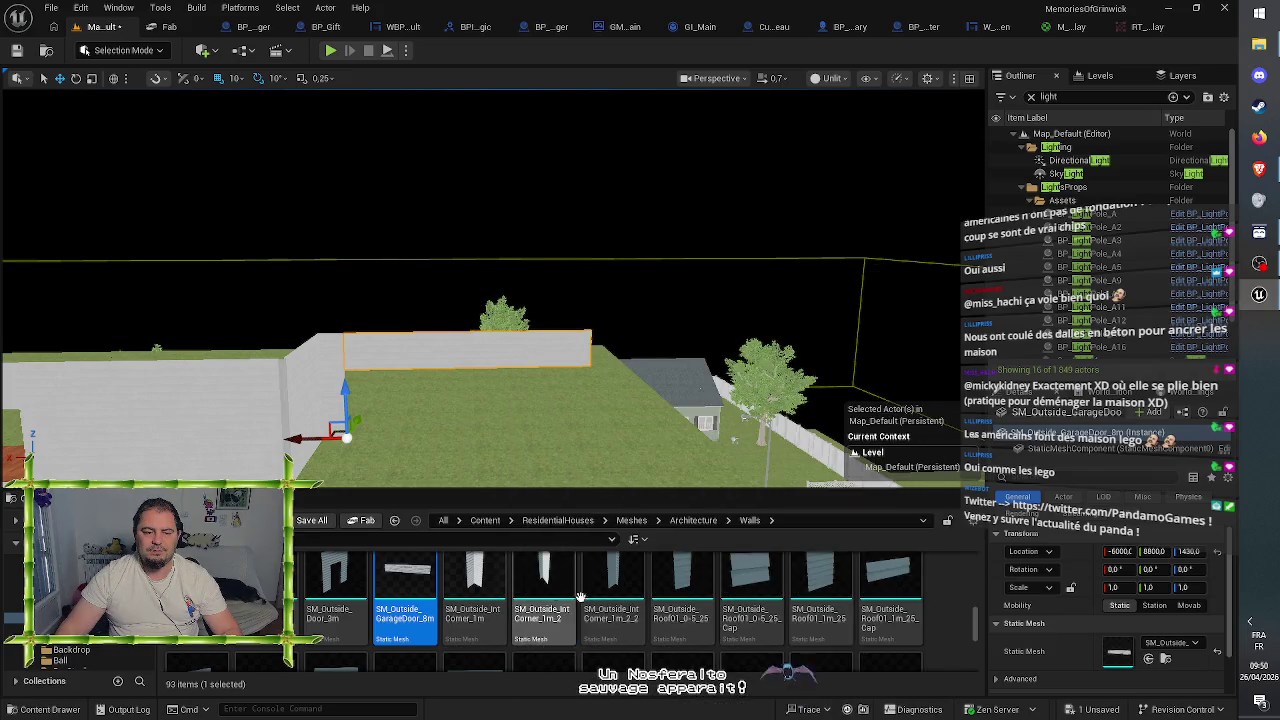
{"action": "scroll", "coordinate": [928, 614], "scroll_direction": "up", "scroll_amount": 2}
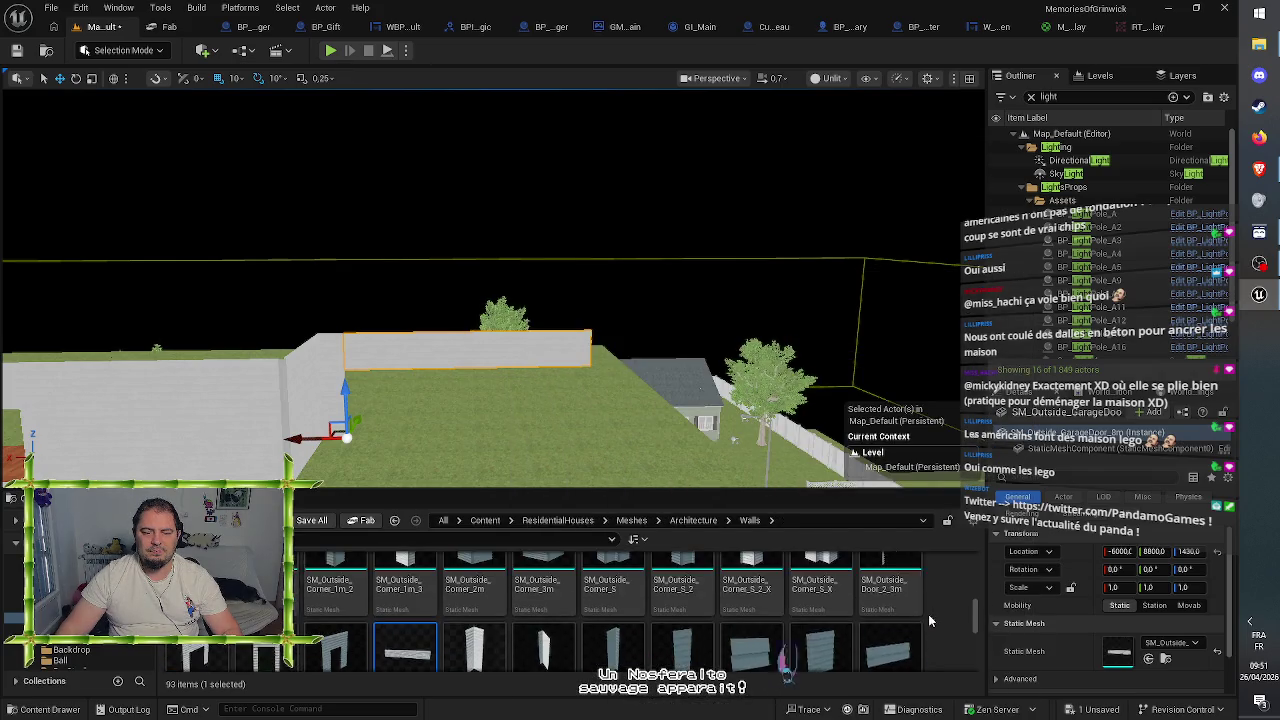
{"action": "scroll", "coordinate": [929, 620], "scroll_direction": "up", "scroll_amount": 1}
{"action": "scroll", "coordinate": [929, 620], "scroll_direction": "down", "scroll_amount": 2}
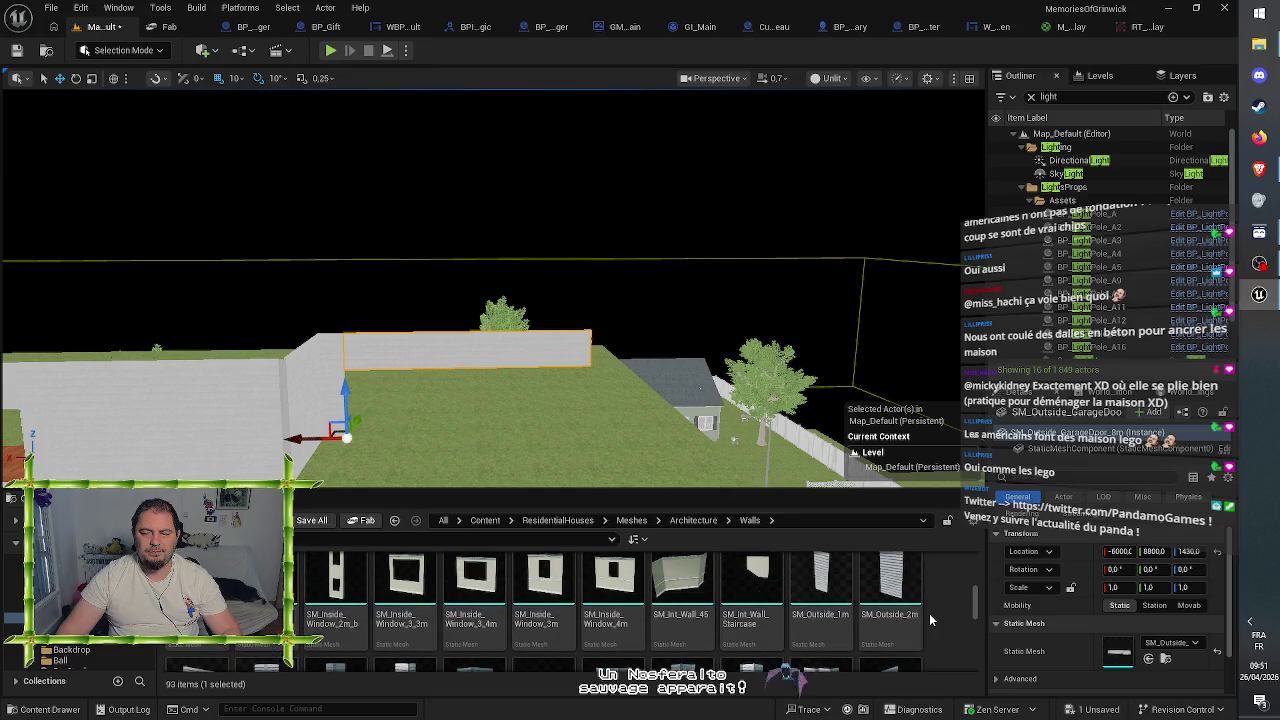
{"action": "scroll", "coordinate": [931, 617], "scroll_direction": "down", "scroll_amount": 5}
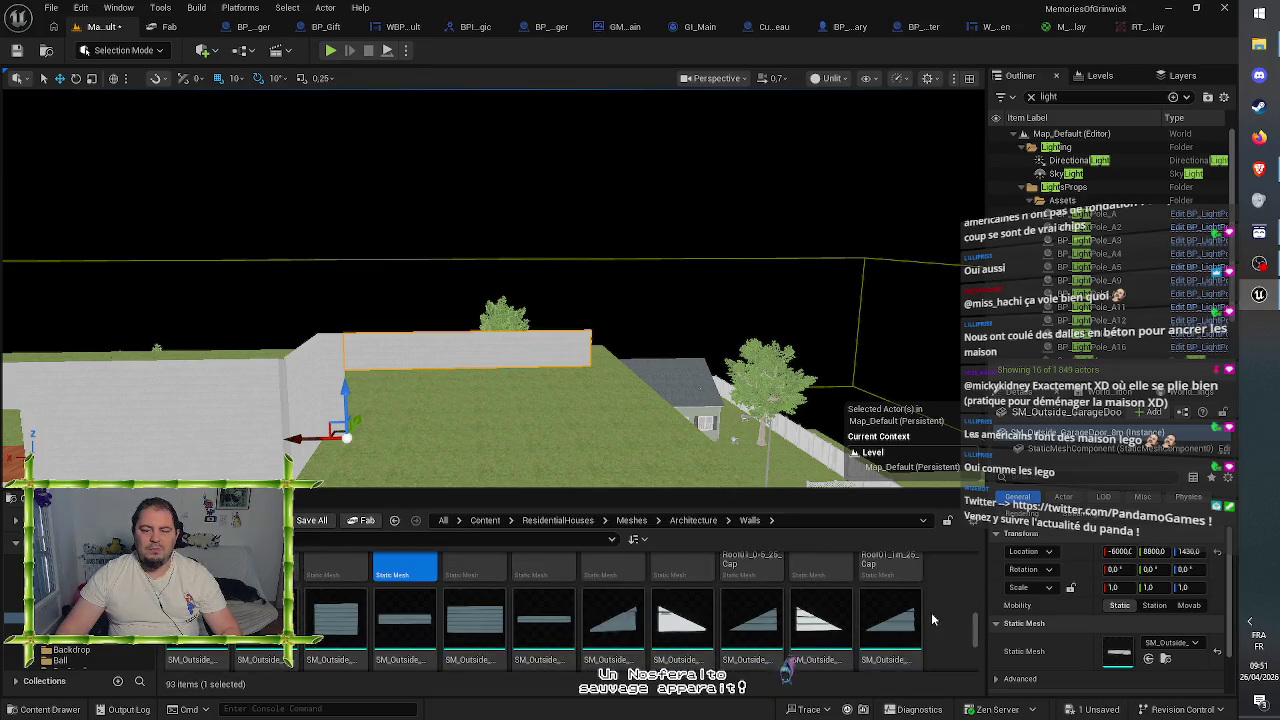
{"action": "scroll", "coordinate": [933, 620], "scroll_direction": "up", "scroll_amount": 2}
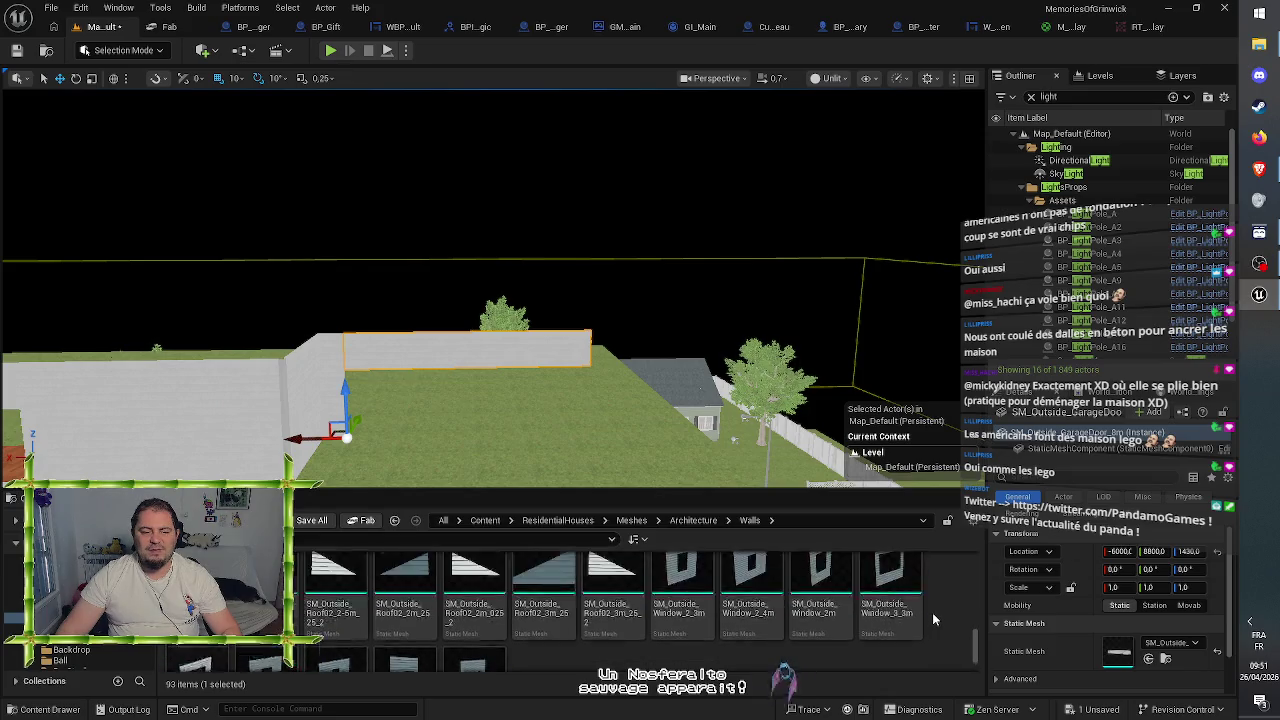
{"action": "scroll", "coordinate": [932, 620], "scroll_direction": "up", "scroll_amount": 2}
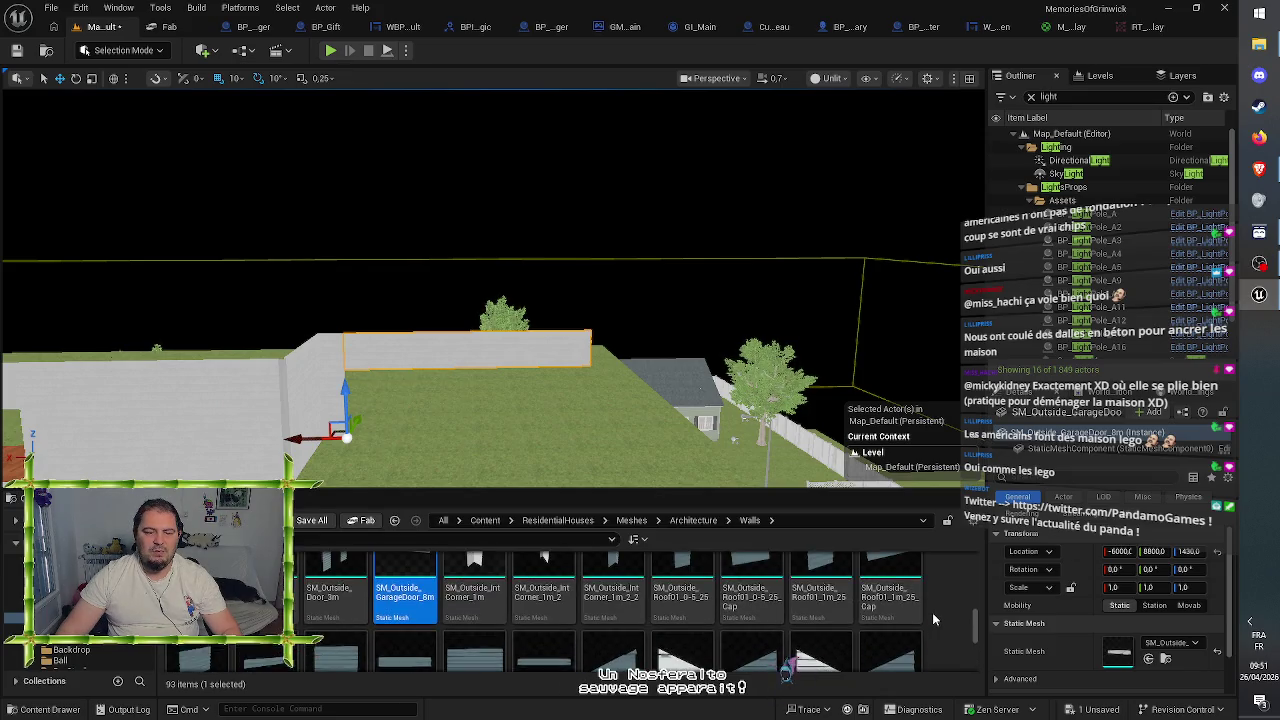
{"action": "key", "text": "w"}
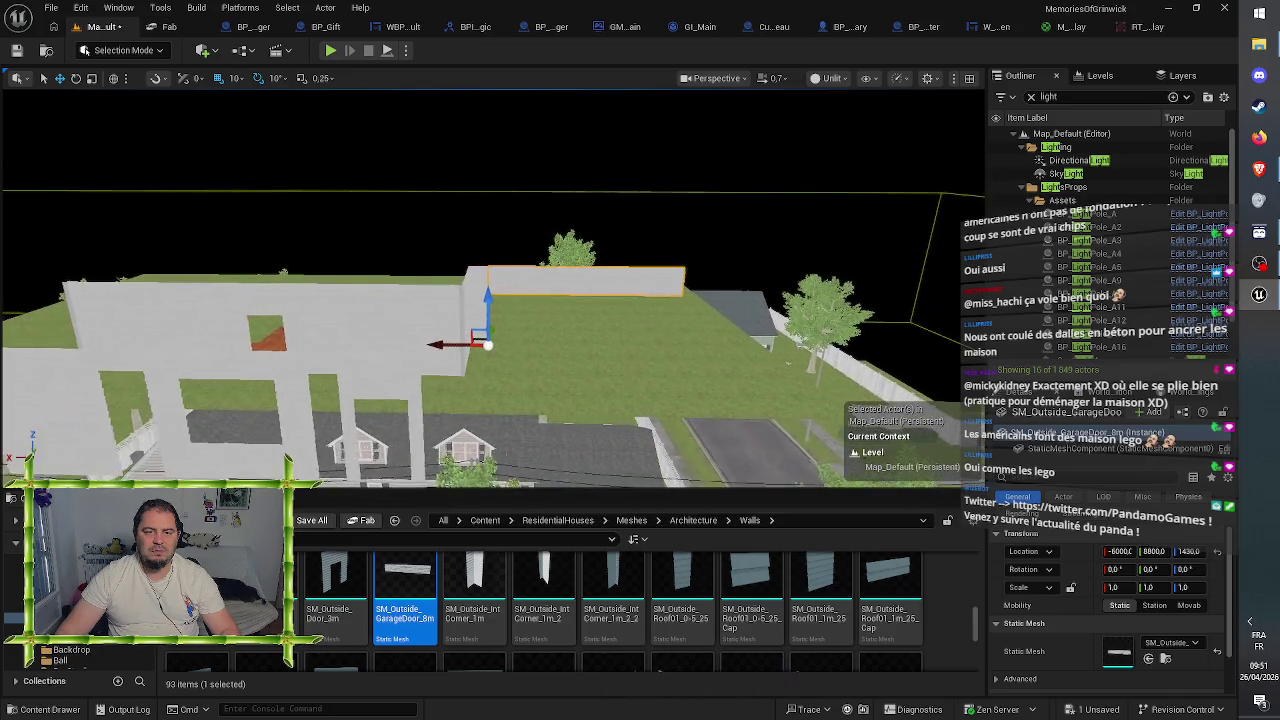
{"action": "key", "text": "q"}
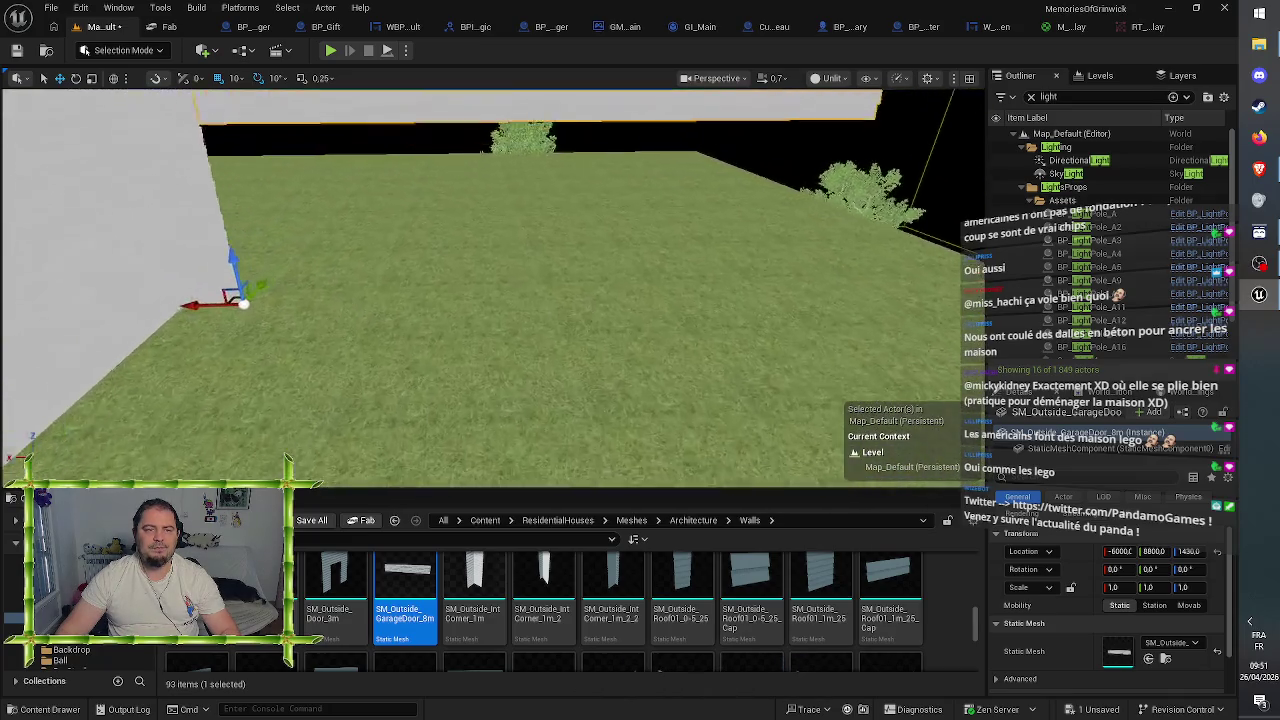
{"action": "key", "text": "a"}
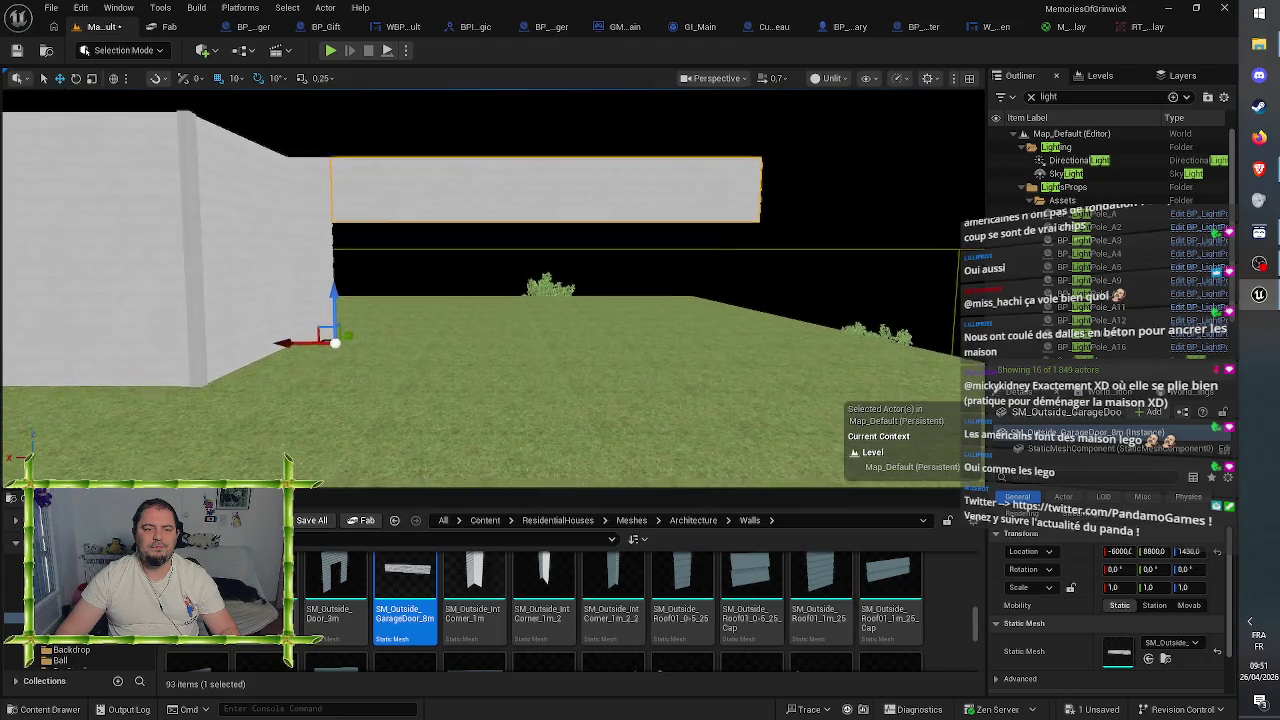
{"action": "key", "text": "s"}
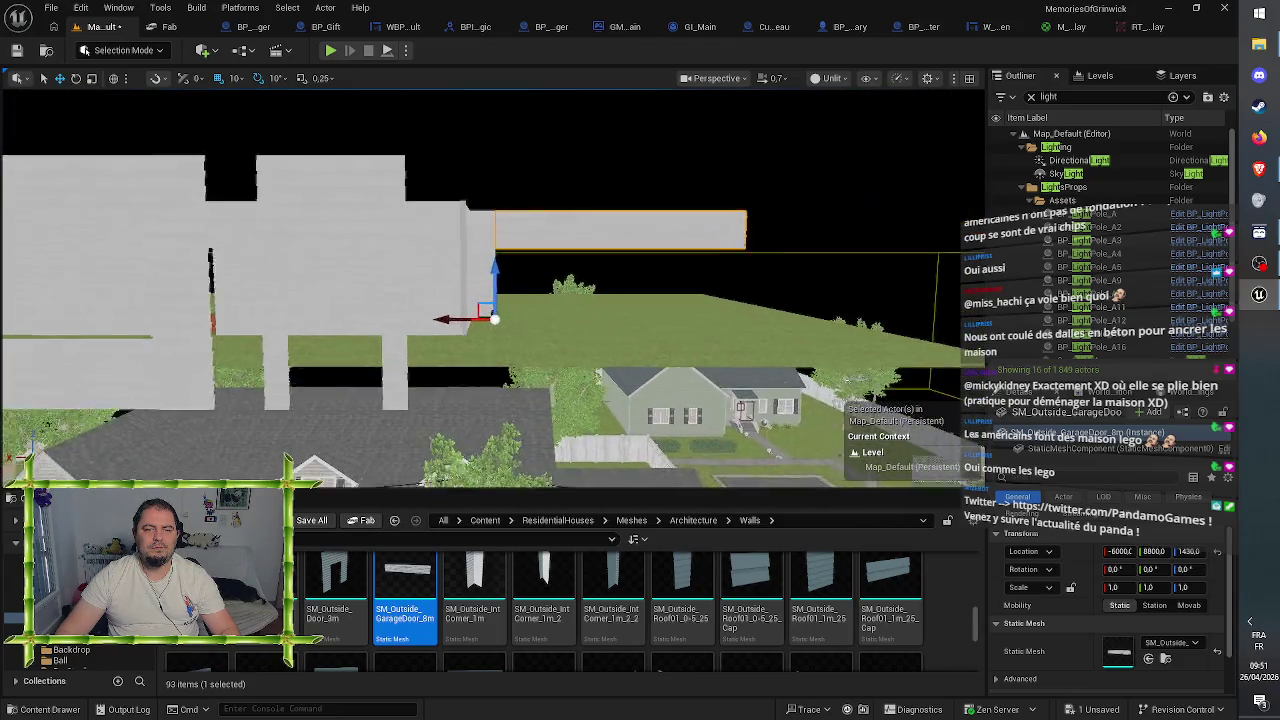
{"action": "key", "text": "d"}
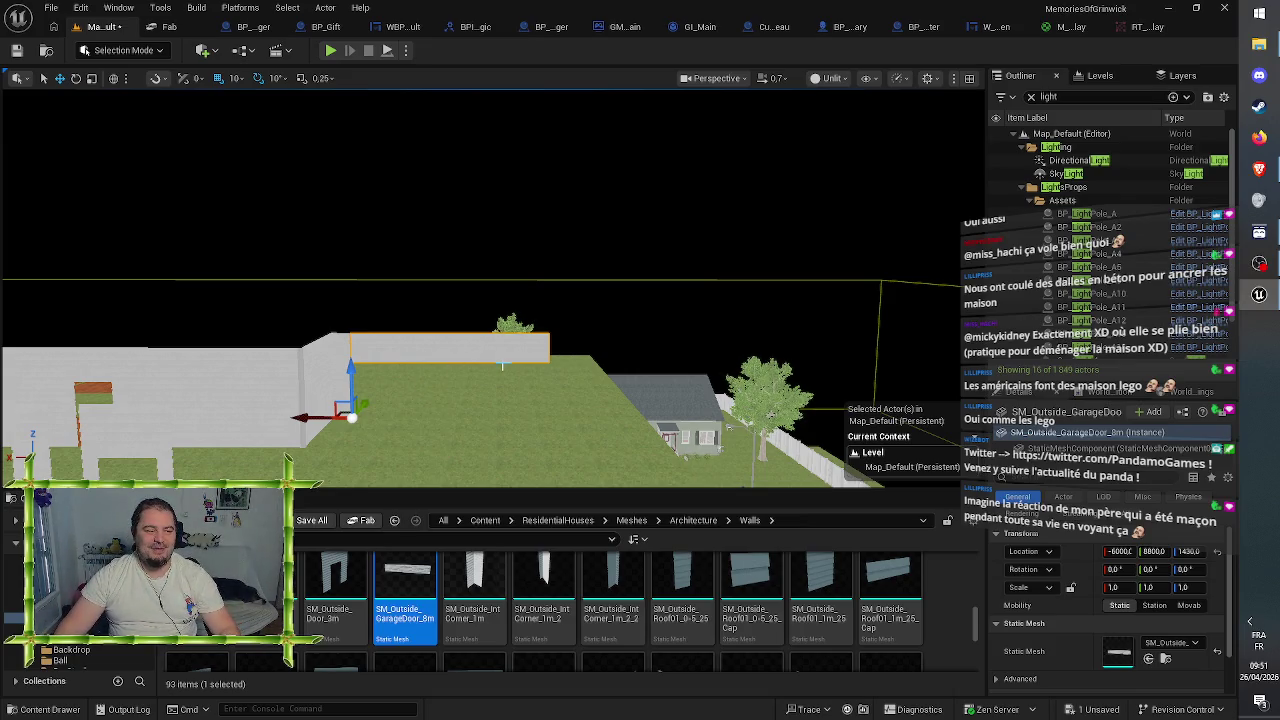
{"action": "scroll", "coordinate": [522, 367], "scroll_direction": "up", "scroll_amount": 8}
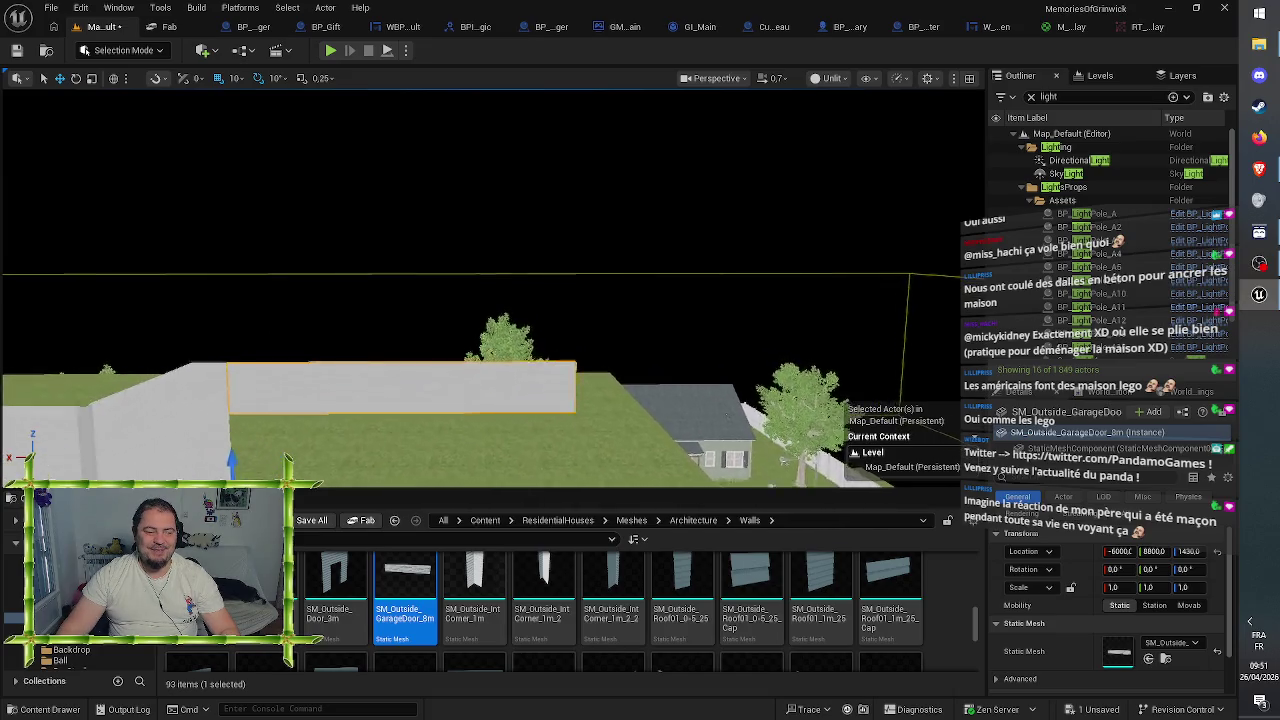
{"action": "left_click_drag", "start_coordinate": [522, 367], "coordinate": [580, 396]}
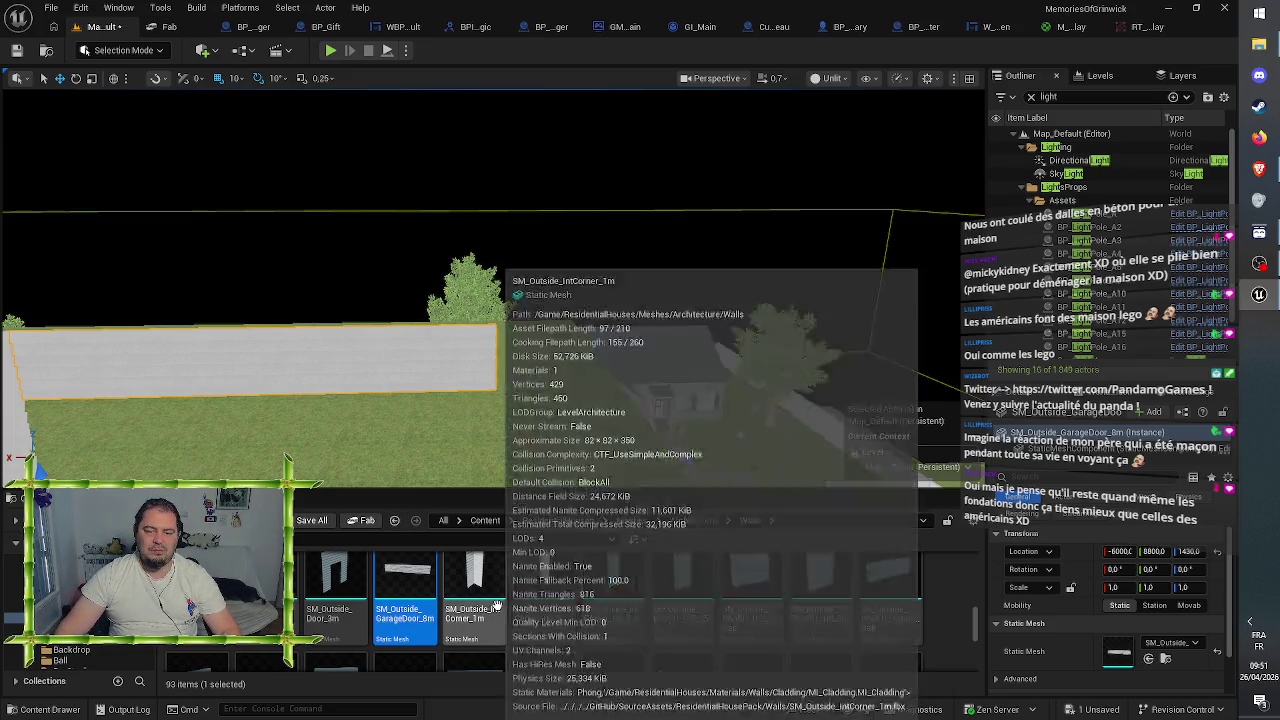
- Duplicate SM_Outside_Corner_1m3 along Y and place the copy at Y 8800
{"action": "scroll", "coordinate": [740, 616], "scroll_direction": "up", "scroll_amount": 2}
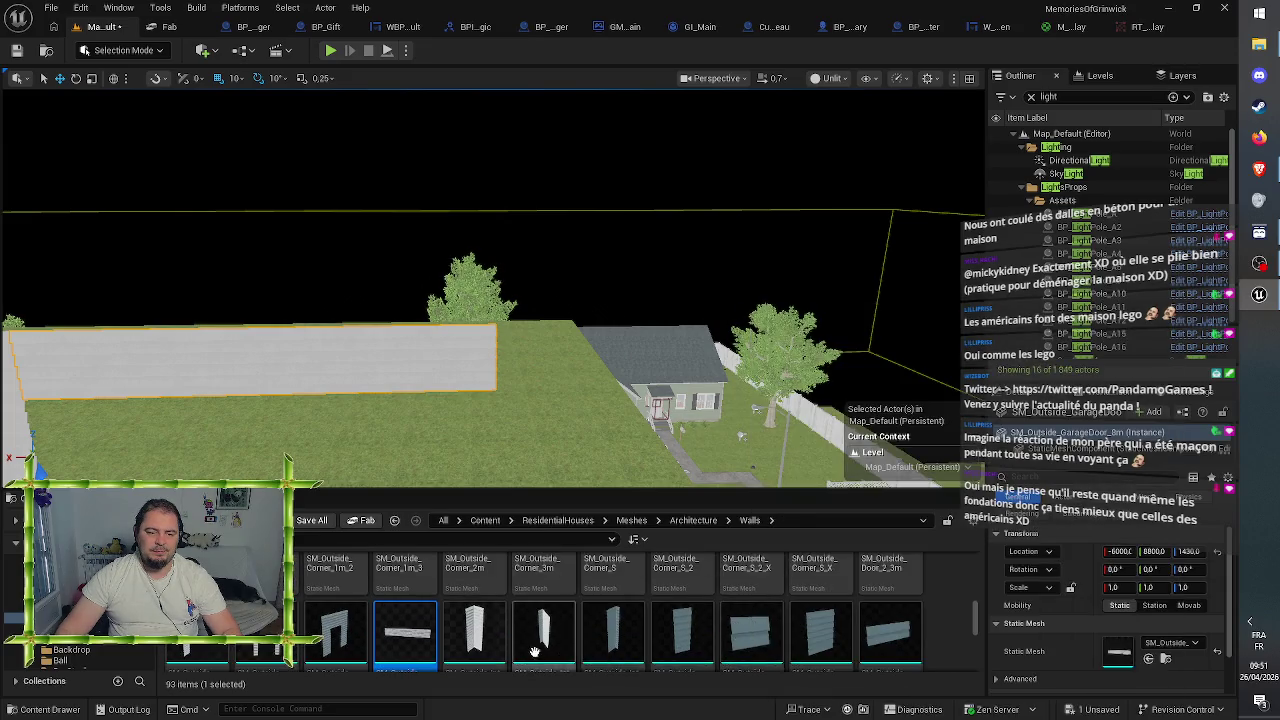
{"action": "scroll", "coordinate": [770, 620], "scroll_direction": "up", "scroll_amount": 2}
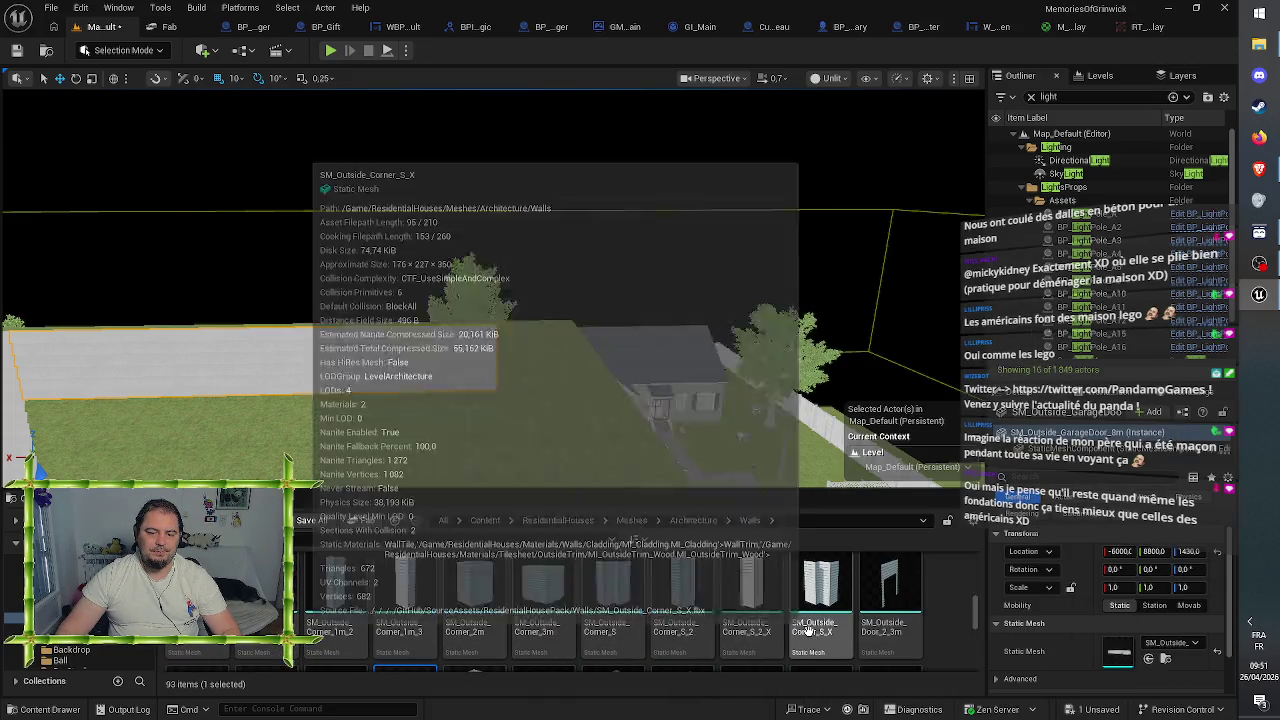
{"action": "scroll", "coordinate": [665, 598], "scroll_direction": "down", "scroll_amount": 2}
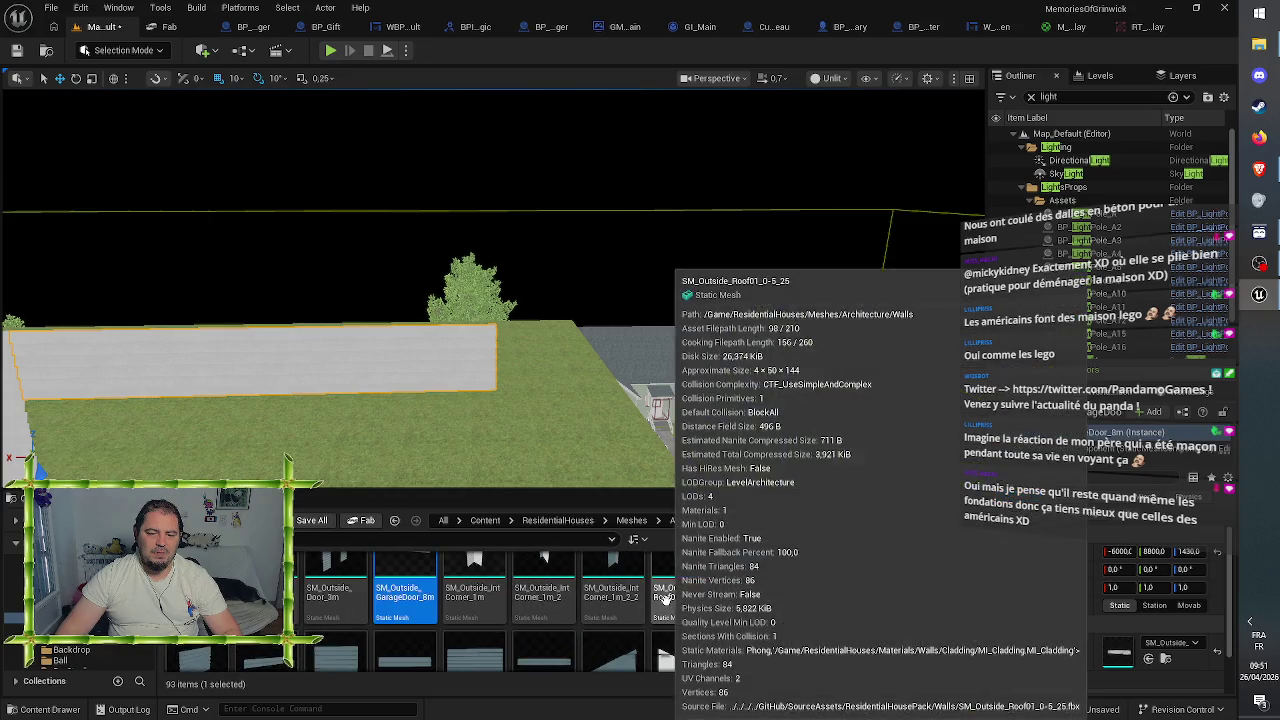
{"action": "scroll", "coordinate": [665, 598], "scroll_direction": "up", "scroll_amount": 1}
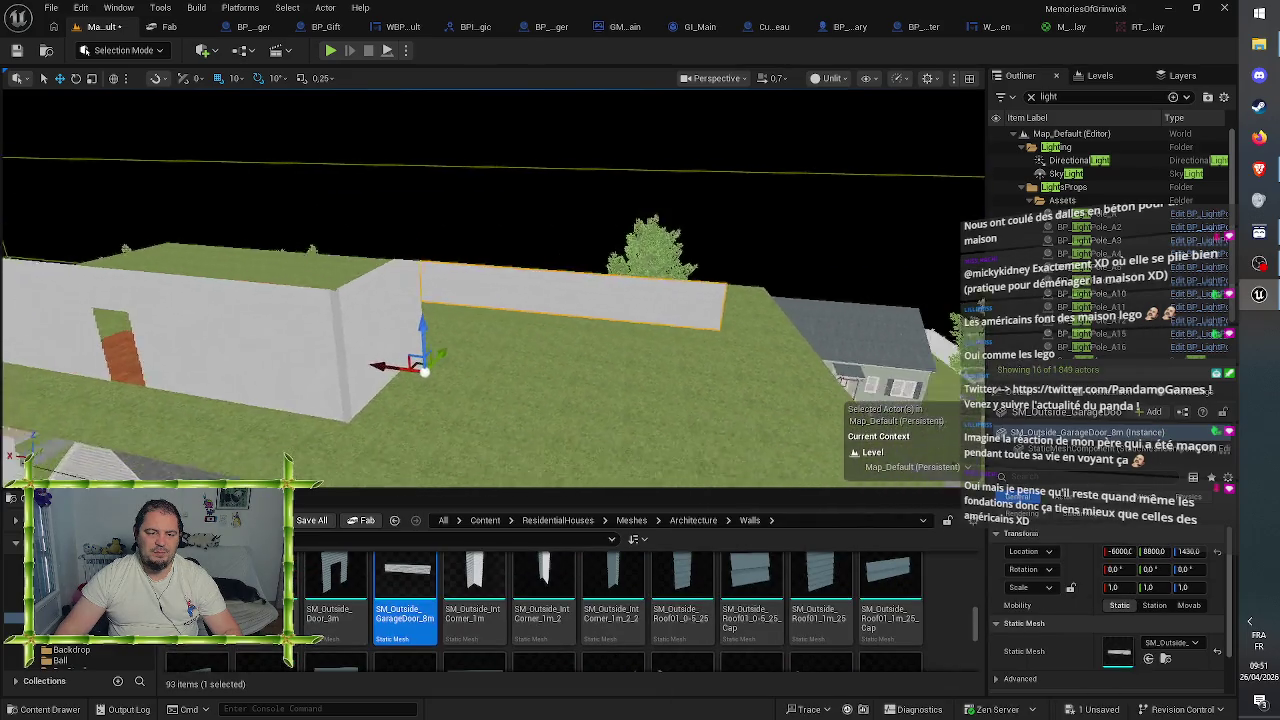
{"action": "left_click", "coordinate": [310, 360]}
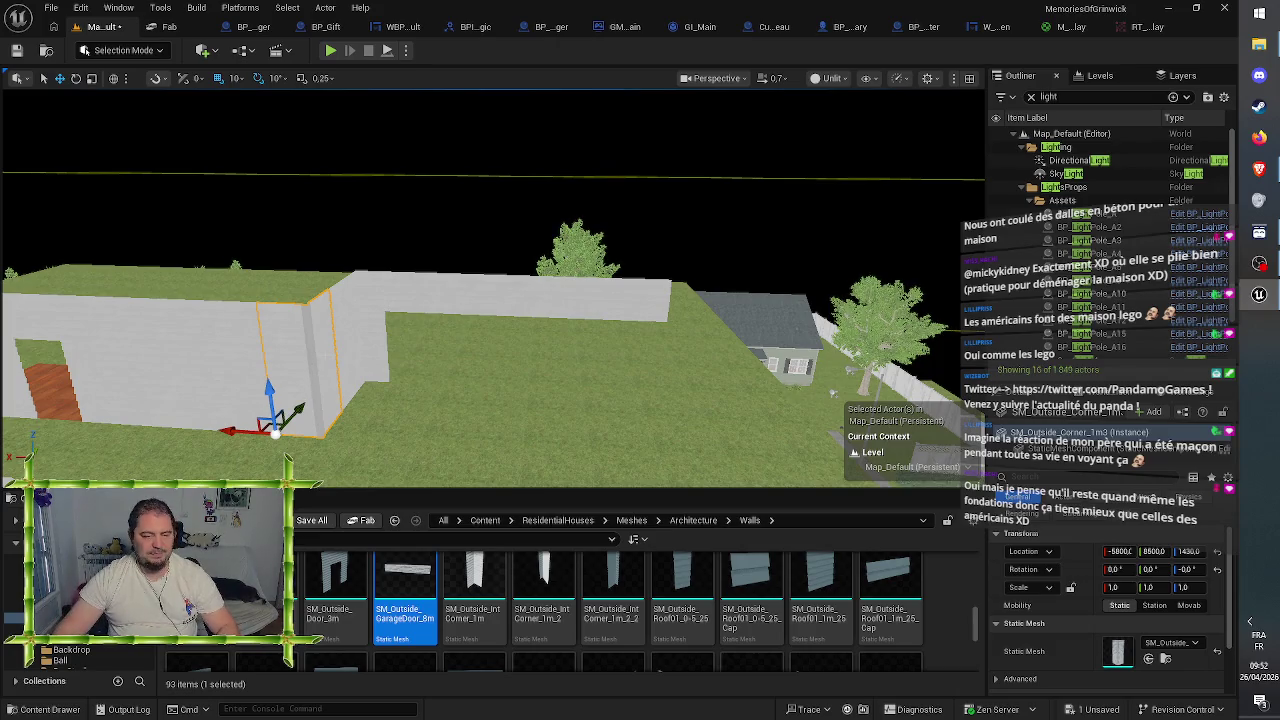
{"action": "mouse_move", "coordinate": [298, 410]}
{"action": "left_mouse_down"}
{"action": "mouse_move", "coordinate": [320, 371]}
{"action": "mouse_move", "coordinate": [609, 409]}
{"action": "left_mouse_up"}
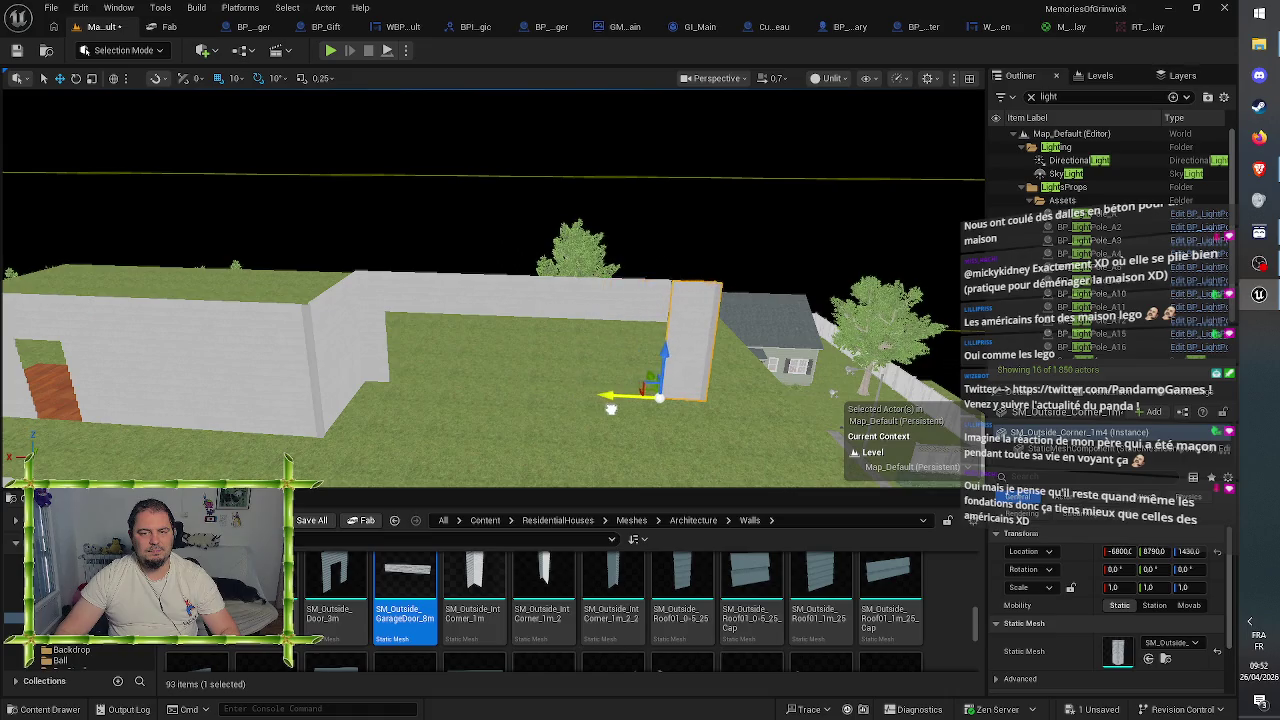
{"action": "key", "text": "f"}
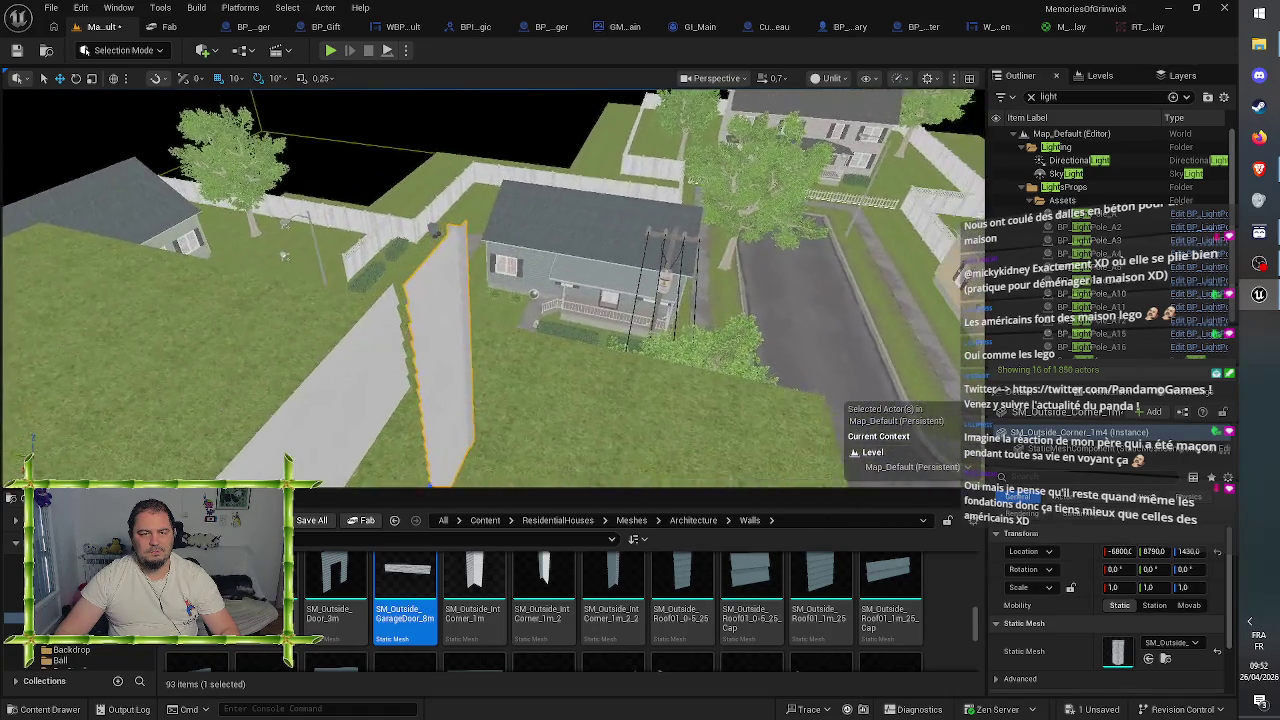
{"action": "mouse_move", "coordinate": [405, 464]}
{"action": "left_mouse_down"}
{"action": "mouse_move", "coordinate": [390, 465]}
{"action": "mouse_move", "coordinate": [403, 378]}
{"action": "mouse_move", "coordinate": [620, 364]}
{"action": "left_mouse_up"}
- Fly the camera across the wall layout and close in on the garage wall
{"action": "key", "text": "Right"}
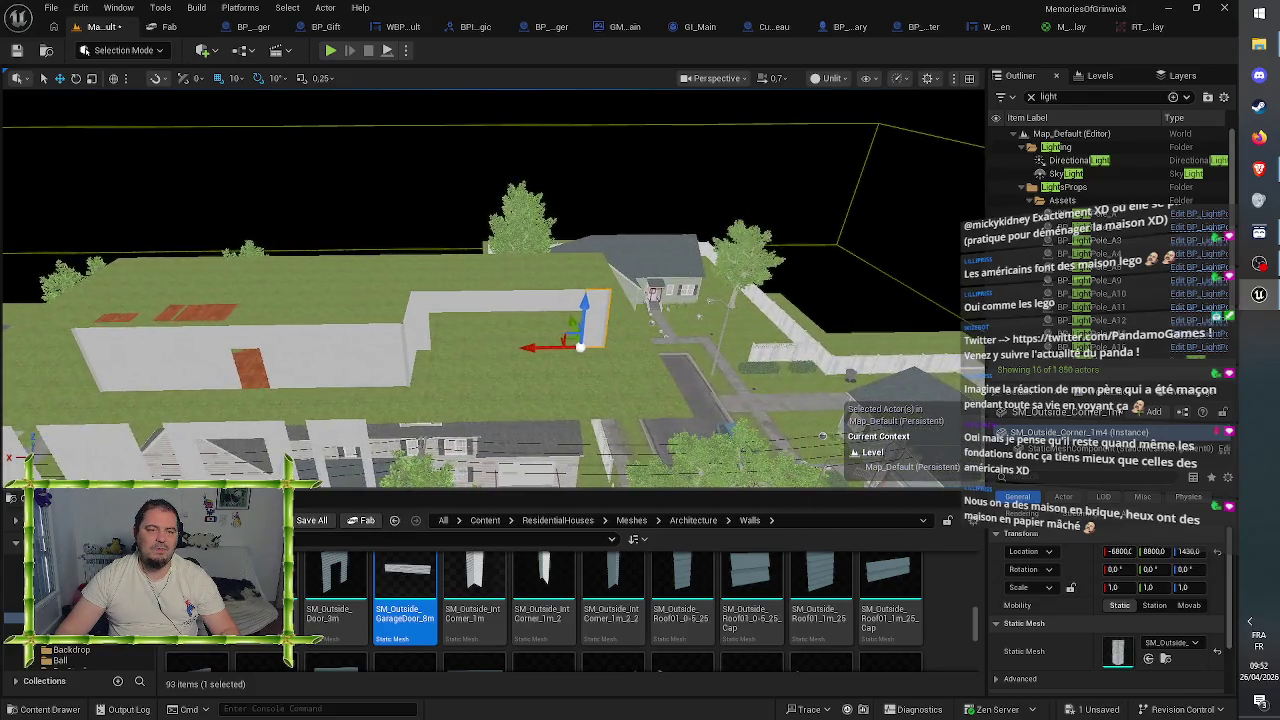
{"action": "key", "text": "Left"}
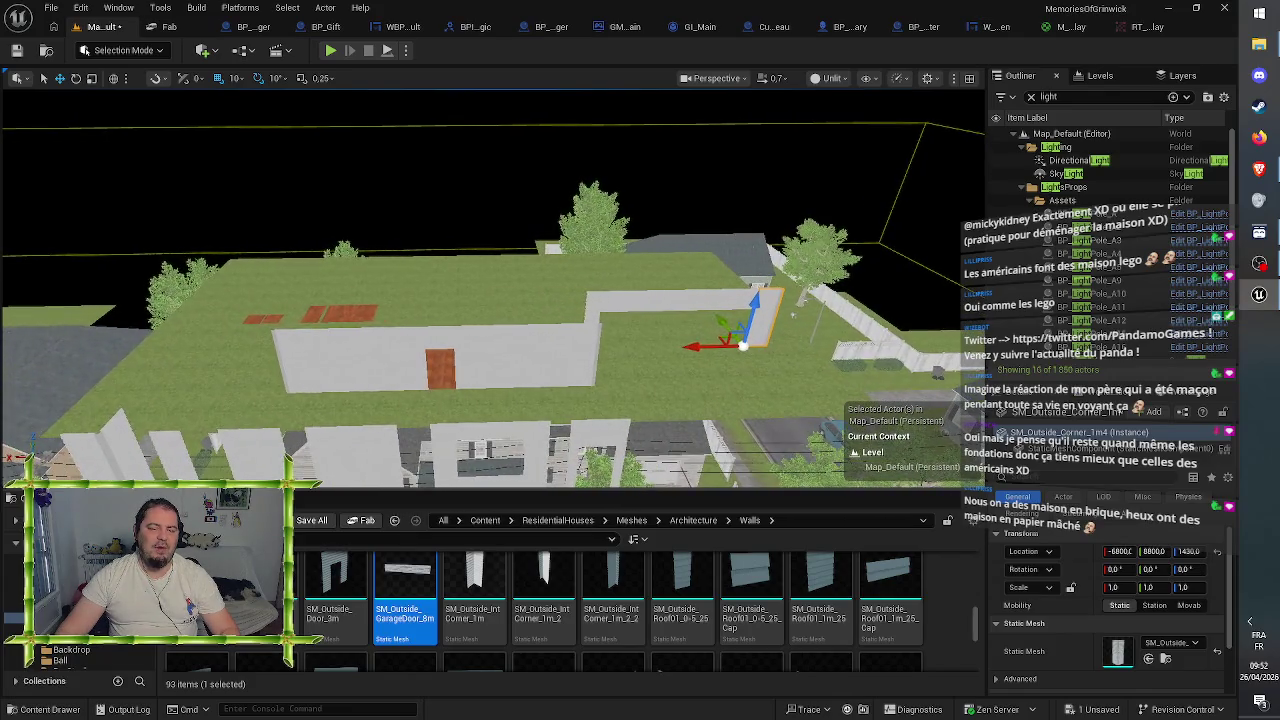
{"action": "key", "text": "Right"}
{"action": "key", "text": "Up"}
{"action": "key", "text": "Up"}
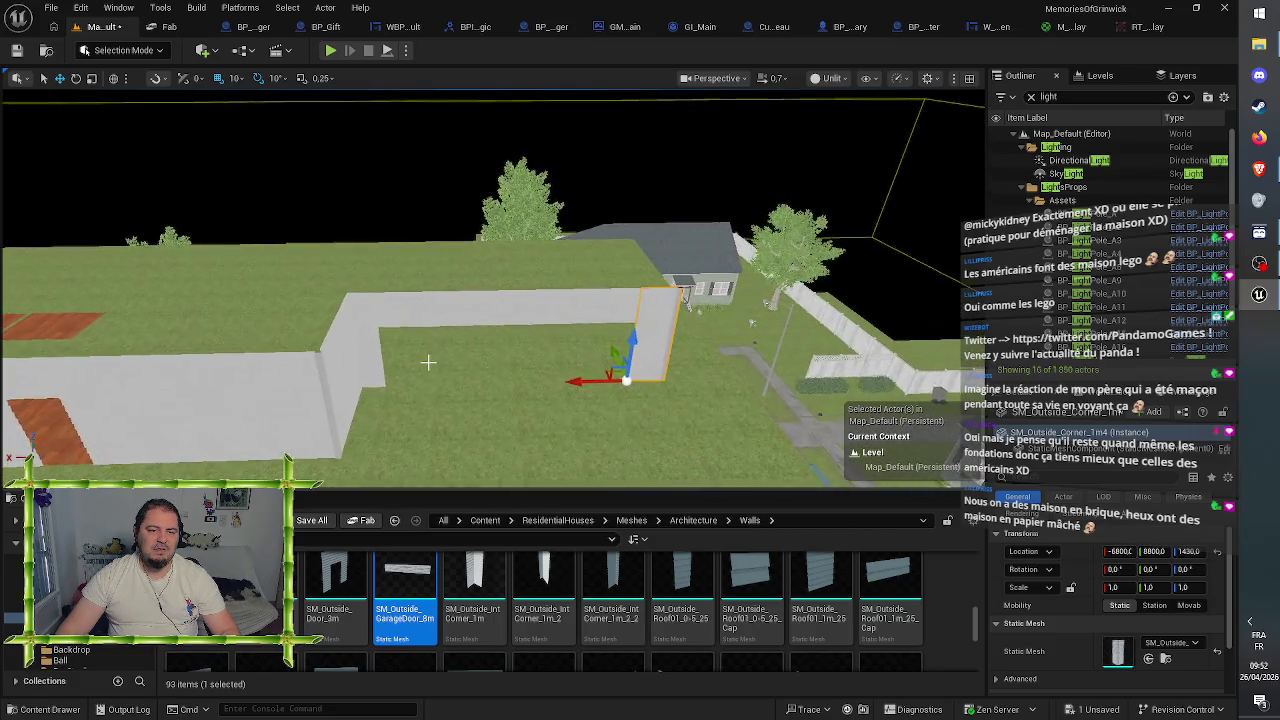
{"action": "key", "text": "Up"}
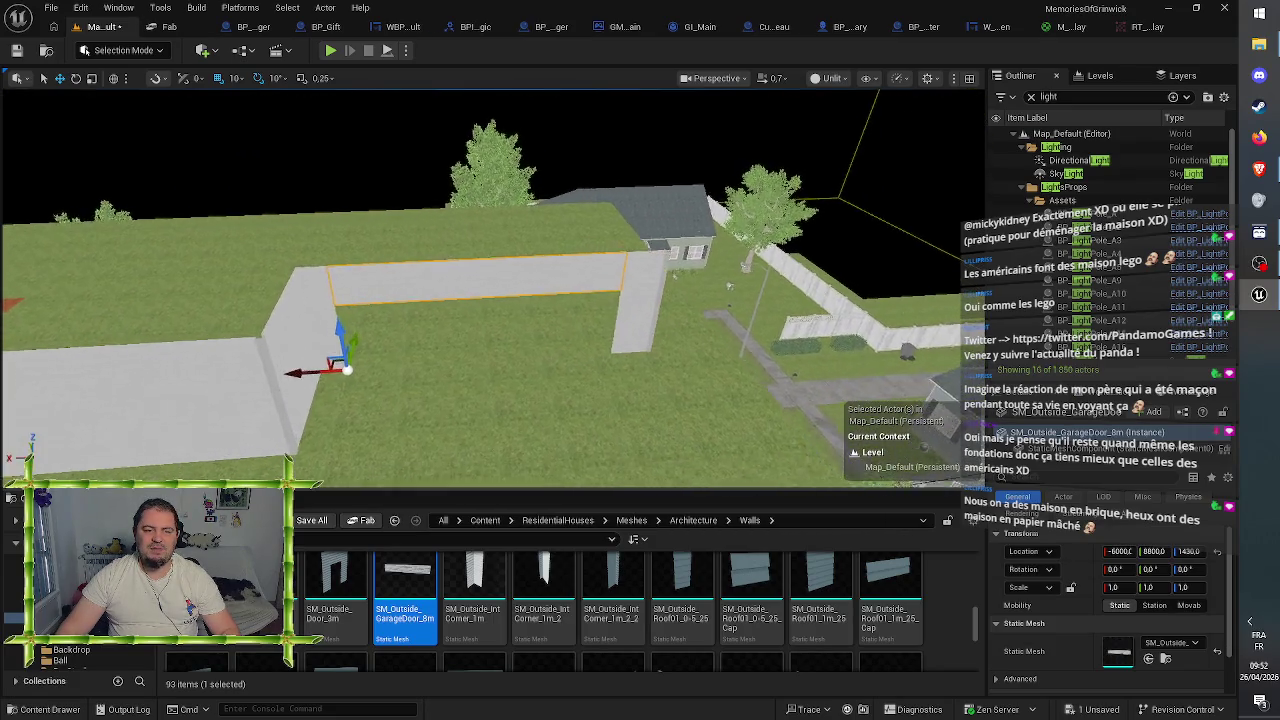
{"action": "key", "text": "Up"}
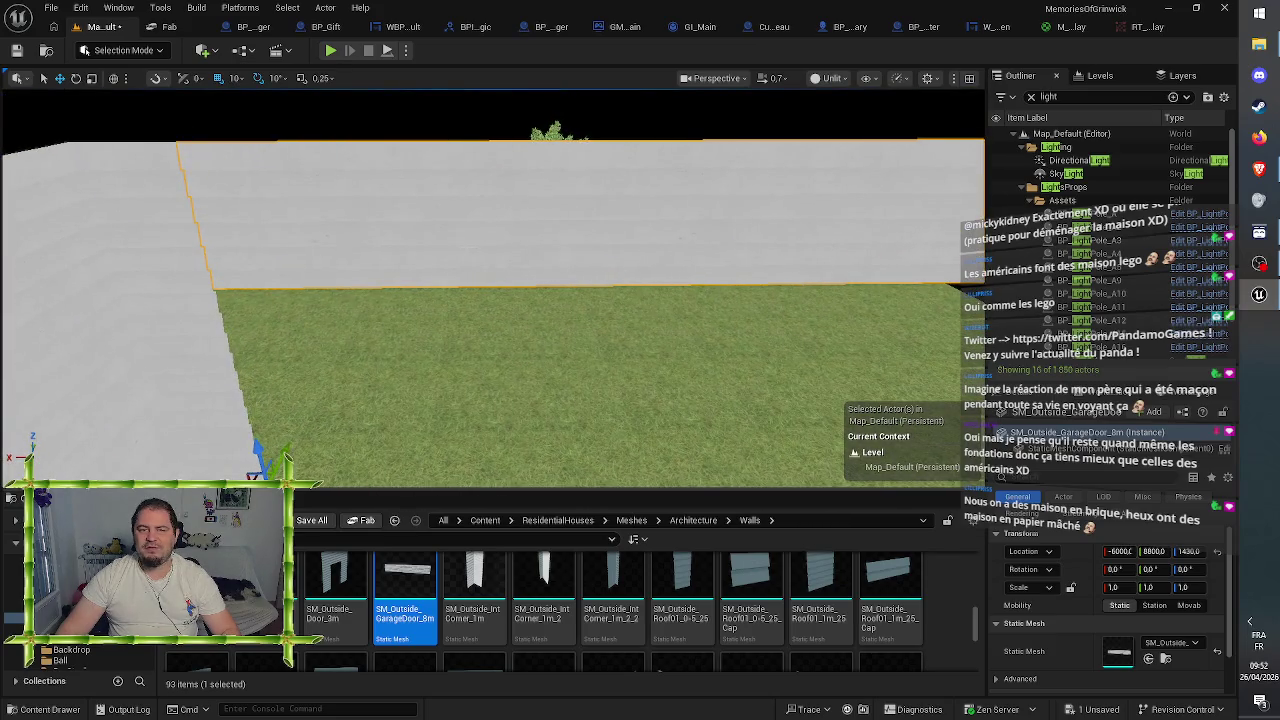
- Set the garage-door wall's Scale X to 0.5, keeping Y and Z scale at 1
{"action": "left_click", "coordinate": [1196, 589]}
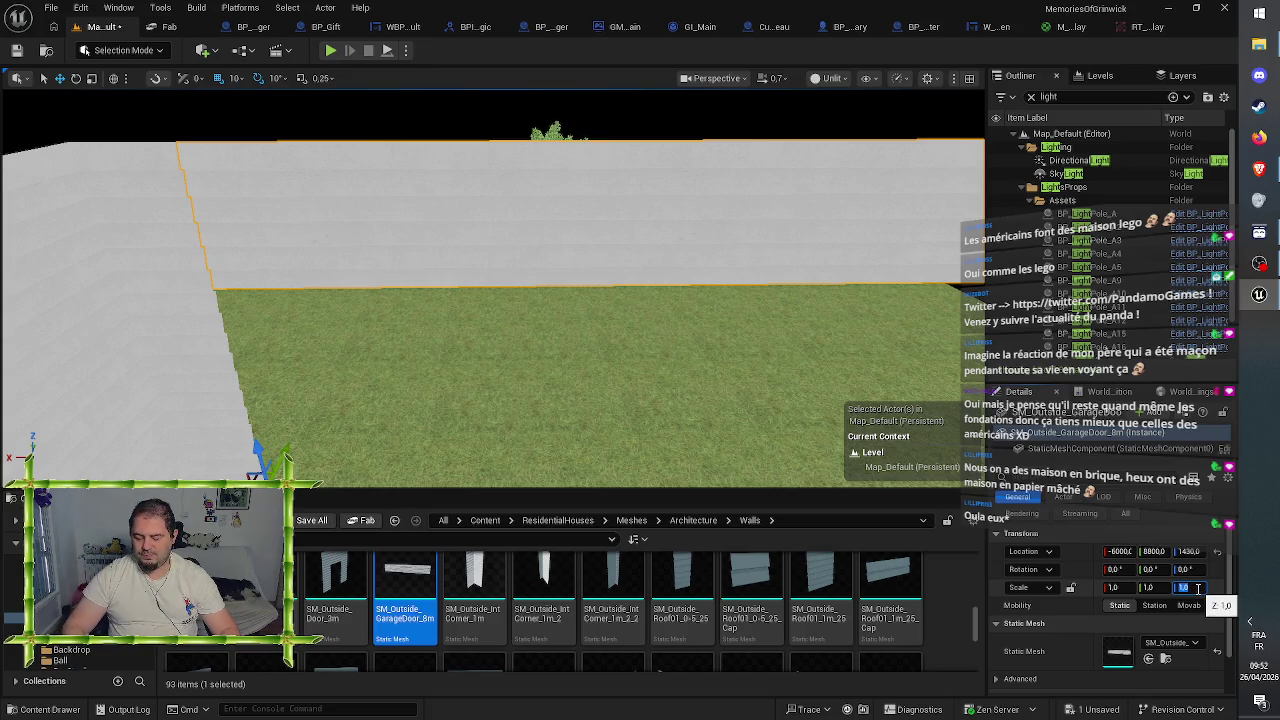
{"action": "type", "text": "0.5"}
{"action": "key", "text": "Return"}
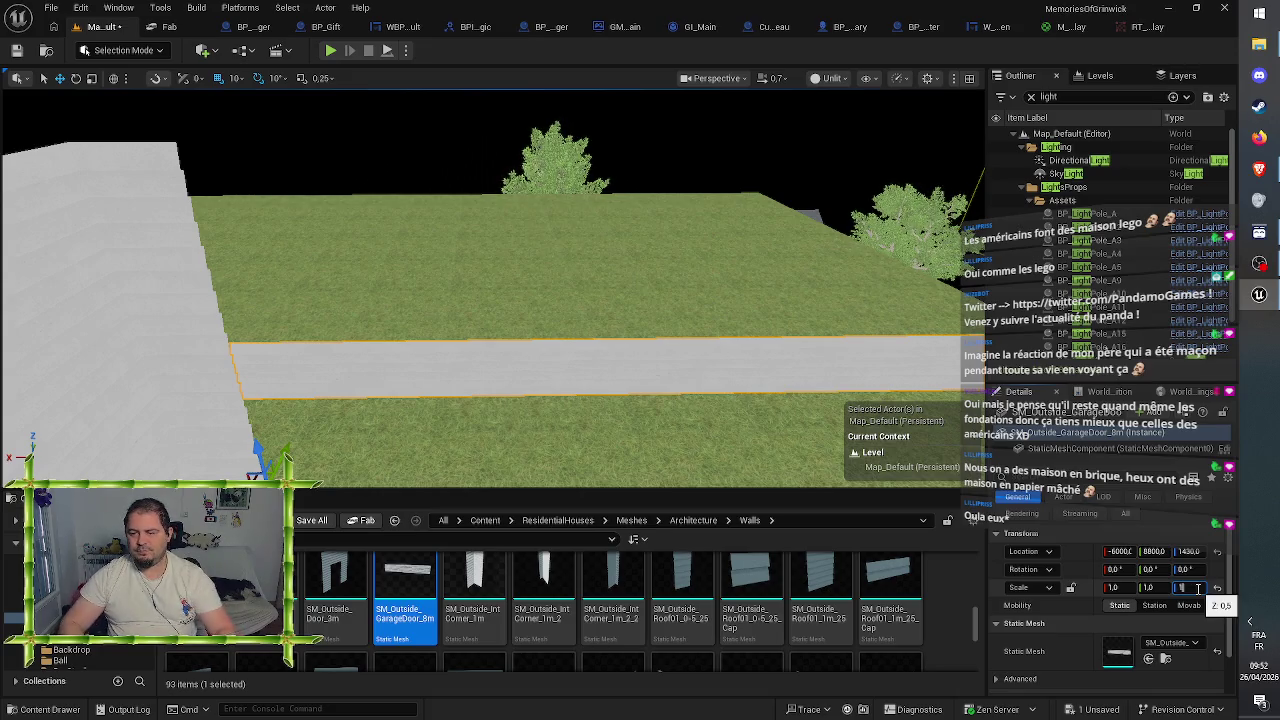
{"action": "key", "text": "Return"}
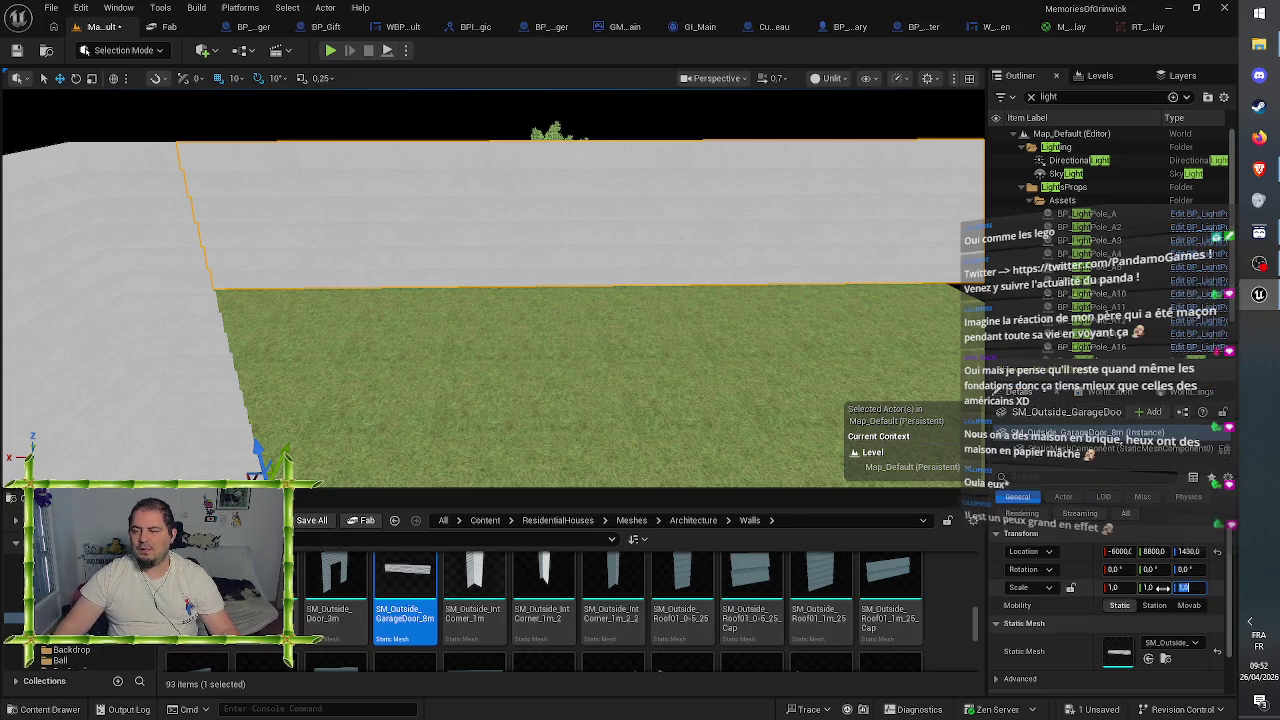
{"action": "left_click", "coordinate": [1164, 589]}
{"action": "type", "text": "0.5"}
{"action": "key", "text": "Return"}
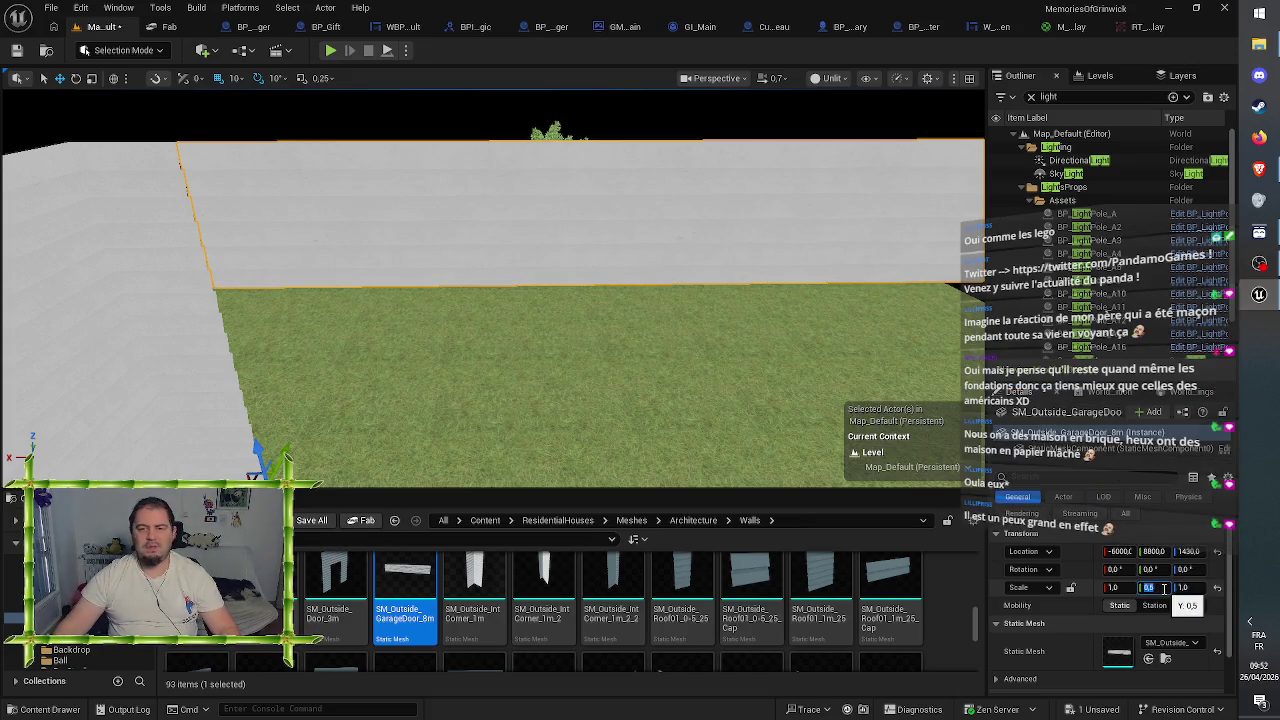
{"action": "type", "text": "1"}
{"action": "key", "text": "Return"}
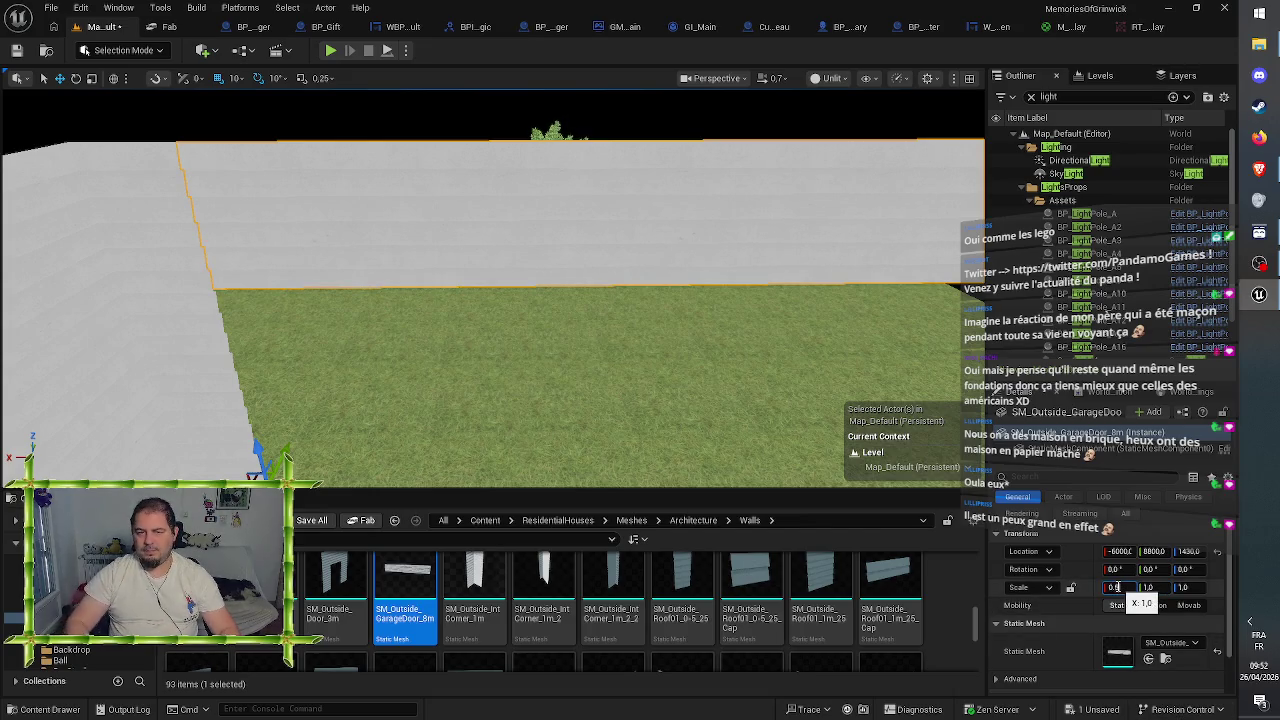
{"action": "key", "text": "Return"}
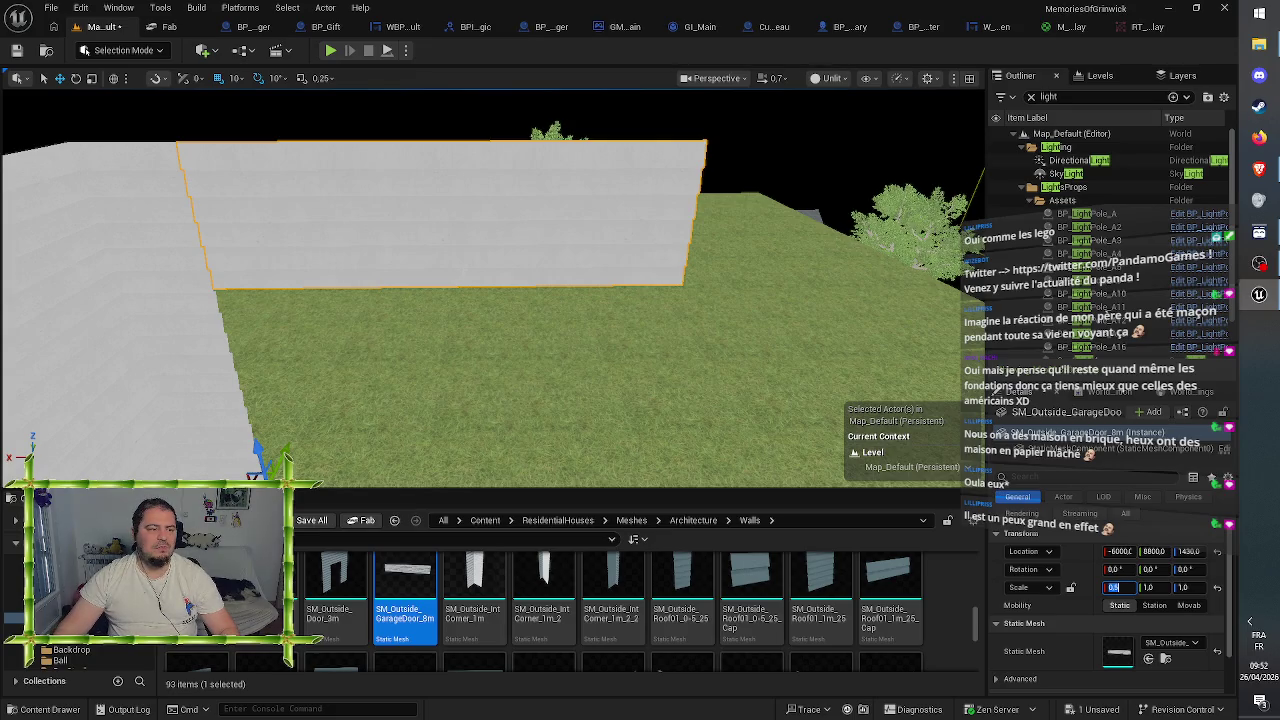
- Toggle the viewport between Lit and Unlit shading, then pull the view back over the walls
{"action": "left_click", "coordinate": [828, 78]}
{"action": "left_click", "coordinate": [856, 133]}
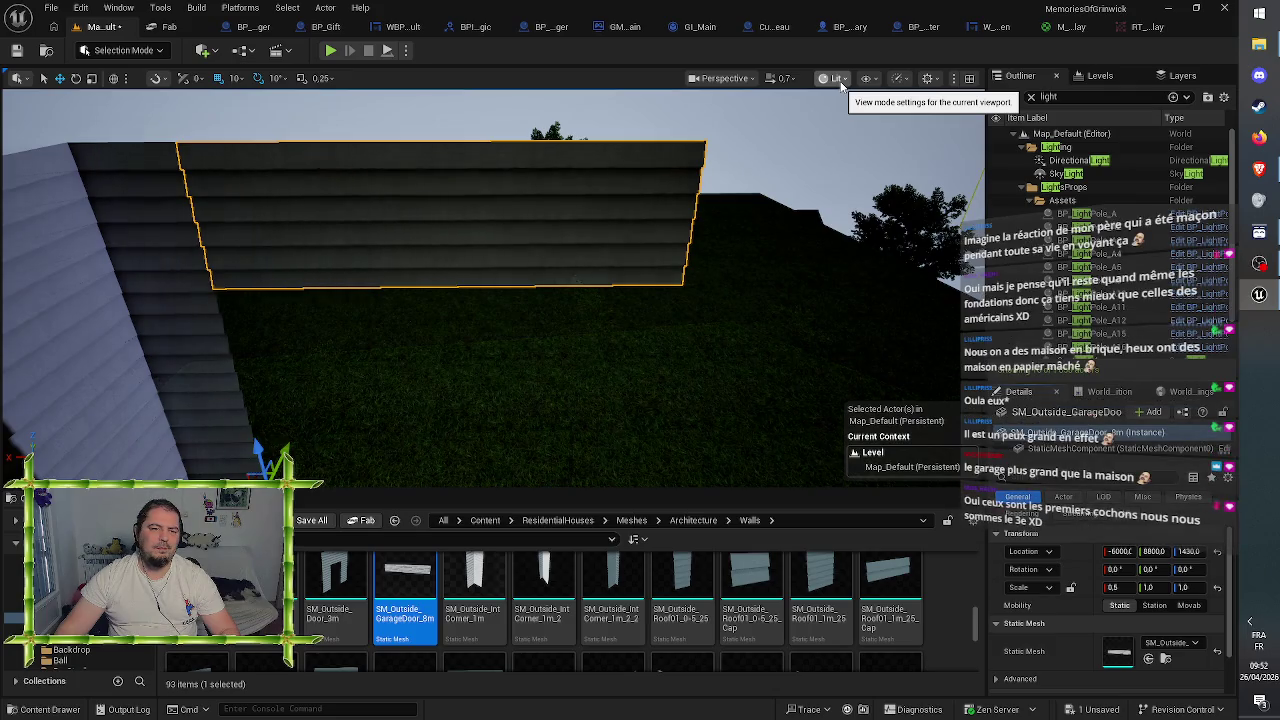
{"action": "left_click", "coordinate": [836, 78]}
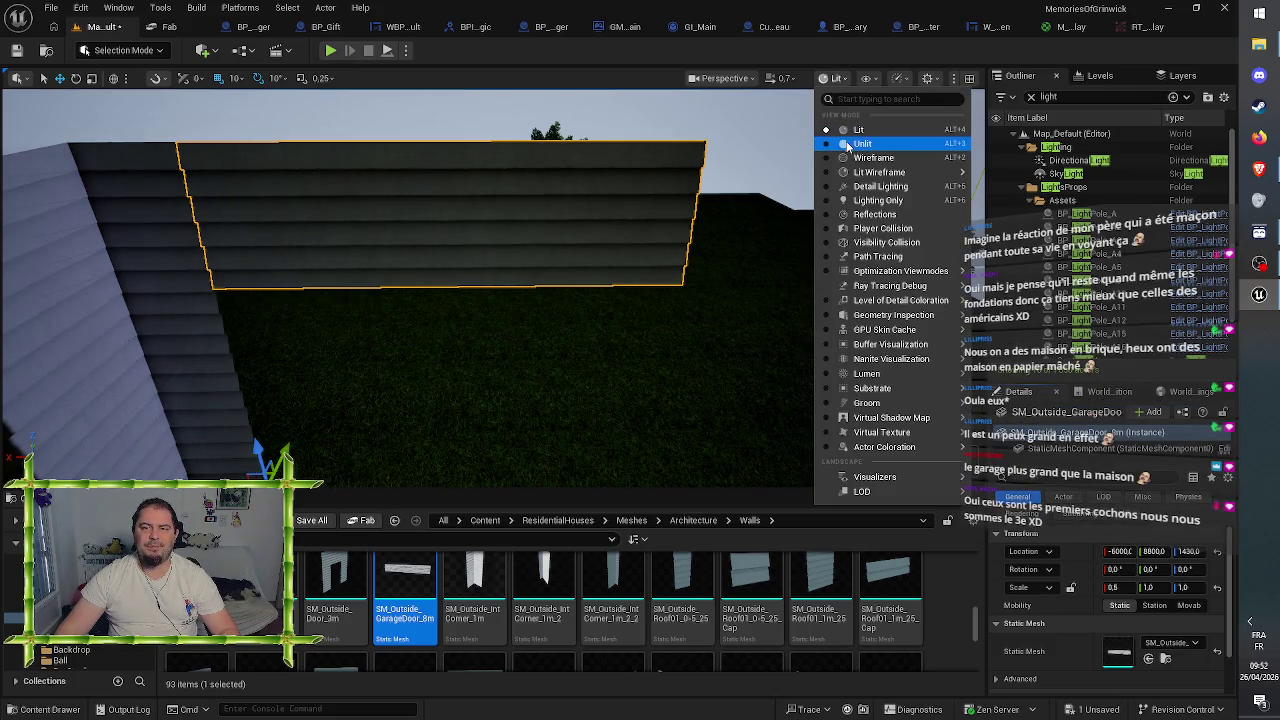
{"action": "left_click", "coordinate": [856, 133]}
{"action": "left_click_drag", "start_coordinate": [677, 333], "coordinate": [652, 418]}
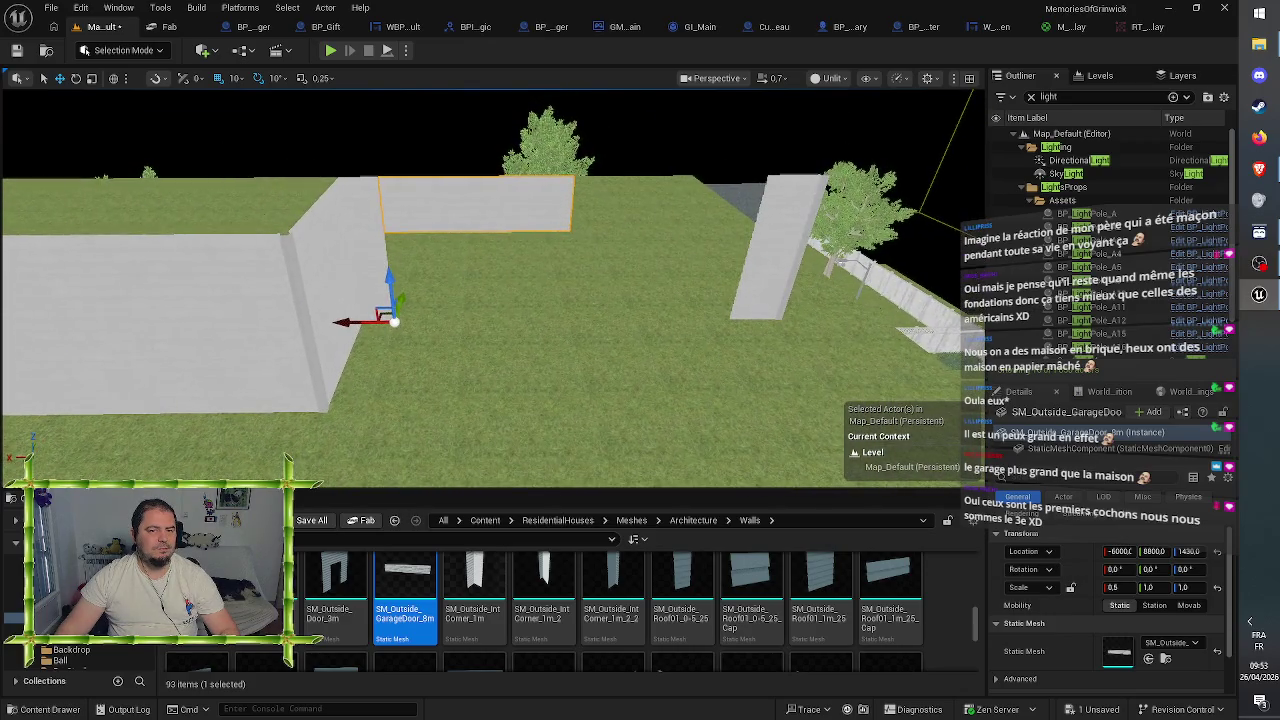
{"action": "mouse_move", "coordinate": [675, 341]}
{"action": "left_mouse_down"}
{"action": "mouse_move", "coordinate": [640, 325]}
{"action": "mouse_move", "coordinate": [468, 323]}
{"action": "left_mouse_up"}
- Move the corner wall piece to X -6400
{"action": "left_click", "coordinate": [755, 240]}
{"action": "left_click_drag", "start_coordinate": [700, 380], "coordinate": [700, 410]}
{"action": "left_click_drag", "start_coordinate": [452, 310], "coordinate": [452, 349]}
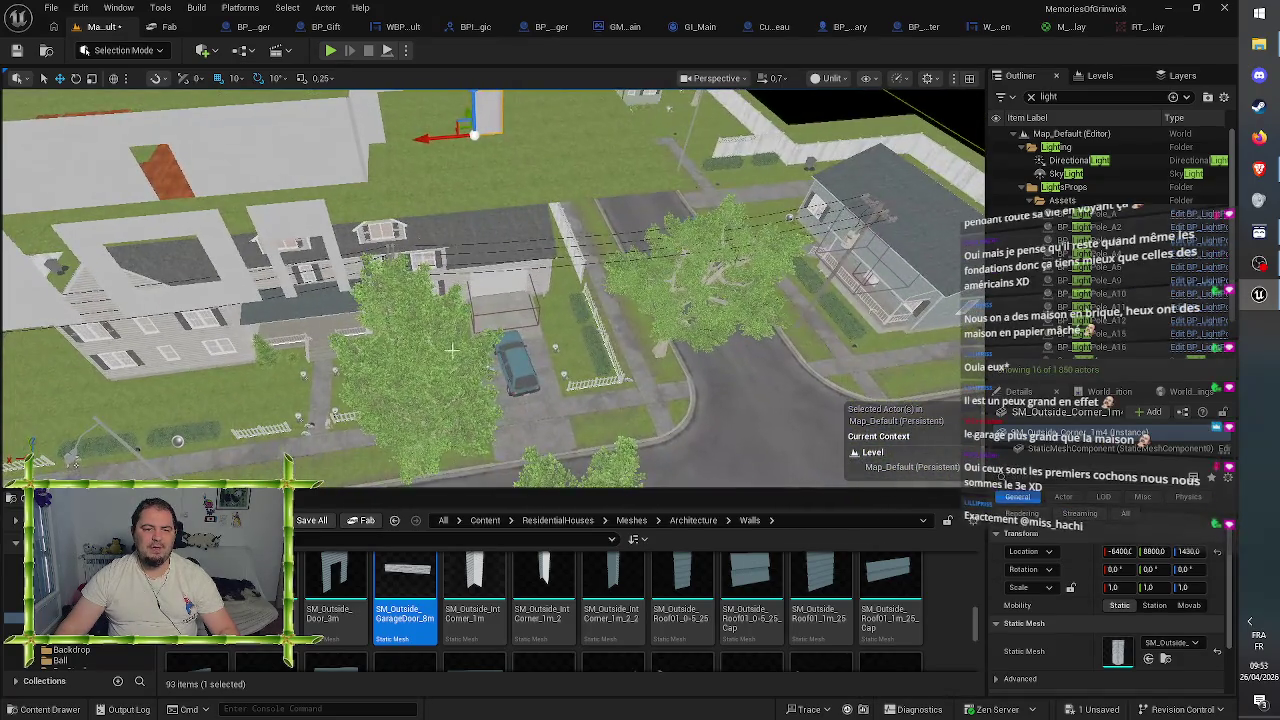
- Try moving the blue car, then undo so it stays where it started
{"action": "left_click", "coordinate": [512, 374]}
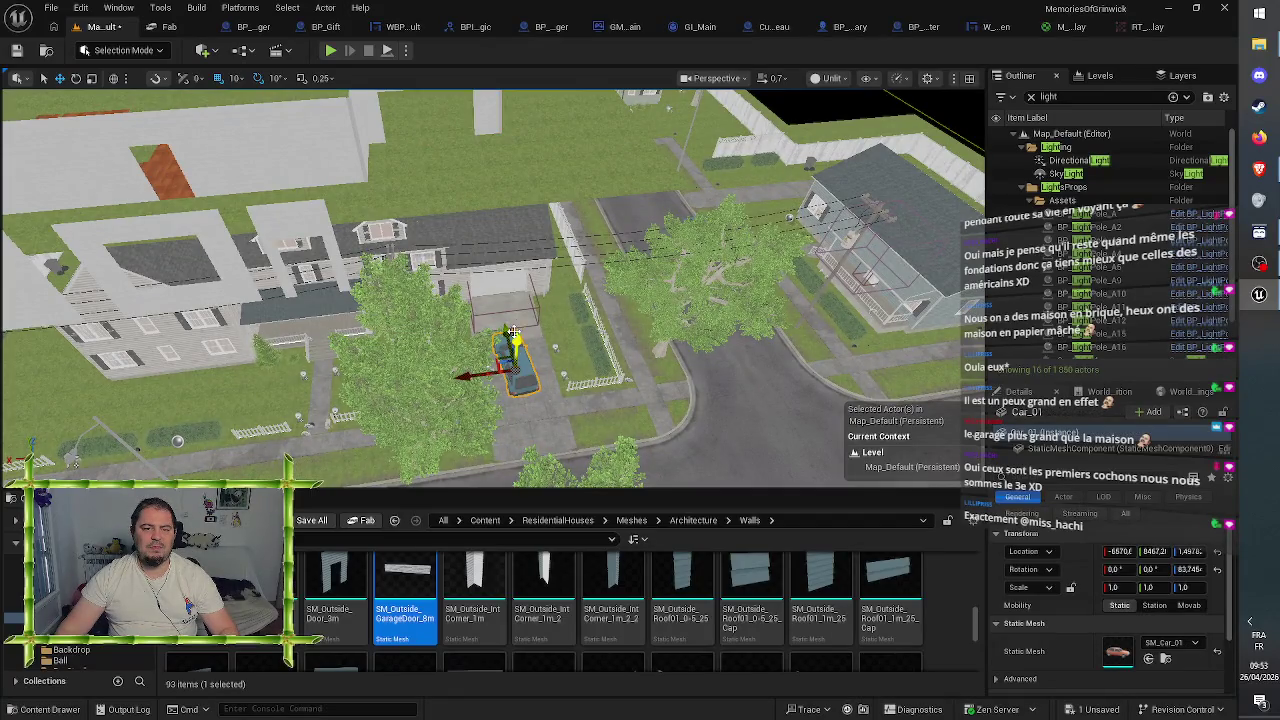
{"action": "left_click_drag", "start_coordinate": [493, 181], "coordinate": [405, 184]}
{"action": "scroll", "coordinate": [460, 225], "scroll_direction": "up", "scroll_amount": 2}
{"action": "mouse_move", "coordinate": [460, 225]}
{"action": "left_mouse_down"}
{"action": "mouse_move", "coordinate": [460, 145]}
{"action": "mouse_move", "coordinate": [420, 270]}
{"action": "mouse_move", "coordinate": [458, 240]}
{"action": "mouse_move", "coordinate": [458, 188]}
{"action": "mouse_move", "coordinate": [434, 180]}
{"action": "mouse_move", "coordinate": [434, 162]}
{"action": "left_mouse_up"}
{"action": "key", "text": "ctrl+z"}
{"action": "key", "text": "ctrl+z"}
- Slide the straight SM_Outside_3m4 wall section to X -5500, Y 8500
{"action": "left_click", "coordinate": [430, 330]}
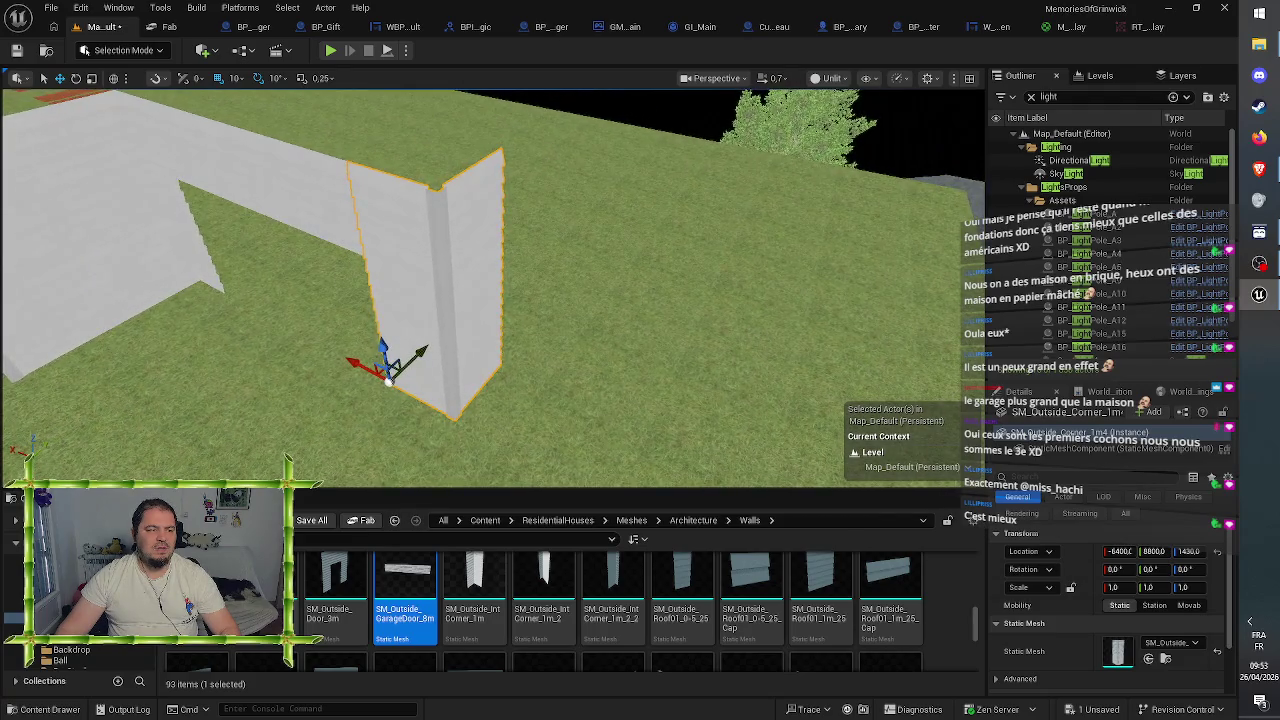
{"action": "scroll", "coordinate": [490, 280], "scroll_direction": "down", "scroll_amount": 5}
{"action": "left_click", "coordinate": [400, 240]}
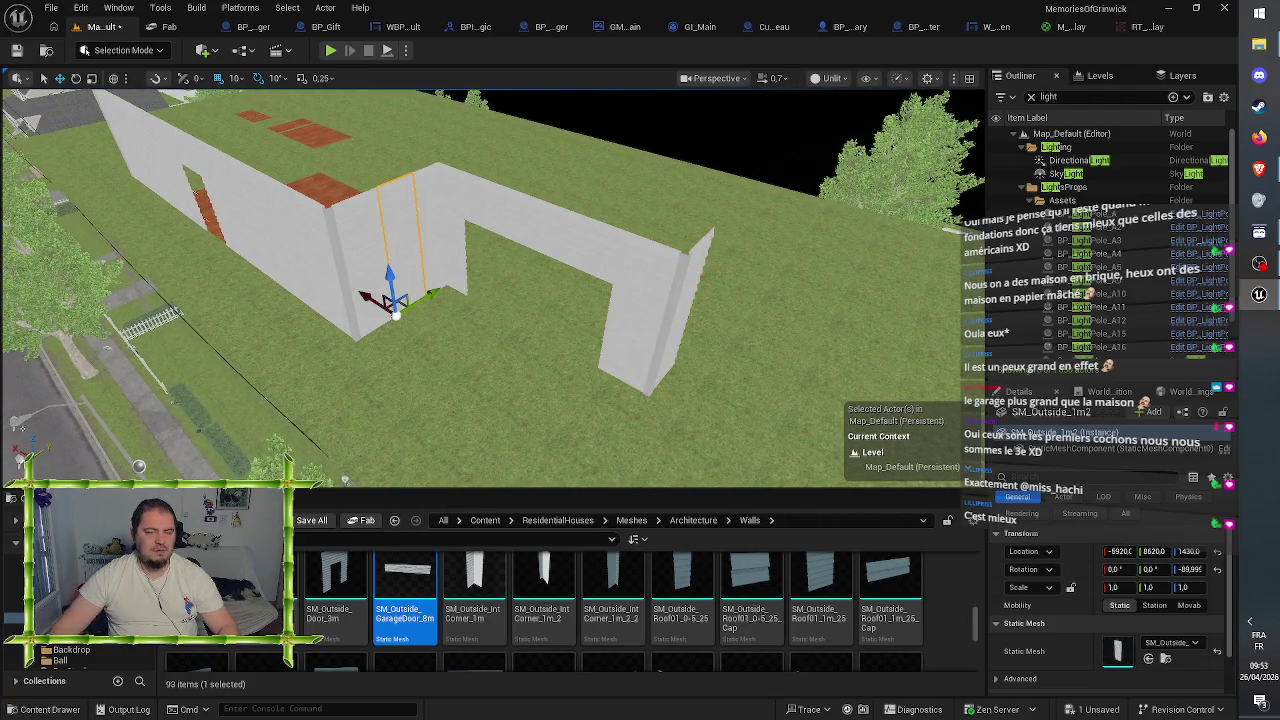
{"action": "left_click_drag", "start_coordinate": [400, 300], "coordinate": [410, 262]}
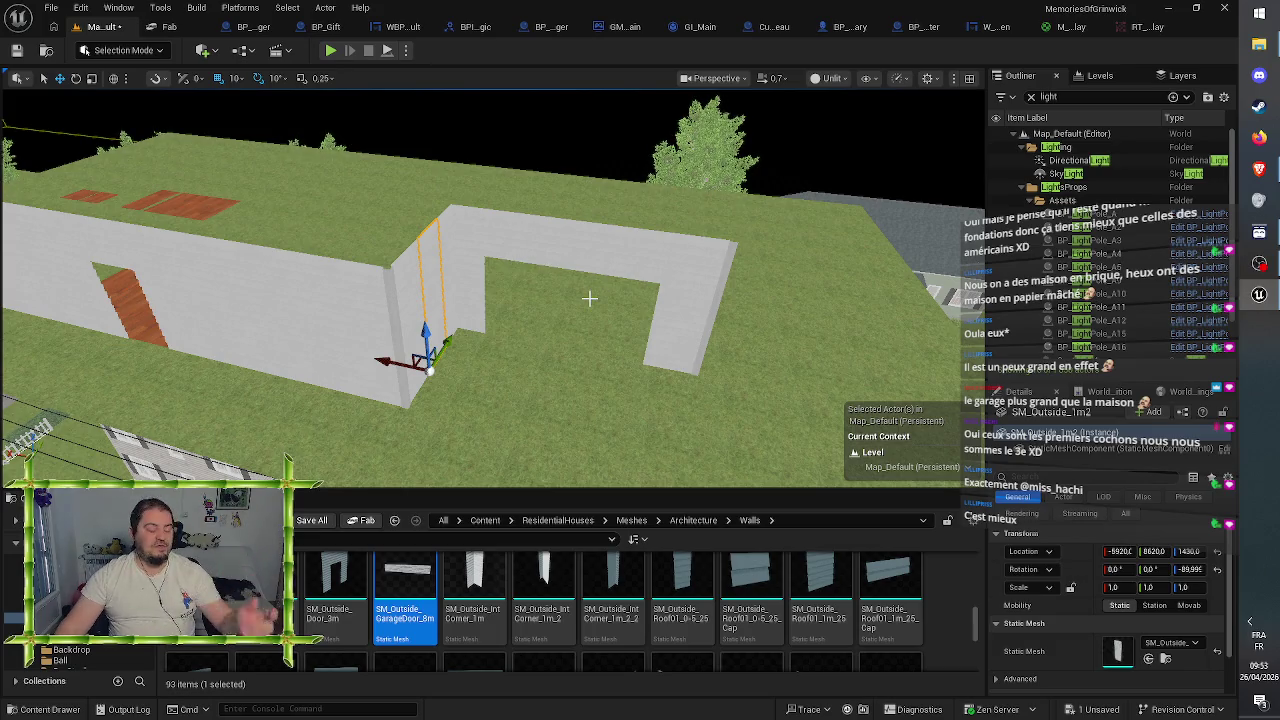
{"action": "left_click_drag", "start_coordinate": [603, 280], "coordinate": [590, 300]}
{"action": "scroll", "coordinate": [490, 300], "scroll_direction": "down", "scroll_amount": 3}
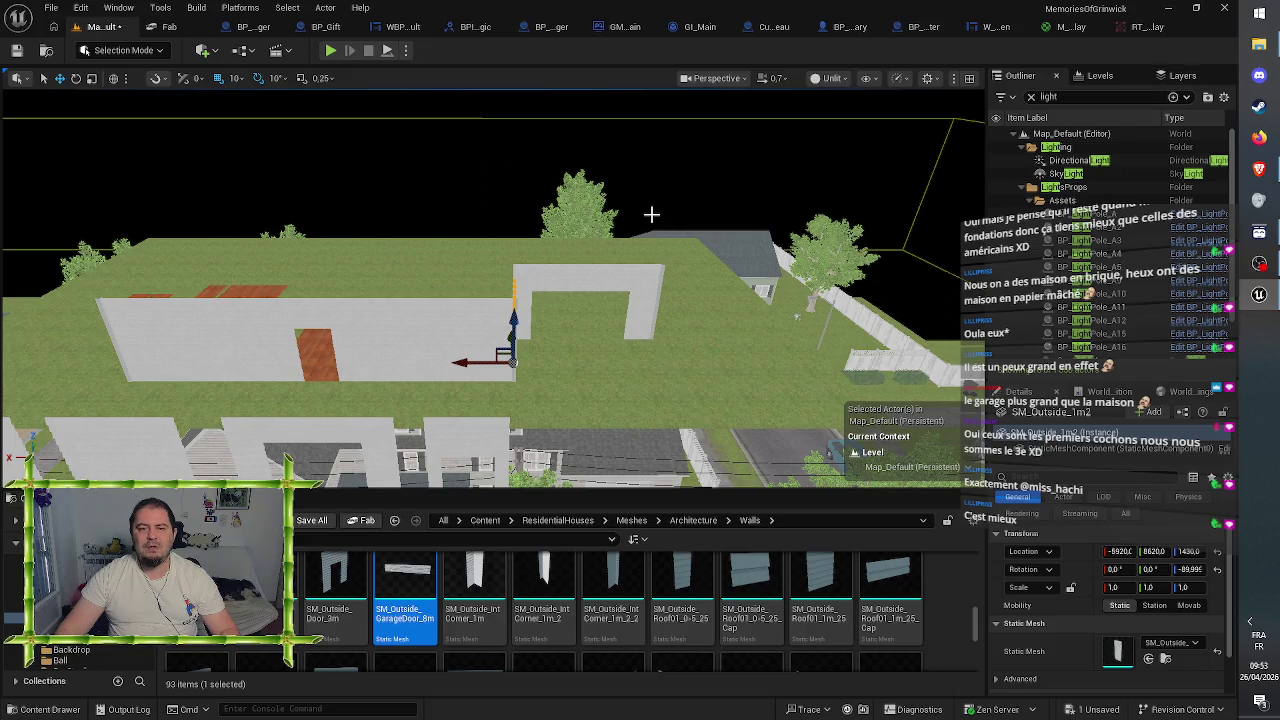
{"action": "left_click_drag", "start_coordinate": [500, 300], "coordinate": [660, 320]}
{"action": "mouse_move", "coordinate": [434, 340]}
{"action": "left_mouse_down"}
{"action": "mouse_move", "coordinate": [410, 355]}
{"action": "mouse_move", "coordinate": [434, 340]}
{"action": "left_mouse_up"}
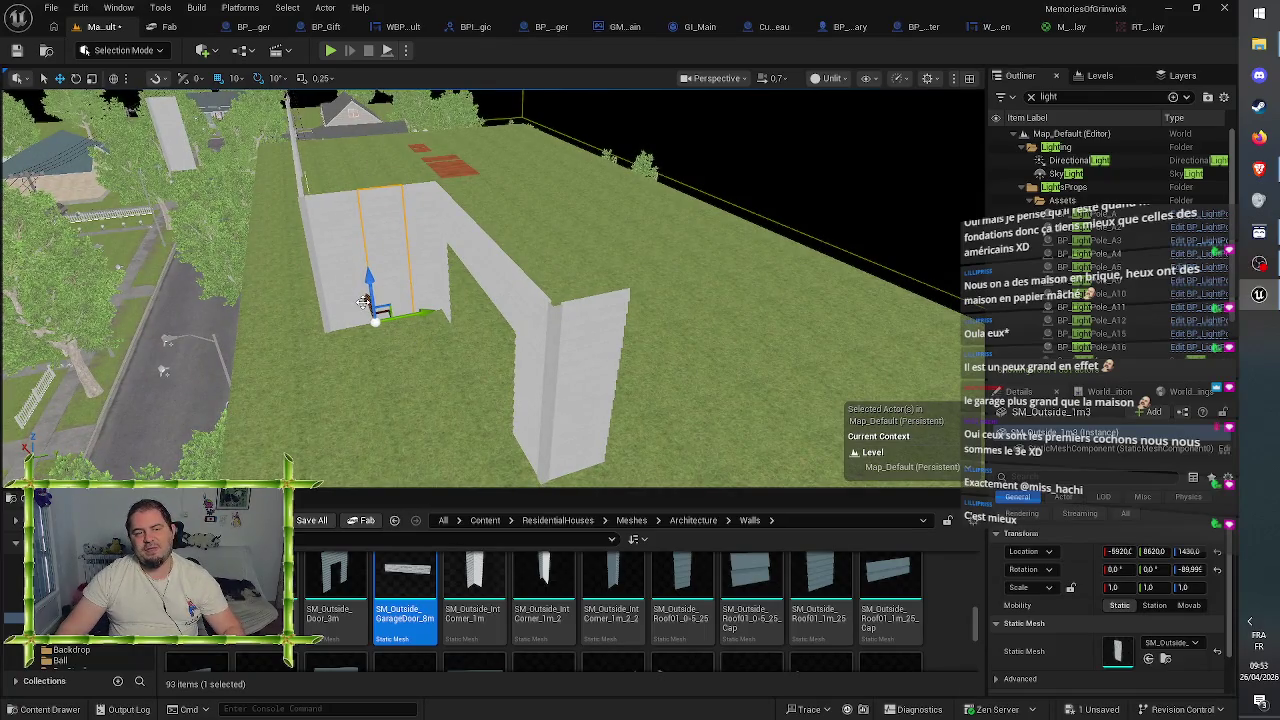
{"action": "mouse_move", "coordinate": [364, 301]}
{"action": "left_mouse_down"}
{"action": "mouse_move", "coordinate": [414, 440]}
{"action": "mouse_move", "coordinate": [437, 436]}
{"action": "mouse_move", "coordinate": [493, 354]}
{"action": "mouse_move", "coordinate": [437, 348]}
{"action": "mouse_move", "coordinate": [460, 382]}
{"action": "mouse_move", "coordinate": [632, 358]}
{"action": "mouse_move", "coordinate": [640, 345]}
{"action": "mouse_move", "coordinate": [490, 415]}
{"action": "mouse_move", "coordinate": [310, 360]}
{"action": "left_mouse_up"}
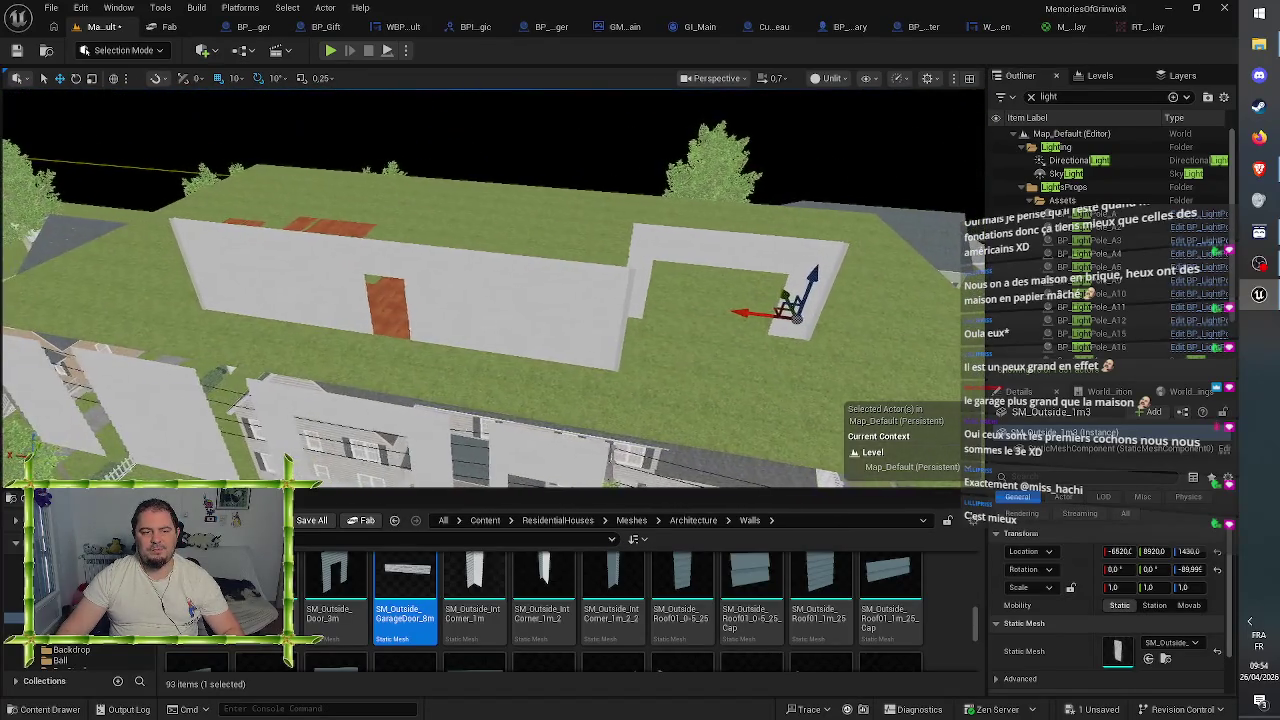
{"action": "mouse_move", "coordinate": [655, 350]}
{"action": "left_mouse_down"}
{"action": "mouse_move", "coordinate": [615, 315]}
{"action": "mouse_move", "coordinate": [577, 317]}
{"action": "left_mouse_up"}
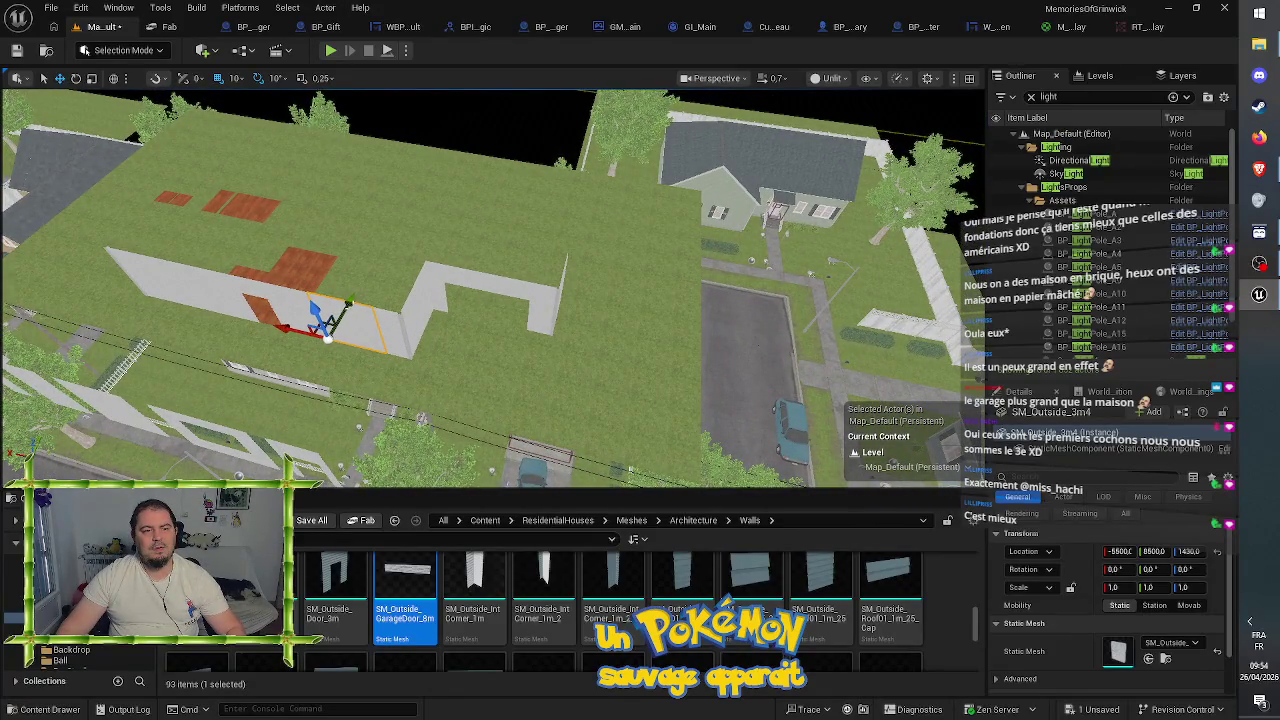
- Slide the wall section along its length to extend the second wall run
{"action": "mouse_move", "coordinate": [398, 218]}
{"action": "left_mouse_down"}
{"action": "mouse_move", "coordinate": [537, 258]}
{"action": "mouse_move", "coordinate": [486, 215]}
{"action": "mouse_move", "coordinate": [390, 258]}
{"action": "left_mouse_up"}
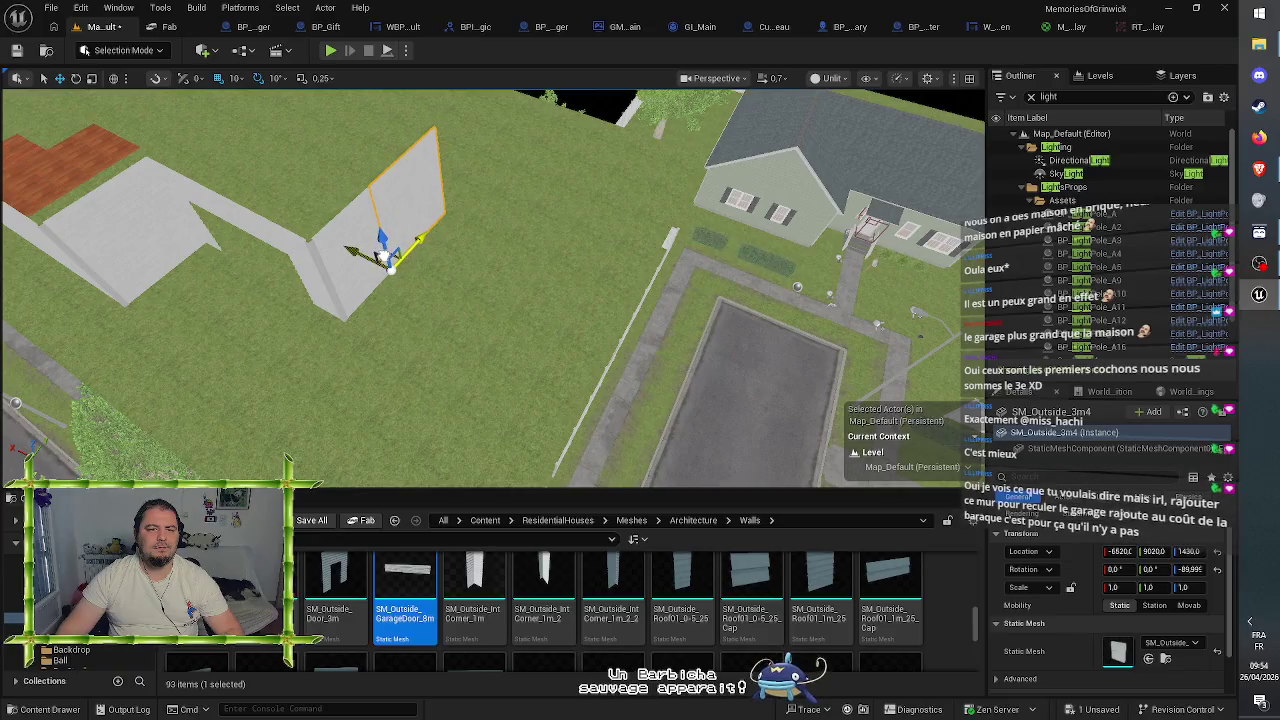
{"action": "key", "text": "f"}
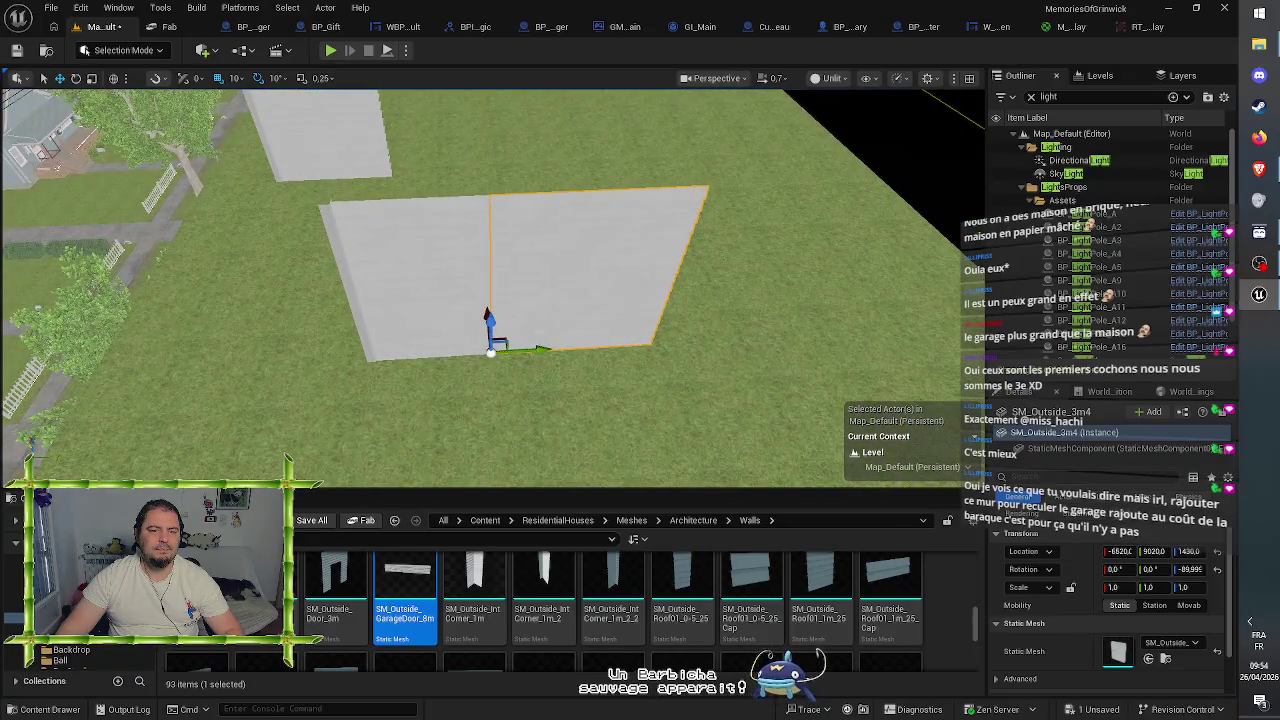
{"action": "left_click_drag", "start_coordinate": [541, 349], "coordinate": [548, 349]}
{"action": "key", "text": "ctrl+z"}
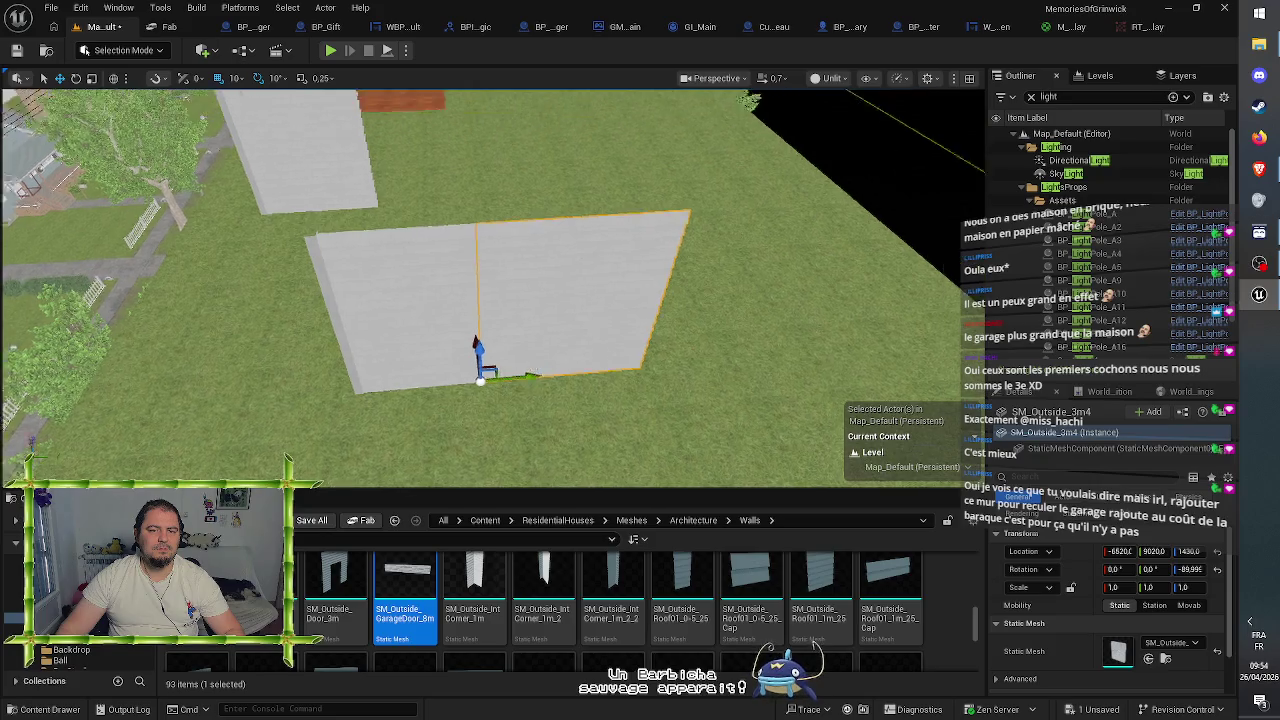
{"action": "mouse_move", "coordinate": [500, 300]}
{"action": "left_mouse_down"}
{"action": "mouse_move", "coordinate": [375, 300]}
{"action": "mouse_move", "coordinate": [375, 333]}
{"action": "mouse_move", "coordinate": [420, 360]}
{"action": "mouse_move", "coordinate": [528, 480]}
{"action": "mouse_move", "coordinate": [490, 430]}
{"action": "mouse_move", "coordinate": [463, 421]}
{"action": "left_mouse_up"}
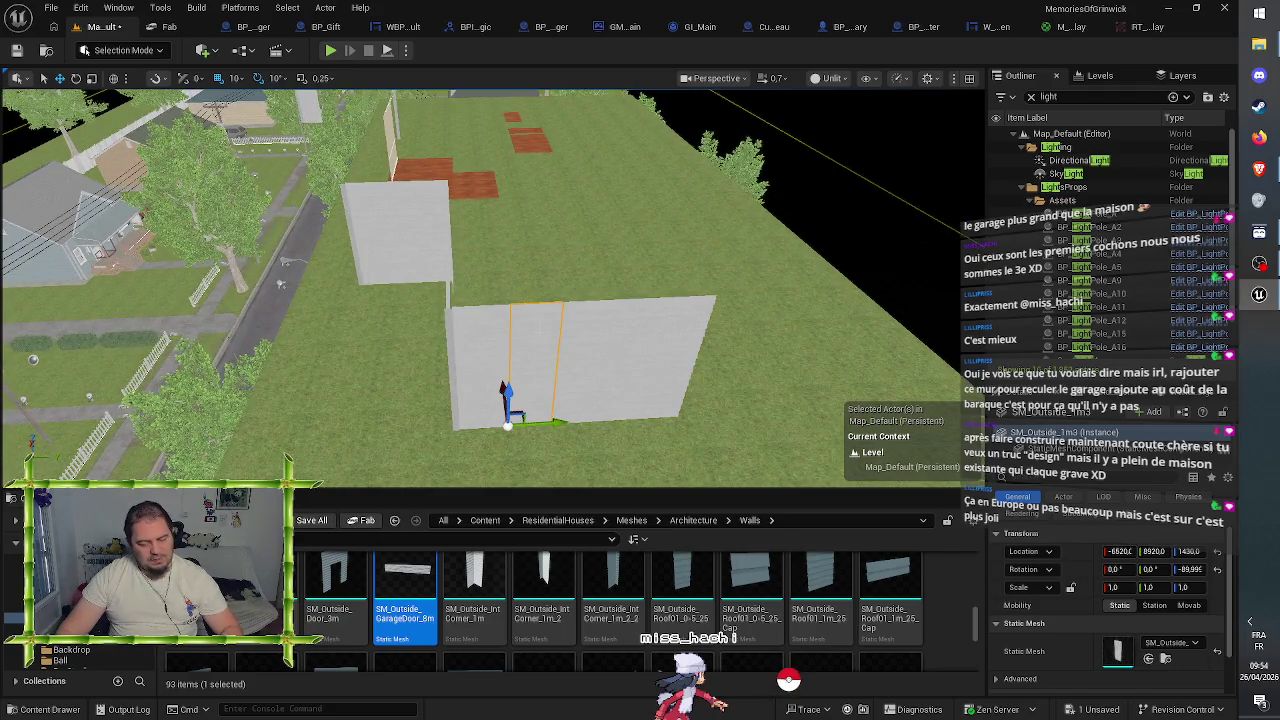
{"action": "mouse_move", "coordinate": [550, 422]}
{"action": "left_mouse_down"}
{"action": "mouse_move", "coordinate": [728, 429]}
{"action": "mouse_move", "coordinate": [598, 423]}
{"action": "mouse_move", "coordinate": [640, 422]}
{"action": "left_mouse_up"}
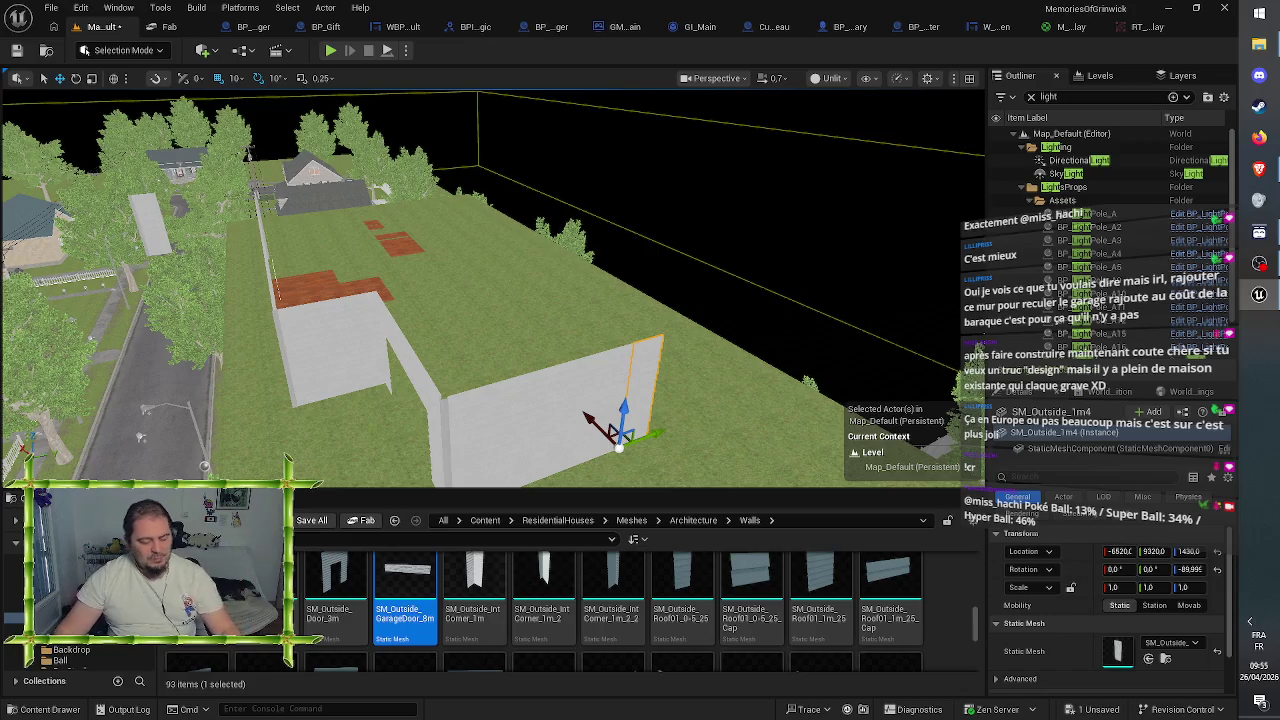
{"action": "left_click_drag", "start_coordinate": [545, 338], "coordinate": [537, 337]}
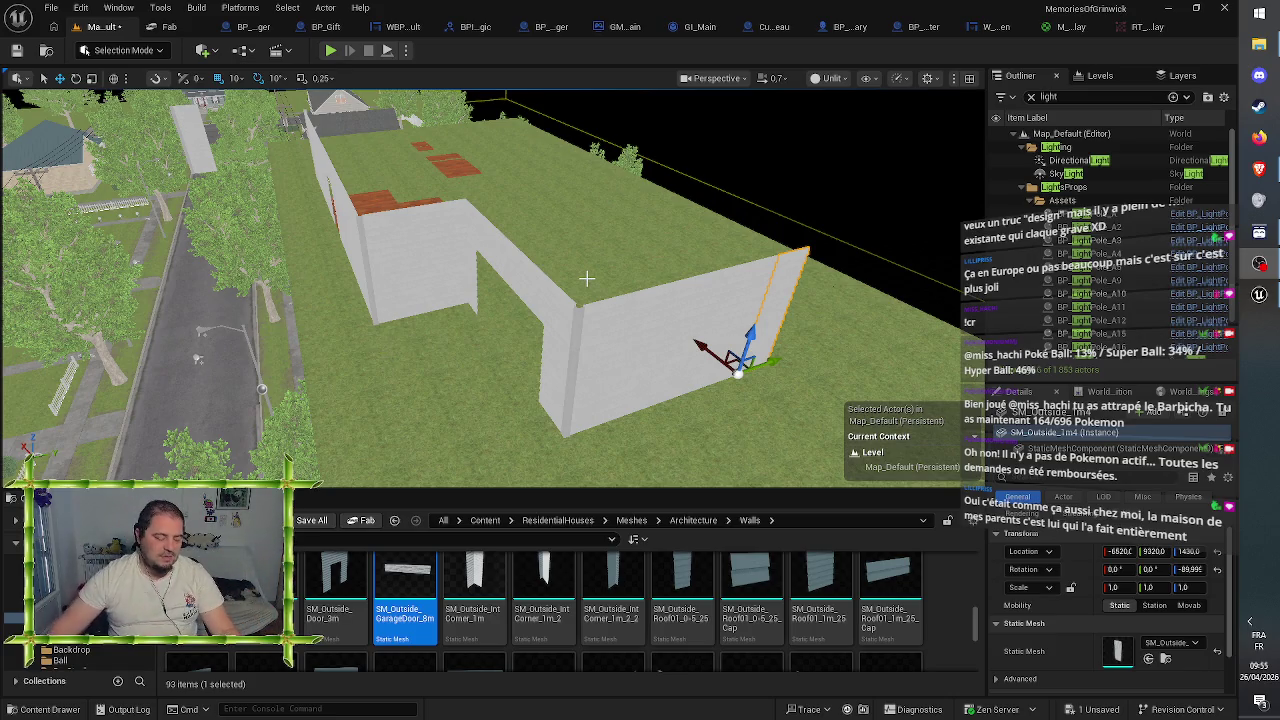
{"action": "scroll", "coordinate": [640, 260], "scroll_direction": "down", "scroll_amount": 5}
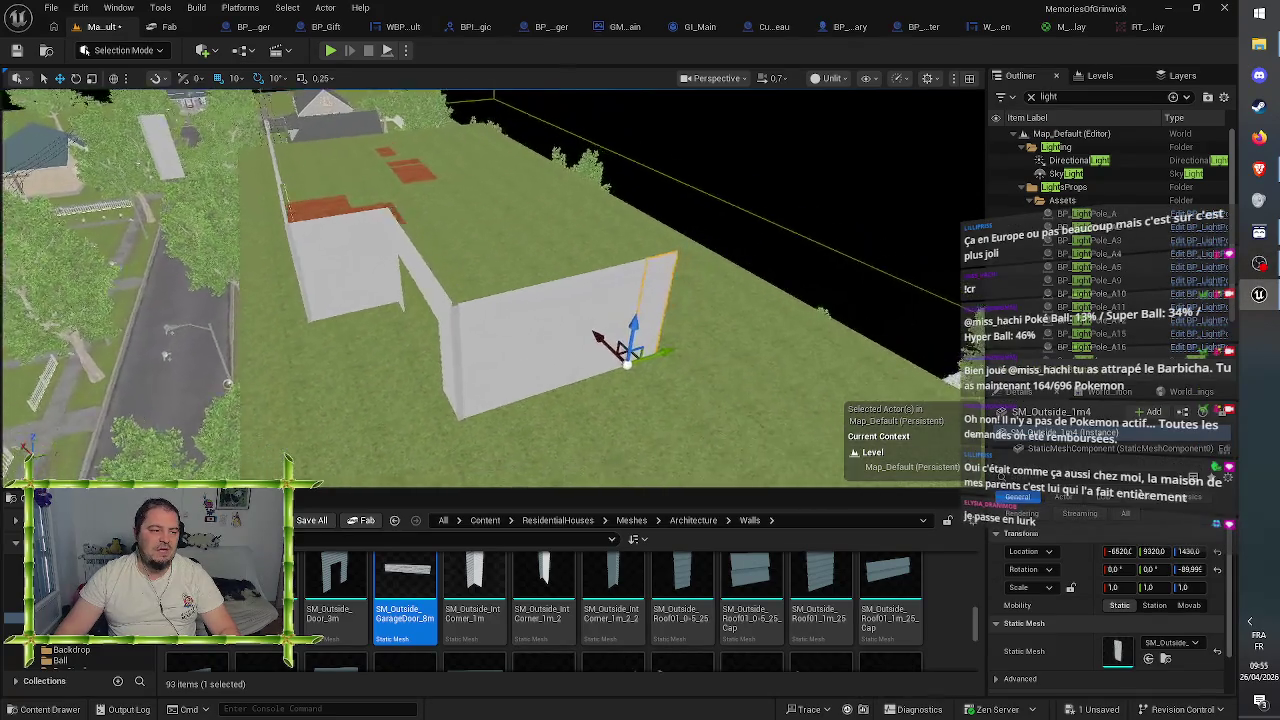
{"action": "scroll", "coordinate": [490, 285], "scroll_direction": "up", "scroll_amount": 2}
- Cap the run's end with SM_Outside_Corner_1m rotated -90° at X -6520, Y 9420, Z 1430
{"action": "left_click", "coordinate": [458, 320]}
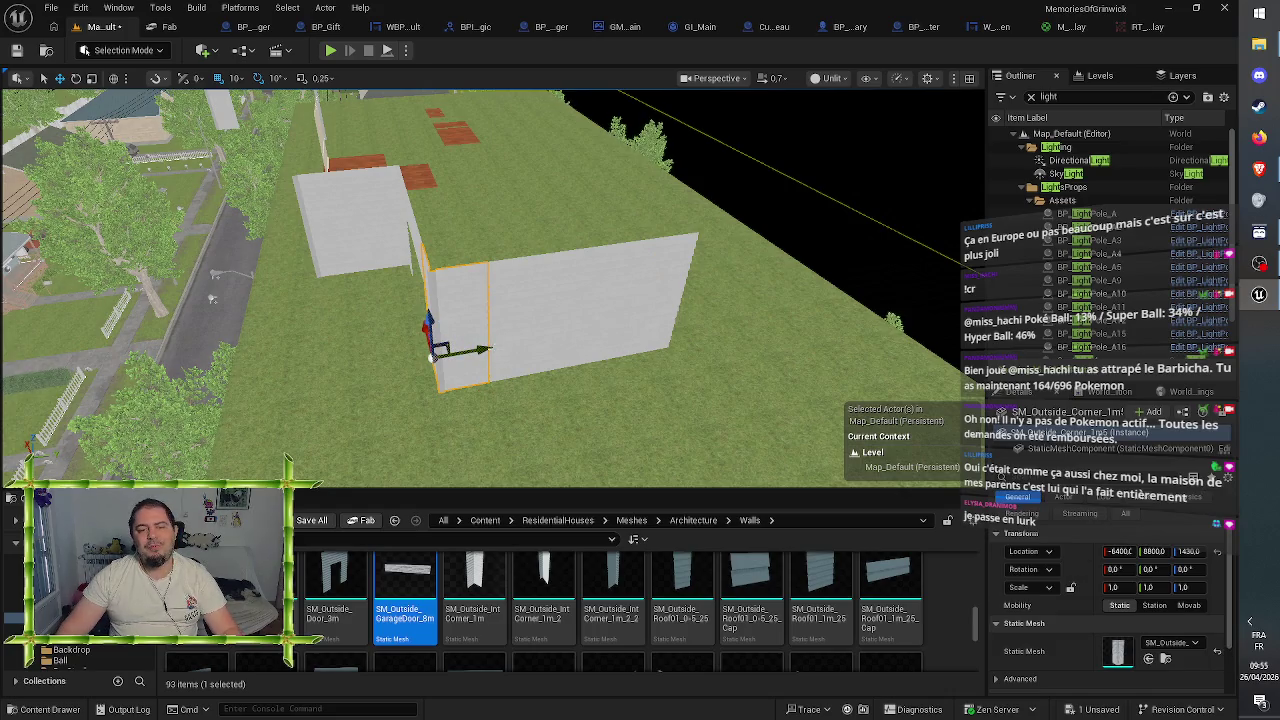
{"action": "mouse_move", "coordinate": [462, 352]}
{"action": "left_mouse_down"}
{"action": "mouse_move", "coordinate": [645, 330]}
{"action": "mouse_move", "coordinate": [706, 342]}
{"action": "mouse_move", "coordinate": [633, 272]}
{"action": "mouse_move", "coordinate": [615, 312]}
{"action": "mouse_move", "coordinate": [676, 306]}
{"action": "mouse_move", "coordinate": [695, 330]}
{"action": "mouse_move", "coordinate": [740, 342]}
{"action": "mouse_move", "coordinate": [728, 347]}
{"action": "left_mouse_up"}
{"action": "key", "text": "e"}
{"action": "key", "text": "w"}
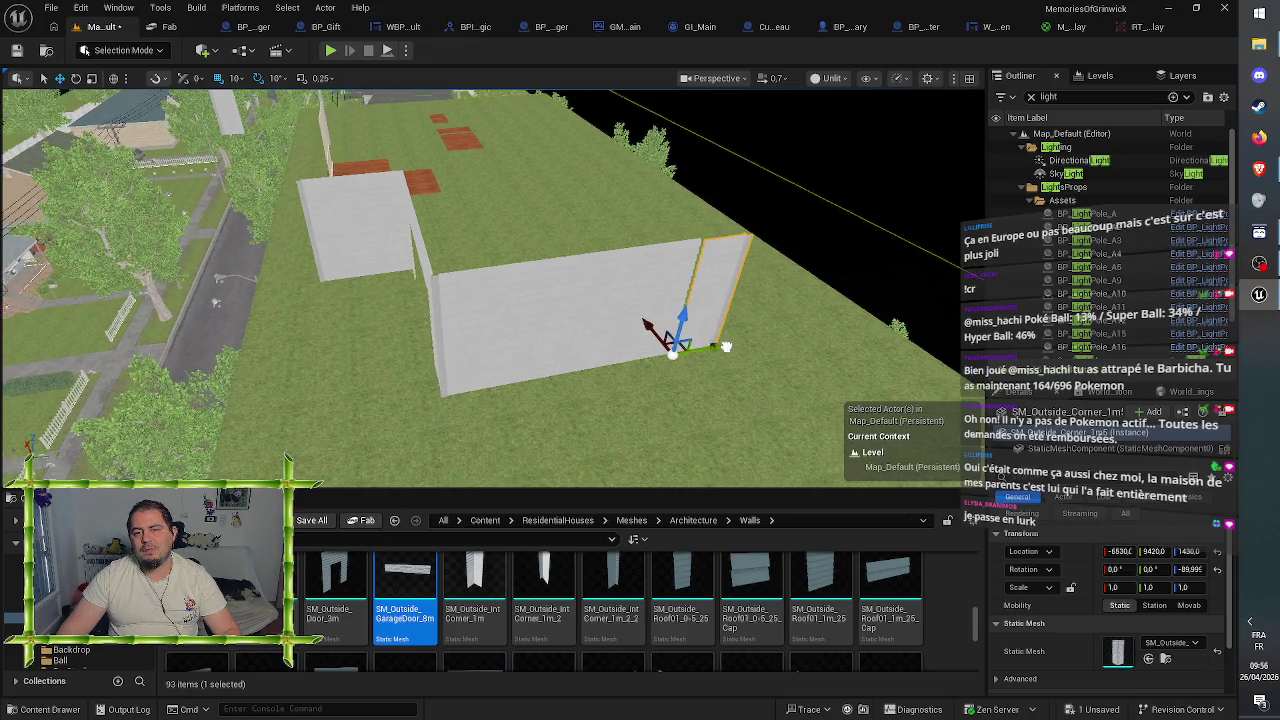
{"action": "scroll", "coordinate": [492, 288], "scroll_direction": "up", "scroll_amount": 5}
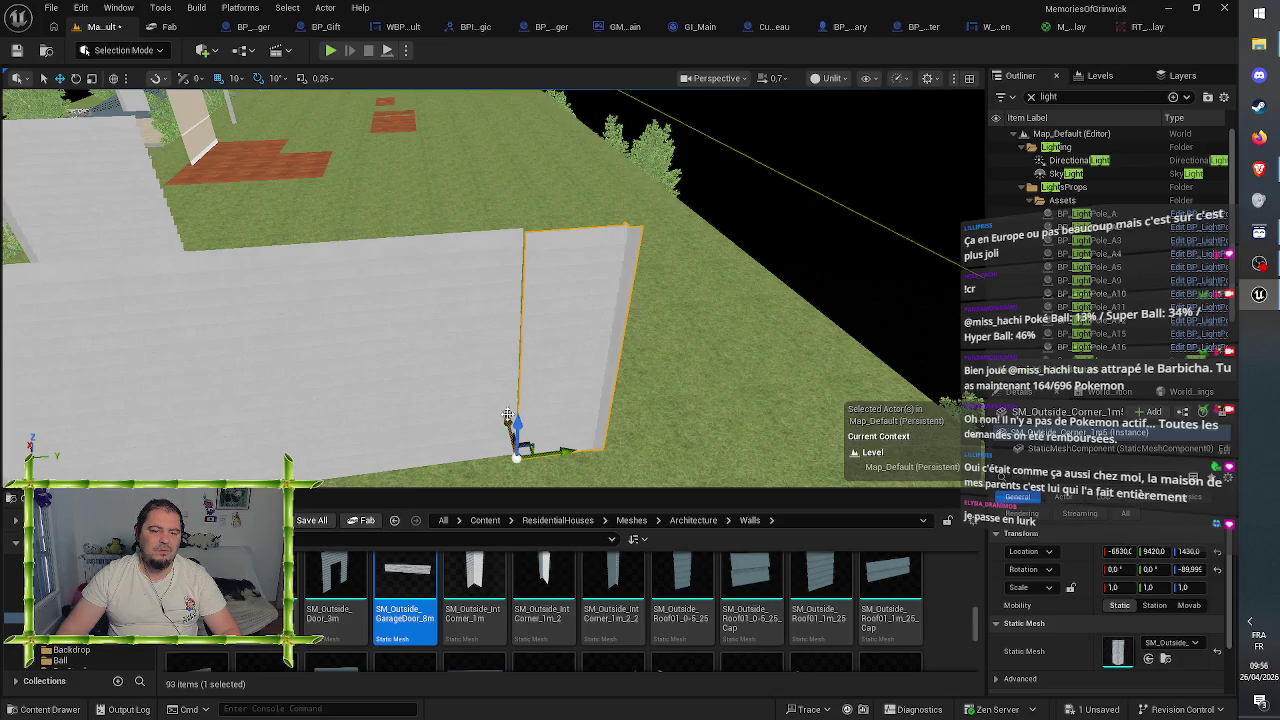
{"action": "left_click_drag", "start_coordinate": [503, 422], "coordinate": [500, 422]}
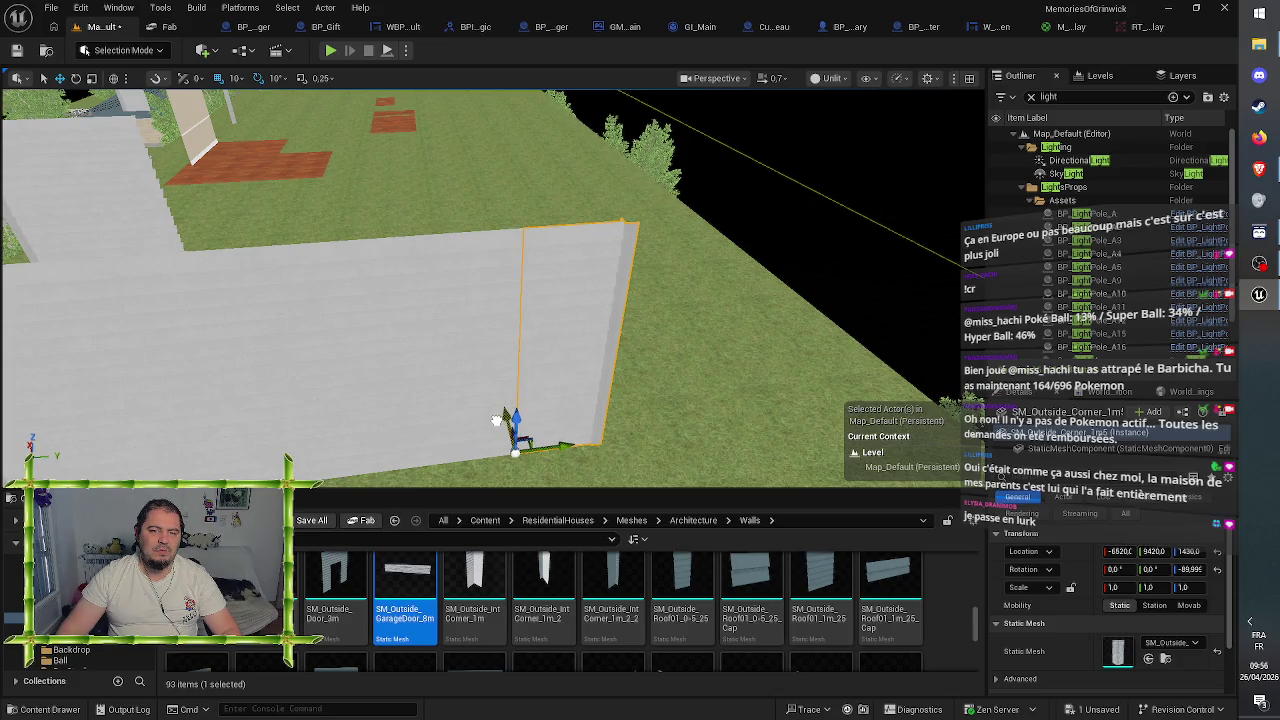
{"action": "scroll", "coordinate": [500, 422], "scroll_direction": "down", "scroll_amount": 5}
{"action": "mouse_move", "coordinate": [500, 300]}
{"action": "left_mouse_down"}
{"action": "mouse_move", "coordinate": [400, 300]}
{"action": "mouse_move", "coordinate": [520, 360]}
{"action": "left_mouse_up"}
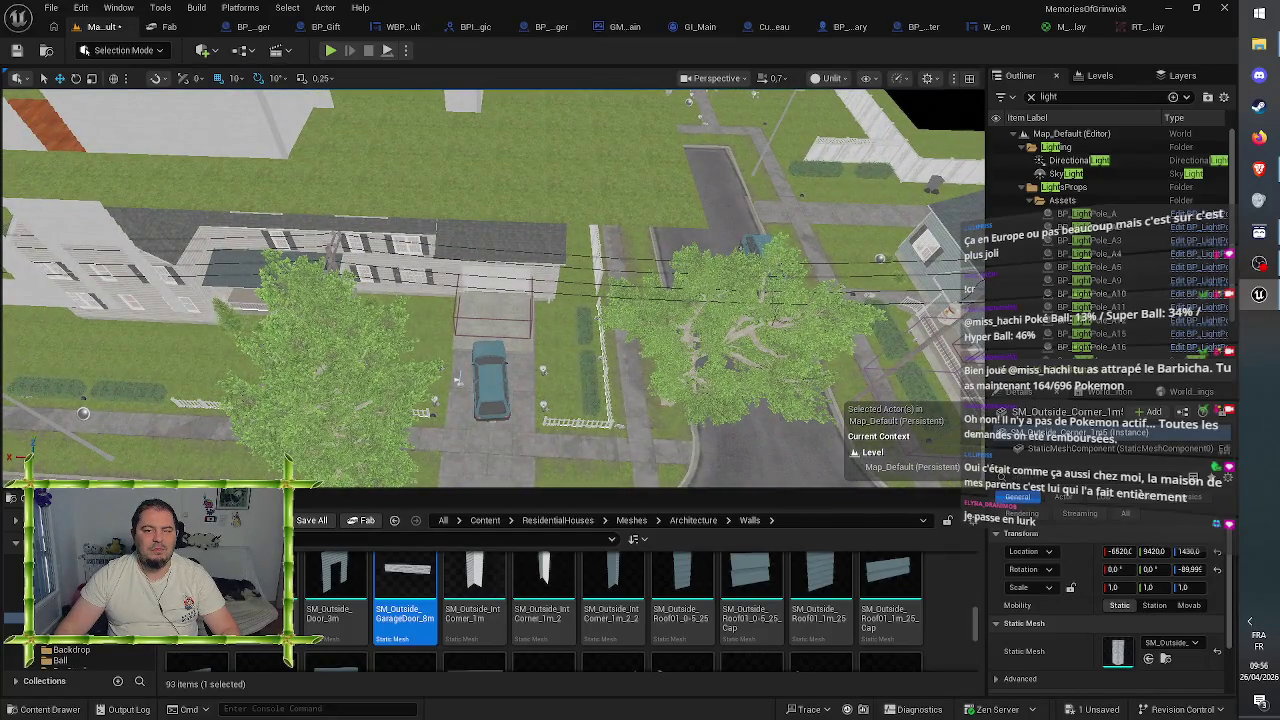
- Lift the blue car off the street and carry it over to the garage area
{"action": "left_click", "coordinate": [756, 245]}
{"action": "mouse_move", "coordinate": [763, 250]}
{"action": "left_mouse_down"}
{"action": "mouse_move", "coordinate": [800, 214]}
{"action": "mouse_move", "coordinate": [834, 137]}
{"action": "mouse_move", "coordinate": [760, 260]}
{"action": "mouse_move", "coordinate": [769, 240]}
{"action": "left_mouse_up"}
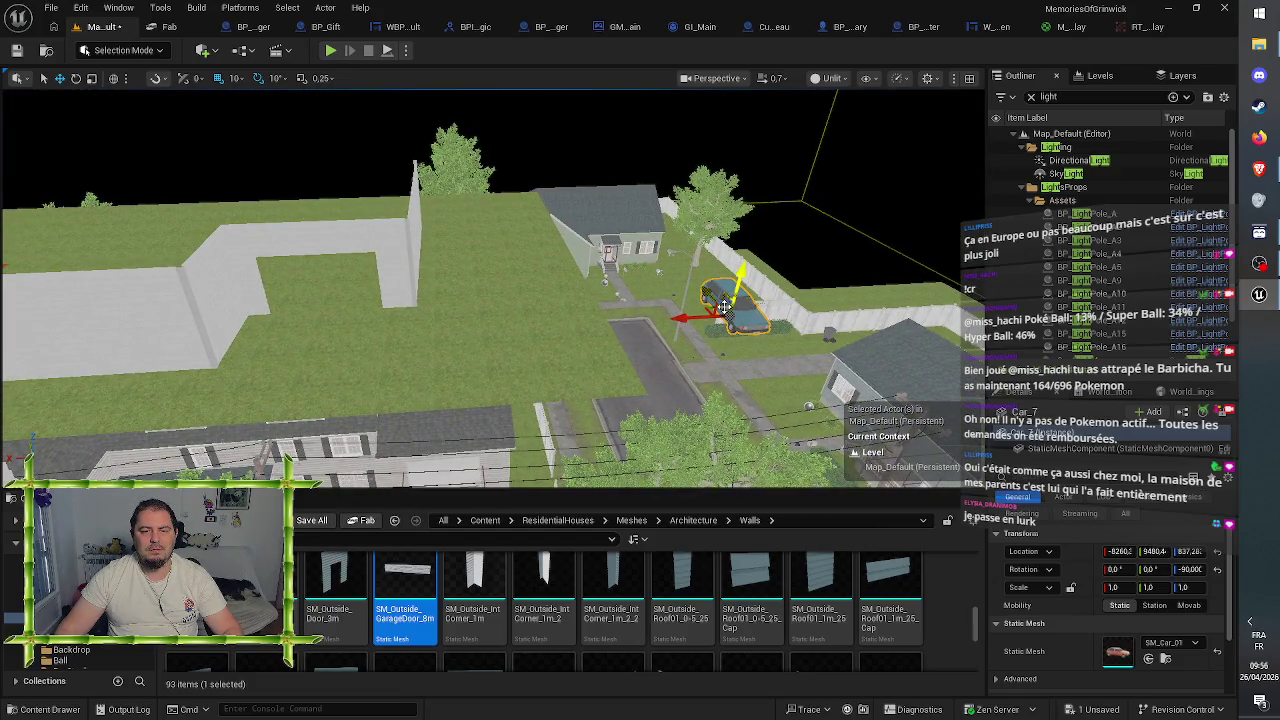
{"action": "mouse_move", "coordinate": [716, 308]}
{"action": "left_mouse_down"}
{"action": "mouse_move", "coordinate": [338, 280]}
{"action": "mouse_move", "coordinate": [342, 223]}
{"action": "mouse_move", "coordinate": [490, 200]}
{"action": "mouse_move", "coordinate": [505, 225]}
{"action": "mouse_move", "coordinate": [430, 305]}
{"action": "mouse_move", "coordinate": [590, 250]}
{"action": "left_mouse_up"}
{"action": "scroll", "coordinate": [342, 222], "scroll_direction": "up", "scroll_amount": 5}
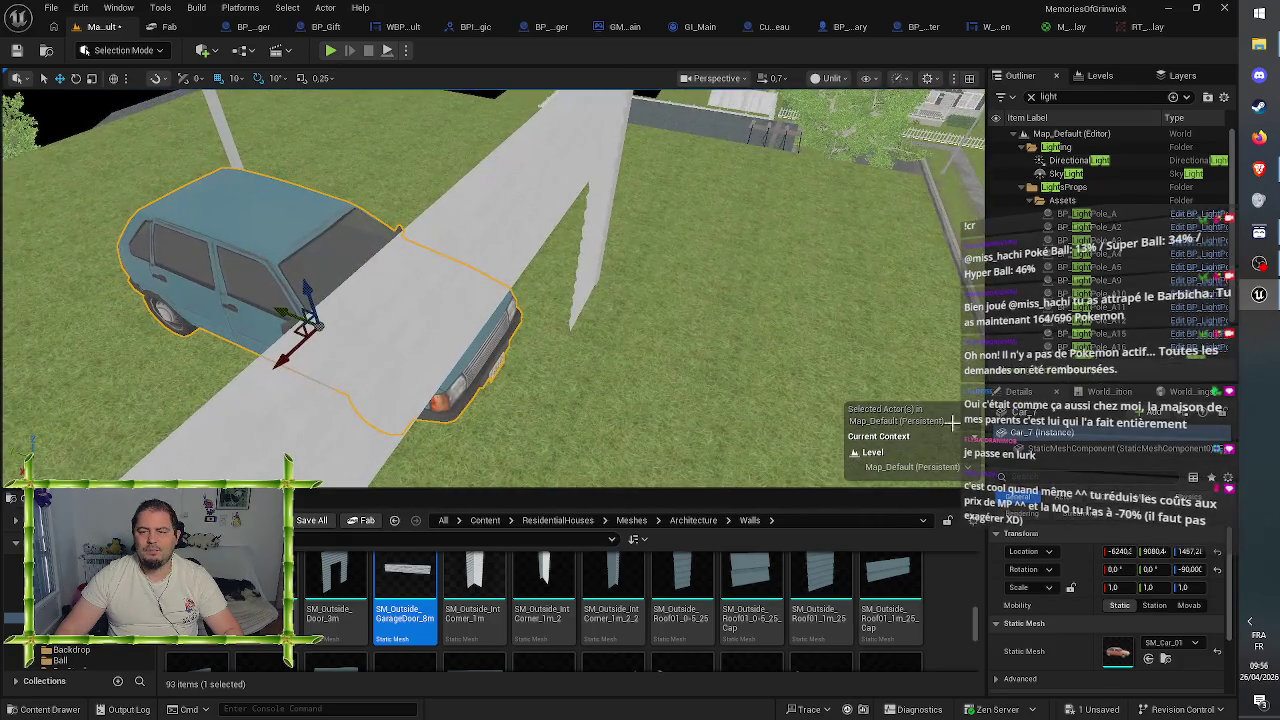
- Set the car's height in Details and nudge it to X -6240, Y 9150.4, Z 1430
{"action": "left_click", "coordinate": [1188, 551]}
{"action": "type", "text": "8430"}
{"action": "key", "text": "Return"}
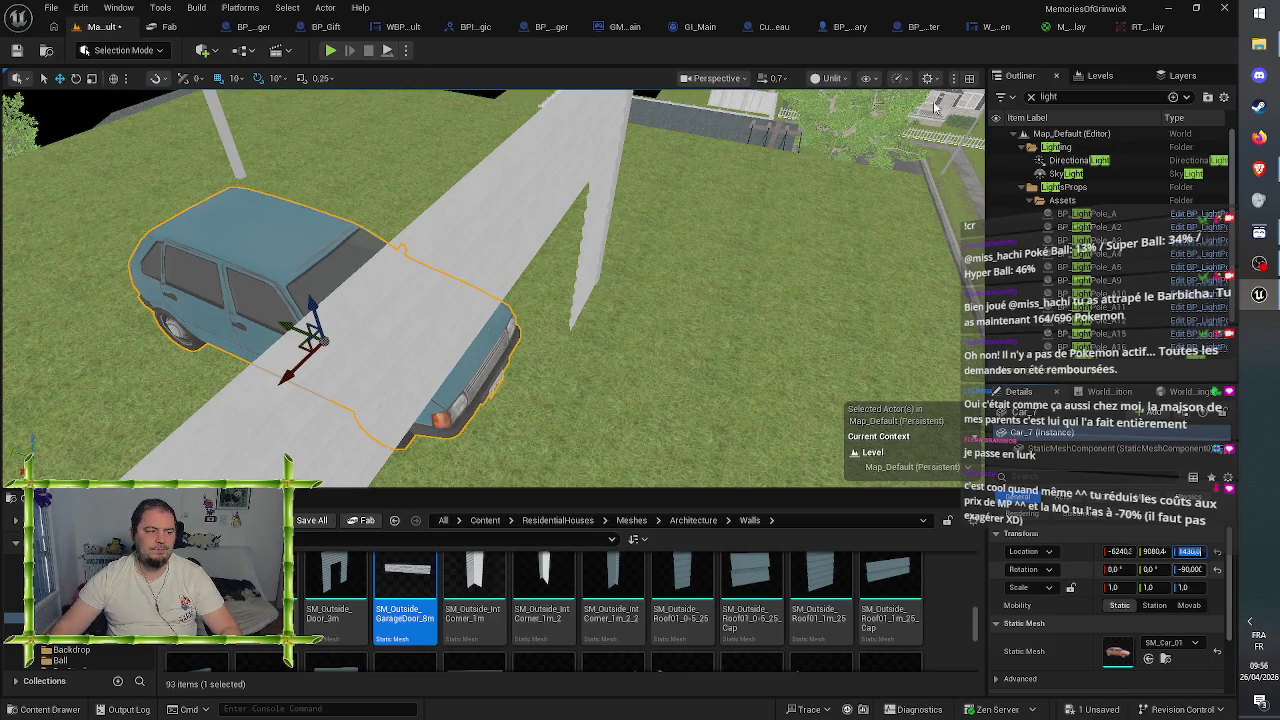
{"action": "left_click_drag", "start_coordinate": [935, 107], "coordinate": [920, 190]}
{"action": "mouse_move", "coordinate": [349, 374]}
{"action": "left_mouse_down"}
{"action": "mouse_move", "coordinate": [340, 380]}
{"action": "mouse_move", "coordinate": [343, 357]}
{"action": "mouse_move", "coordinate": [418, 343]}
{"action": "left_mouse_up"}
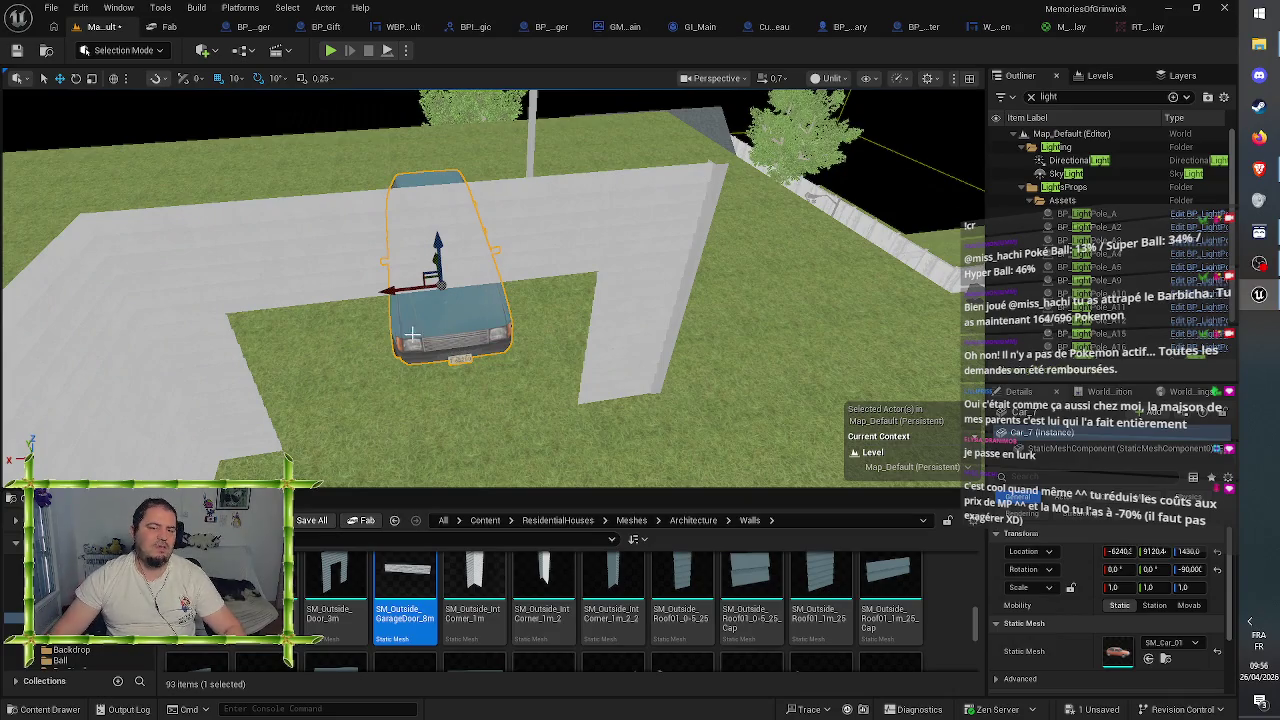
{"action": "mouse_move", "coordinate": [550, 334]}
{"action": "left_mouse_down"}
{"action": "mouse_move", "coordinate": [525, 340]}
{"action": "mouse_move", "coordinate": [551, 333]}
{"action": "left_mouse_up"}
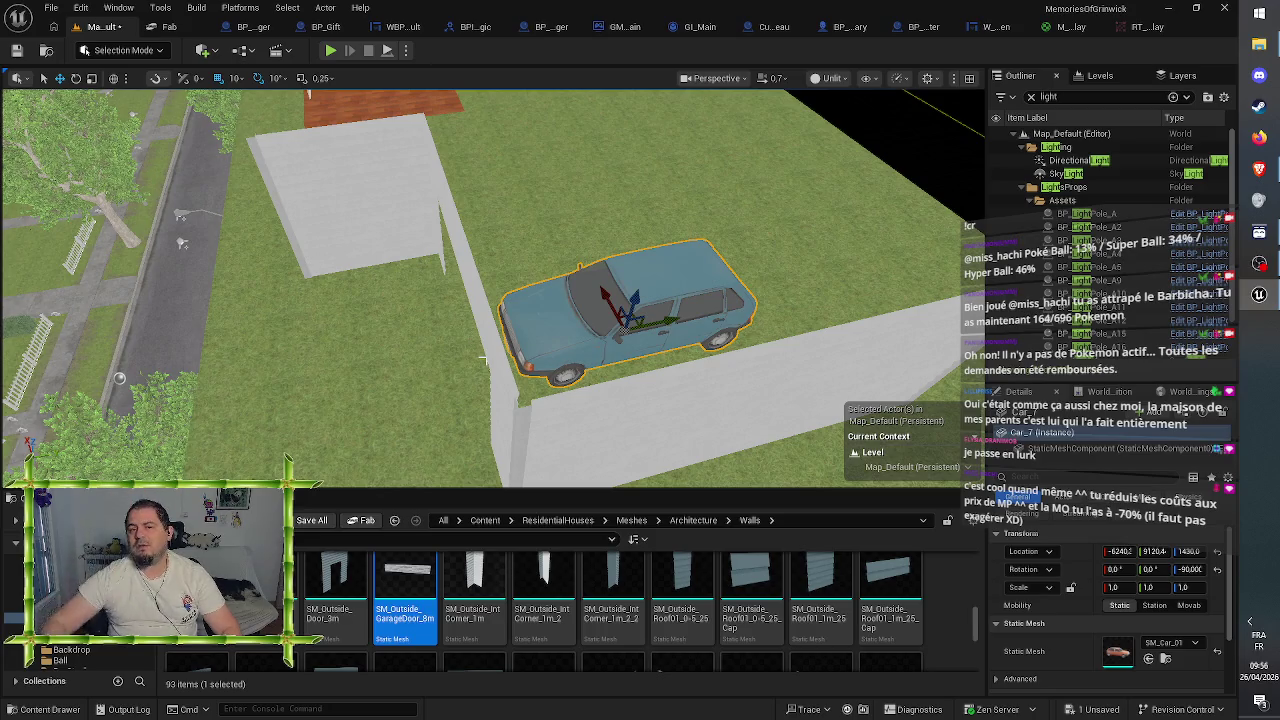
{"action": "left_click_drag", "start_coordinate": [664, 321], "coordinate": [682, 314]}
{"action": "mouse_move", "coordinate": [490, 290]}
{"action": "left_mouse_down"}
{"action": "mouse_move", "coordinate": [470, 240]}
{"action": "mouse_move", "coordinate": [520, 300]}
{"action": "mouse_move", "coordinate": [530, 295]}
{"action": "mouse_move", "coordinate": [510, 300]}
{"action": "mouse_move", "coordinate": [580, 330]}
{"action": "mouse_move", "coordinate": [522, 286]}
{"action": "mouse_move", "coordinate": [677, 313]}
{"action": "left_mouse_up"}
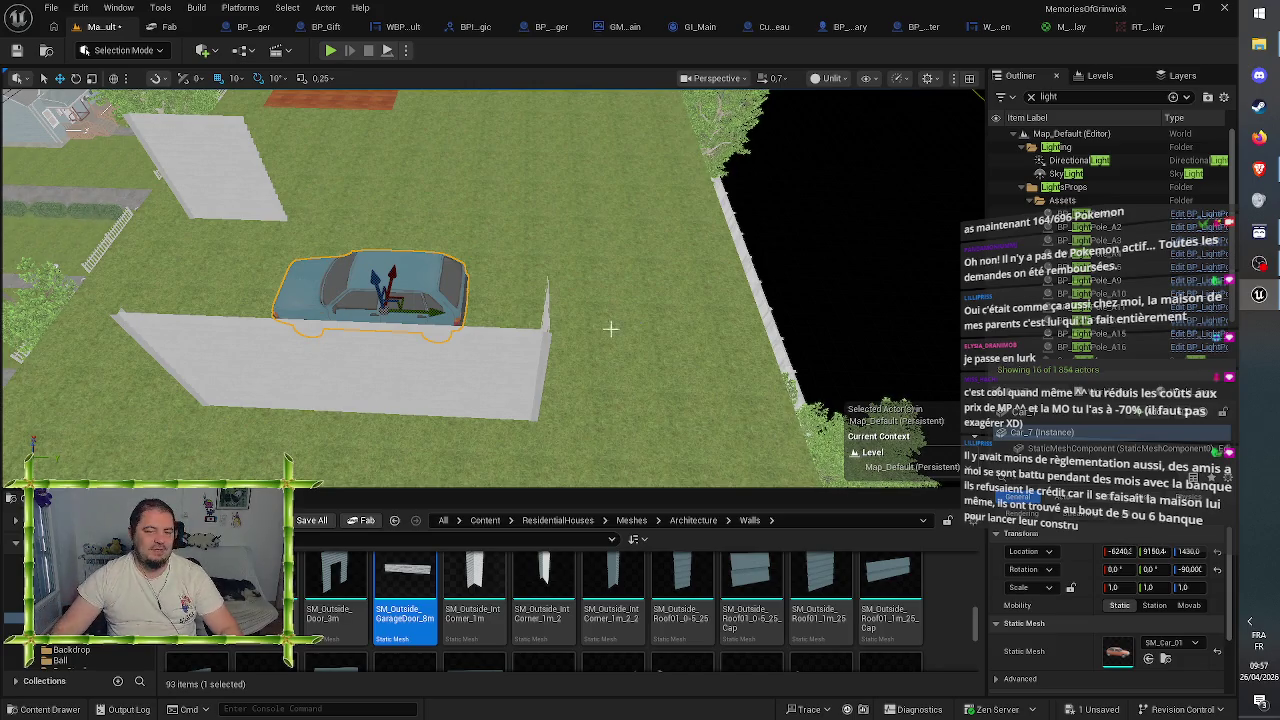
- Slide the left wall section further left along the run
{"action": "left_click", "coordinate": [510, 365]}
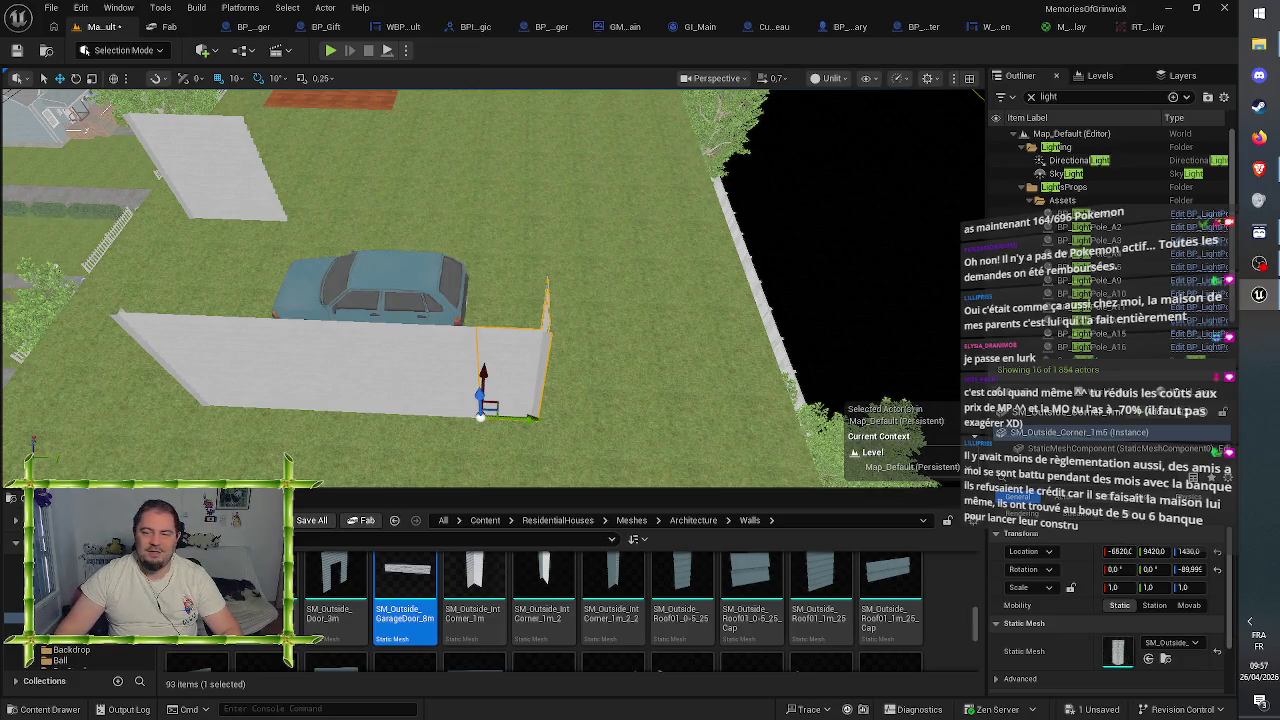
{"action": "left_click", "coordinate": [436, 386]}
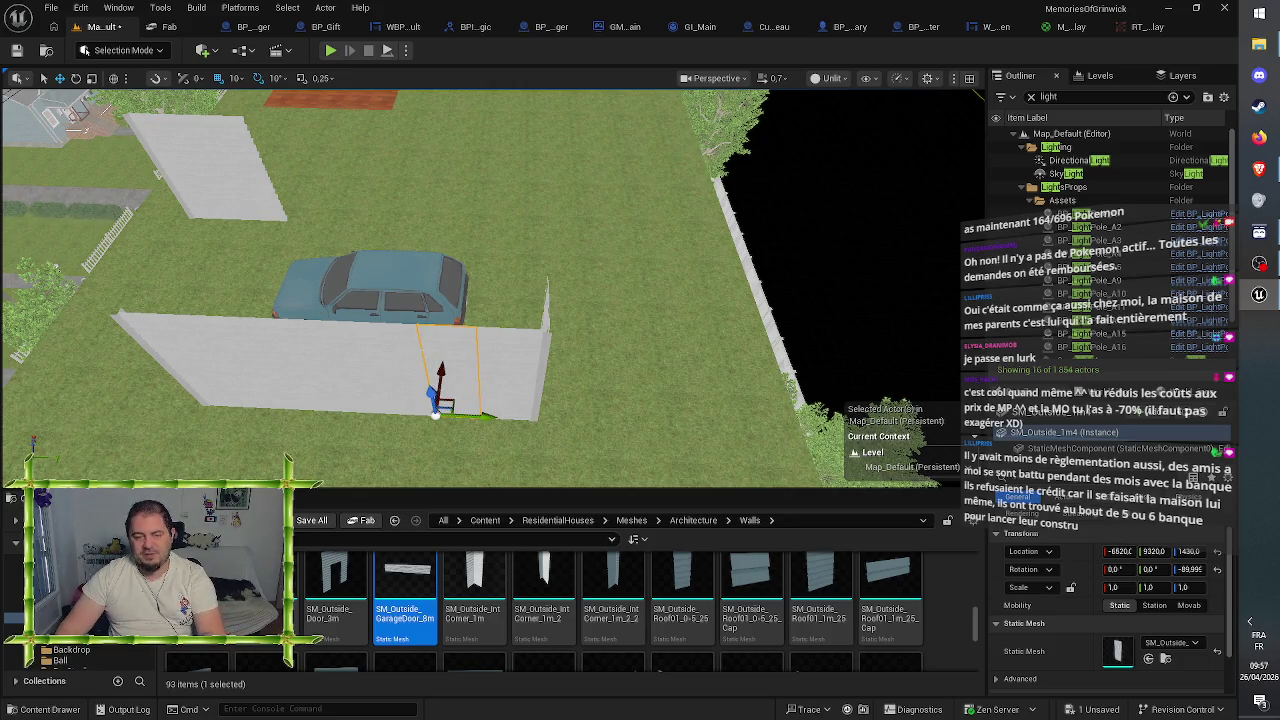
{"action": "left_click_drag", "start_coordinate": [435, 411], "coordinate": [258, 403]}
- Move the 1 m wall segment one metre right and duplicate it one metre further
{"action": "left_click", "coordinate": [436, 405]}
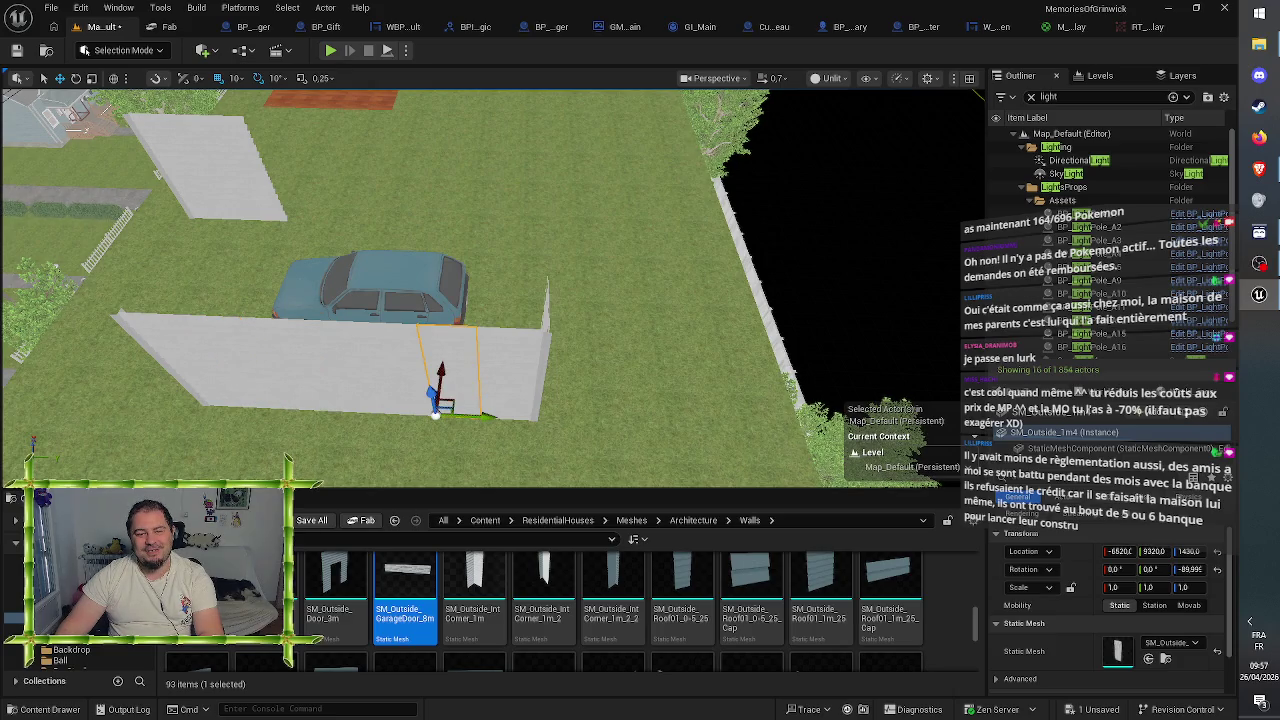
{"action": "left_click", "coordinate": [481, 410]}
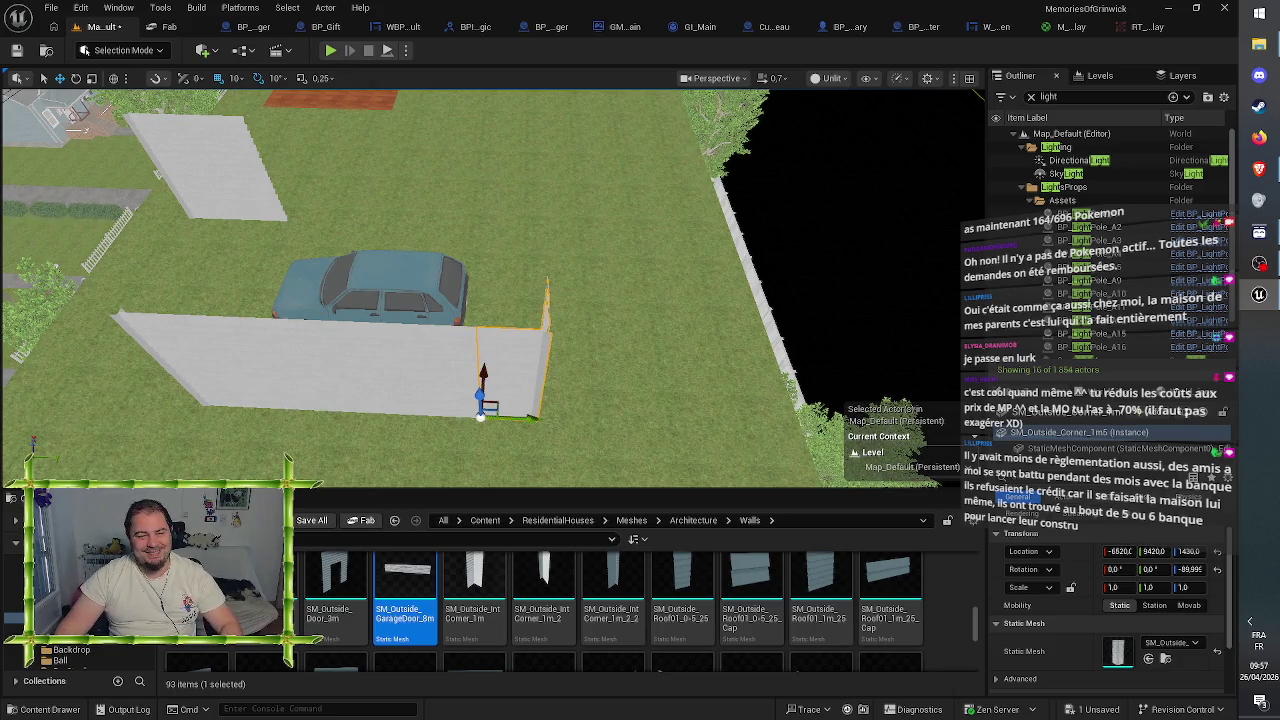
{"action": "left_click", "coordinate": [434, 410]}
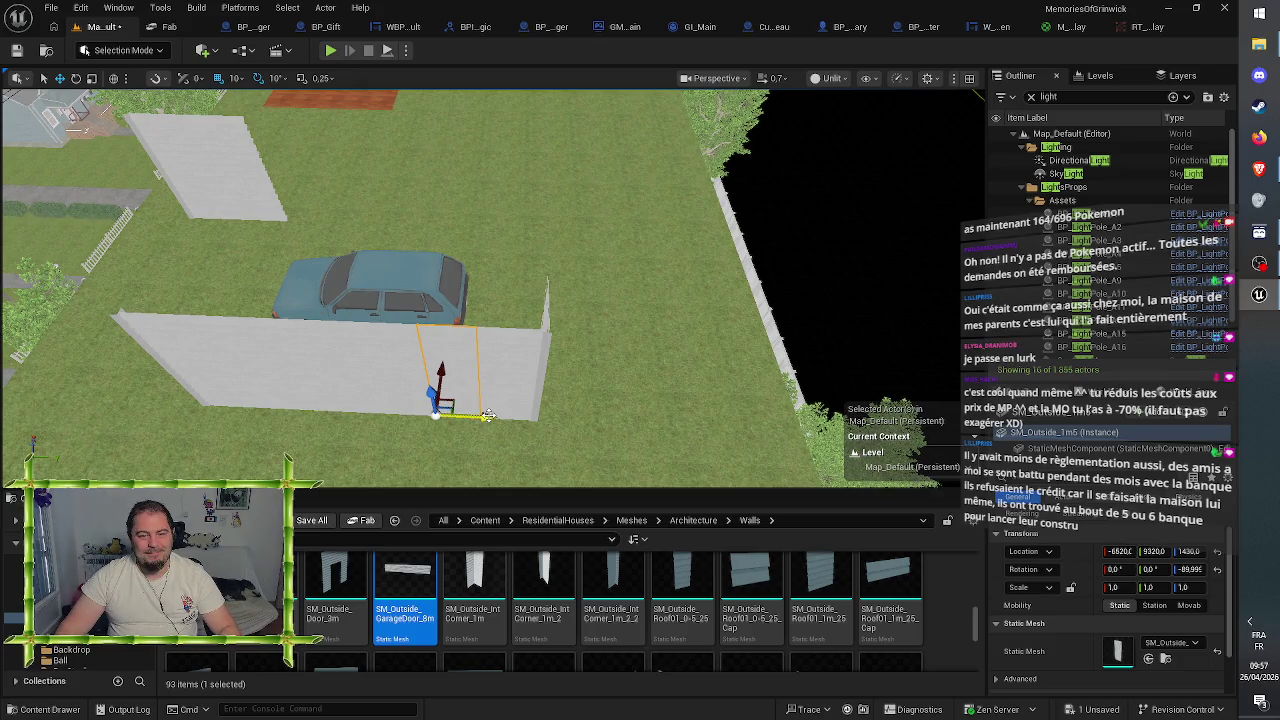
{"action": "left_click_drag", "start_coordinate": [490, 417], "coordinate": [534, 433]}
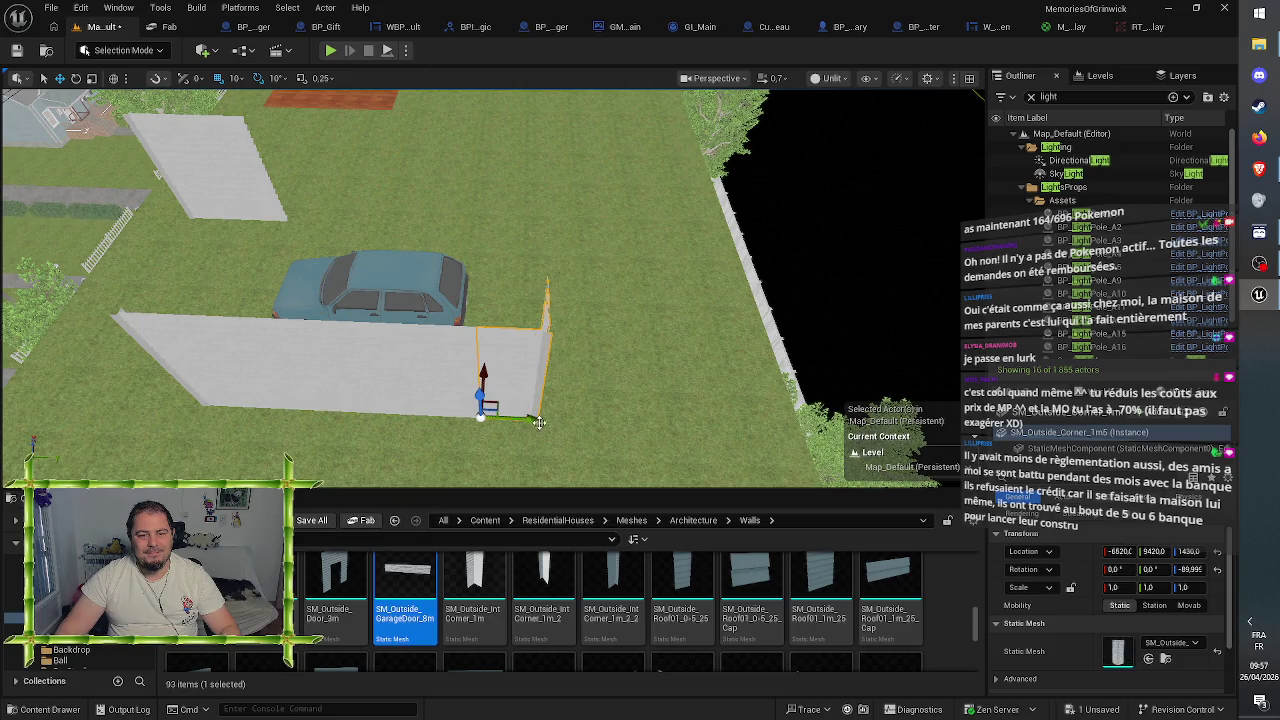
{"action": "mouse_move", "coordinate": [538, 420]}
{"action": "left_mouse_down"}
{"action": "mouse_move", "coordinate": [584, 430]}
{"action": "mouse_move", "coordinate": [538, 420]}
{"action": "left_mouse_up"}
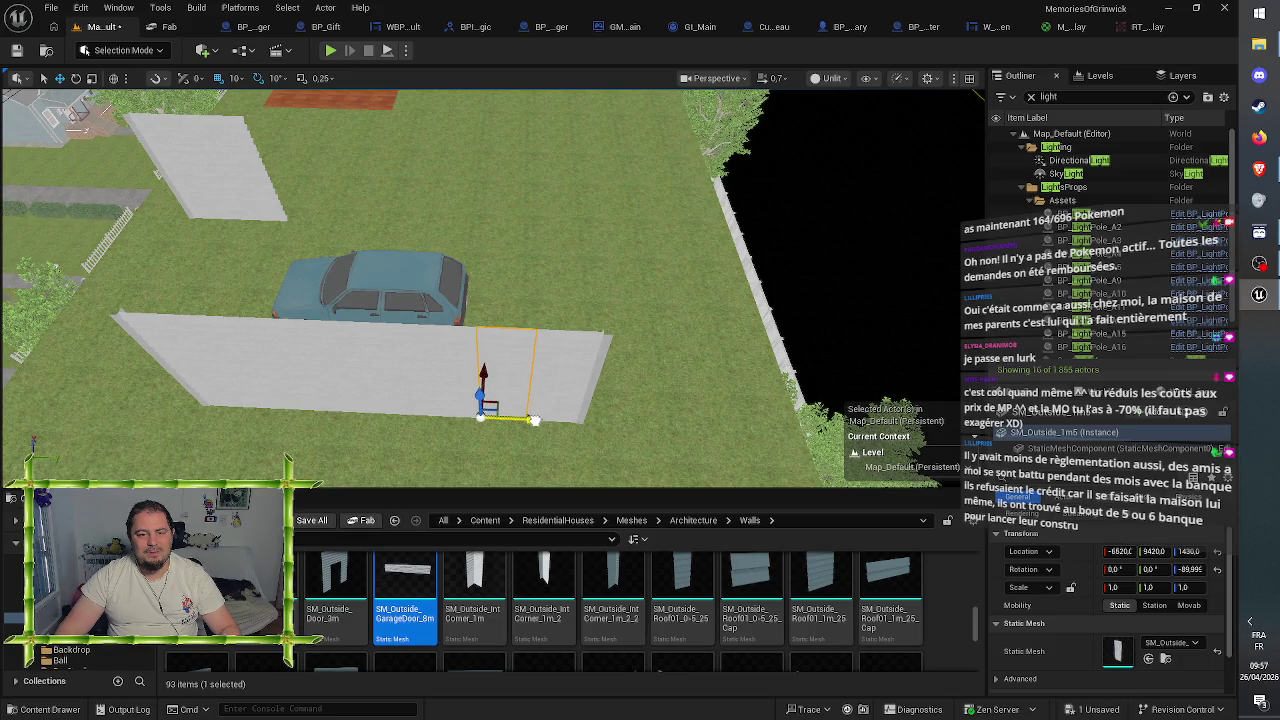
{"action": "left_click", "coordinate": [570, 380]}
{"action": "mouse_move", "coordinate": [526, 400]}
{"action": "left_mouse_down"}
{"action": "mouse_move", "coordinate": [420, 380]}
{"action": "mouse_move", "coordinate": [556, 413]}
{"action": "mouse_move", "coordinate": [527, 330]}
{"action": "left_mouse_up"}
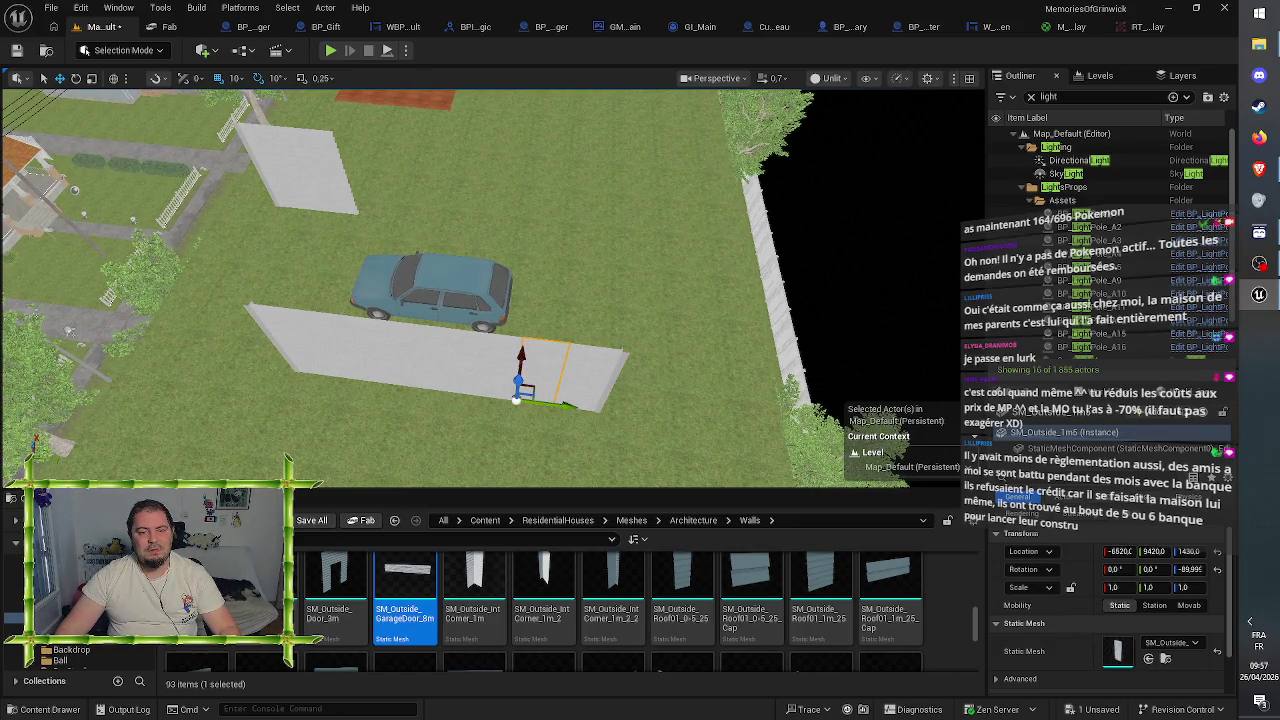
- Slide the 3 m wall section right along the run and turn it around
{"action": "left_click", "coordinate": [430, 360]}
{"action": "key", "text": "Left"}
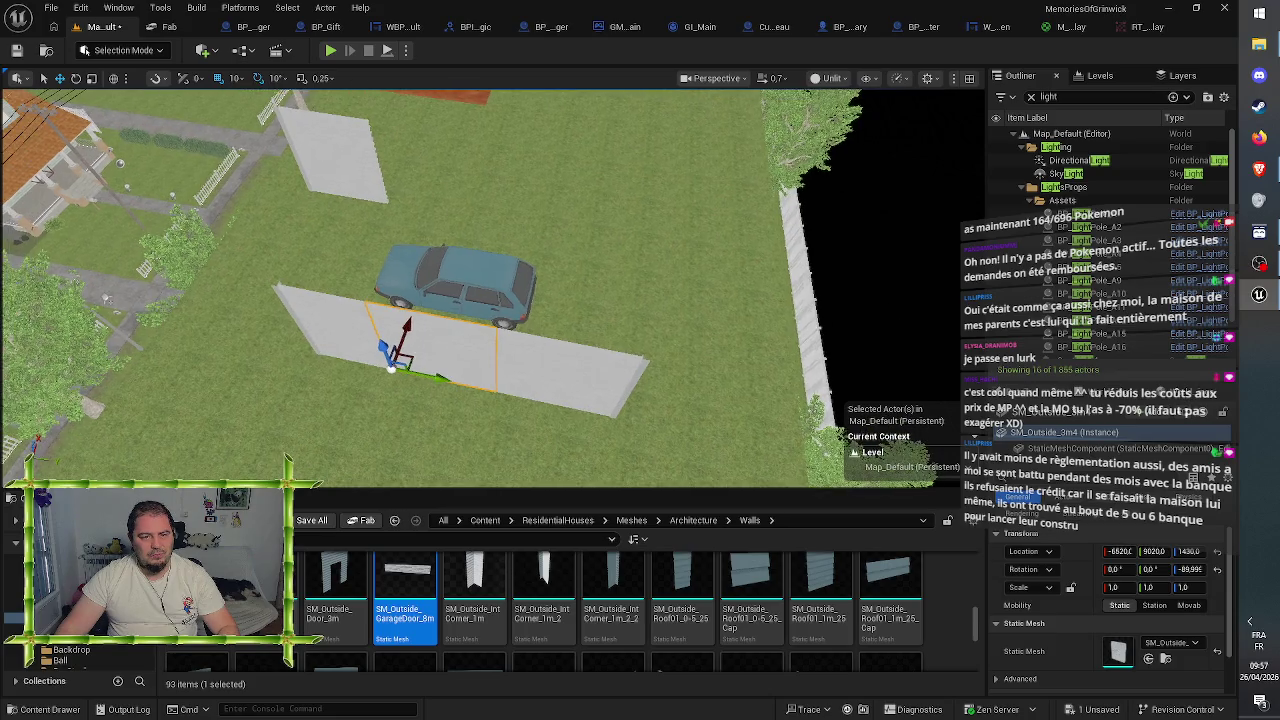
{"action": "left_click_drag", "start_coordinate": [440, 378], "coordinate": [645, 400]}
{"action": "key", "text": "e"}
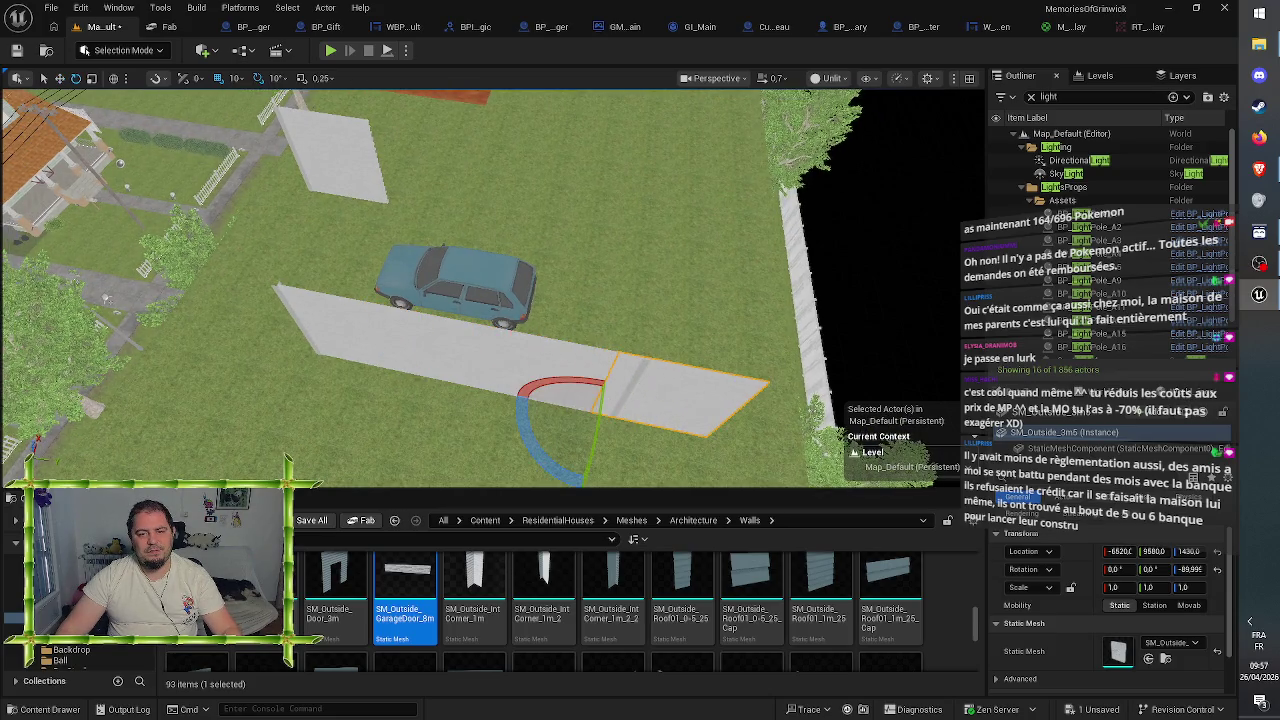
{"action": "mouse_move", "coordinate": [534, 438]}
{"action": "left_mouse_down"}
{"action": "mouse_move", "coordinate": [578, 335]}
{"action": "mouse_move", "coordinate": [530, 350]}
{"action": "mouse_move", "coordinate": [500, 379]}
{"action": "left_mouse_up"}
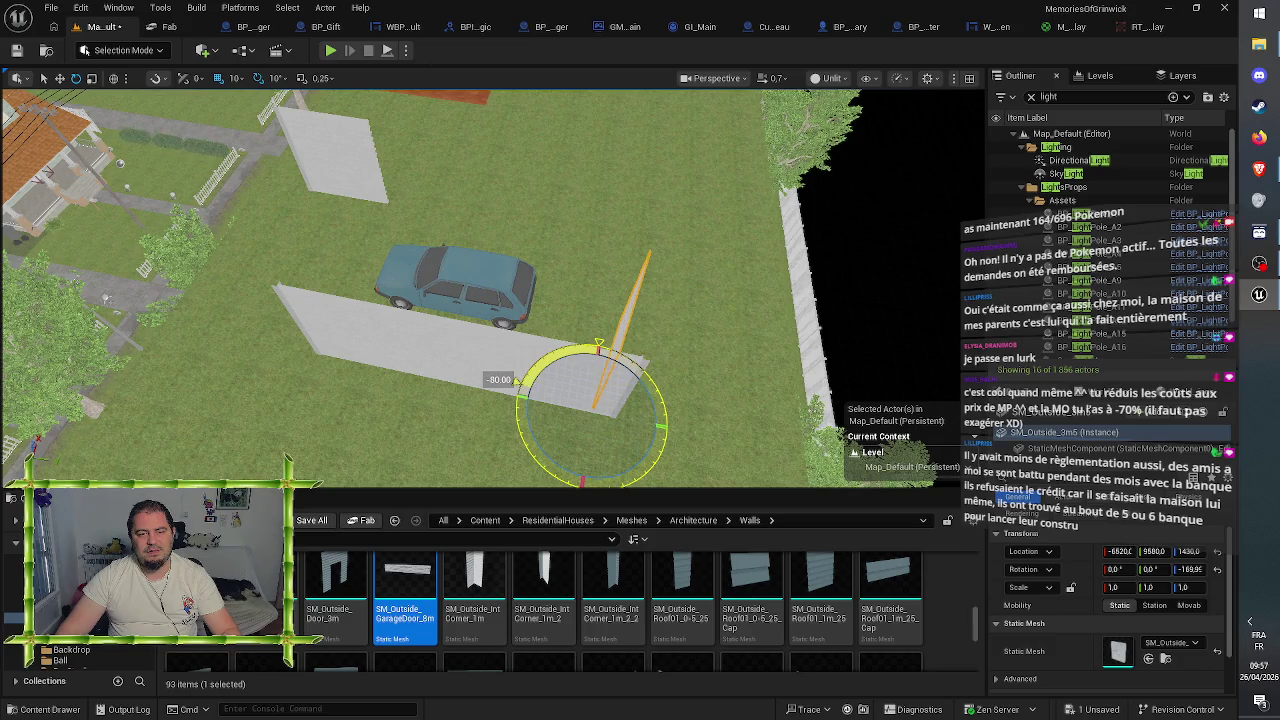
{"action": "key", "text": "w"}
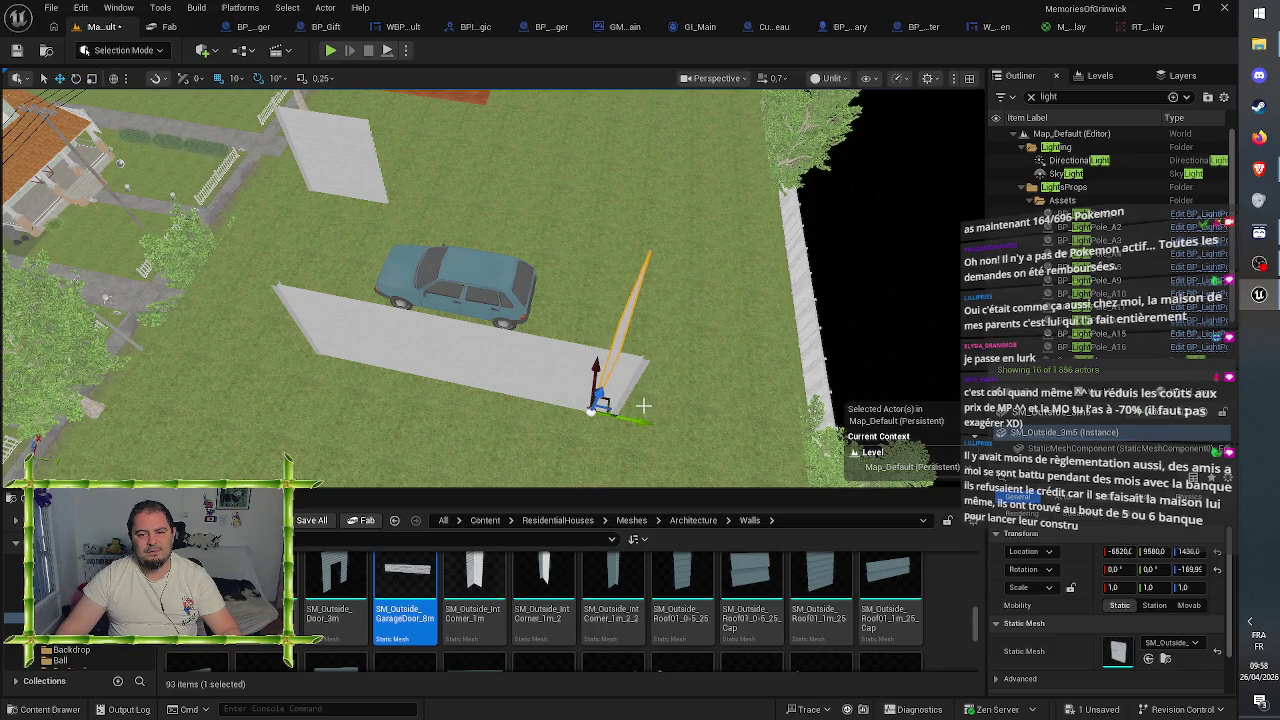
{"action": "mouse_move", "coordinate": [640, 420]}
{"action": "left_mouse_down"}
{"action": "mouse_move", "coordinate": [652, 424]}
{"action": "mouse_move", "coordinate": [620, 392]}
{"action": "left_mouse_up"}
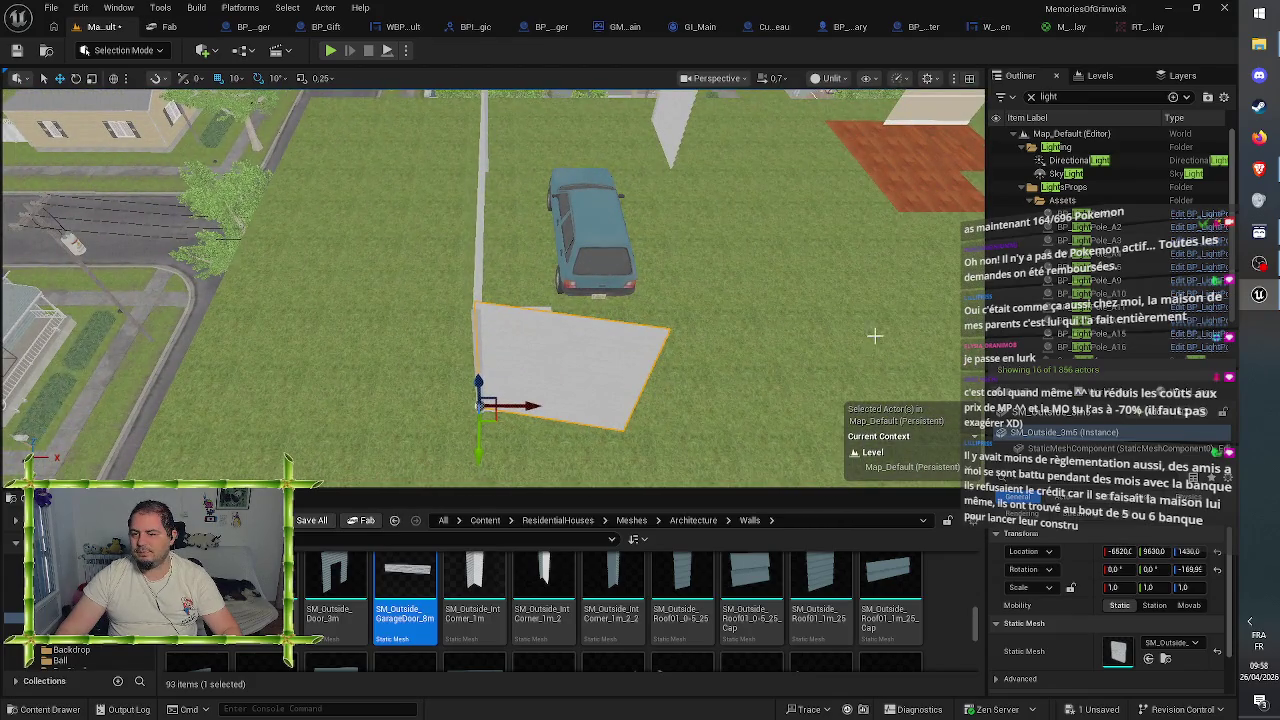
- Set the wall's Z rotation to 180 and Alt-drag a copy beside it
{"action": "left_click", "coordinate": [1198, 570]}
{"action": "type", "text": "180"}
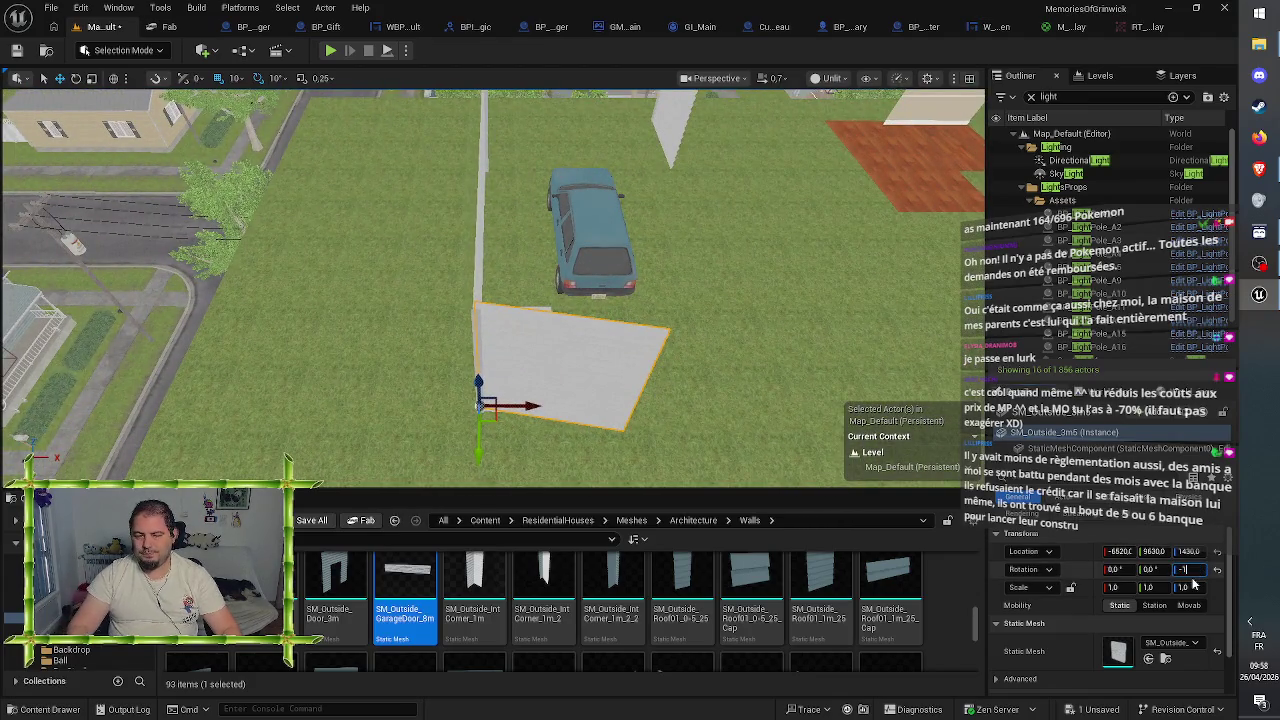
{"action": "key", "text": "Return"}
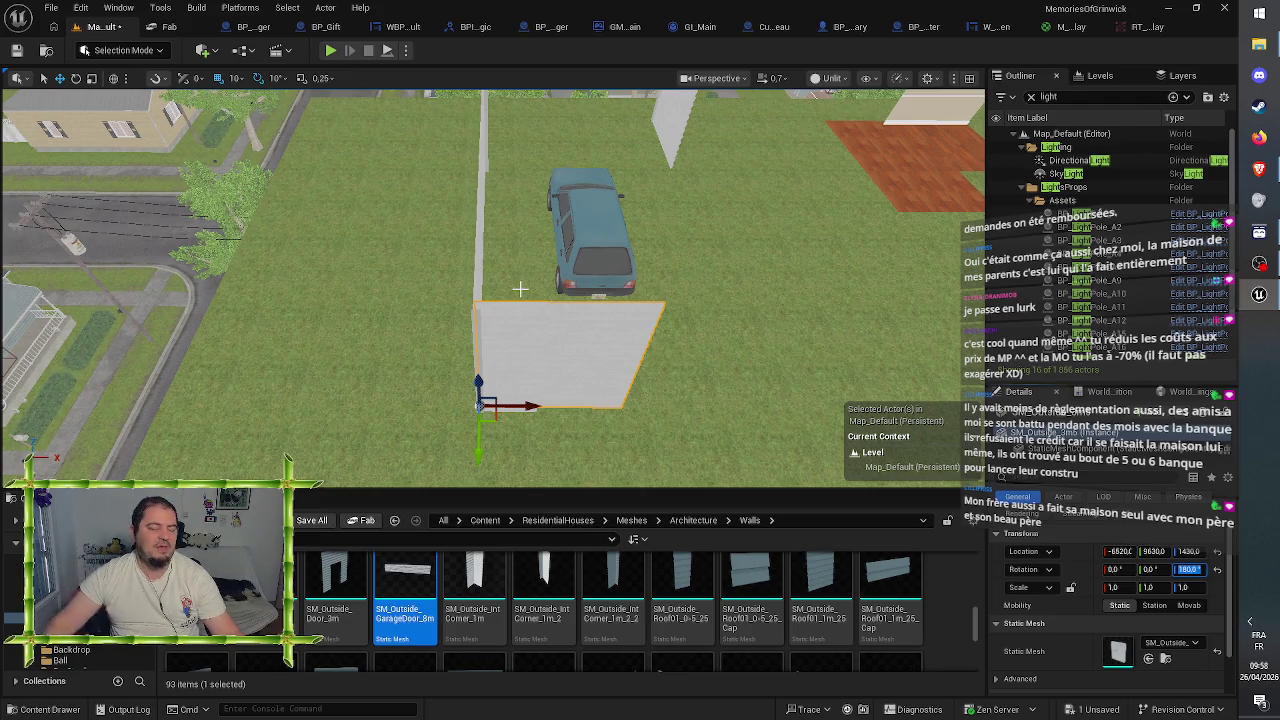
{"action": "key", "text": "f"}
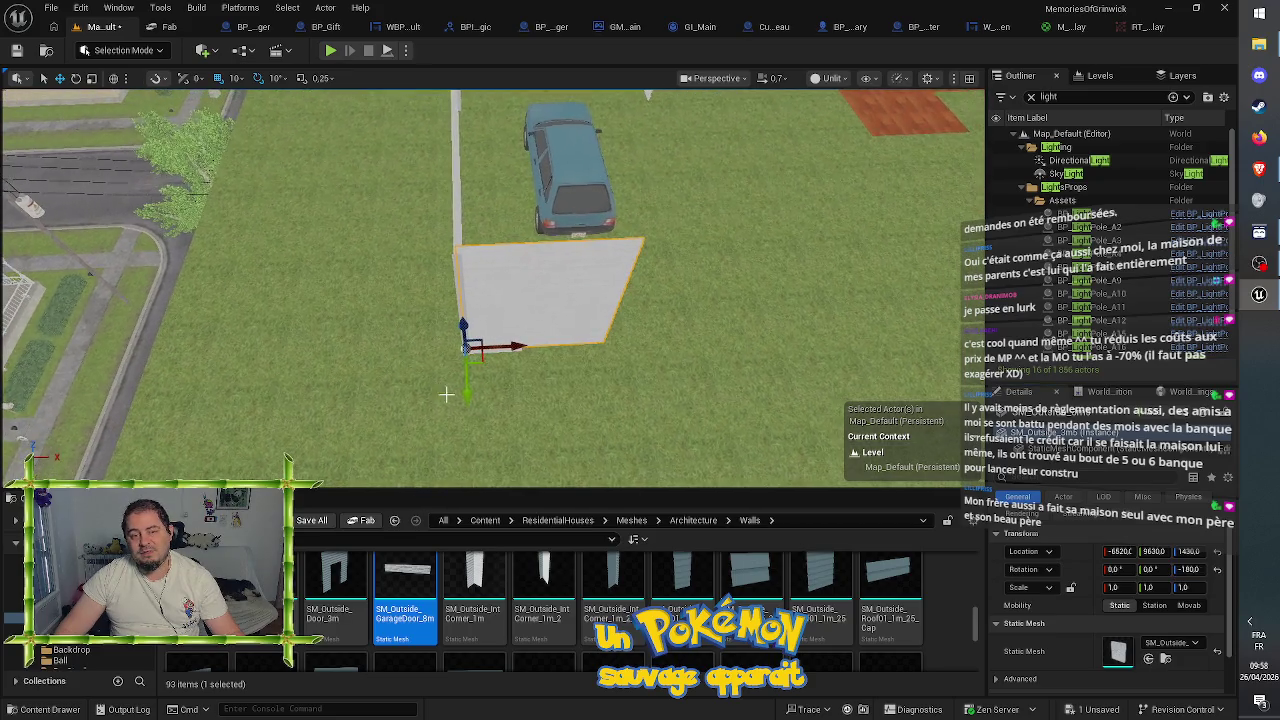
{"action": "mouse_move", "coordinate": [512, 349]}
{"action": "left_mouse_down", "text": "alt"}
{"action": "mouse_move", "coordinate": [571, 338]}
{"action": "mouse_move", "coordinate": [740, 350]}
{"action": "mouse_move", "coordinate": [472, 355]}
{"action": "mouse_move", "coordinate": [497, 376]}
{"action": "mouse_move", "coordinate": [620, 320]}
{"action": "mouse_move", "coordinate": [554, 325]}
{"action": "left_mouse_up", "text": "alt"}
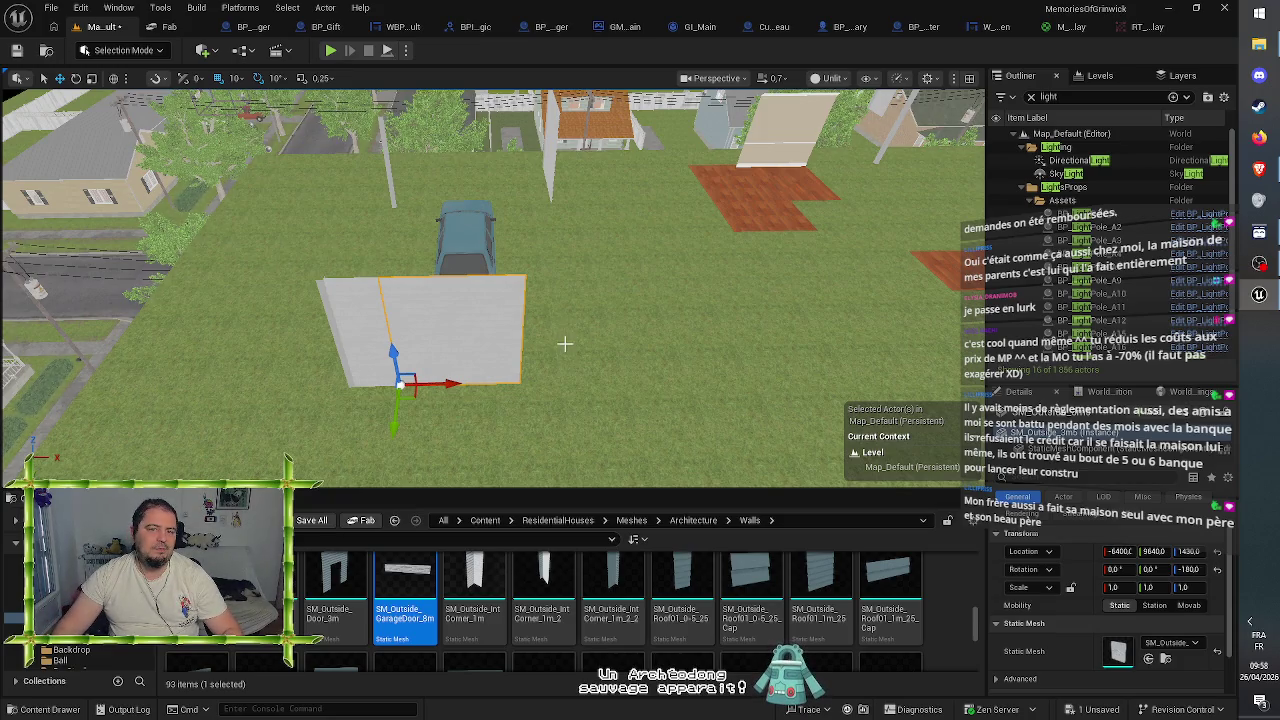
{"action": "left_click_drag", "start_coordinate": [320, 300], "coordinate": [245, 293], "text": "alt"}
{"action": "scroll", "coordinate": [245, 293], "scroll_direction": "up", "scroll_amount": 10}
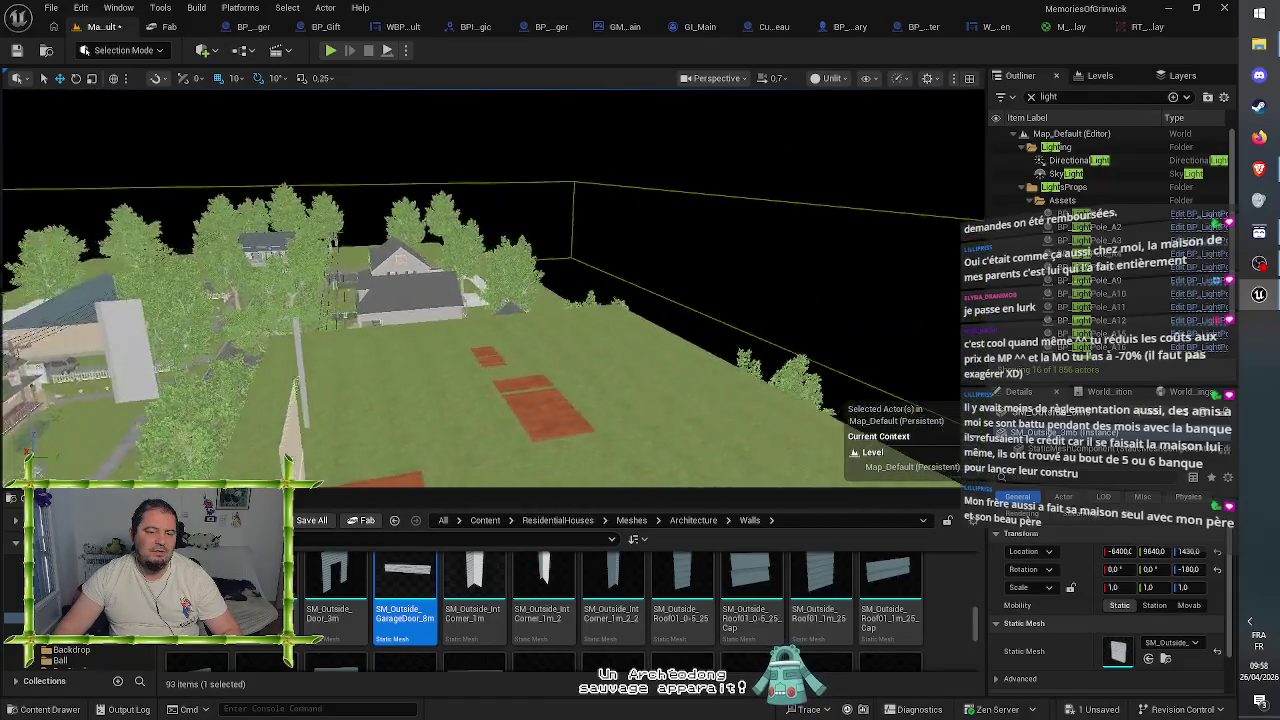
{"action": "scroll", "coordinate": [494, 289], "scroll_direction": "down", "scroll_amount": 8}
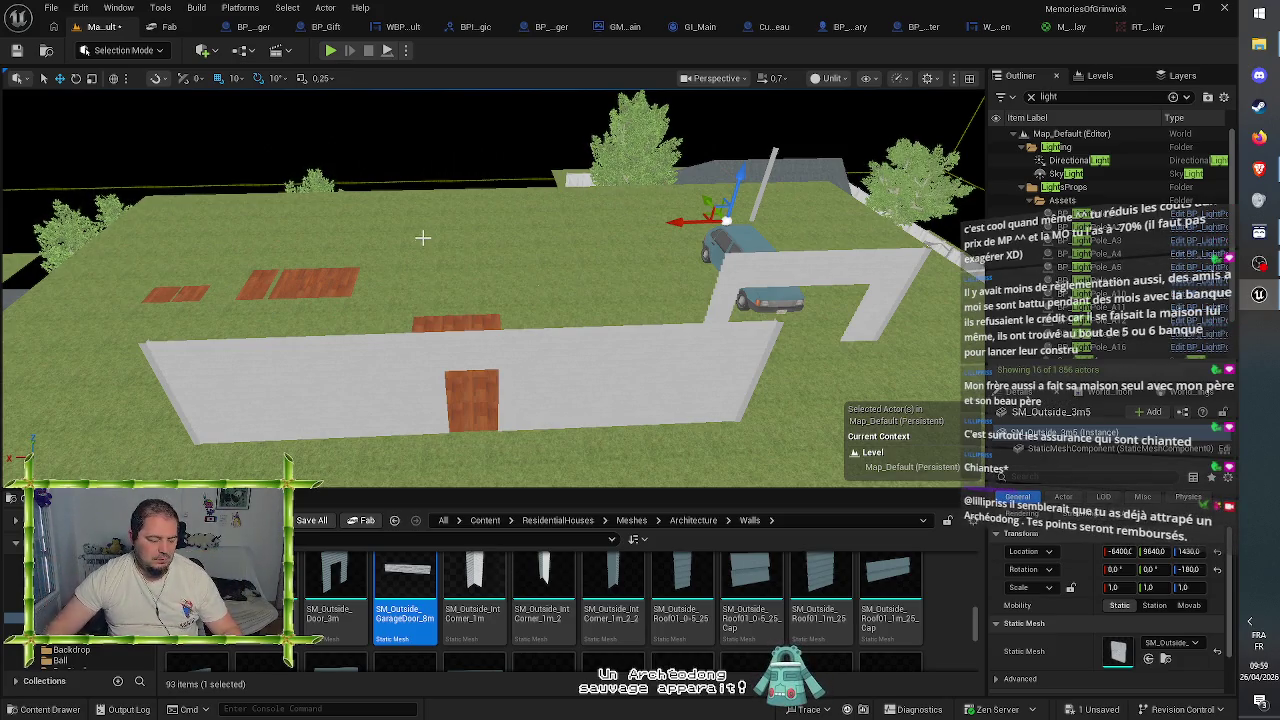
{"action": "key", "text": "w"}
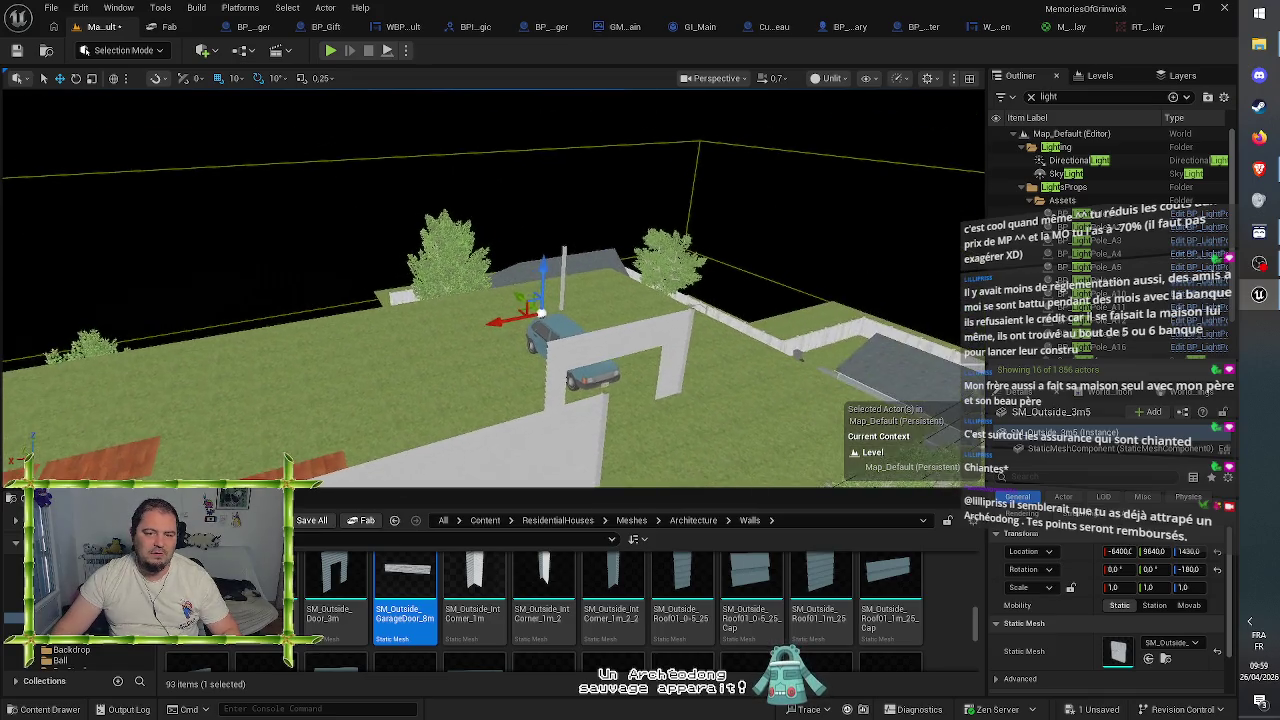
{"action": "key", "text": "e"}
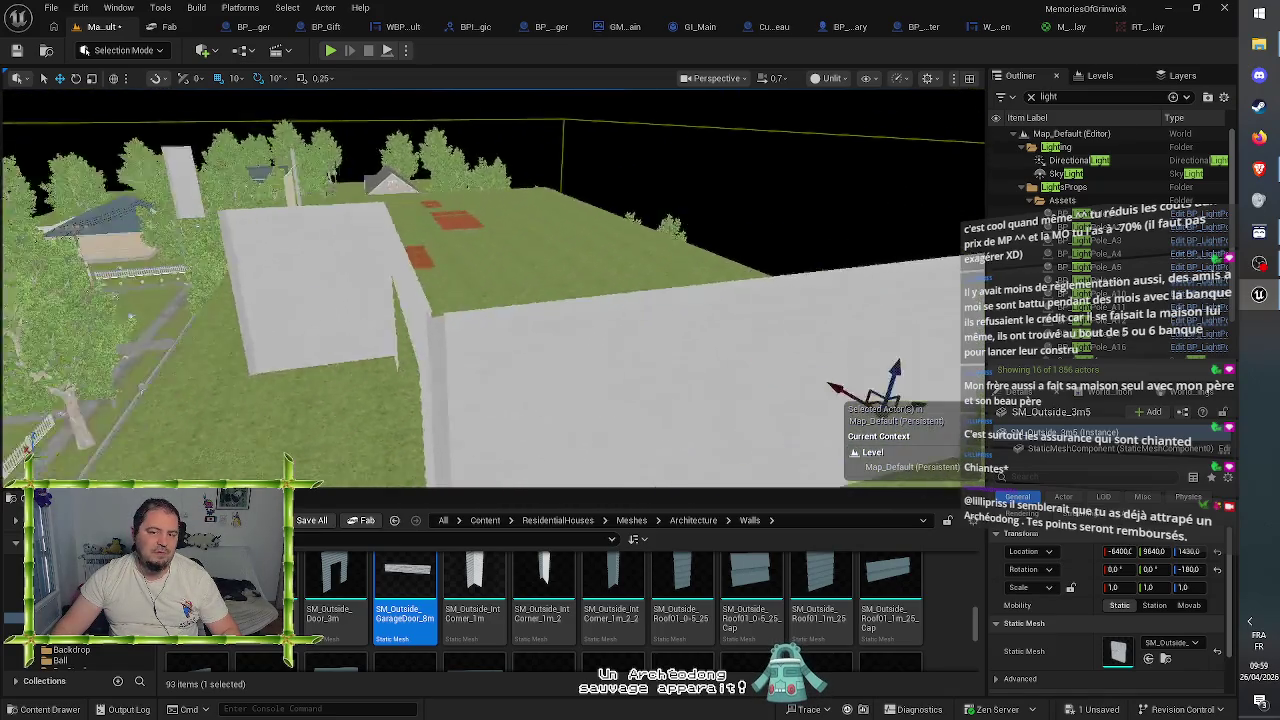
{"action": "key", "text": "s"}
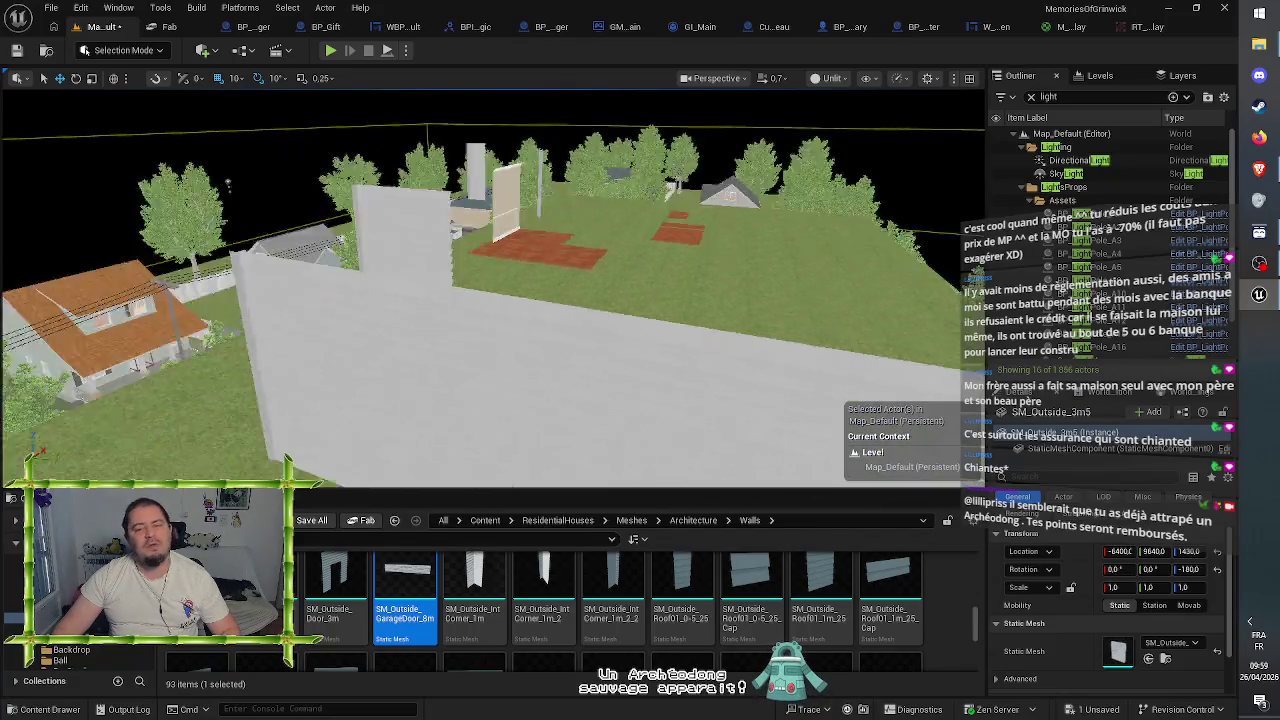
{"action": "left_click_drag", "start_coordinate": [677, 340], "coordinate": [677, 370]}
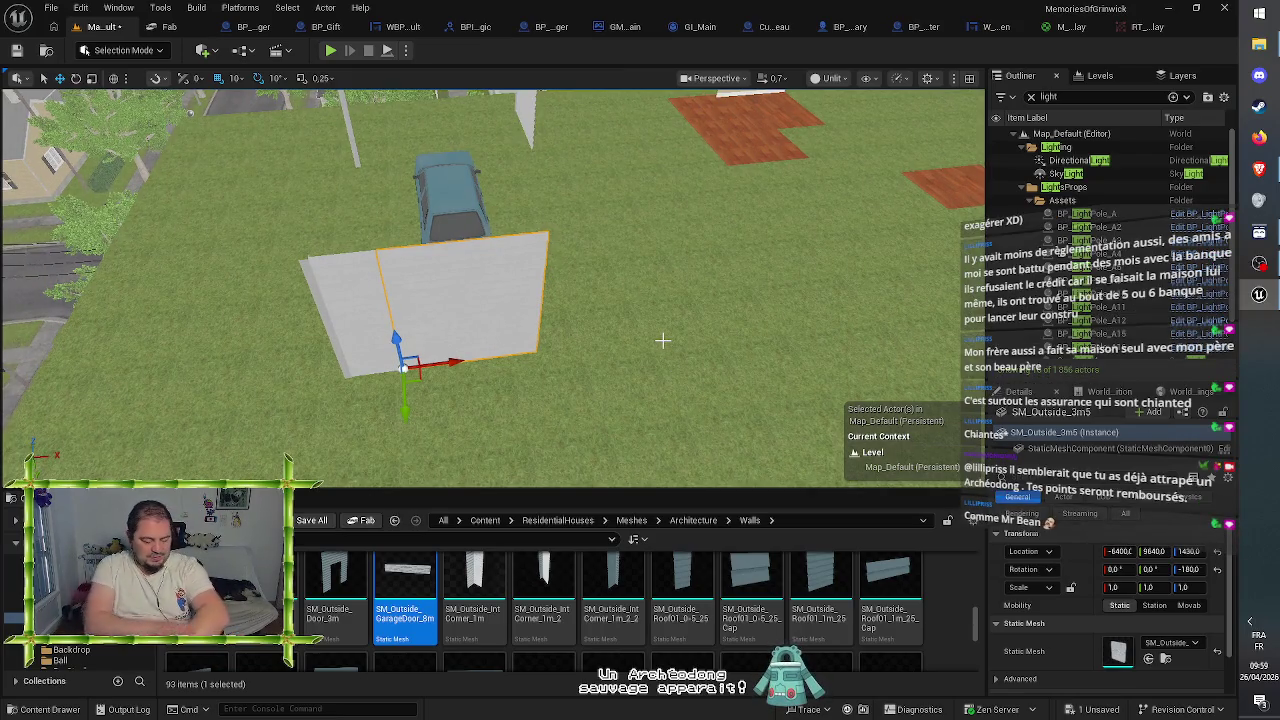
{"action": "mouse_move", "coordinate": [677, 370]}
{"action": "left_mouse_down"}
{"action": "mouse_move", "coordinate": [677, 390]}
{"action": "mouse_move", "coordinate": [660, 390]}
{"action": "mouse_move", "coordinate": [620, 380]}
{"action": "mouse_move", "coordinate": [620, 360]}
{"action": "left_mouse_up"}
{"action": "left_click", "coordinate": [488, 320]}
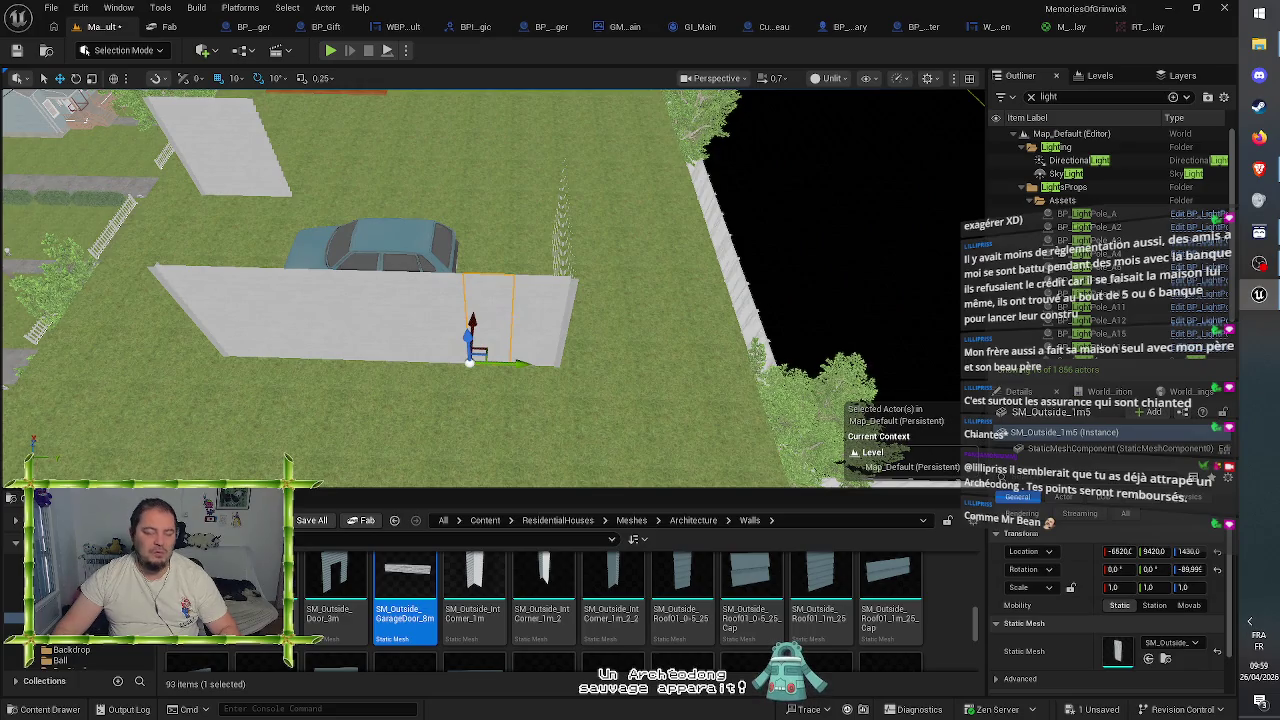
{"action": "key", "text": "e"}
{"action": "left_click_drag", "start_coordinate": [510, 420], "coordinate": [415, 425]}
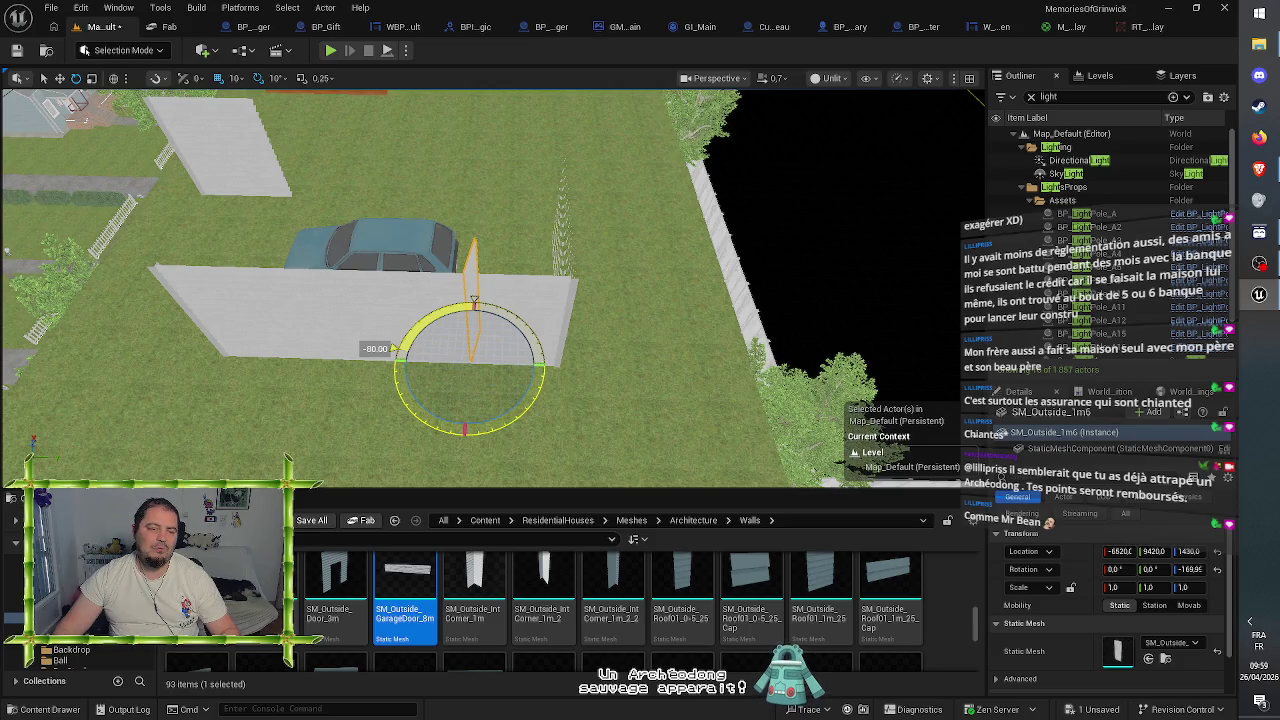
{"action": "key", "text": "w"}
{"action": "mouse_move", "coordinate": [600, 300]}
{"action": "left_mouse_down"}
{"action": "mouse_move", "coordinate": [560, 290]}
{"action": "mouse_move", "coordinate": [510, 320]}
{"action": "left_mouse_up"}
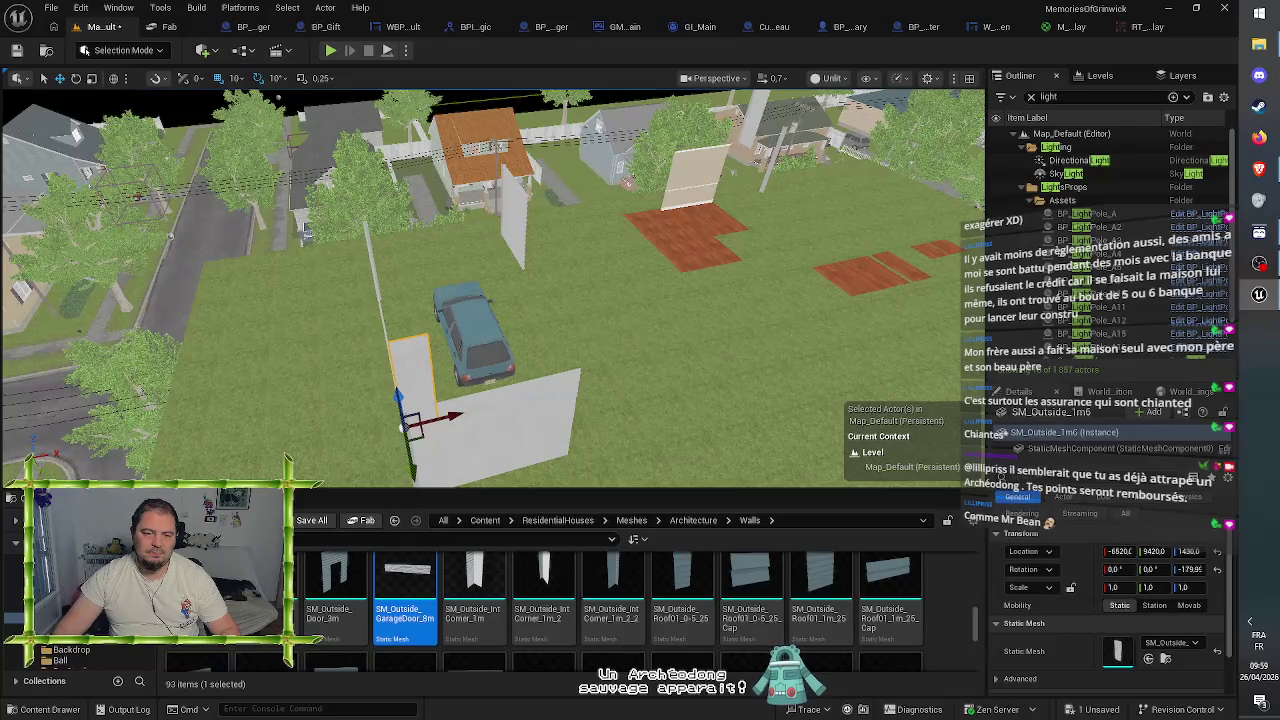
{"action": "mouse_move", "coordinate": [403, 427]}
{"action": "left_mouse_down"}
{"action": "mouse_move", "coordinate": [572, 455]}
{"action": "mouse_move", "coordinate": [595, 420]}
{"action": "mouse_move", "coordinate": [591, 356]}
{"action": "left_mouse_up"}
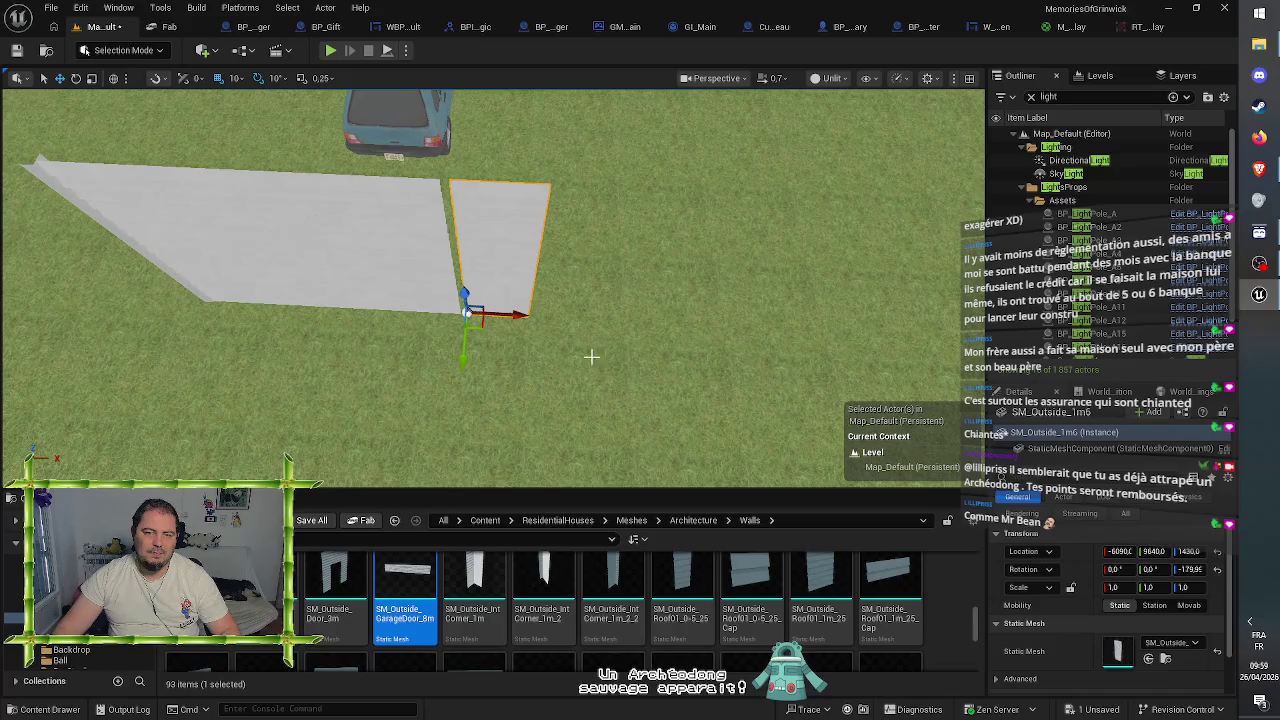
{"action": "mouse_move", "coordinate": [513, 316]}
{"action": "left_mouse_down"}
{"action": "mouse_move", "coordinate": [440, 310]}
{"action": "mouse_move", "coordinate": [400, 330]}
{"action": "left_mouse_up"}
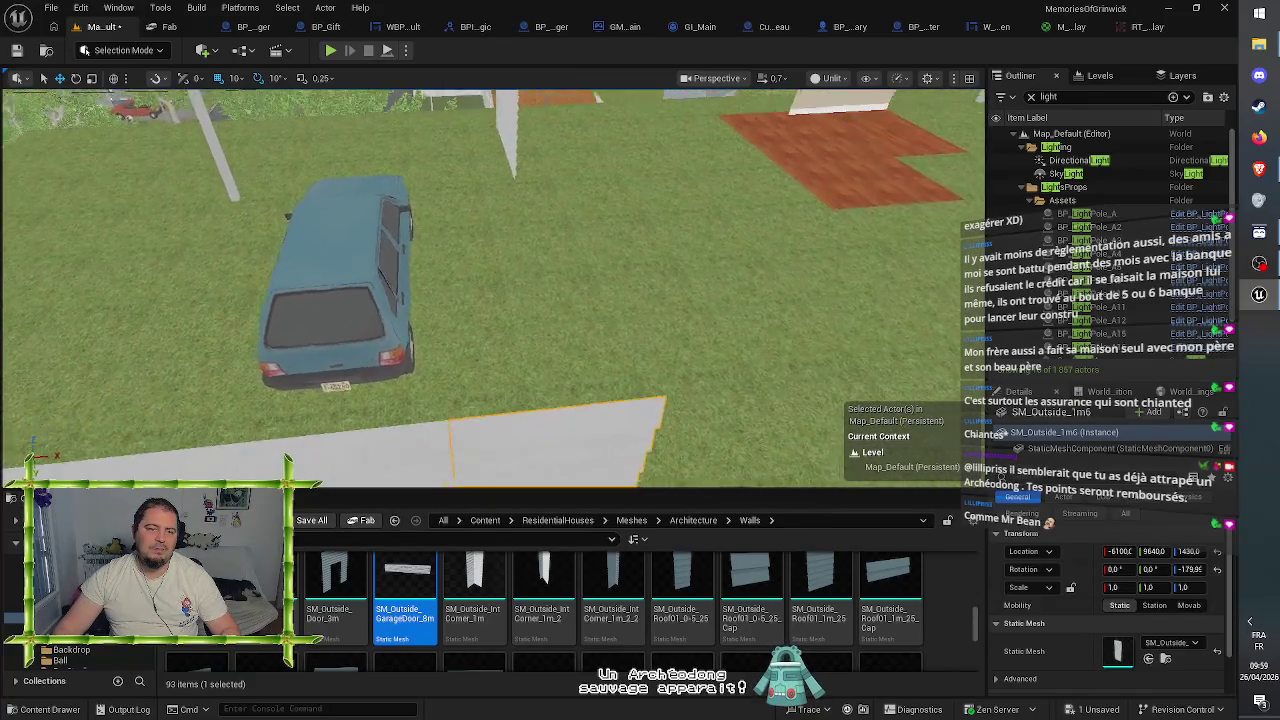
{"action": "scroll", "coordinate": [523, 310], "scroll_direction": "down", "scroll_amount": 5}
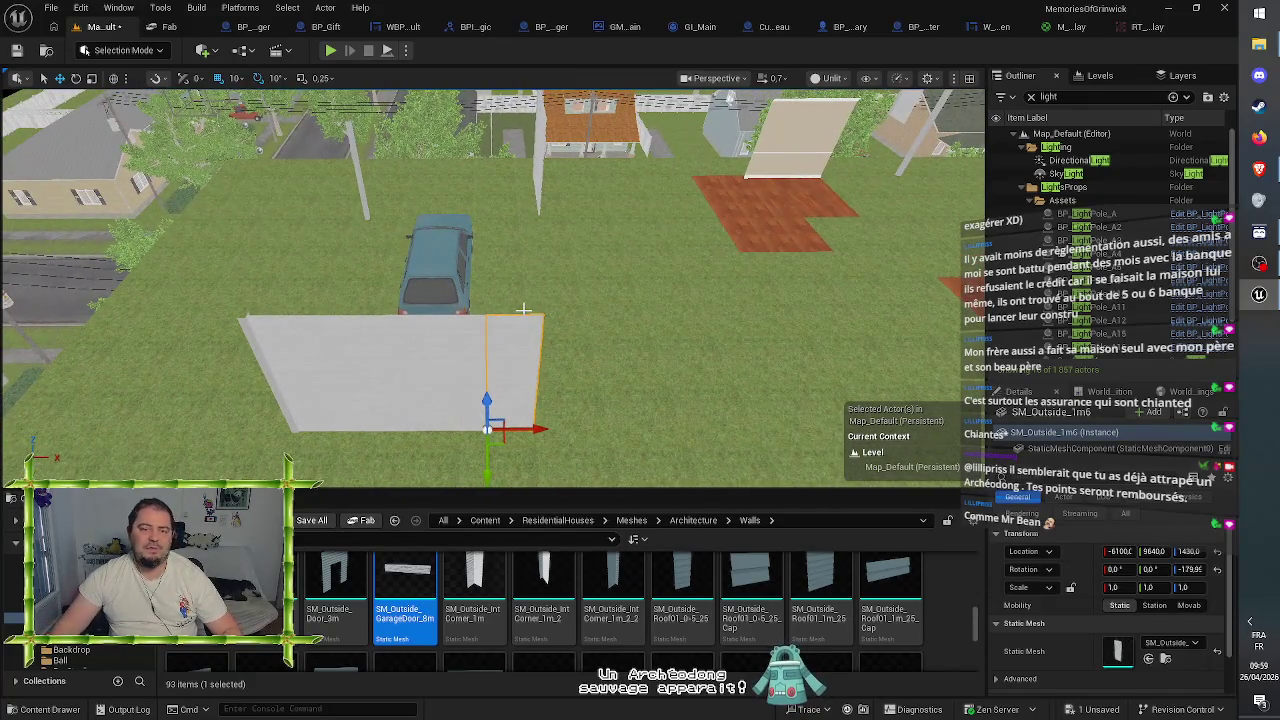
{"action": "scroll", "coordinate": [537, 299], "scroll_direction": "down", "scroll_amount": 2}
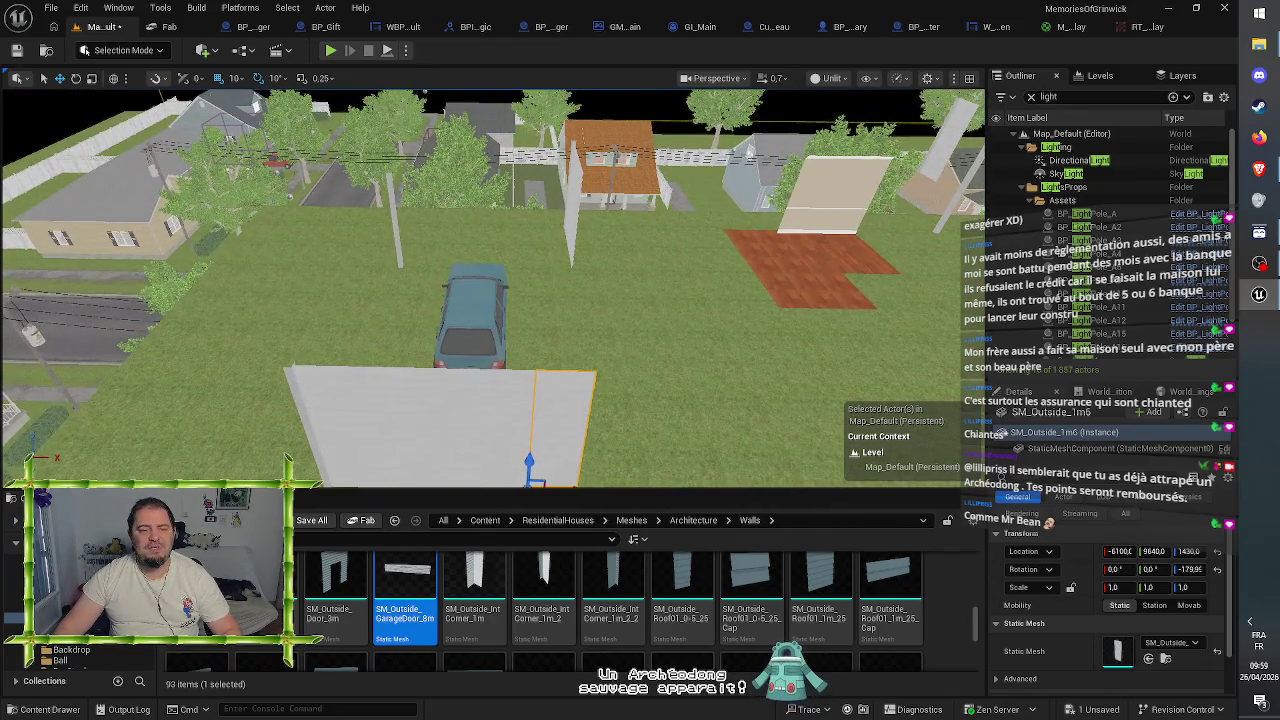
{"action": "left_click_drag", "start_coordinate": [536, 300], "coordinate": [526, 298]}
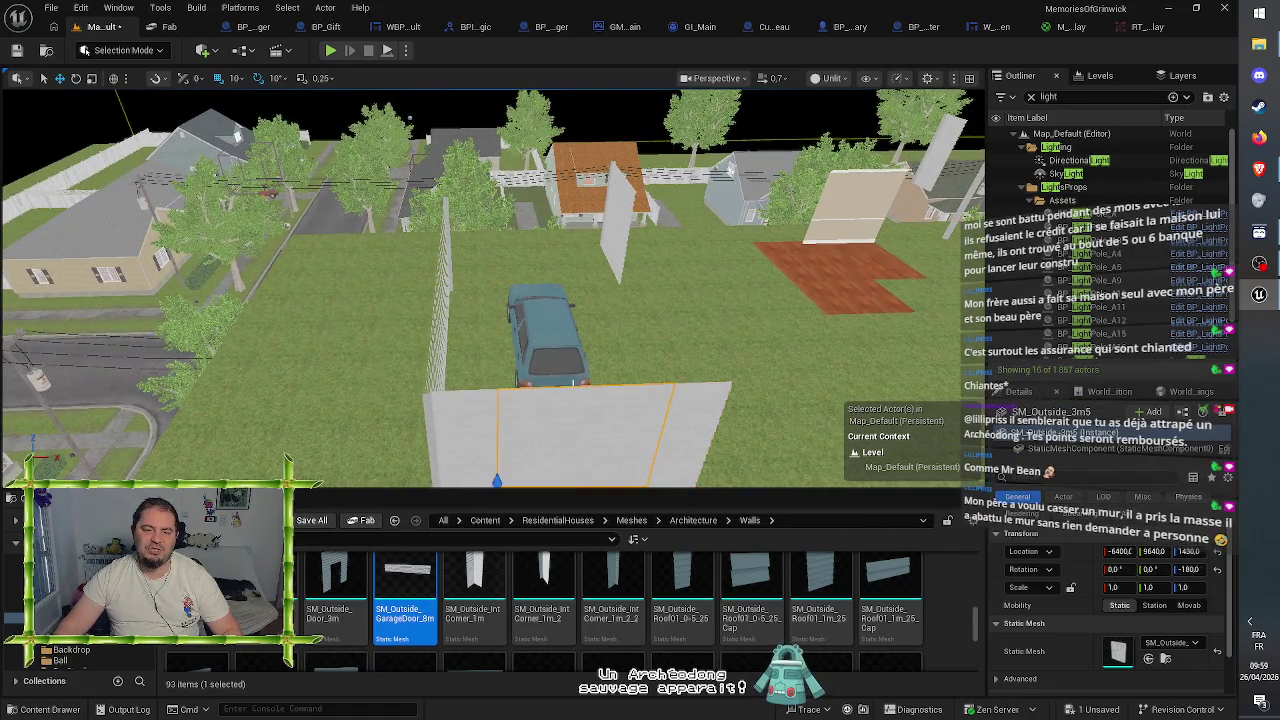
{"action": "scroll", "coordinate": [490, 290], "scroll_direction": "down", "scroll_amount": 2}
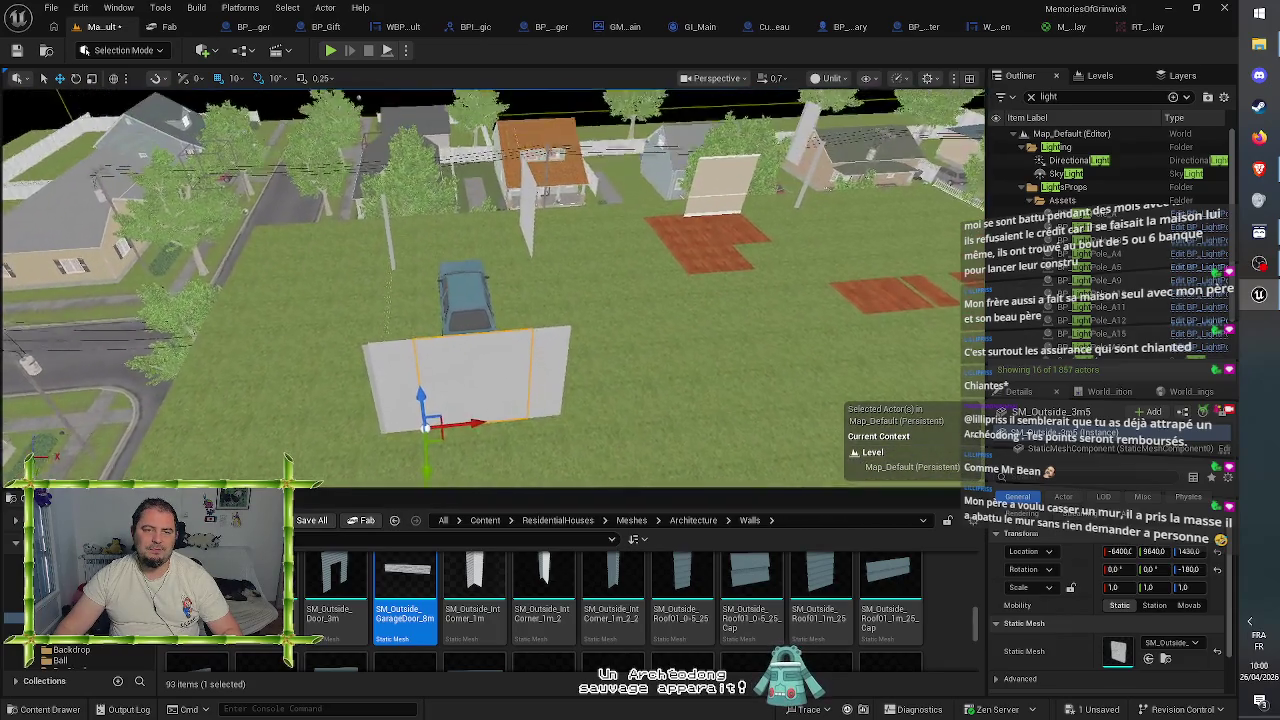
{"action": "mouse_move", "coordinate": [505, 375]}
{"action": "left_mouse_down"}
{"action": "mouse_move", "coordinate": [465, 366]}
{"action": "mouse_move", "coordinate": [505, 375]}
{"action": "left_mouse_up"}
{"action": "left_click", "coordinate": [415, 420]}
{"action": "left_click", "coordinate": [628, 385]}
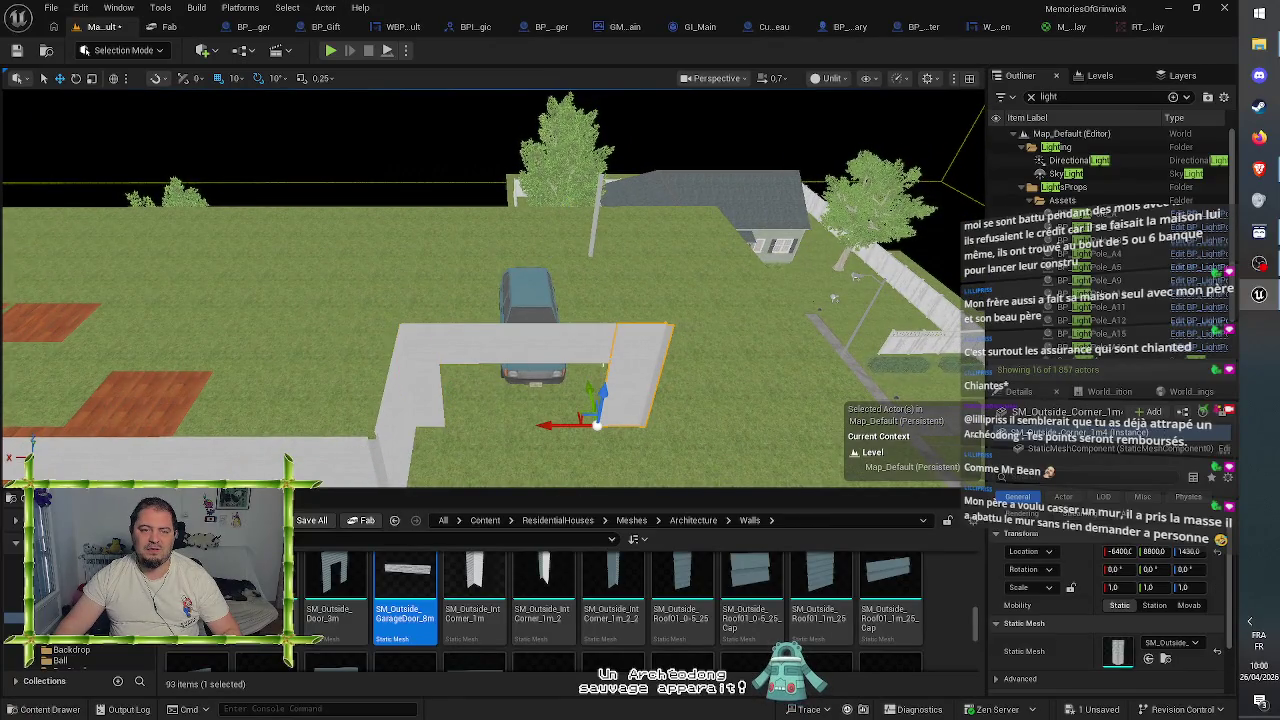
{"action": "mouse_move", "coordinate": [582, 296]}
{"action": "left_mouse_down"}
{"action": "mouse_move", "coordinate": [582, 246]}
{"action": "mouse_move", "coordinate": [580, 300]}
{"action": "left_mouse_up"}
{"action": "left_click", "coordinate": [362, 342]}
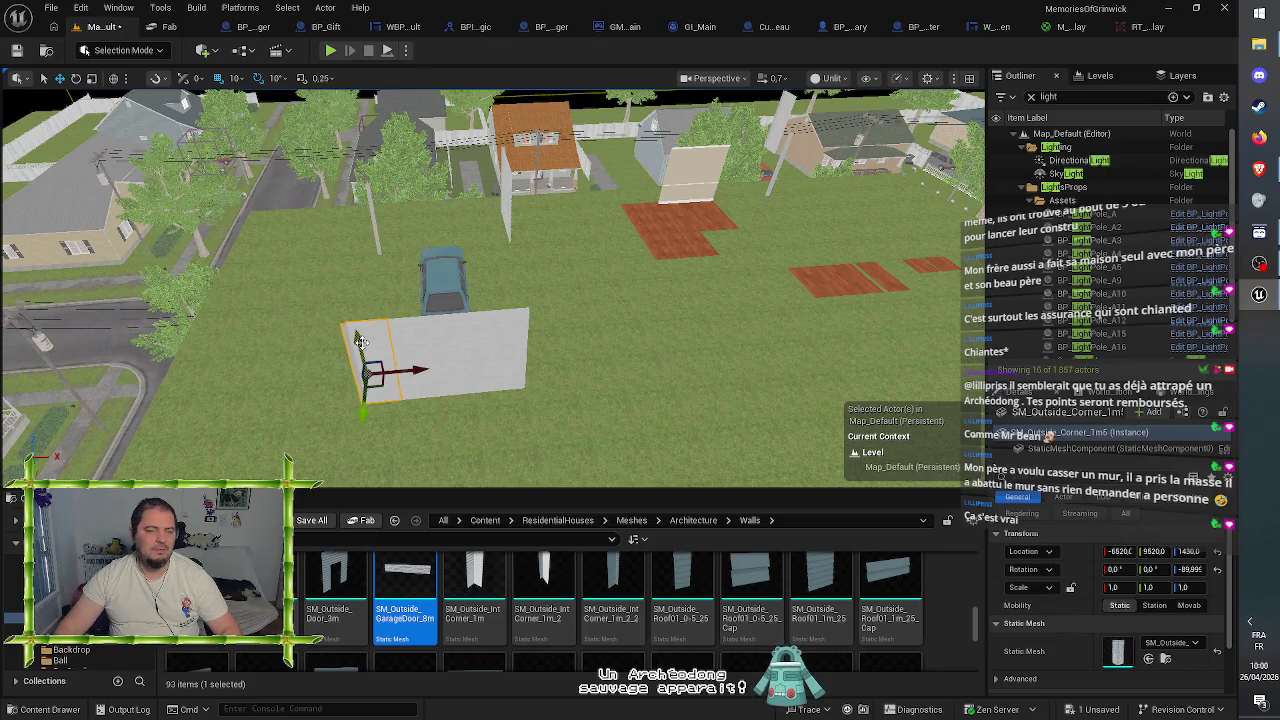
- Move the 1 m corner piece to the wall's right end, turn it, and fit it at X -6000, Y 9640
{"action": "scroll", "coordinate": [540, 400], "scroll_direction": "down", "scroll_amount": 10}
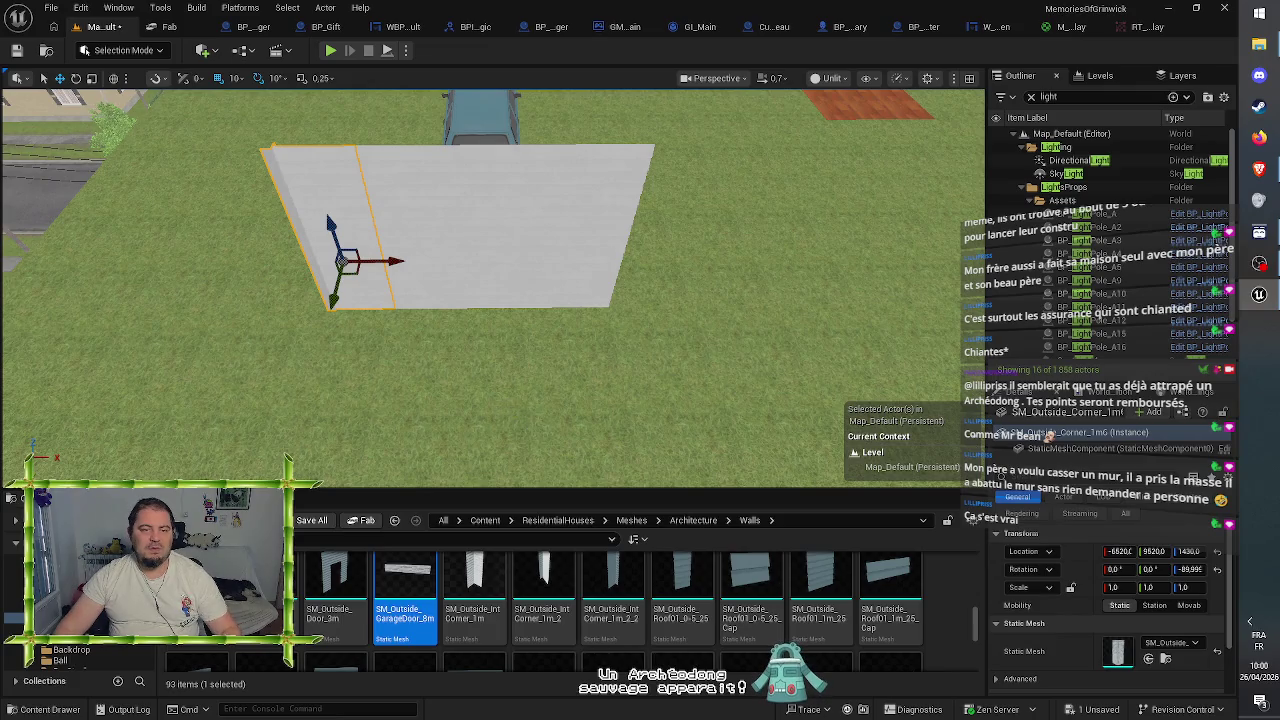
{"action": "mouse_move", "coordinate": [393, 262]}
{"action": "left_mouse_down"}
{"action": "mouse_move", "coordinate": [697, 283]}
{"action": "mouse_move", "coordinate": [655, 303]}
{"action": "mouse_move", "coordinate": [710, 300]}
{"action": "mouse_move", "coordinate": [654, 306]}
{"action": "mouse_move", "coordinate": [663, 355]}
{"action": "left_mouse_up"}
{"action": "key", "text": "e"}
{"action": "key", "text": "w"}
{"action": "mouse_move", "coordinate": [703, 308]}
{"action": "left_mouse_down"}
{"action": "mouse_move", "coordinate": [345, 395]}
{"action": "mouse_move", "coordinate": [657, 306]}
{"action": "mouse_move", "coordinate": [599, 361]}
{"action": "left_mouse_up"}
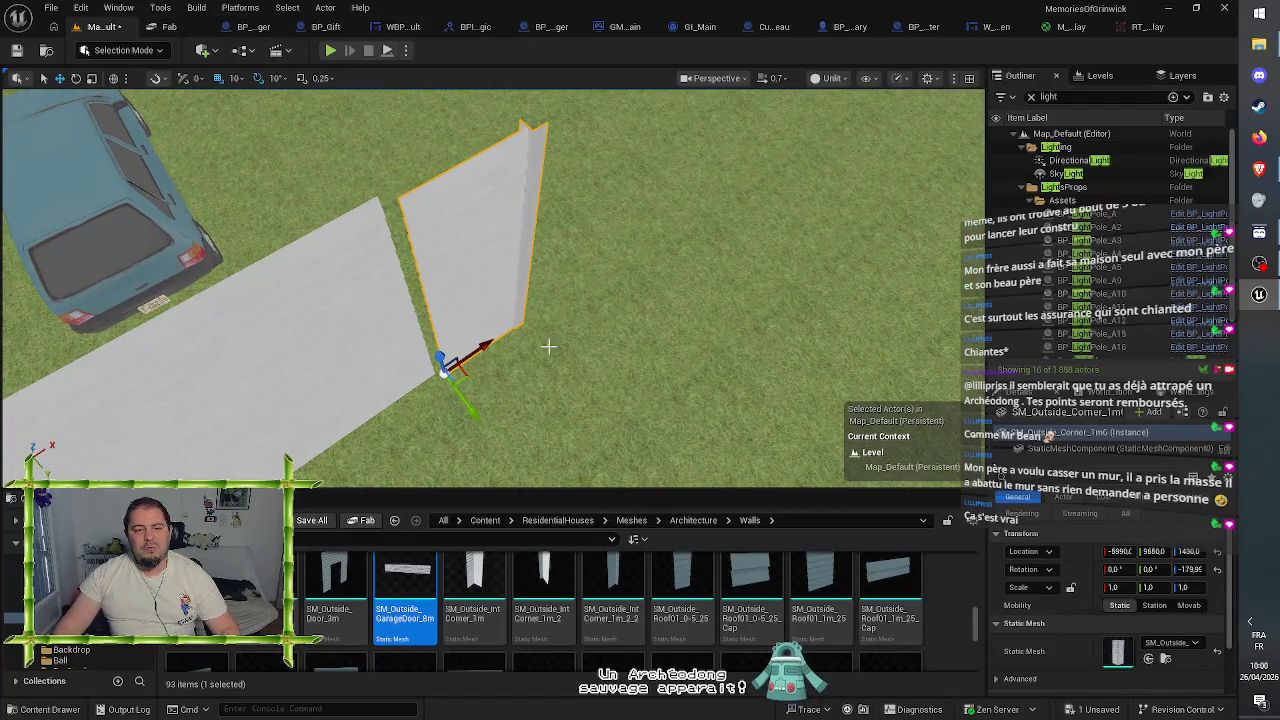
{"action": "left_click_drag", "start_coordinate": [470, 413], "coordinate": [464, 411]}
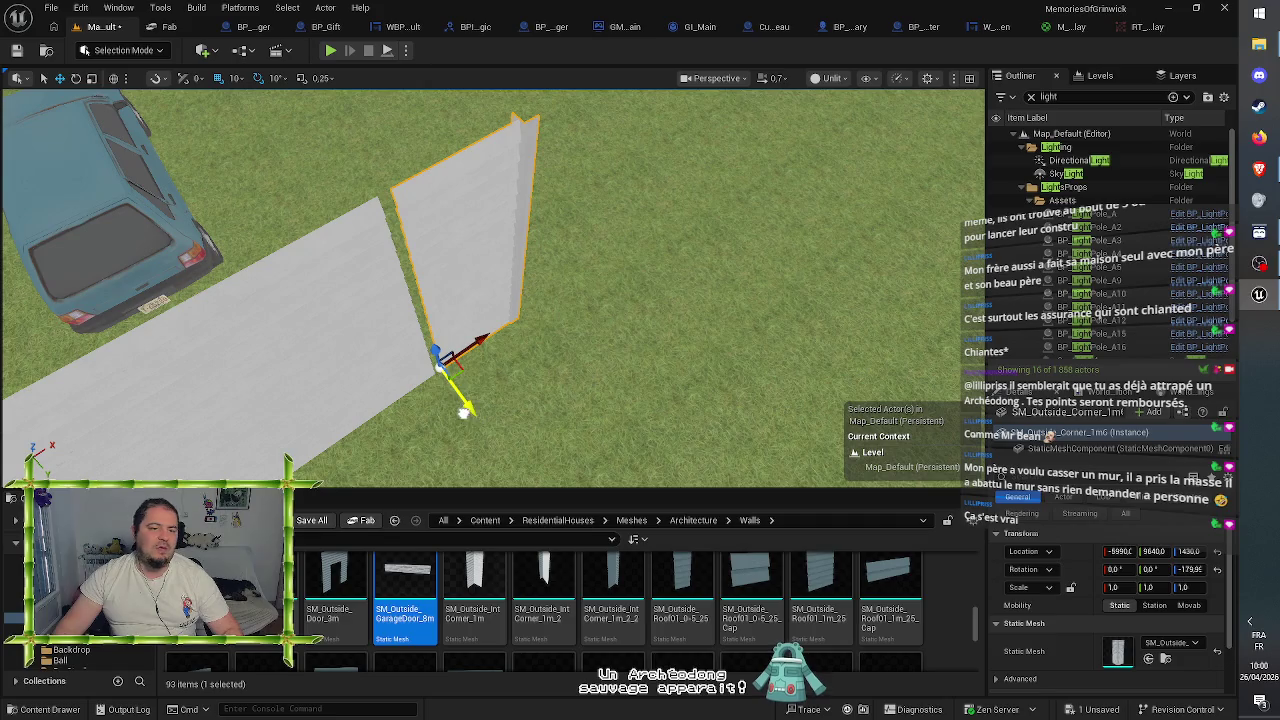
{"action": "mouse_move", "coordinate": [480, 338]}
{"action": "left_mouse_down"}
{"action": "mouse_move", "coordinate": [510, 355]}
{"action": "mouse_move", "coordinate": [500, 405]}
{"action": "mouse_move", "coordinate": [457, 418]}
{"action": "mouse_move", "coordinate": [505, 400]}
{"action": "mouse_move", "coordinate": [420, 410]}
{"action": "mouse_move", "coordinate": [282, 455]}
{"action": "mouse_move", "coordinate": [262, 445]}
{"action": "left_mouse_up"}
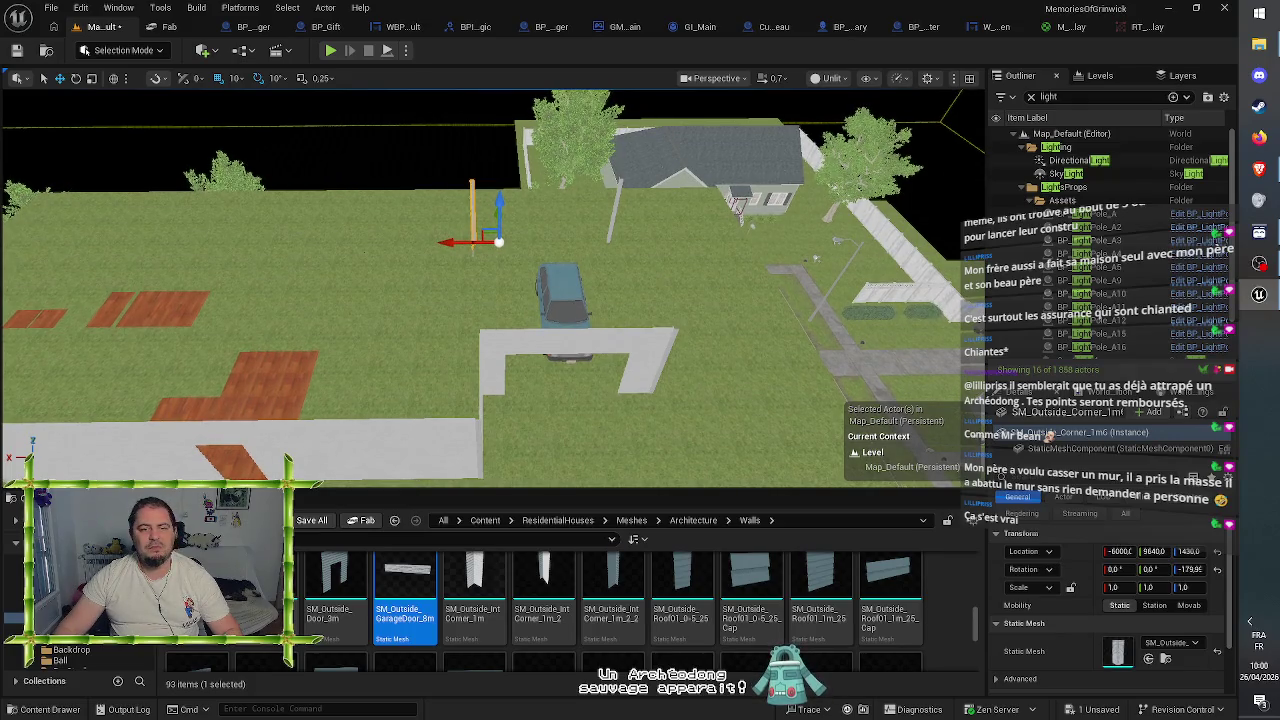
{"action": "mouse_move", "coordinate": [262, 445]}
{"action": "left_mouse_down"}
{"action": "mouse_move", "coordinate": [240, 395]}
{"action": "mouse_move", "coordinate": [340, 430]}
{"action": "mouse_move", "coordinate": [360, 390]}
{"action": "left_mouse_up"}
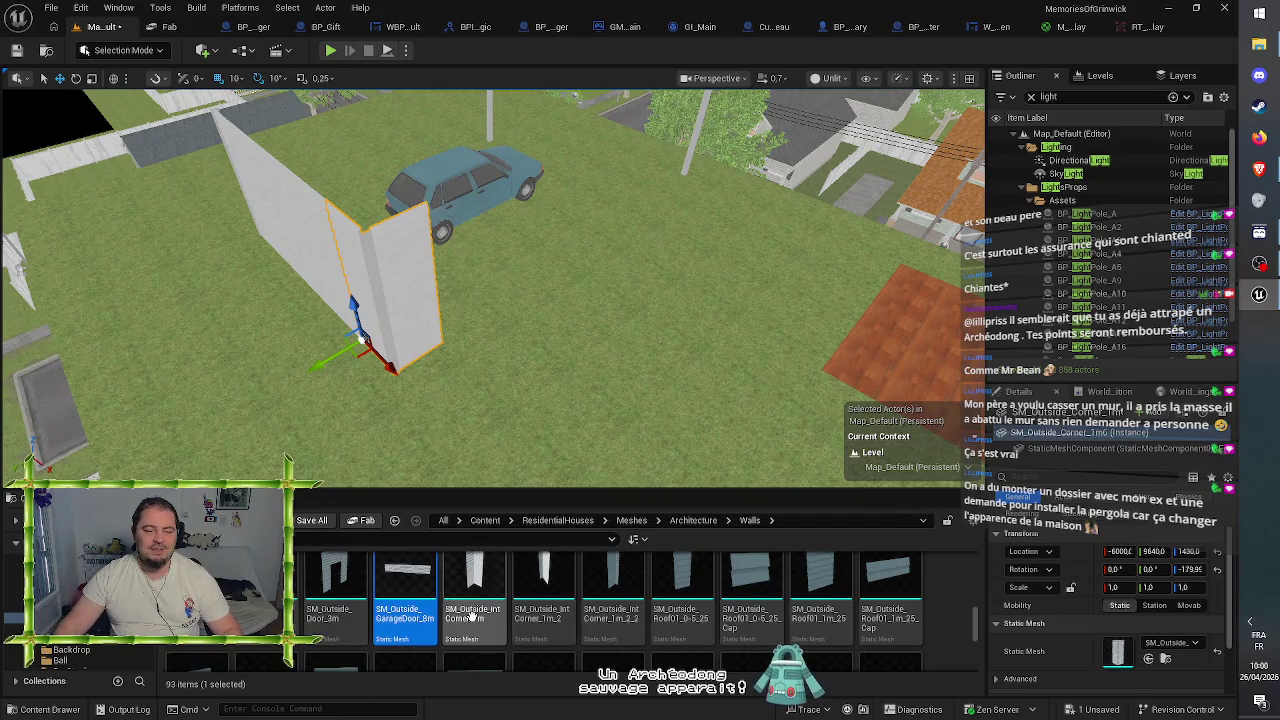
- Move SM_Outside_IntCorner_1 toward the wall run's end and rotate it 180° on Z
{"action": "mouse_move", "coordinate": [563, 340]}
{"action": "left_mouse_down"}
{"action": "mouse_move", "coordinate": [570, 380]}
{"action": "mouse_move", "coordinate": [590, 390]}
{"action": "mouse_move", "coordinate": [626, 360]}
{"action": "left_mouse_up"}
{"action": "left_click_drag", "start_coordinate": [481, 307], "coordinate": [481, 307]}
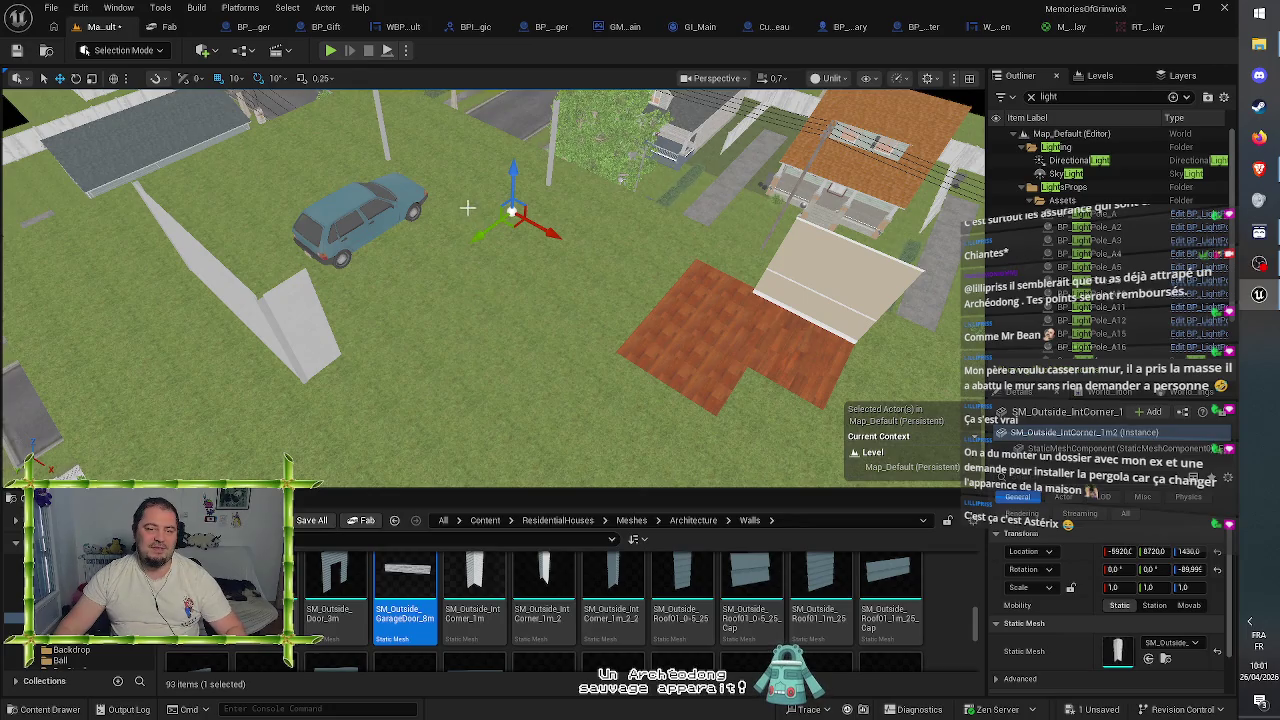
{"action": "left_click_drag", "start_coordinate": [479, 234], "coordinate": [352, 292]}
{"action": "key", "text": "e"}
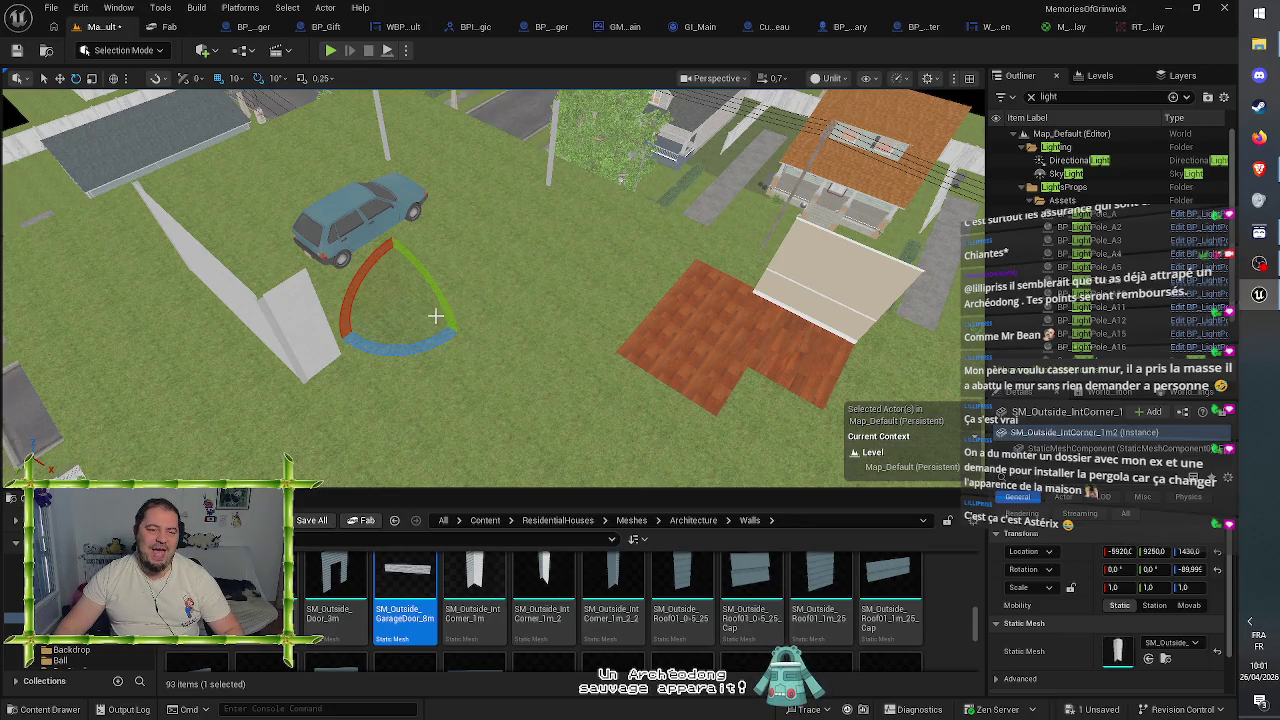
{"action": "mouse_move", "coordinate": [426, 347]}
{"action": "left_mouse_down"}
{"action": "mouse_move", "coordinate": [310, 350]}
{"action": "mouse_move", "coordinate": [466, 342]}
{"action": "left_mouse_up"}
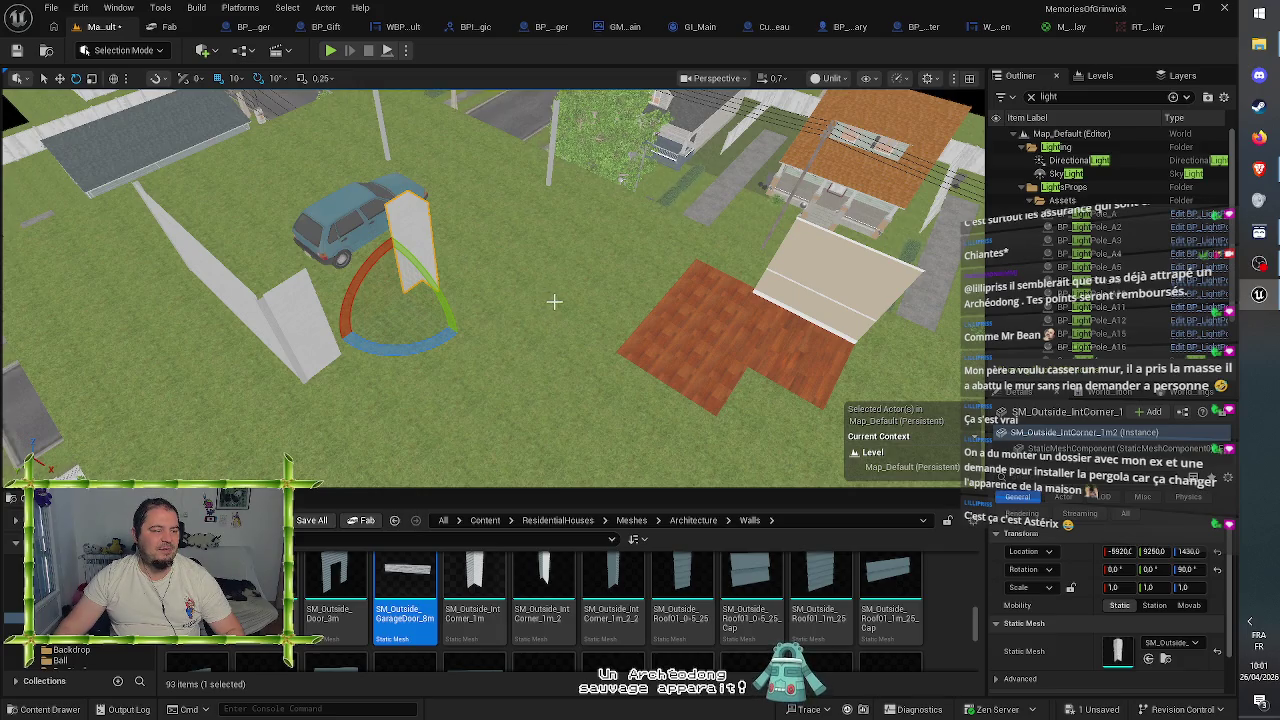
{"action": "mouse_move", "coordinate": [570, 295]}
{"action": "left_mouse_down"}
{"action": "mouse_move", "coordinate": [563, 283]}
{"action": "mouse_move", "coordinate": [486, 280]}
{"action": "mouse_move", "coordinate": [423, 295]}
{"action": "mouse_move", "coordinate": [430, 318]}
{"action": "left_mouse_up"}
{"action": "key", "text": "w"}
{"action": "scroll", "coordinate": [430, 318], "scroll_direction": "up", "scroll_amount": 8}
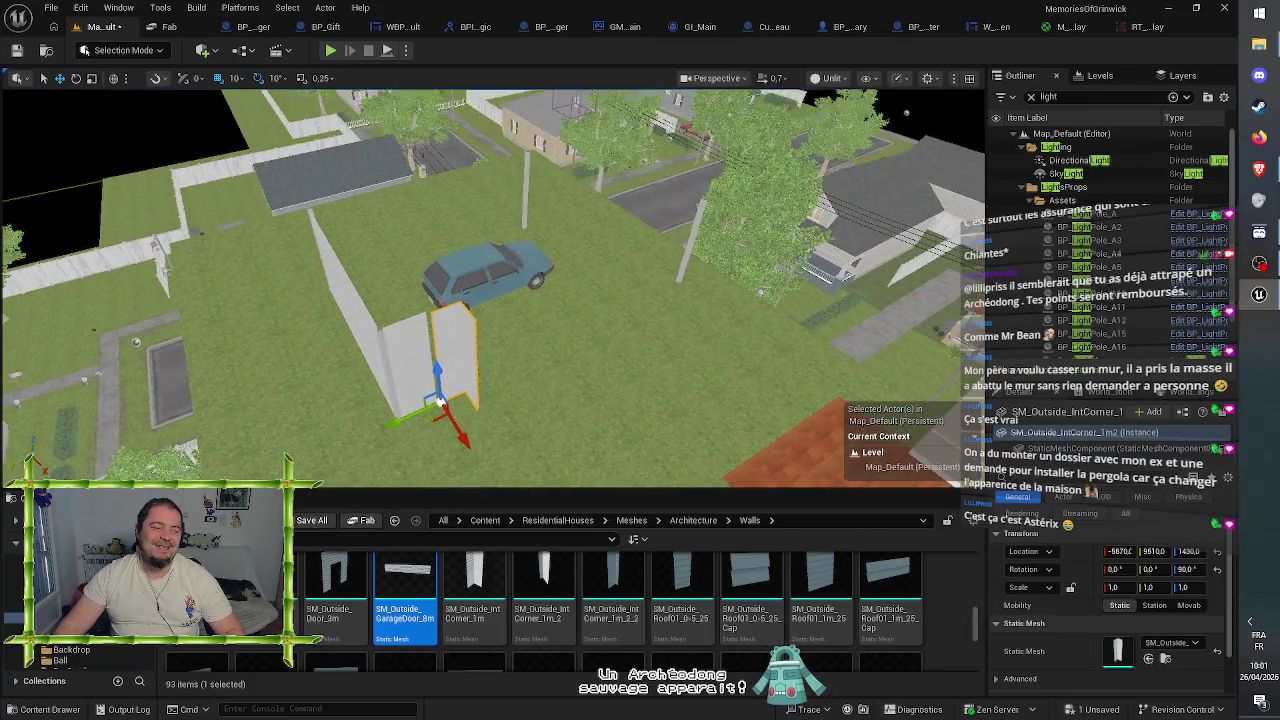
{"action": "left_click_drag", "start_coordinate": [450, 390], "coordinate": [470, 308]}
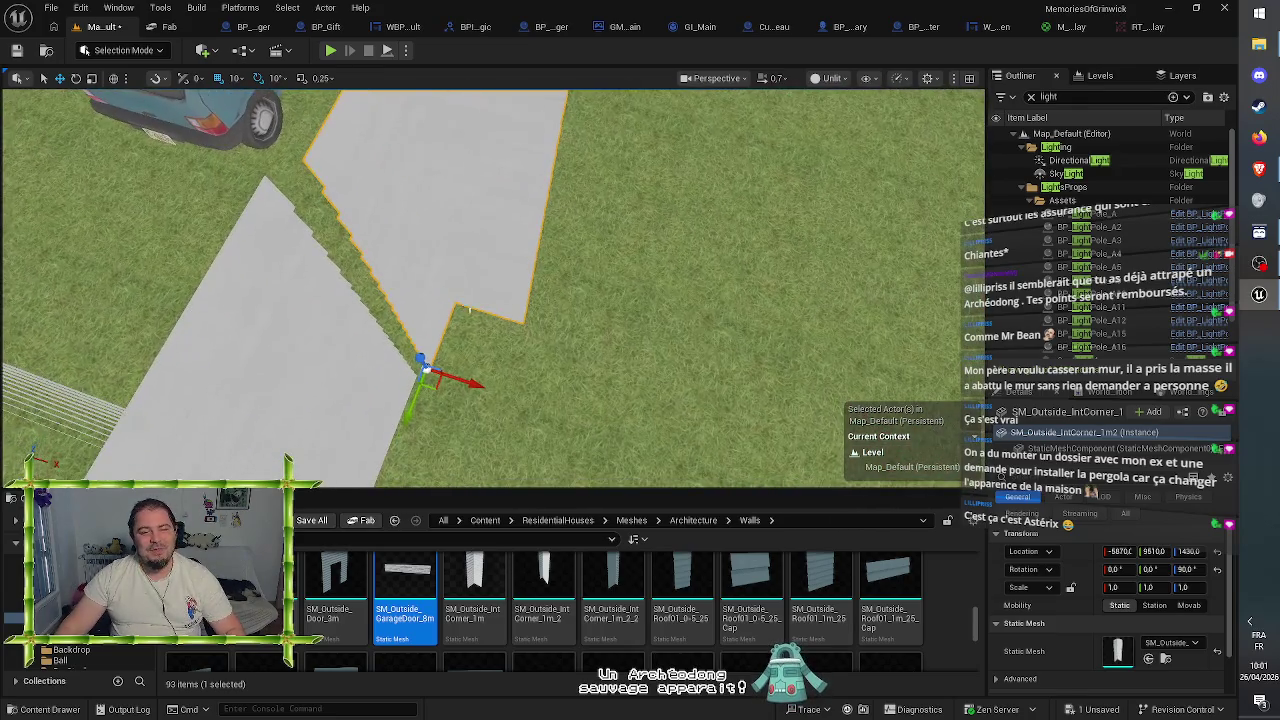
- Nudge the inner corner into line, then slide SM_Outside_3m6 right to X -5800 beside it
{"action": "mouse_move", "coordinate": [472, 385]}
{"action": "left_mouse_down"}
{"action": "mouse_move", "coordinate": [408, 372]}
{"action": "mouse_move", "coordinate": [334, 400]}
{"action": "mouse_move", "coordinate": [462, 420]}
{"action": "mouse_move", "coordinate": [428, 436]}
{"action": "mouse_move", "coordinate": [938, 178]}
{"action": "mouse_move", "coordinate": [846, 140]}
{"action": "mouse_move", "coordinate": [838, 104]}
{"action": "mouse_move", "coordinate": [838, 136]}
{"action": "mouse_move", "coordinate": [340, 418]}
{"action": "left_mouse_up"}
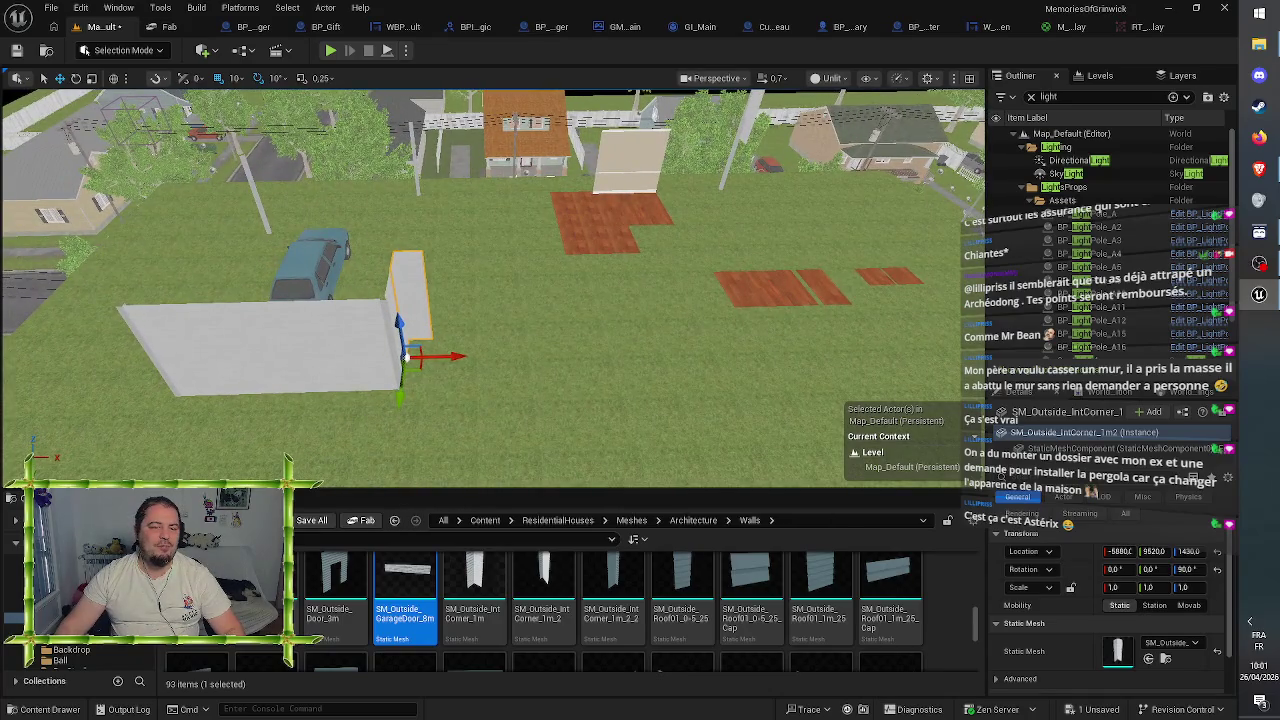
{"action": "left_click", "coordinate": [250, 340]}
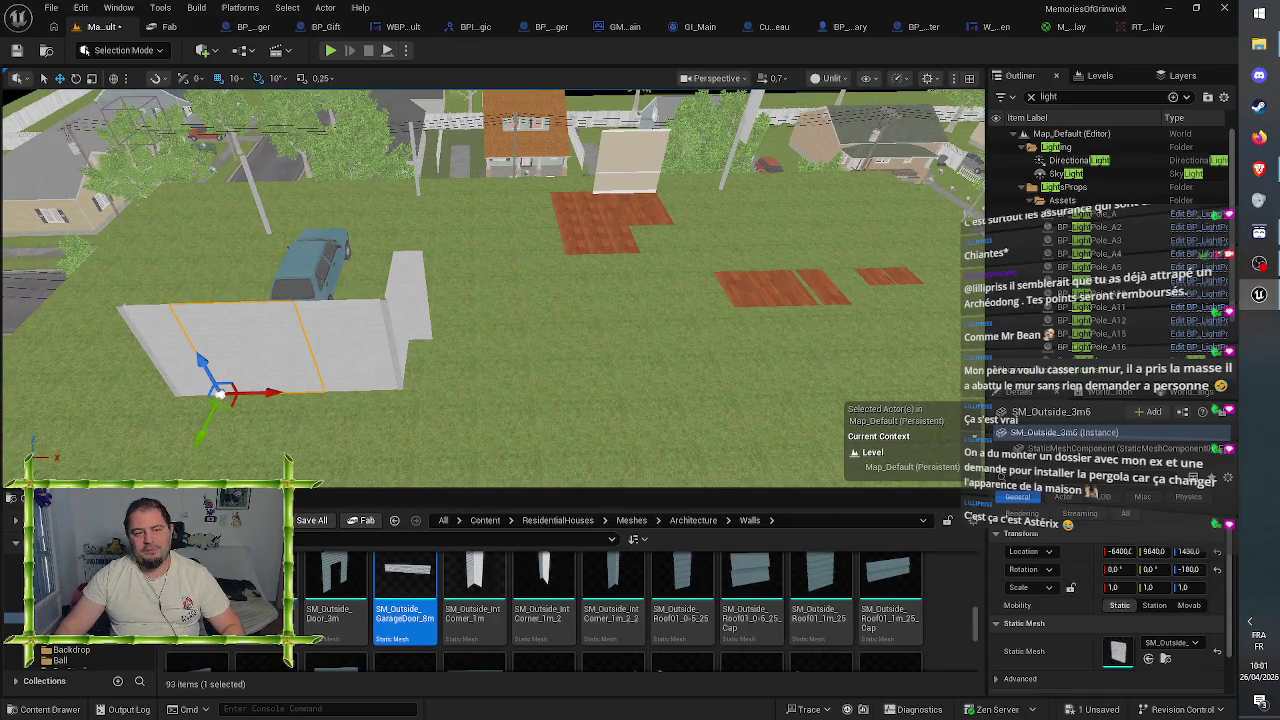
{"action": "mouse_move", "coordinate": [263, 390]}
{"action": "left_mouse_down"}
{"action": "mouse_move", "coordinate": [471, 409]}
{"action": "mouse_move", "coordinate": [450, 425]}
{"action": "mouse_move", "coordinate": [426, 408]}
{"action": "mouse_move", "coordinate": [430, 377]}
{"action": "left_mouse_up"}
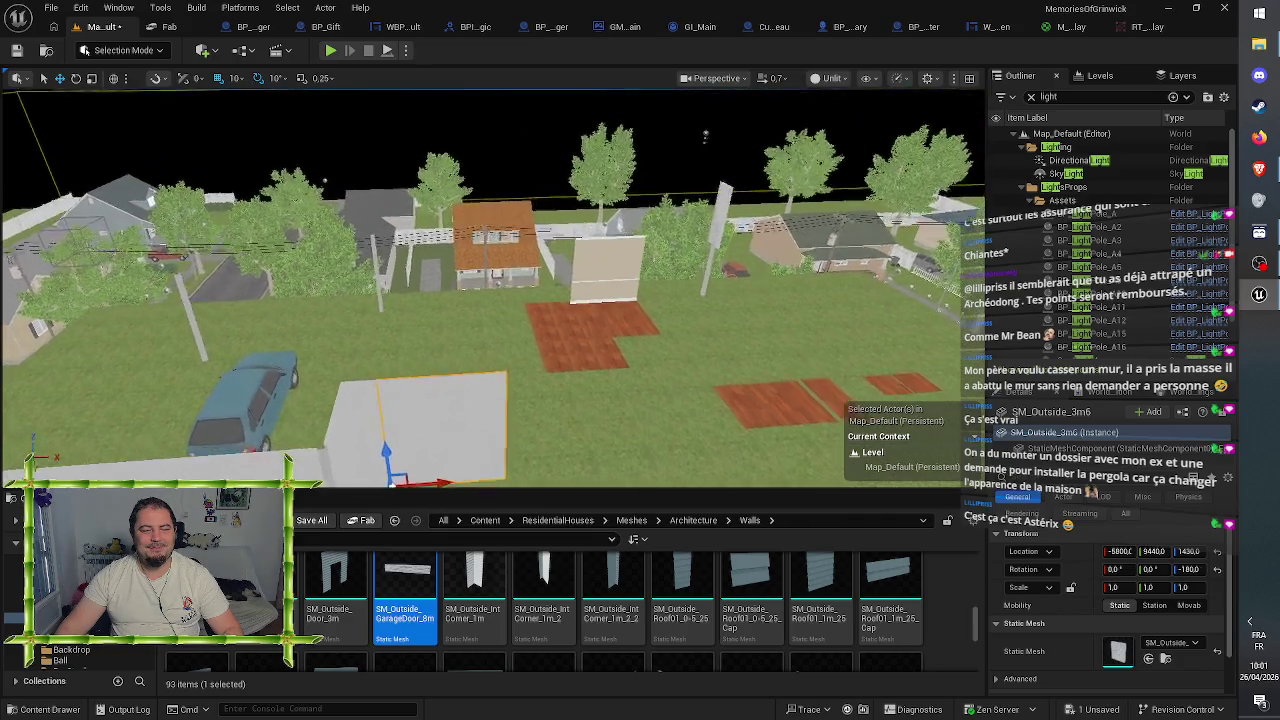
{"action": "scroll", "coordinate": [500, 372], "scroll_direction": "up", "scroll_amount": 8}
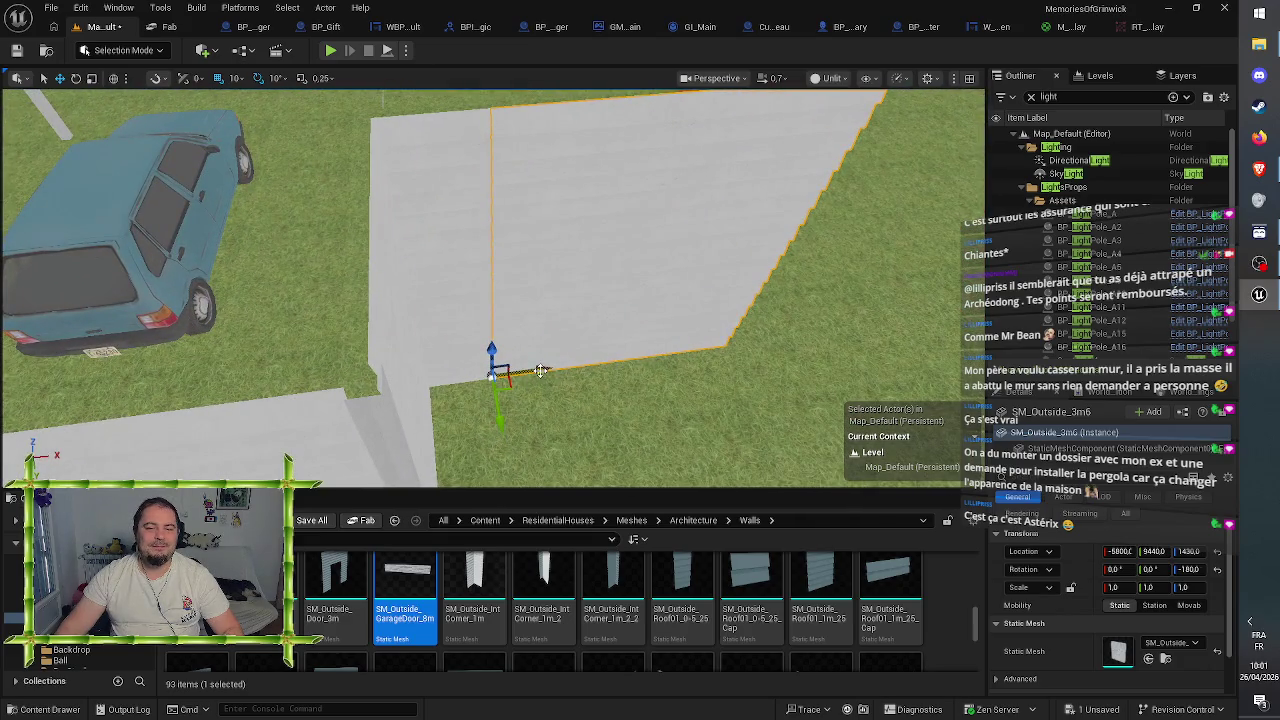
{"action": "scroll", "coordinate": [540, 371], "scroll_direction": "down", "scroll_amount": 5}
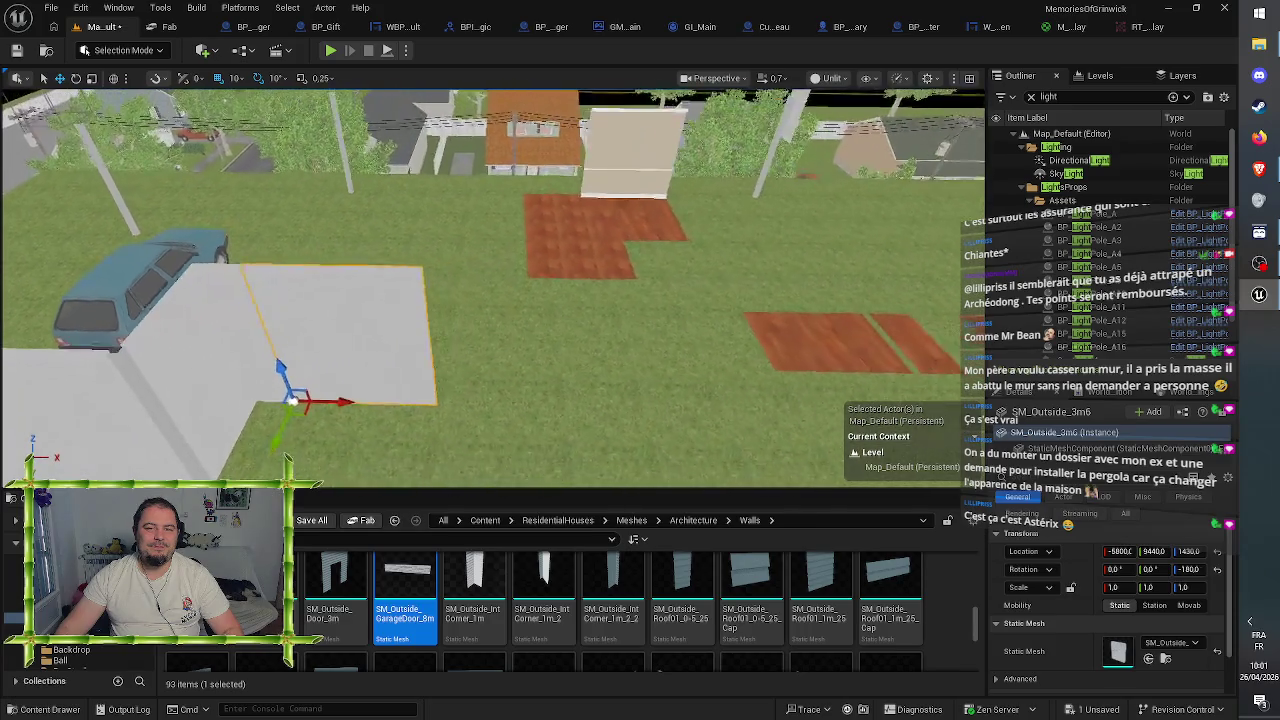
{"action": "scroll", "coordinate": [540, 371], "scroll_direction": "down", "scroll_amount": 5}
{"action": "scroll", "coordinate": [540, 371], "scroll_direction": "down", "scroll_amount": 1}
{"action": "scroll", "coordinate": [540, 371], "scroll_direction": "down", "scroll_amount": 1}
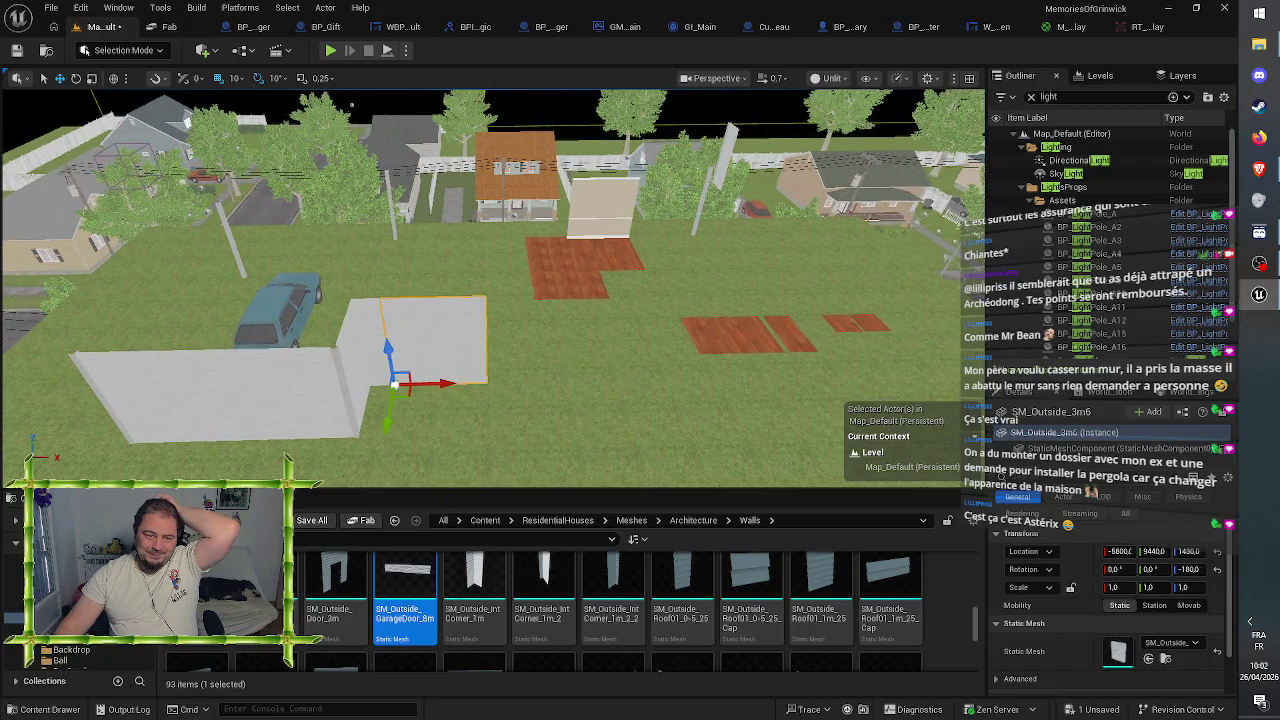
{"action": "scroll", "coordinate": [540, 371], "scroll_direction": "down", "scroll_amount": 1}
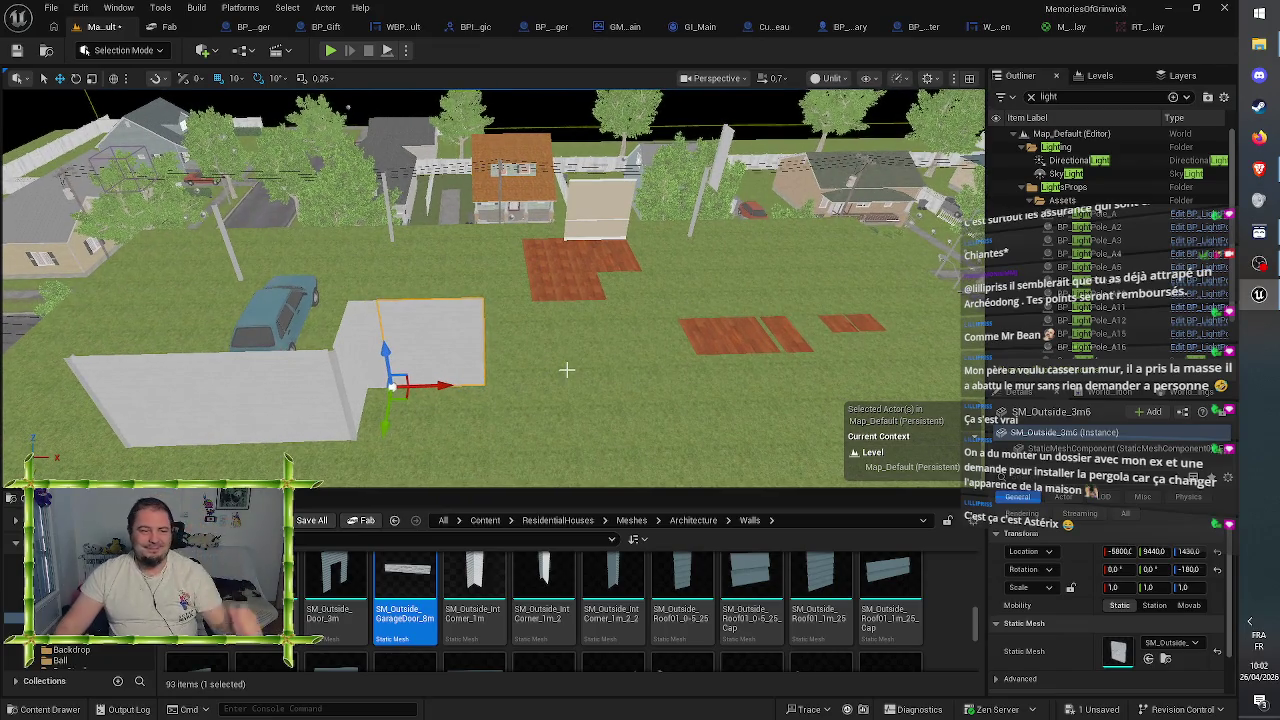
{"action": "mouse_move", "coordinate": [541, 364]}
{"action": "left_mouse_down"}
{"action": "mouse_move", "coordinate": [600, 410]}
{"action": "mouse_move", "coordinate": [622, 292]}
{"action": "left_mouse_up"}
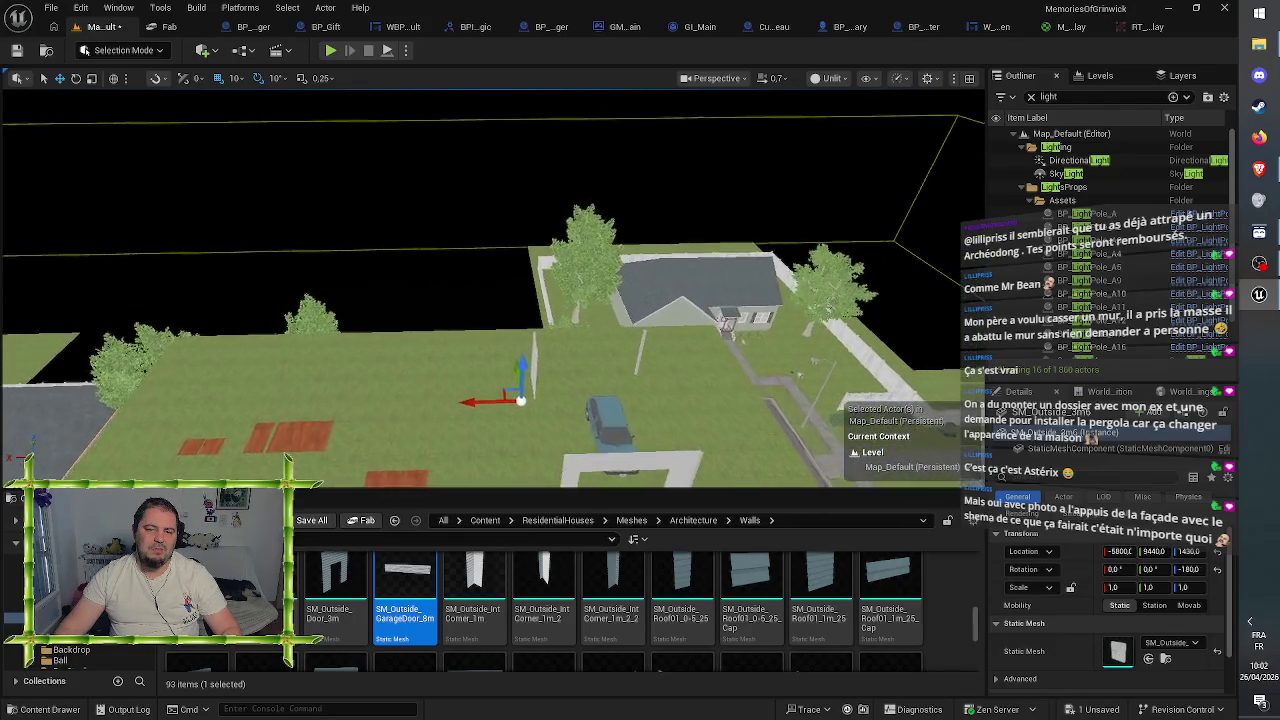
{"action": "left_click_drag", "start_coordinate": [622, 292], "coordinate": [630, 252]}
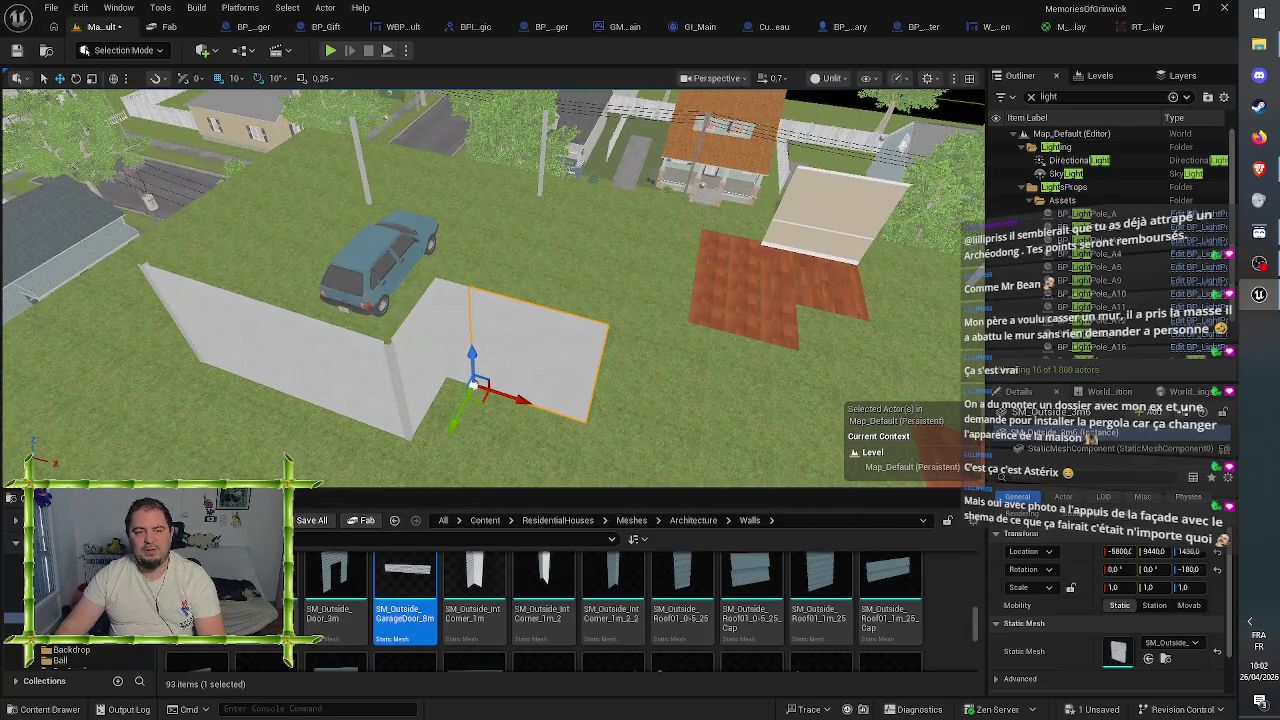
- Delete the selected wall section and the upright corner piece
{"action": "key", "text": "Delete"}
{"action": "left_click", "coordinate": [428, 334]}
{"action": "key", "text": "Delete"}
{"action": "left_click_drag", "start_coordinate": [415, 345], "coordinate": [415, 365]}
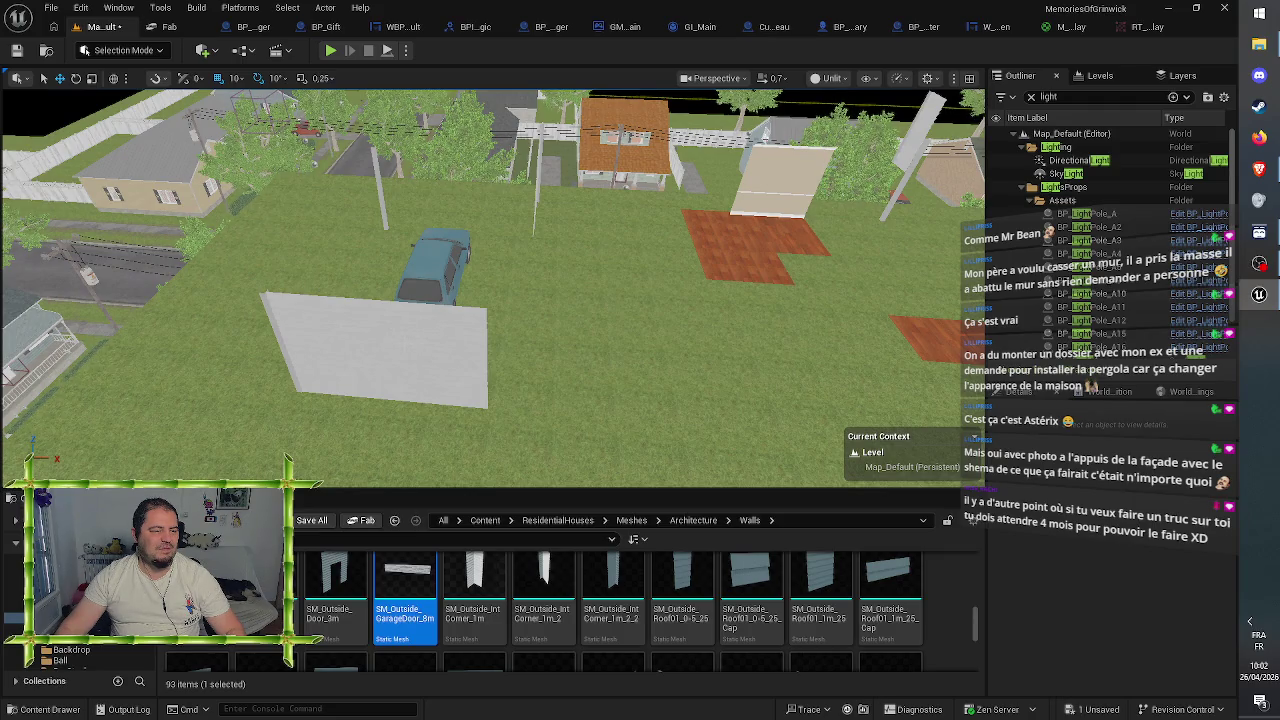
- Duplicate the remaining 3 m wall twice along X, ending SM_Outside_3m8 at X -5400
{"action": "left_click", "coordinate": [400, 350]}
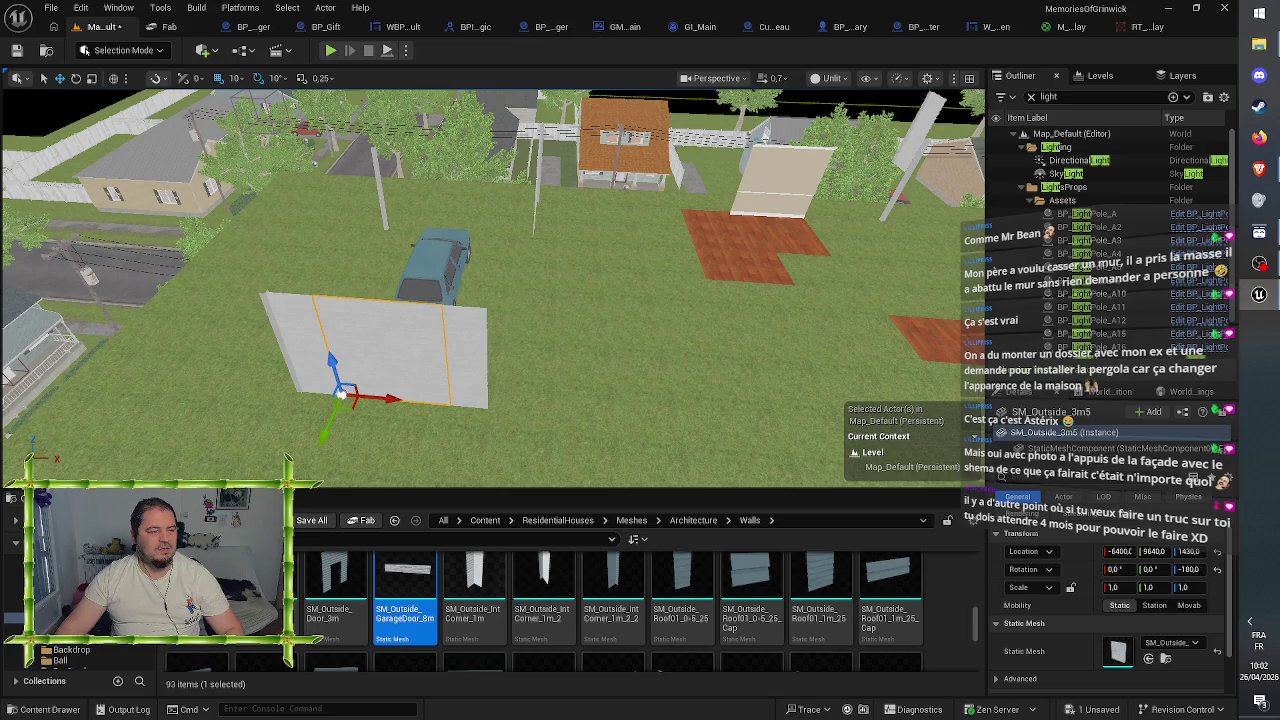
{"action": "key", "text": "d"}
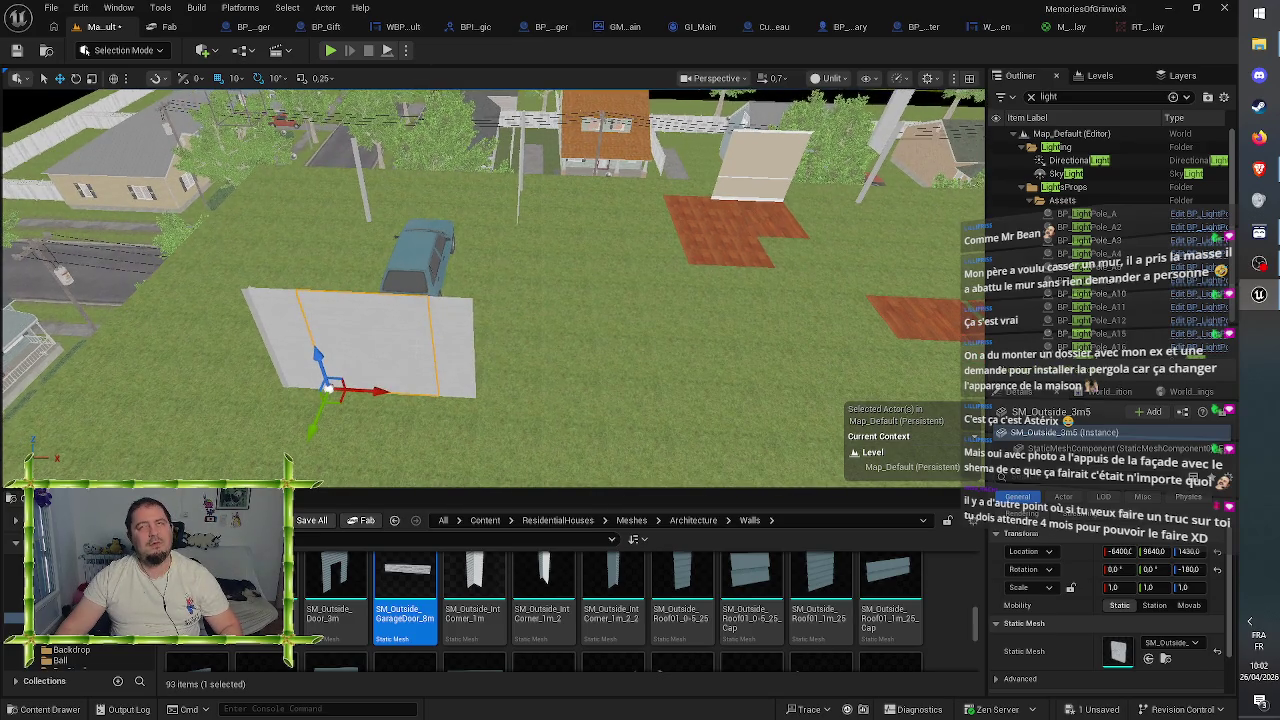
{"action": "left_click_drag", "start_coordinate": [382, 393], "coordinate": [531, 414]}
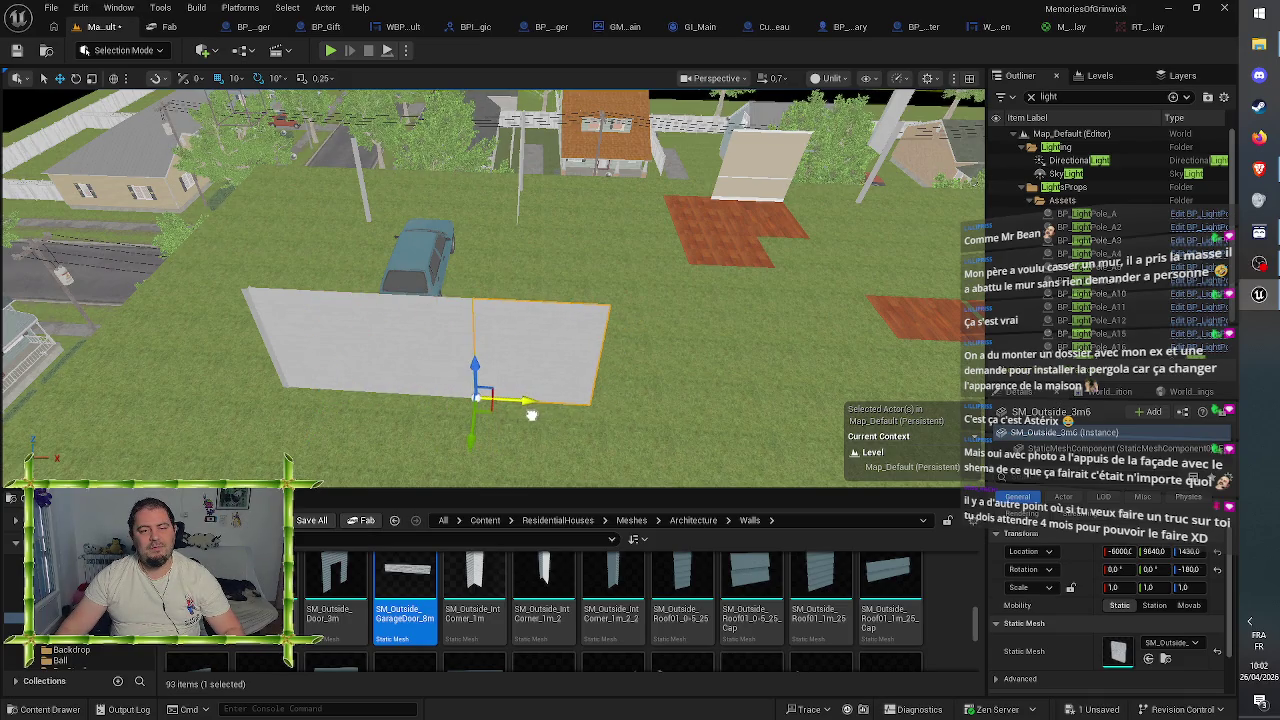
{"action": "key", "text": "d"}
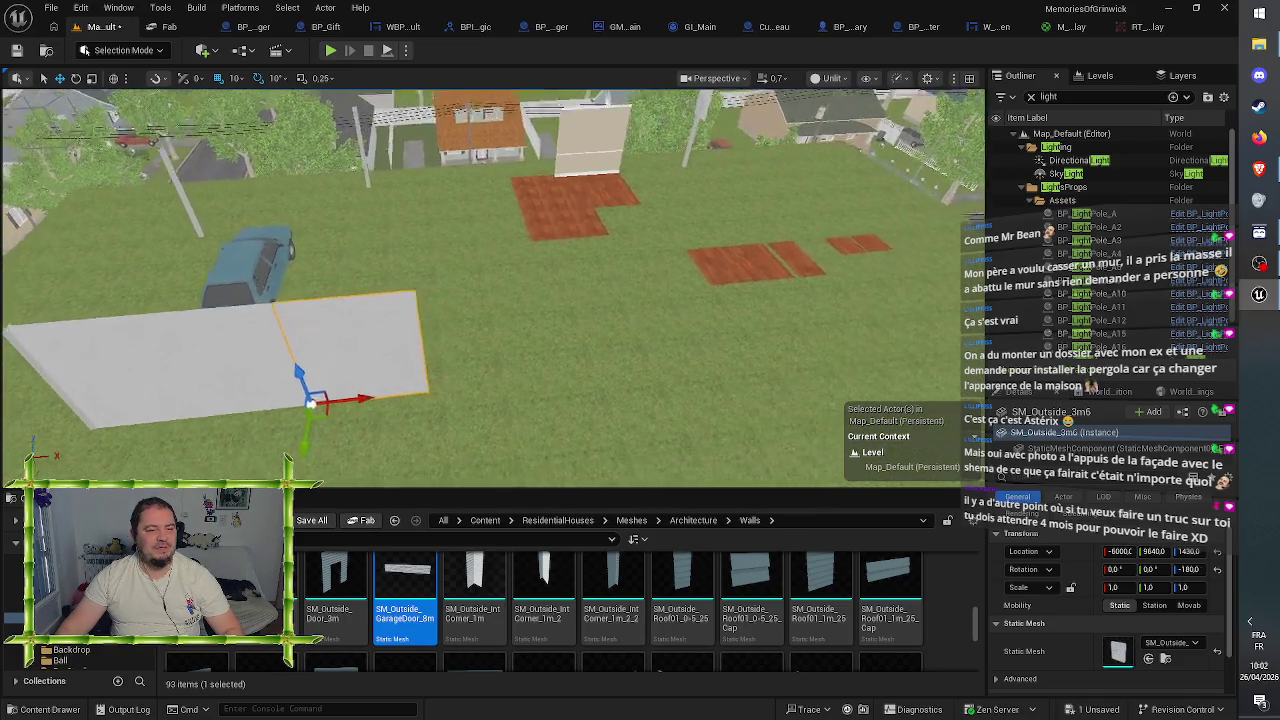
{"action": "key", "text": "a"}
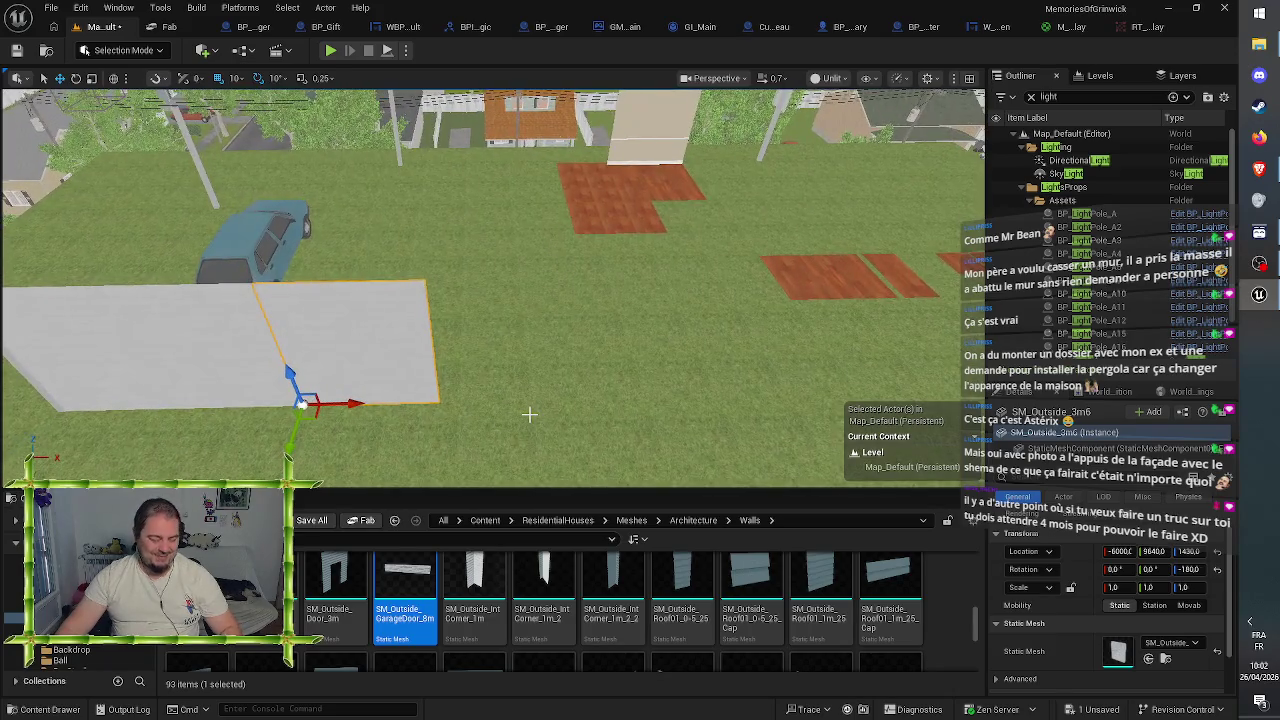
{"action": "left_click_drag", "start_coordinate": [354, 405], "coordinate": [491, 414]}
{"action": "key", "text": "d"}
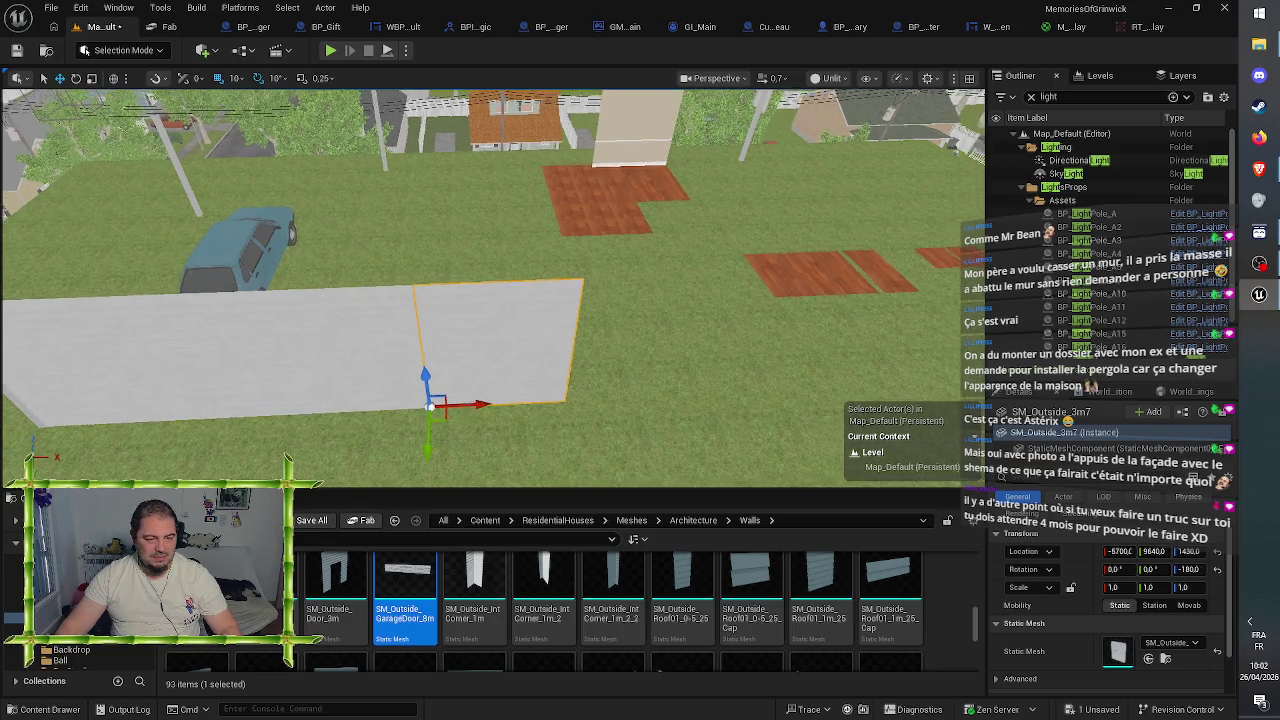
{"action": "left_click_drag", "start_coordinate": [481, 400], "coordinate": [617, 394]}
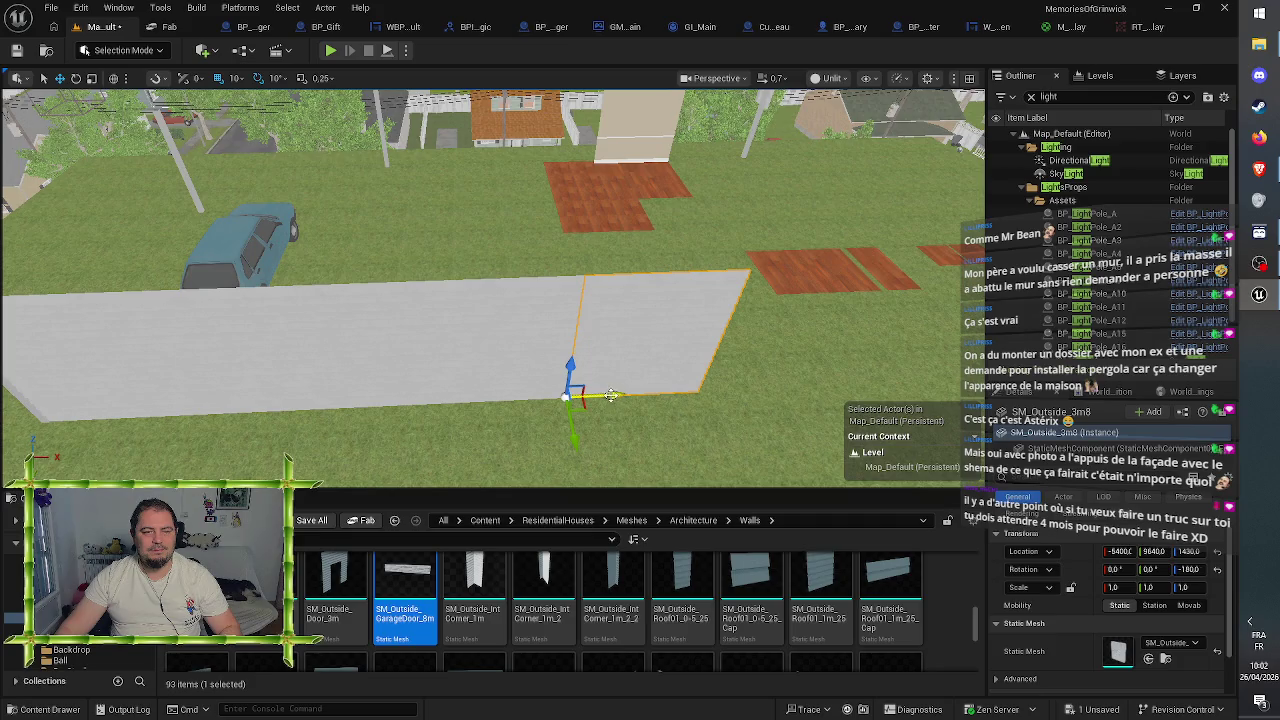
- Slide the selected wall slab slightly to the right along the run
{"action": "key", "text": "s"}
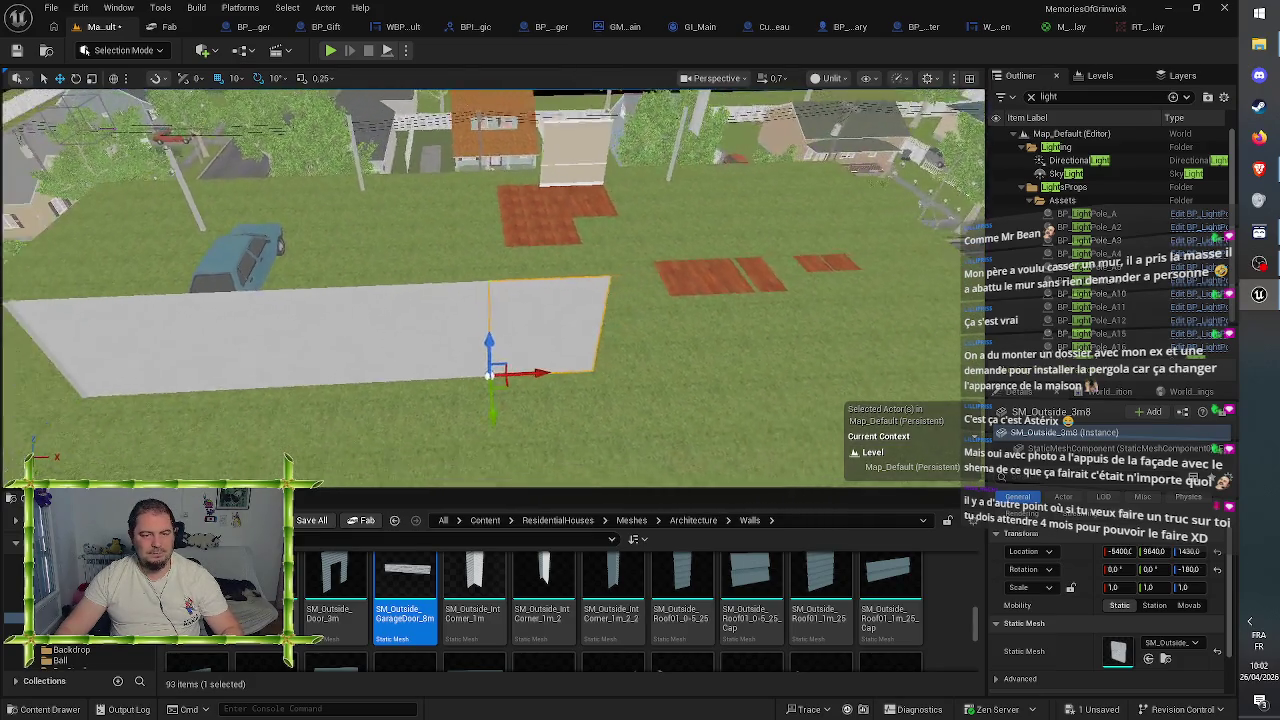
{"action": "key", "text": "a"}
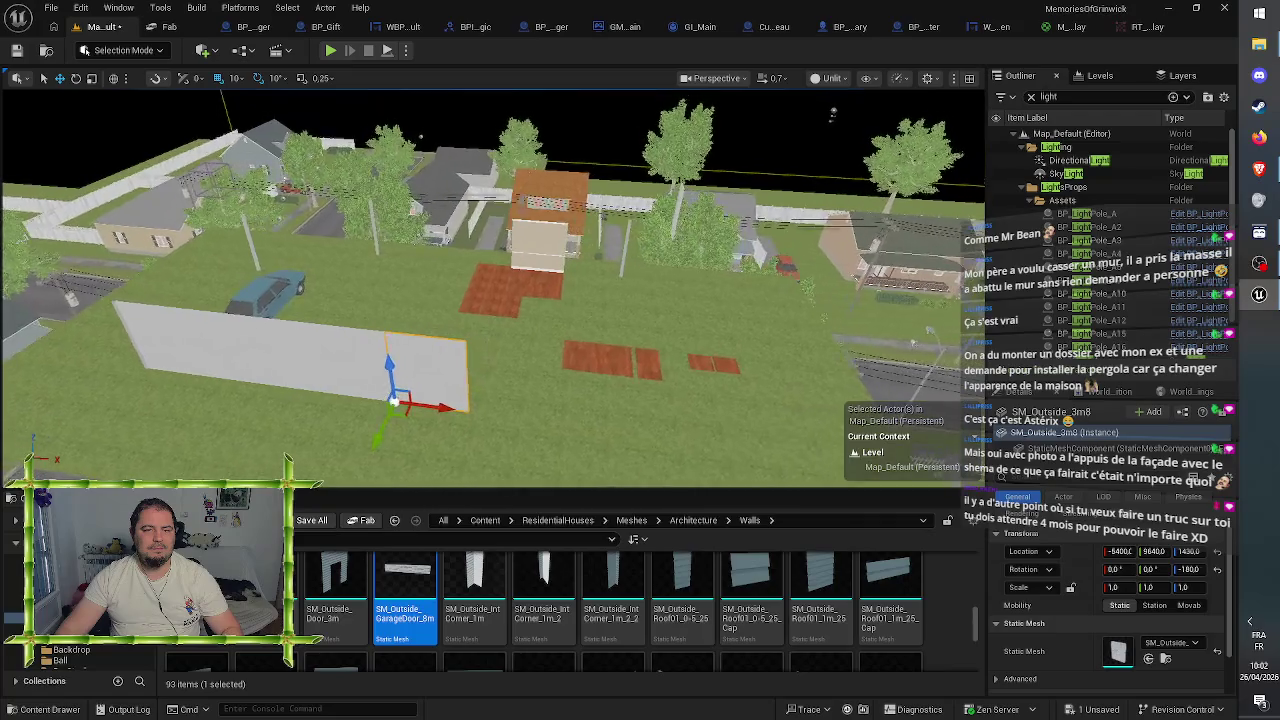
{"action": "key", "text": "a"}
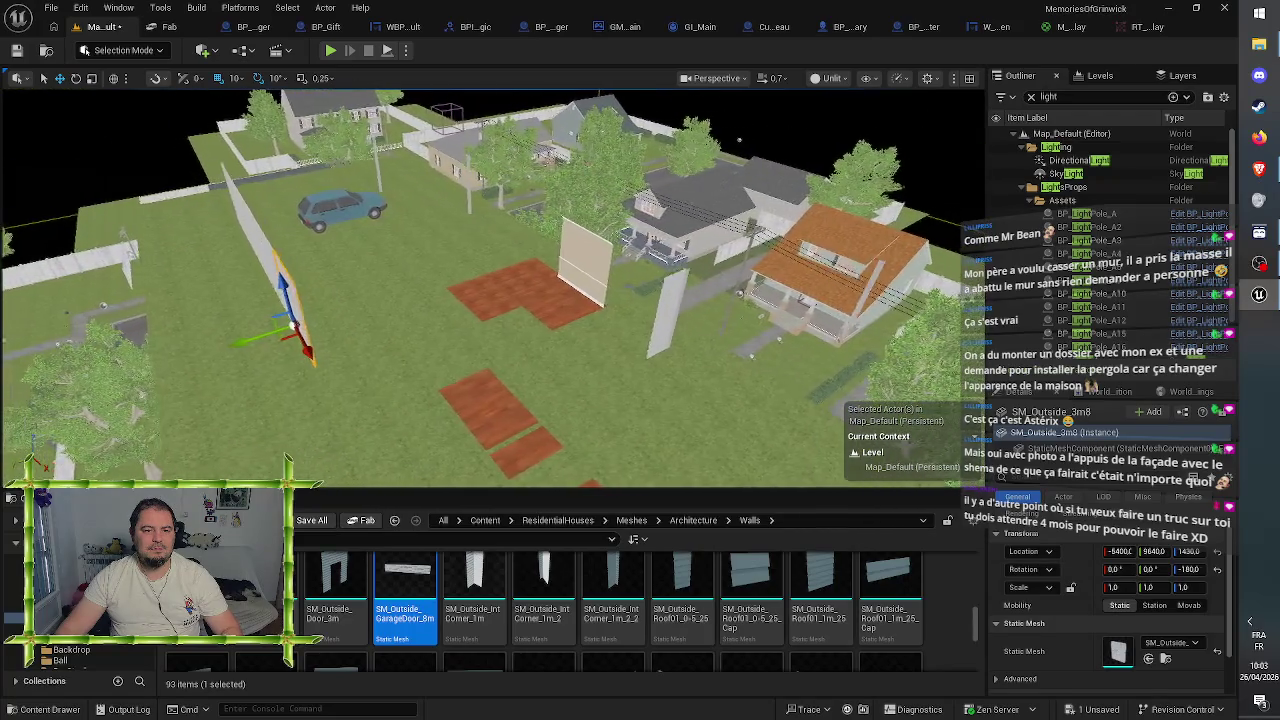
{"action": "left_click_drag", "start_coordinate": [398, 326], "coordinate": [570, 390]}
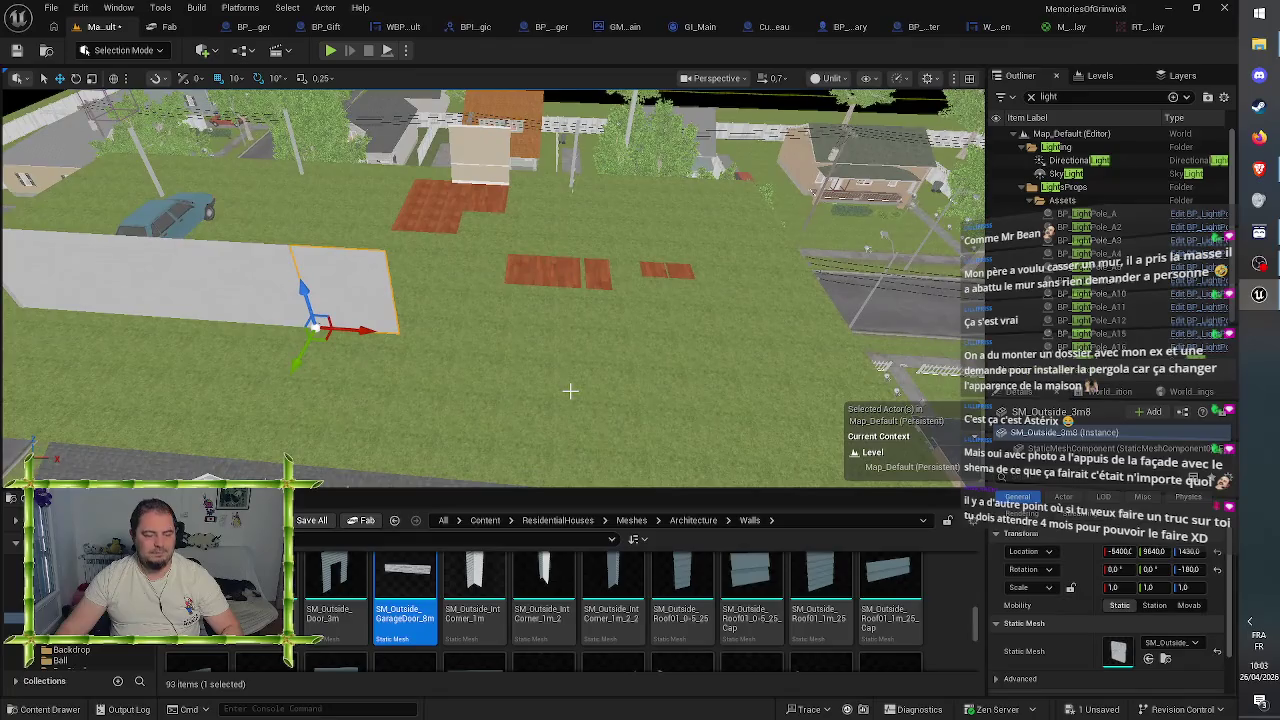
{"action": "left_click_drag", "start_coordinate": [366, 332], "coordinate": [452, 346]}
{"action": "scroll", "coordinate": [446, 341], "scroll_direction": "down", "scroll_amount": 8}
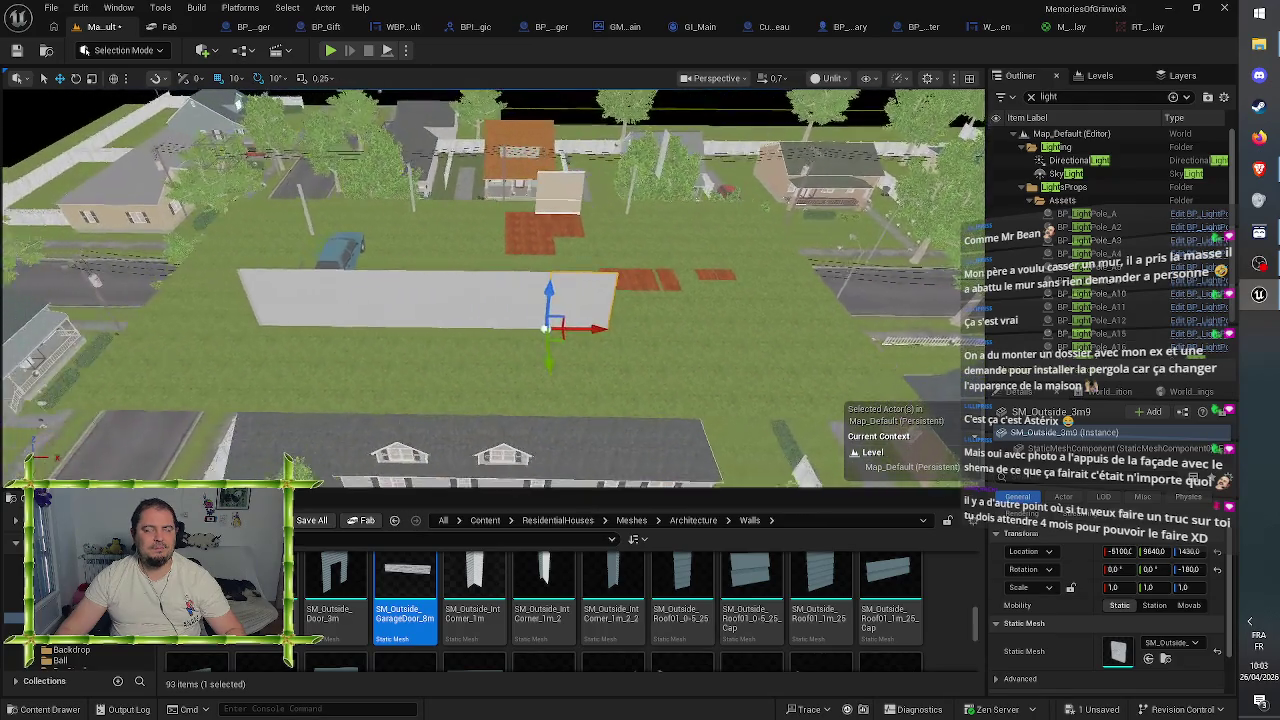
{"action": "scroll", "coordinate": [449, 348], "scroll_direction": "down", "scroll_amount": 1}
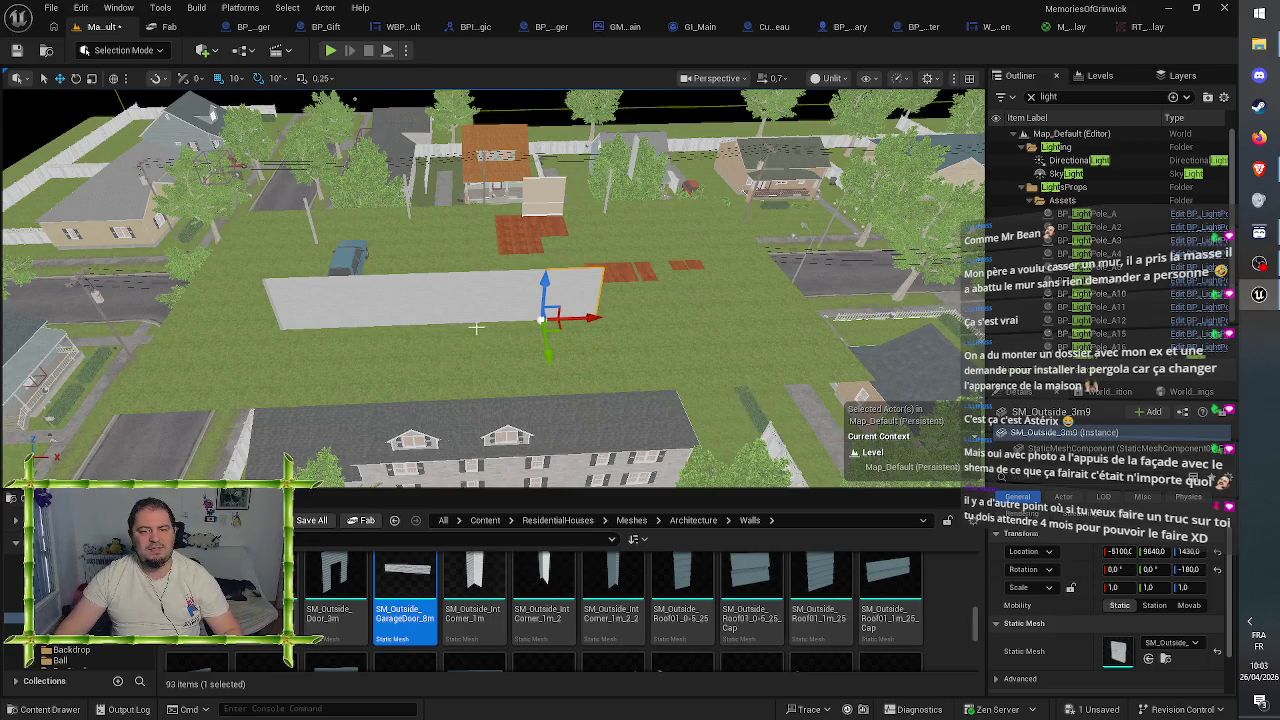
{"action": "scroll", "coordinate": [476, 327], "scroll_direction": "up", "scroll_amount": 6}
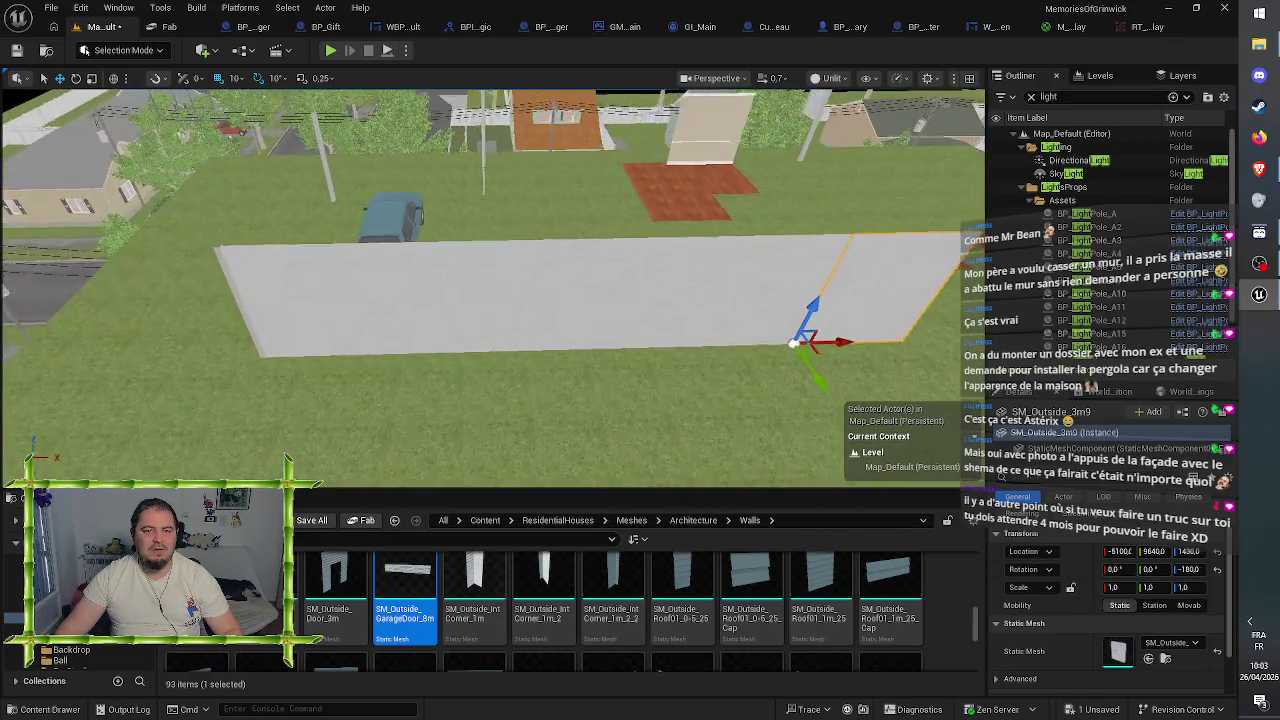
- Select four middle pieces of the long wall and offset them along Y and X
{"action": "left_click", "coordinate": [497, 295]}
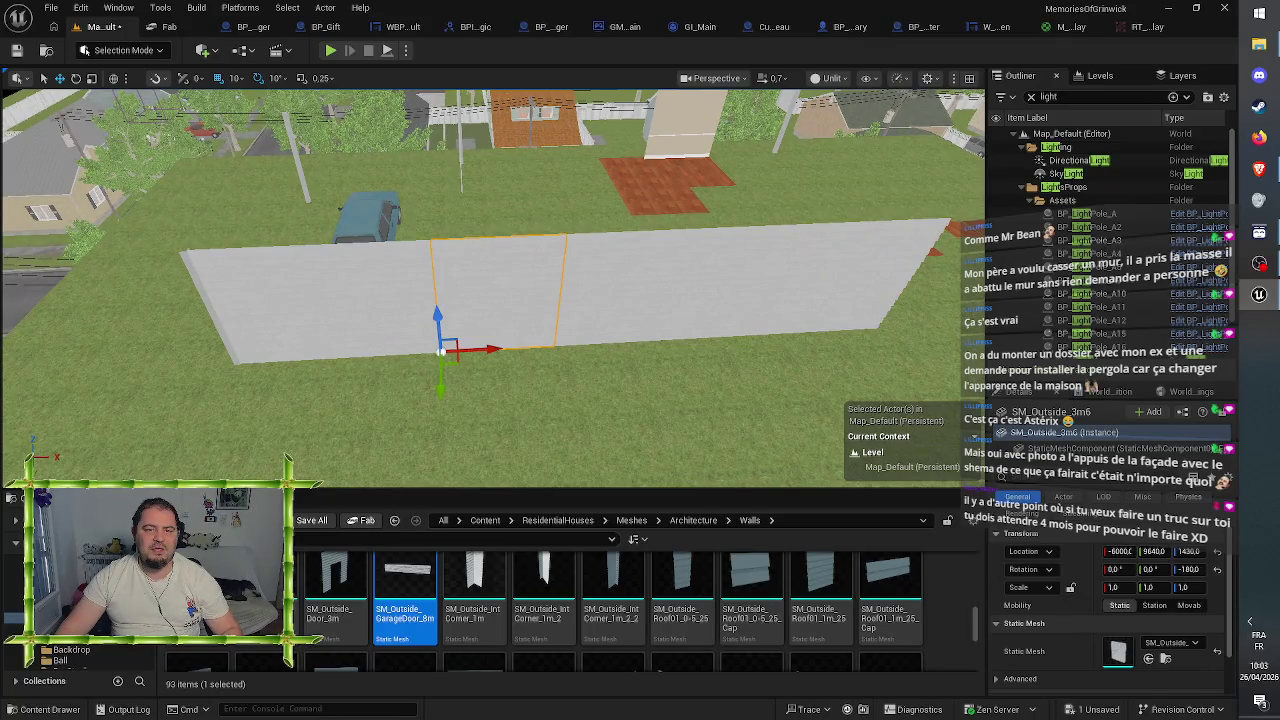
{"action": "left_click", "coordinate": [780, 300], "text": "shift"}
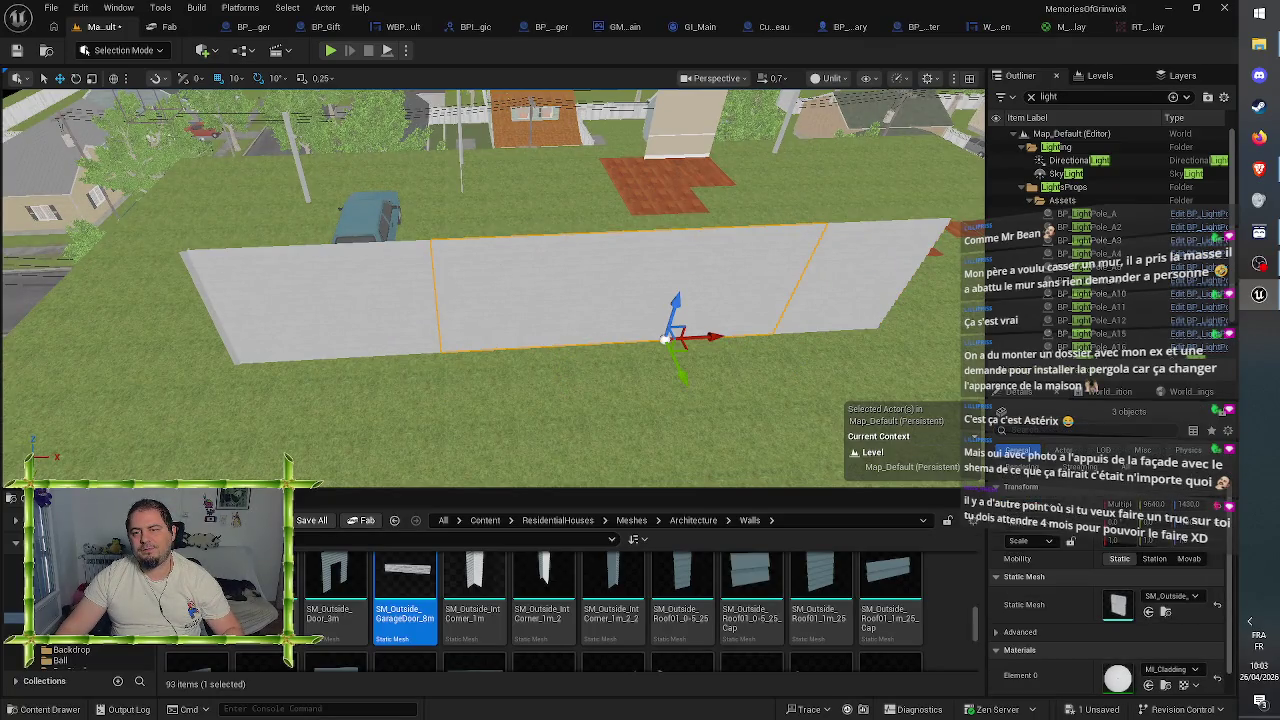
{"action": "mouse_move", "coordinate": [800, 365]}
{"action": "left_mouse_down"}
{"action": "mouse_move", "coordinate": [823, 400]}
{"action": "mouse_move", "coordinate": [820, 428]}
{"action": "left_mouse_up"}
{"action": "scroll", "coordinate": [759, 340], "scroll_direction": "down", "scroll_amount": 4}
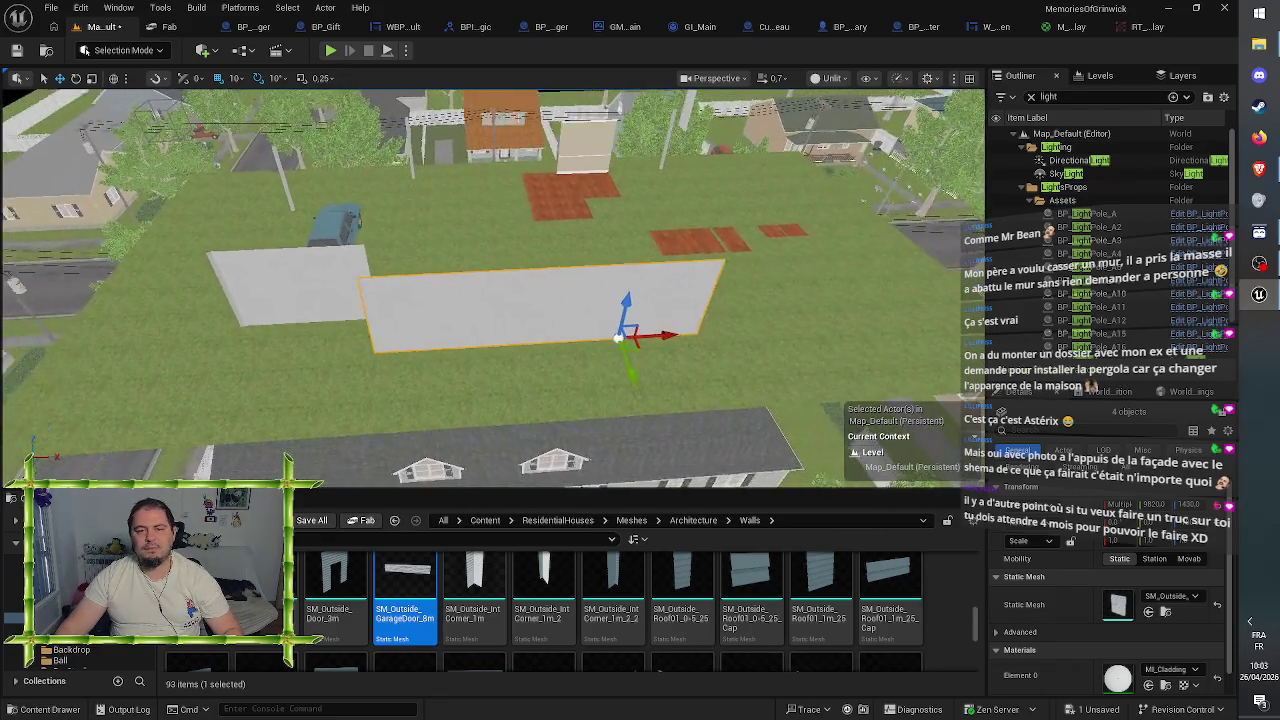
{"action": "left_click_drag", "start_coordinate": [694, 333], "coordinate": [760, 334]}
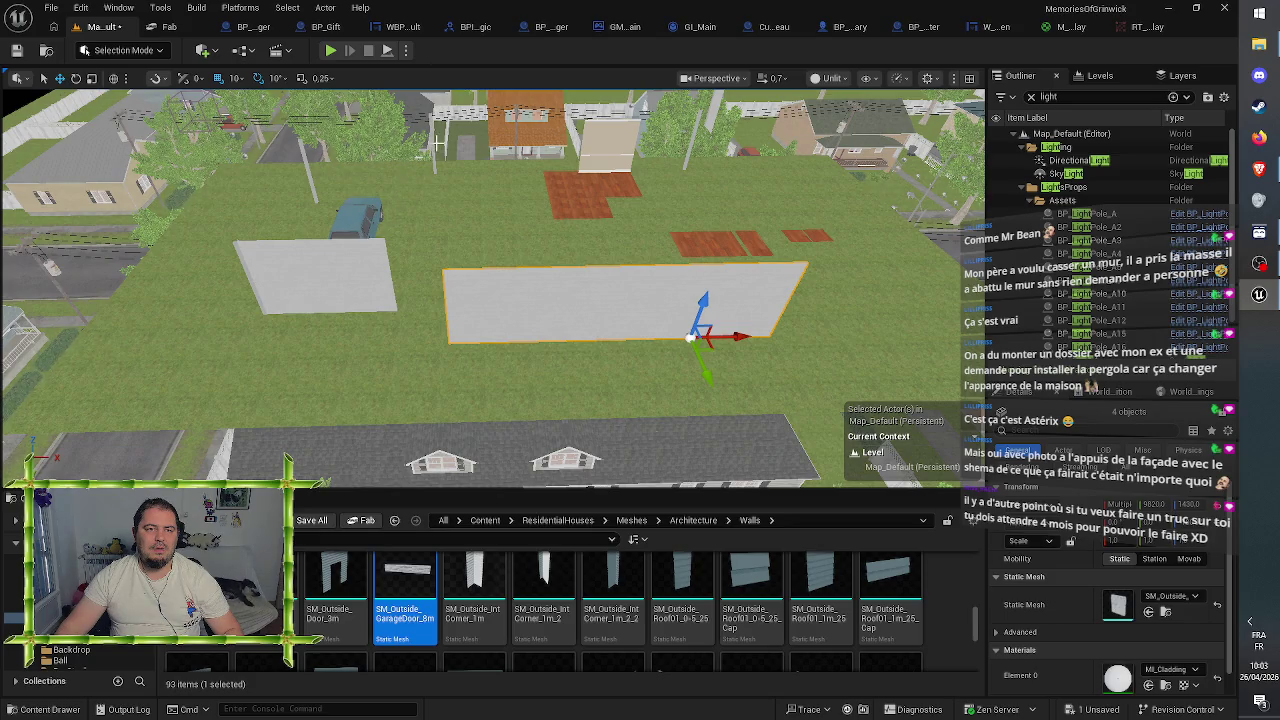
- Bring SM_Outside_Corner_1m into the gap at X -5800, Y 9690 and rotate it
{"action": "left_click", "coordinate": [455, 172]}
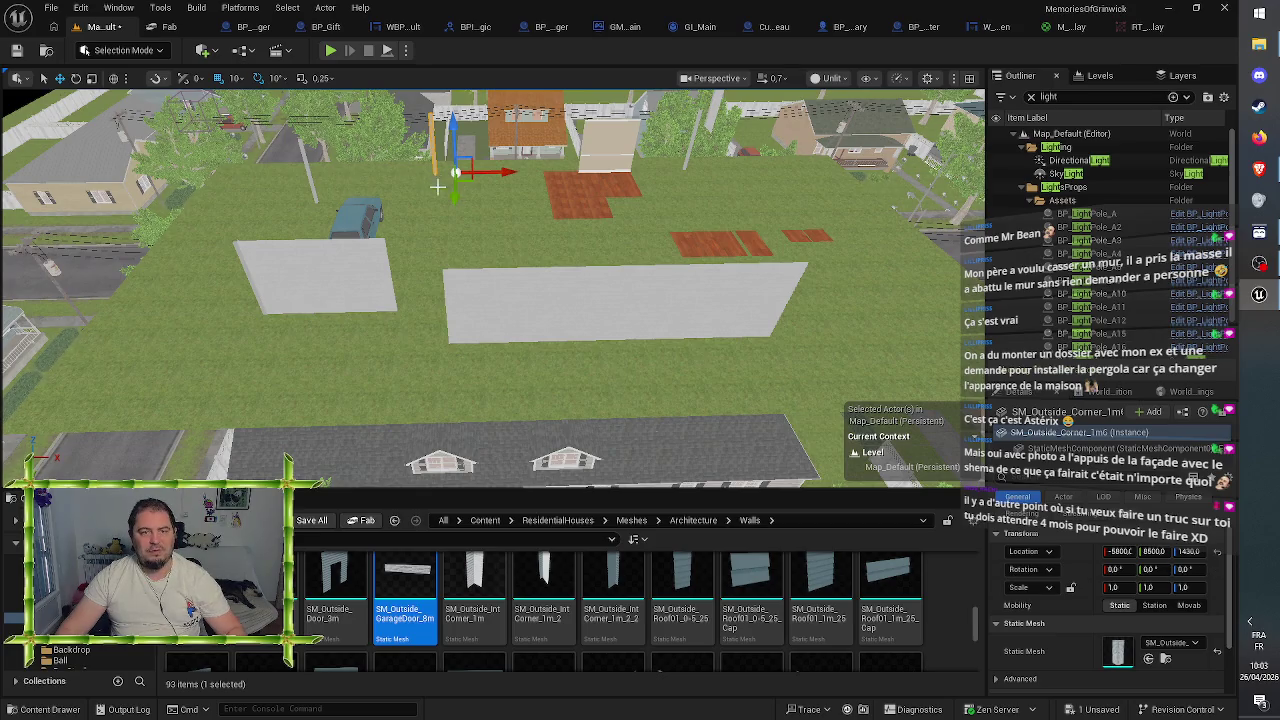
{"action": "left_click_drag", "start_coordinate": [455, 204], "coordinate": [449, 366]}
{"action": "key", "text": "e"}
{"action": "mouse_move", "coordinate": [522, 318]}
{"action": "left_mouse_down"}
{"action": "mouse_move", "coordinate": [485, 275]}
{"action": "mouse_move", "coordinate": [440, 268]}
{"action": "mouse_move", "coordinate": [385, 295]}
{"action": "mouse_move", "coordinate": [372, 322]}
{"action": "left_mouse_up"}
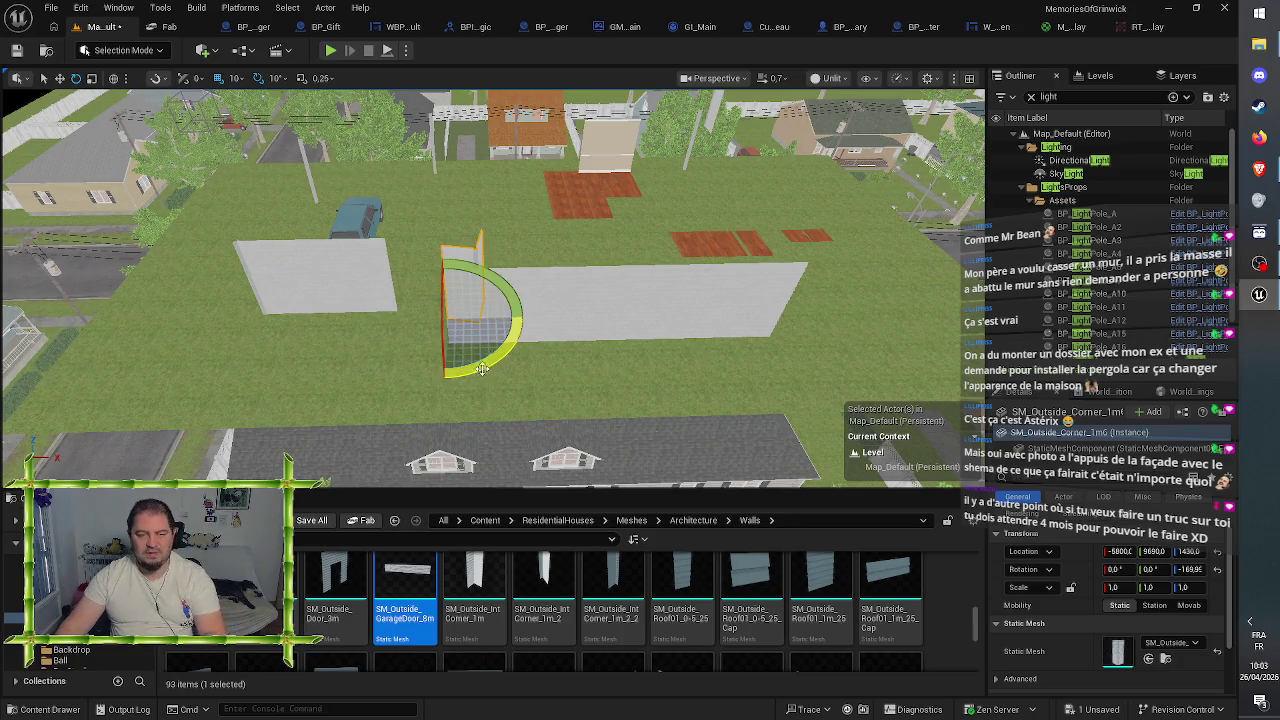
- Delete the stray rotated corner and select the inner corner piece SM_Outside_IntCorner_1m2
{"action": "key", "text": "Delete"}
{"action": "mouse_move", "coordinate": [490, 290]}
{"action": "left_mouse_down"}
{"action": "mouse_move", "coordinate": [500, 350]}
{"action": "mouse_move", "coordinate": [540, 330]}
{"action": "left_mouse_up"}
{"action": "mouse_move", "coordinate": [362, 238]}
{"action": "left_mouse_down"}
{"action": "mouse_move", "coordinate": [350, 232]}
{"action": "mouse_move", "coordinate": [362, 238]}
{"action": "left_mouse_up"}
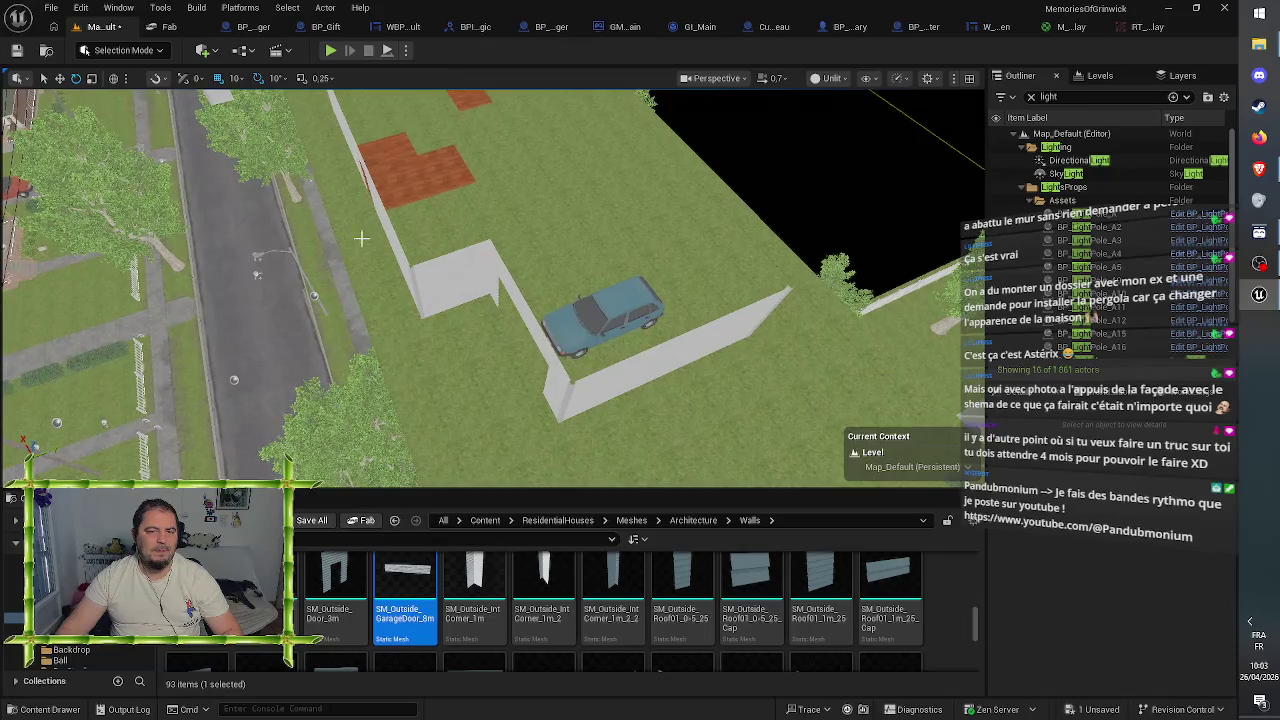
{"action": "left_click", "coordinate": [480, 300]}
{"action": "left_click_drag", "start_coordinate": [480, 300], "coordinate": [495, 330]}
{"action": "mouse_move", "coordinate": [430, 290]}
{"action": "left_mouse_down"}
{"action": "mouse_move", "coordinate": [504, 294]}
{"action": "mouse_move", "coordinate": [528, 428]}
{"action": "mouse_move", "coordinate": [548, 437]}
{"action": "mouse_move", "coordinate": [596, 405]}
{"action": "mouse_move", "coordinate": [607, 370]}
{"action": "left_mouse_up"}
- Push the inner corner piece into the wall joint at X -6000, Y 9640
{"action": "key", "text": "w"}
{"action": "key", "text": "e"}
{"action": "scroll", "coordinate": [607, 370], "scroll_direction": "up", "scroll_amount": 10}
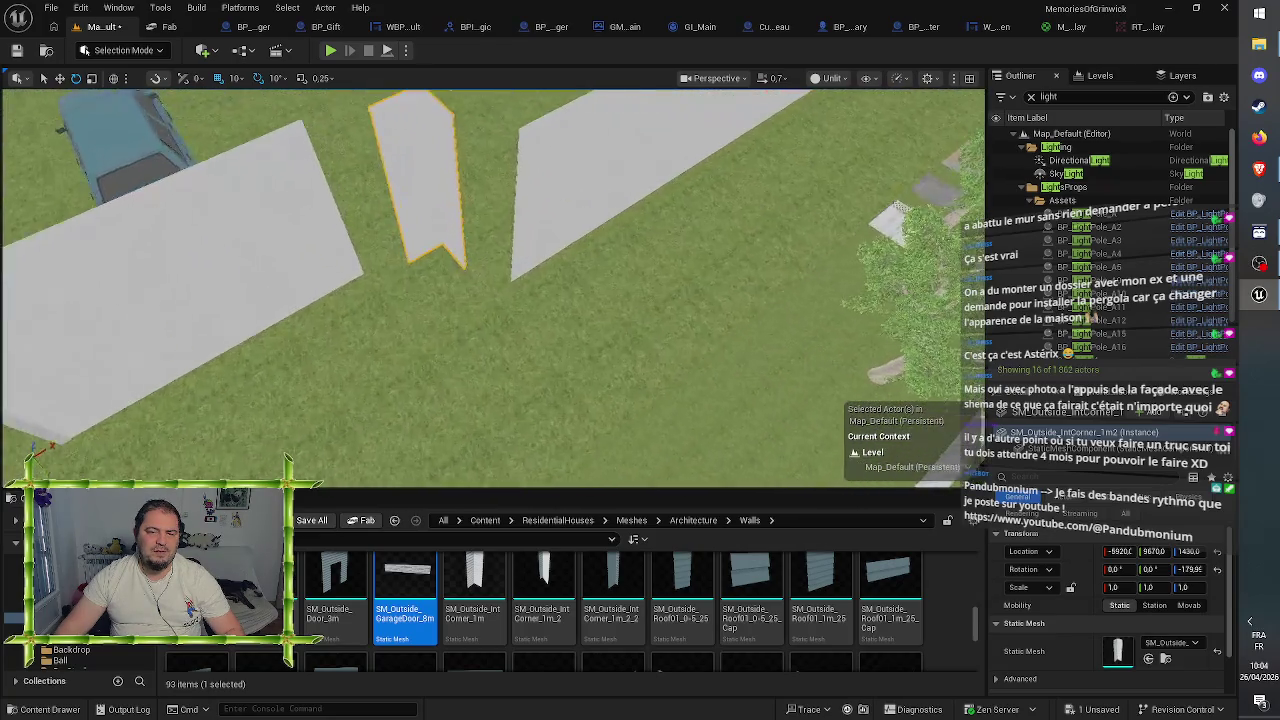
{"action": "left_click_drag", "start_coordinate": [510, 428], "coordinate": [510, 428]}
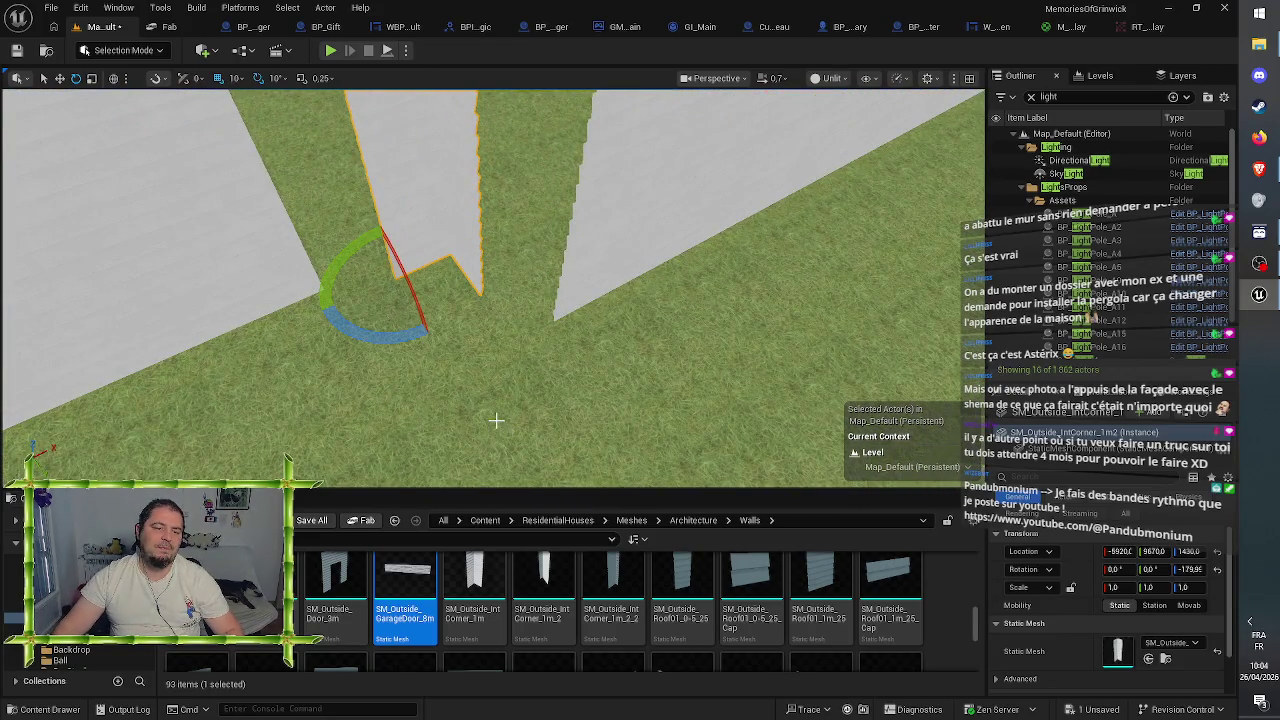
{"action": "key", "text": "f"}
{"action": "key", "text": "w"}
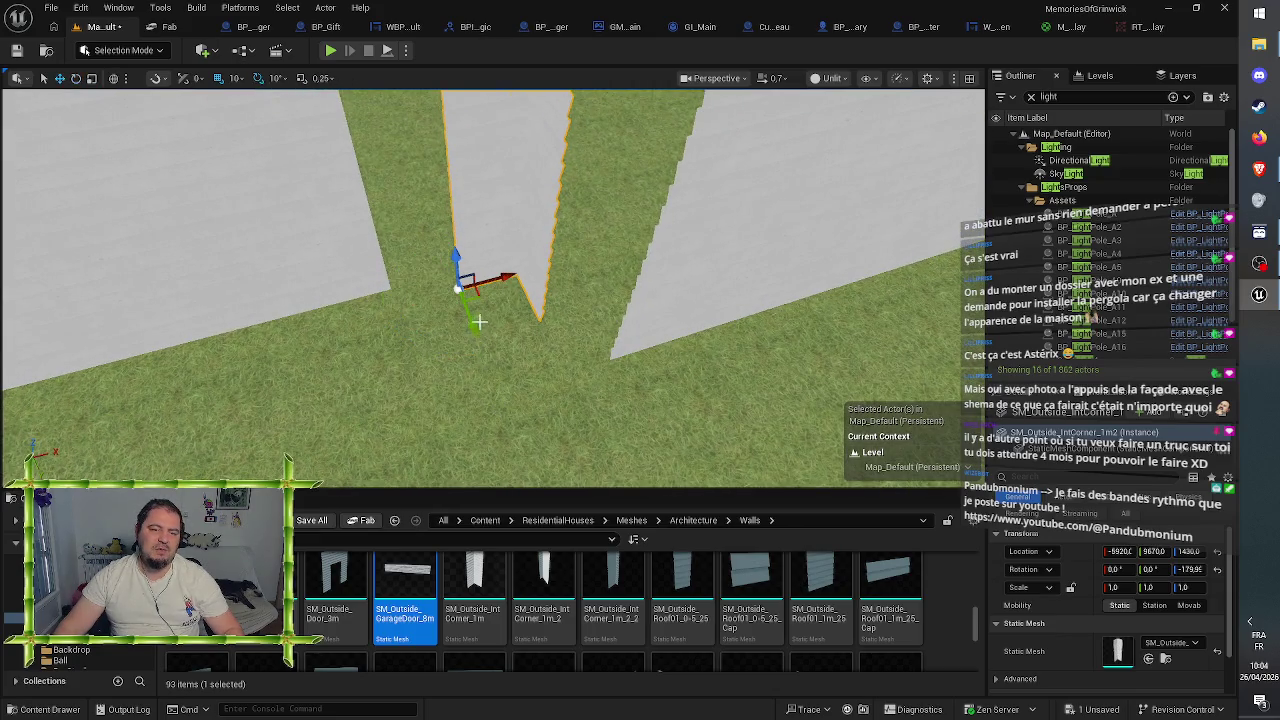
{"action": "left_click_drag", "start_coordinate": [470, 326], "coordinate": [448, 311]}
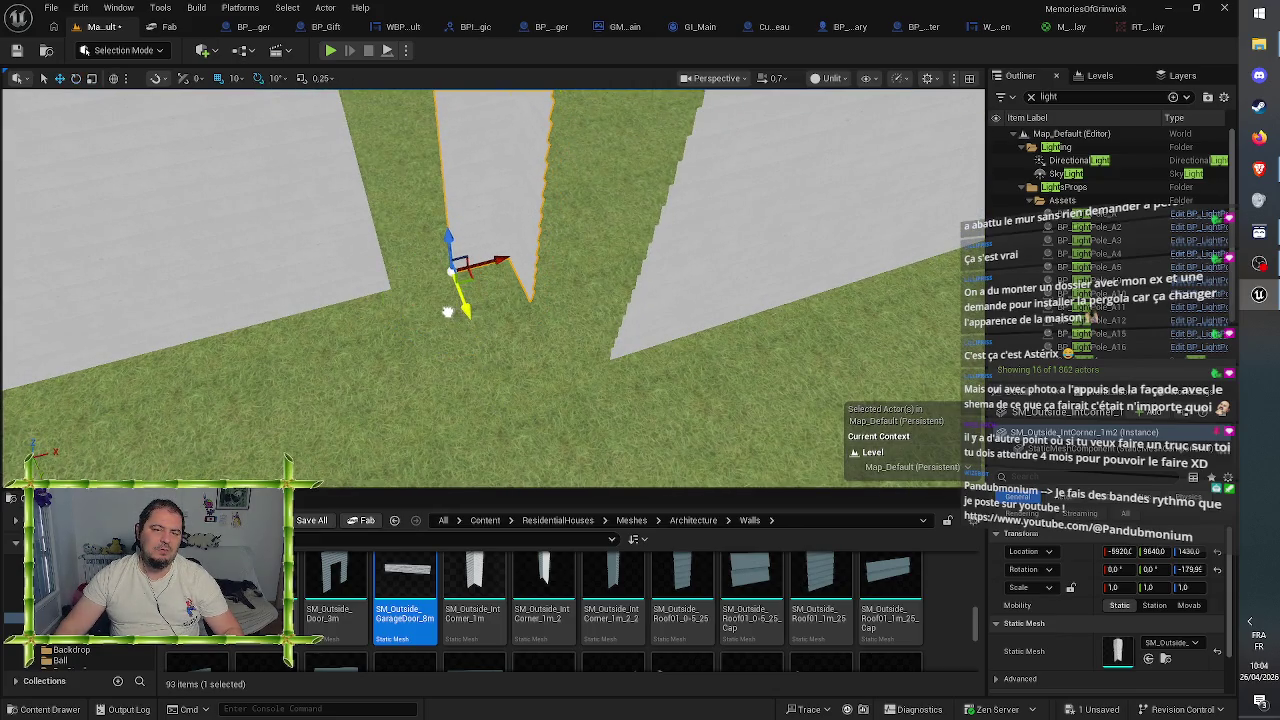
{"action": "left_click_drag", "start_coordinate": [500, 258], "coordinate": [439, 269]}
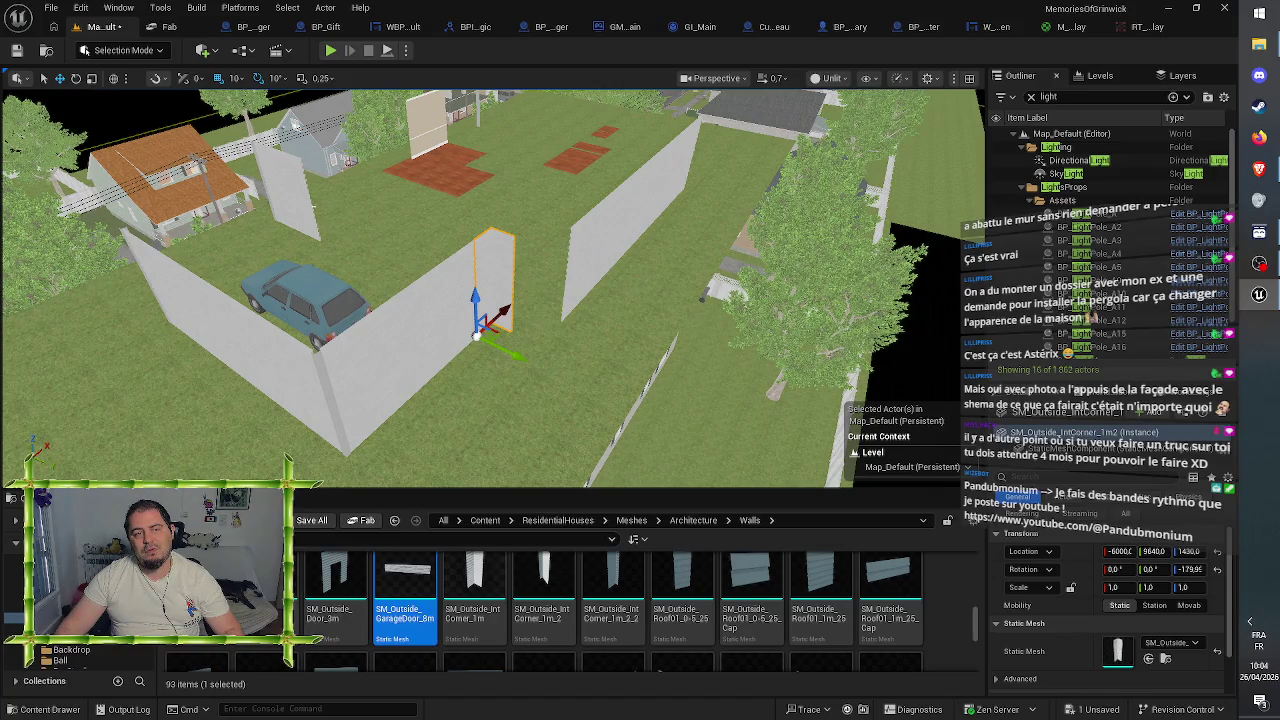
- Slide the short white wall panel along Y until it meets the wall run's end
{"action": "left_click", "coordinate": [300, 215]}
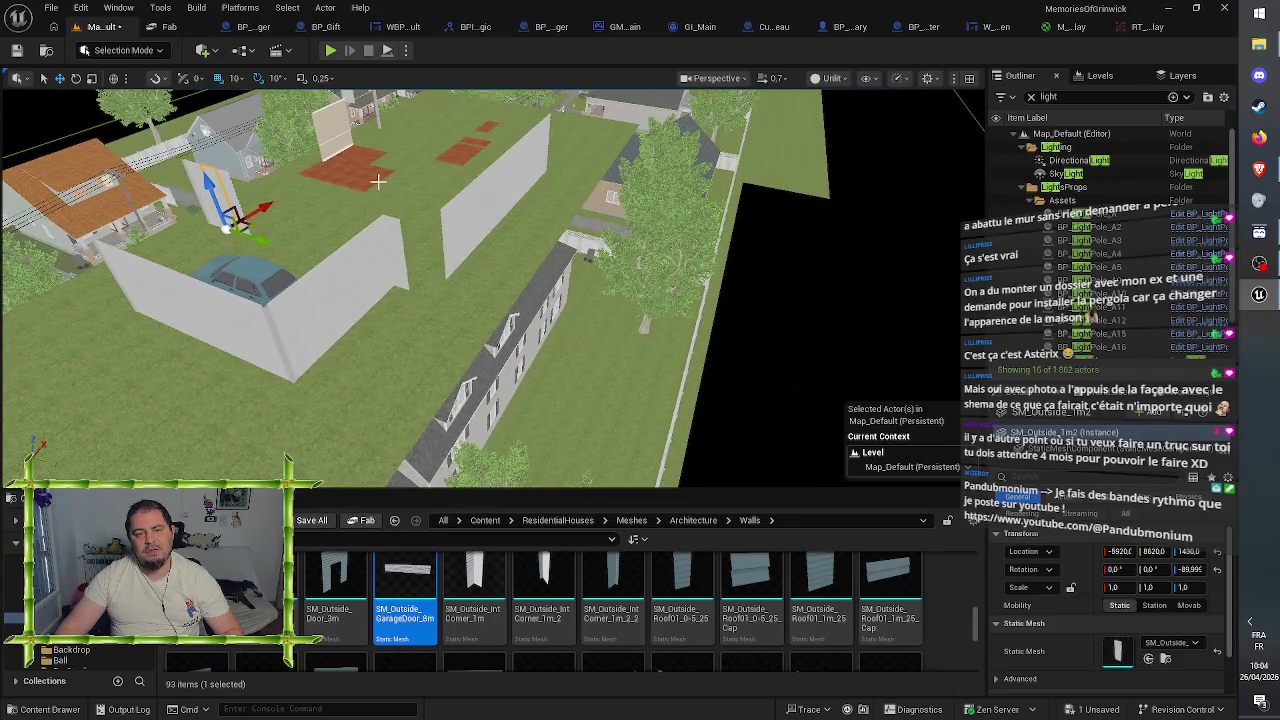
{"action": "left_click", "coordinate": [458, 225]}
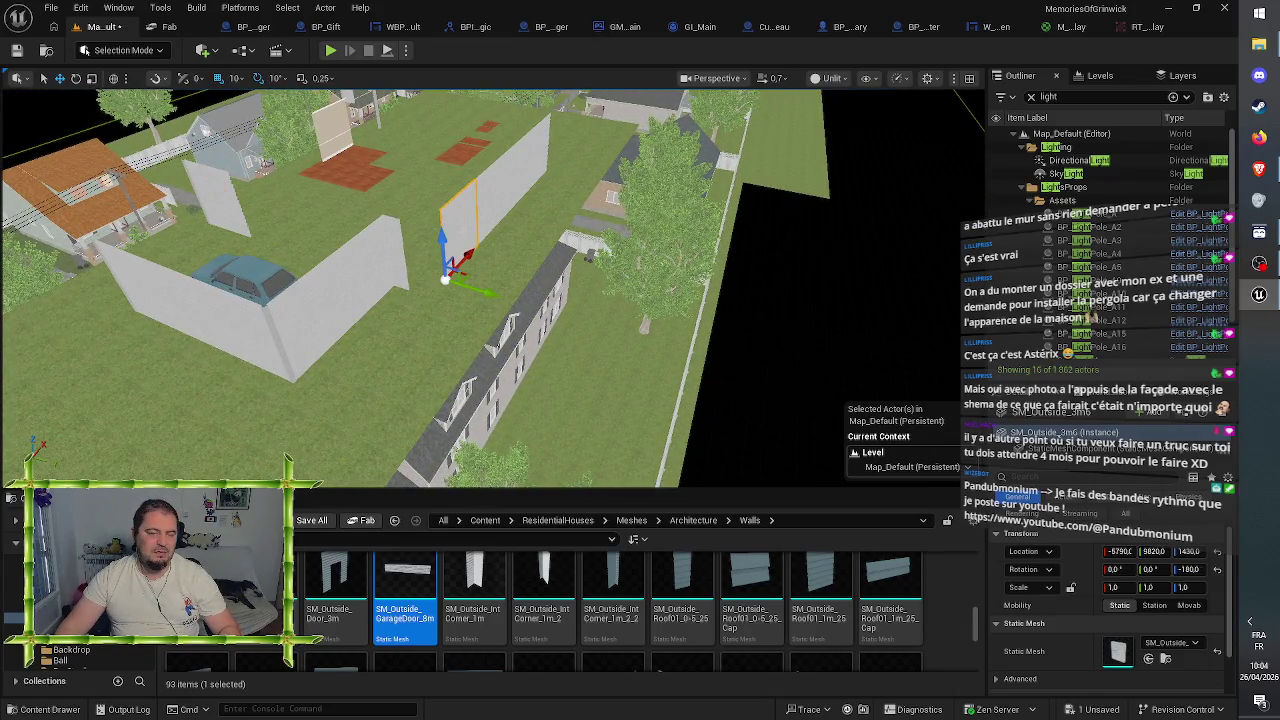
{"action": "left_click_drag", "start_coordinate": [408, 237], "coordinate": [262, 257]}
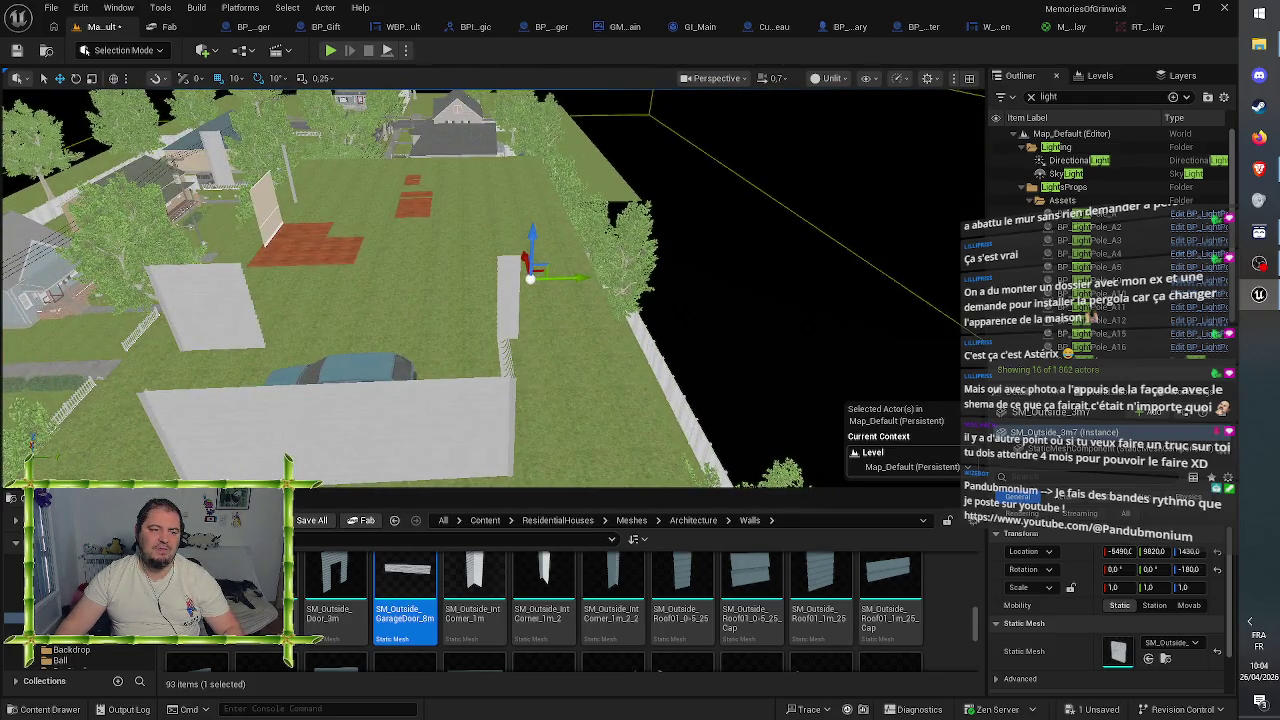
{"action": "left_click", "coordinate": [199, 295]}
{"action": "mouse_move", "coordinate": [258, 346]}
{"action": "left_mouse_down"}
{"action": "mouse_move", "coordinate": [386, 300]}
{"action": "mouse_move", "coordinate": [561, 337]}
{"action": "mouse_move", "coordinate": [362, 383]}
{"action": "left_mouse_up"}
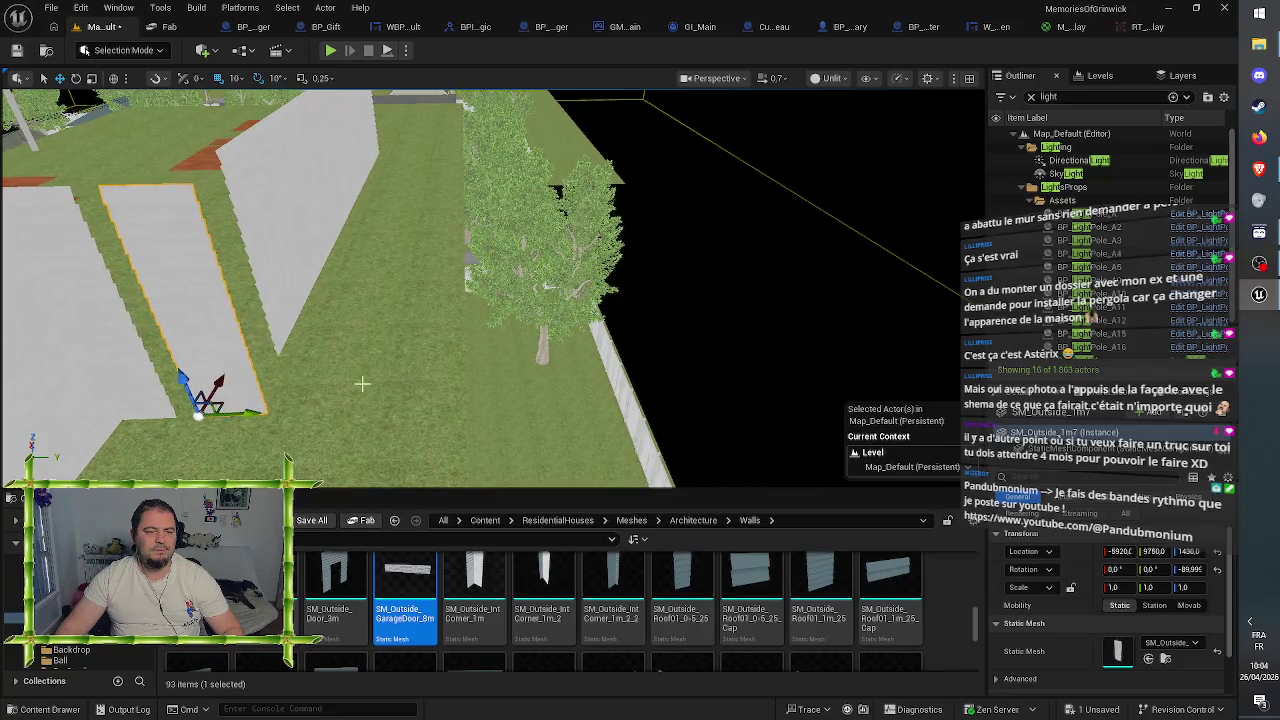
{"action": "left_click_drag", "start_coordinate": [413, 313], "coordinate": [350, 355]}
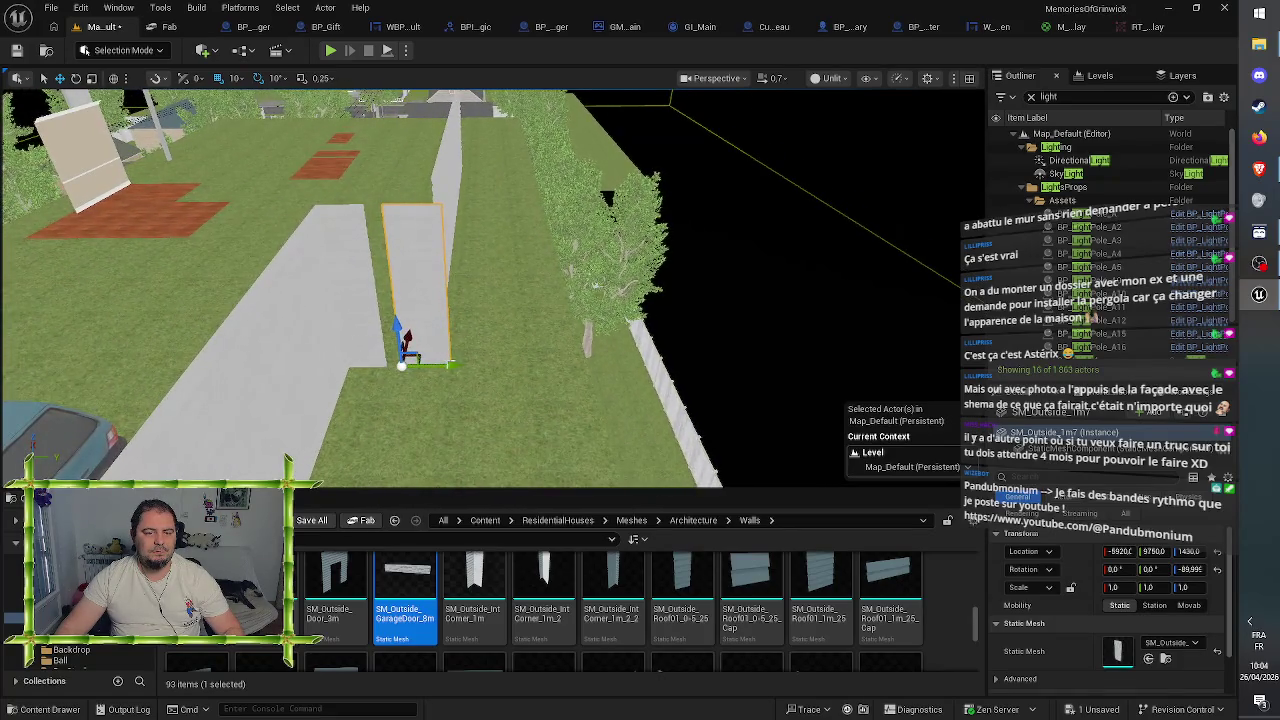
{"action": "mouse_move", "coordinate": [447, 366]}
{"action": "left_mouse_down"}
{"action": "mouse_move", "coordinate": [429, 366]}
{"action": "mouse_move", "coordinate": [430, 412]}
{"action": "mouse_move", "coordinate": [418, 412]}
{"action": "left_mouse_up"}
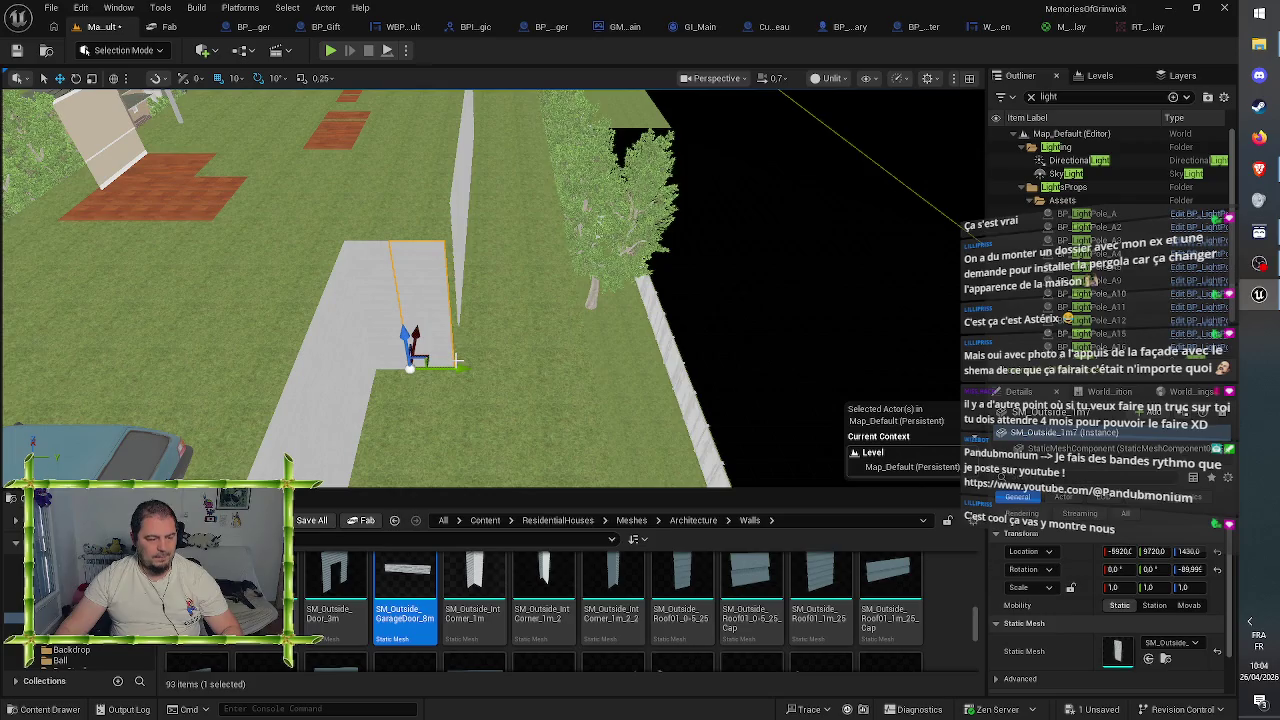
{"action": "mouse_move", "coordinate": [457, 366]}
{"action": "left_mouse_down"}
{"action": "mouse_move", "coordinate": [515, 376]}
{"action": "mouse_move", "coordinate": [505, 350]}
{"action": "mouse_move", "coordinate": [435, 358]}
{"action": "left_mouse_up"}
- Move the corner piece to the wall end at X -5920, Y 9870 and rotate it -90°
{"action": "left_click", "coordinate": [430, 320]}
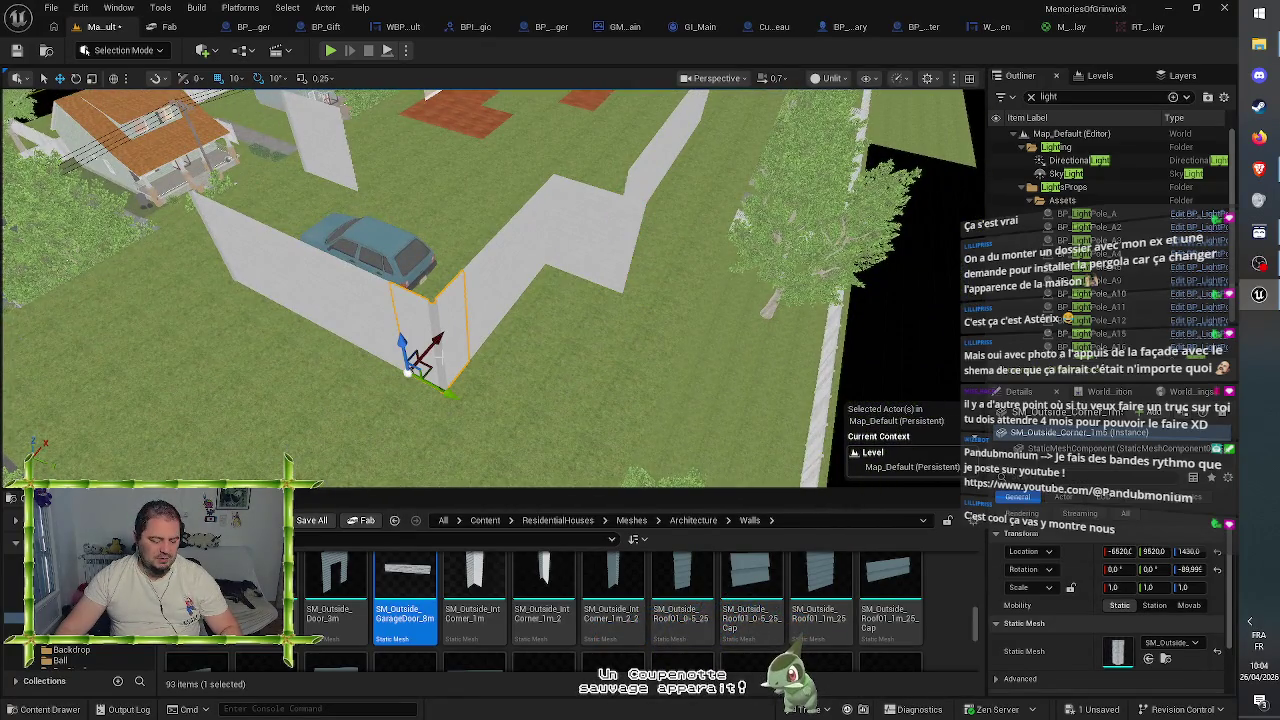
{"action": "mouse_move", "coordinate": [449, 390]}
{"action": "left_mouse_down"}
{"action": "mouse_move", "coordinate": [528, 440]}
{"action": "mouse_move", "coordinate": [565, 440]}
{"action": "left_mouse_up"}
{"action": "key", "text": "e"}
{"action": "mouse_move", "coordinate": [520, 372]}
{"action": "left_mouse_down"}
{"action": "mouse_move", "coordinate": [553, 377]}
{"action": "mouse_move", "coordinate": [585, 425]}
{"action": "mouse_move", "coordinate": [680, 286]}
{"action": "left_mouse_up"}
{"action": "key", "text": "w"}
{"action": "scroll", "coordinate": [680, 286], "scroll_direction": "down", "scroll_amount": 5}
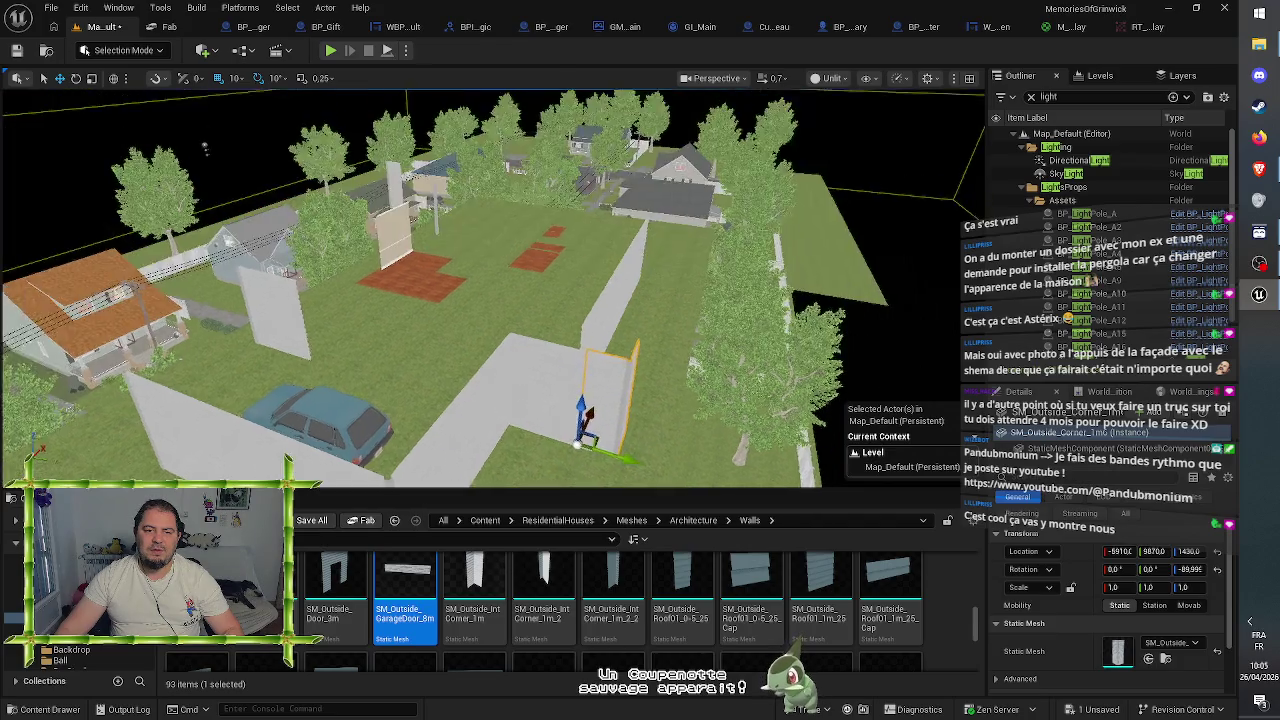
{"action": "scroll", "coordinate": [660, 293], "scroll_direction": "up", "scroll_amount": 5}
{"action": "scroll", "coordinate": [660, 293], "scroll_direction": "up", "scroll_amount": 1}
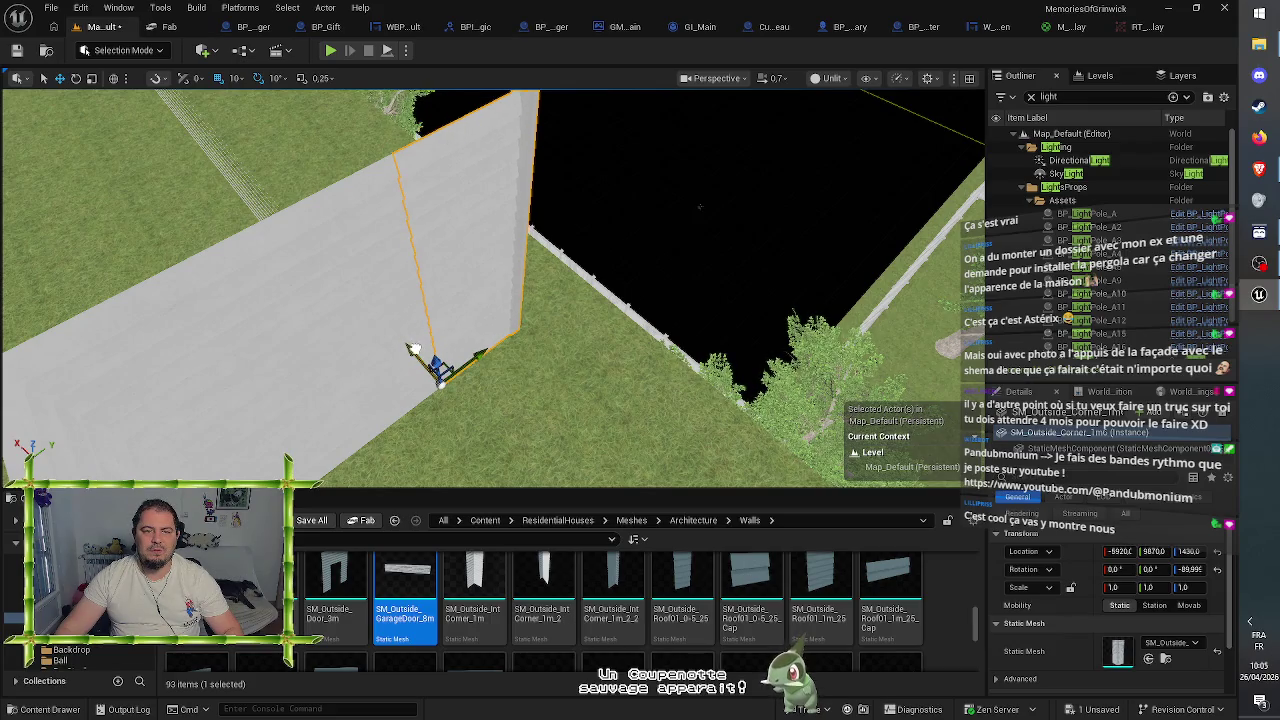
- Seat the corner against the wall and slide three long wall segments along the run
{"action": "mouse_move", "coordinate": [482, 366]}
{"action": "left_mouse_down"}
{"action": "mouse_move", "coordinate": [534, 338]}
{"action": "mouse_move", "coordinate": [523, 340]}
{"action": "left_mouse_up"}
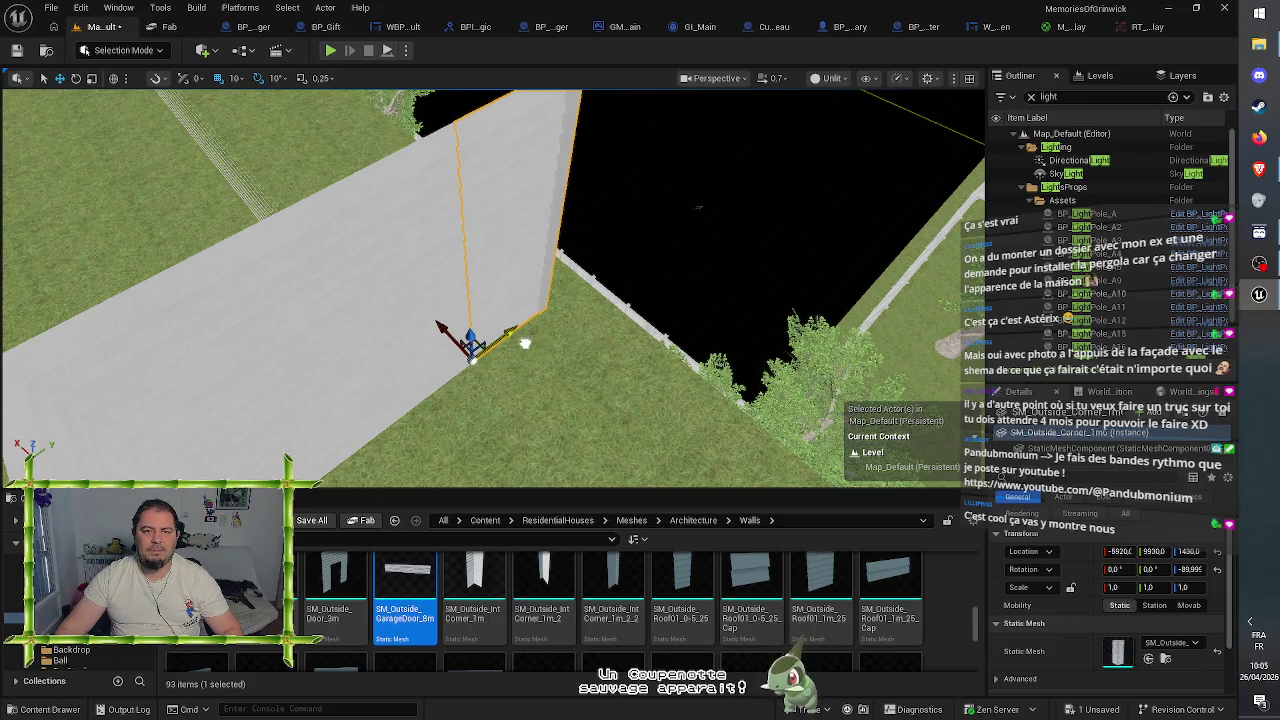
{"action": "scroll", "coordinate": [523, 340], "scroll_direction": "down", "scroll_amount": 5}
{"action": "key", "text": "d"}
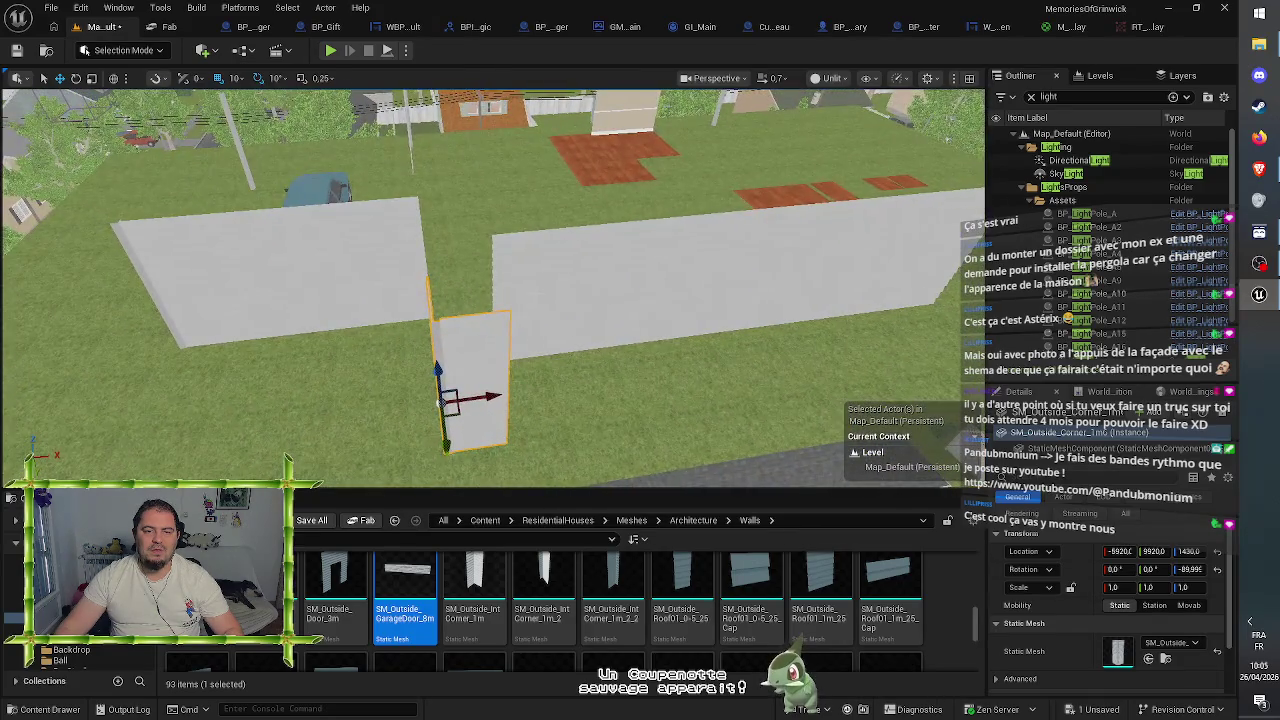
{"action": "left_click", "coordinate": [620, 320]}
{"action": "left_click", "coordinate": [734, 290], "text": "ctrl"}
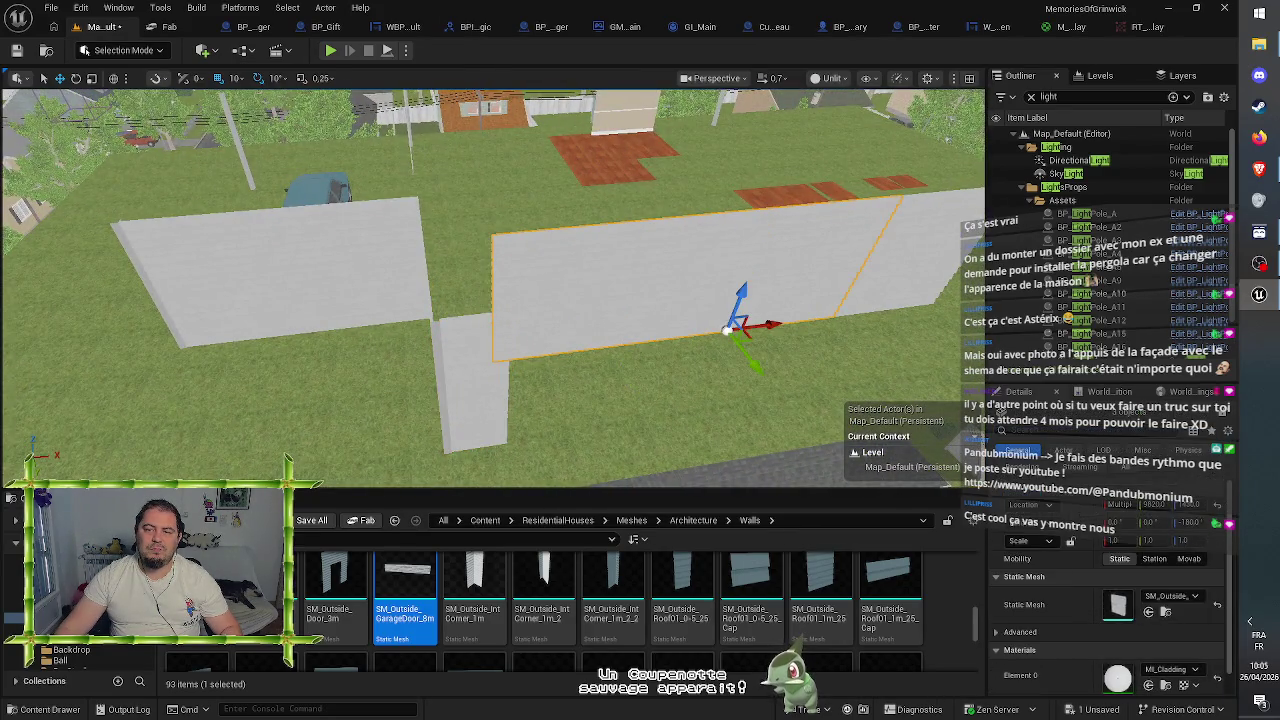
{"action": "left_click", "coordinate": [845, 280], "text": "ctrl"}
{"action": "mouse_move", "coordinate": [870, 348]}
{"action": "left_mouse_down"}
{"action": "mouse_move", "coordinate": [936, 412]}
{"action": "mouse_move", "coordinate": [730, 300]}
{"action": "mouse_move", "coordinate": [675, 293]}
{"action": "left_mouse_up"}
- Shift the wall piece back 100 units twice and align it along its length
{"action": "mouse_move", "coordinate": [654, 248]}
{"action": "left_mouse_down"}
{"action": "mouse_move", "coordinate": [645, 195]}
{"action": "mouse_move", "coordinate": [630, 245]}
{"action": "mouse_move", "coordinate": [680, 238]}
{"action": "mouse_move", "coordinate": [588, 270]}
{"action": "left_mouse_up"}
{"action": "mouse_move", "coordinate": [515, 308]}
{"action": "left_mouse_down"}
{"action": "mouse_move", "coordinate": [475, 309]}
{"action": "mouse_move", "coordinate": [543, 309]}
{"action": "mouse_move", "coordinate": [477, 309]}
{"action": "mouse_move", "coordinate": [510, 309]}
{"action": "left_mouse_up"}
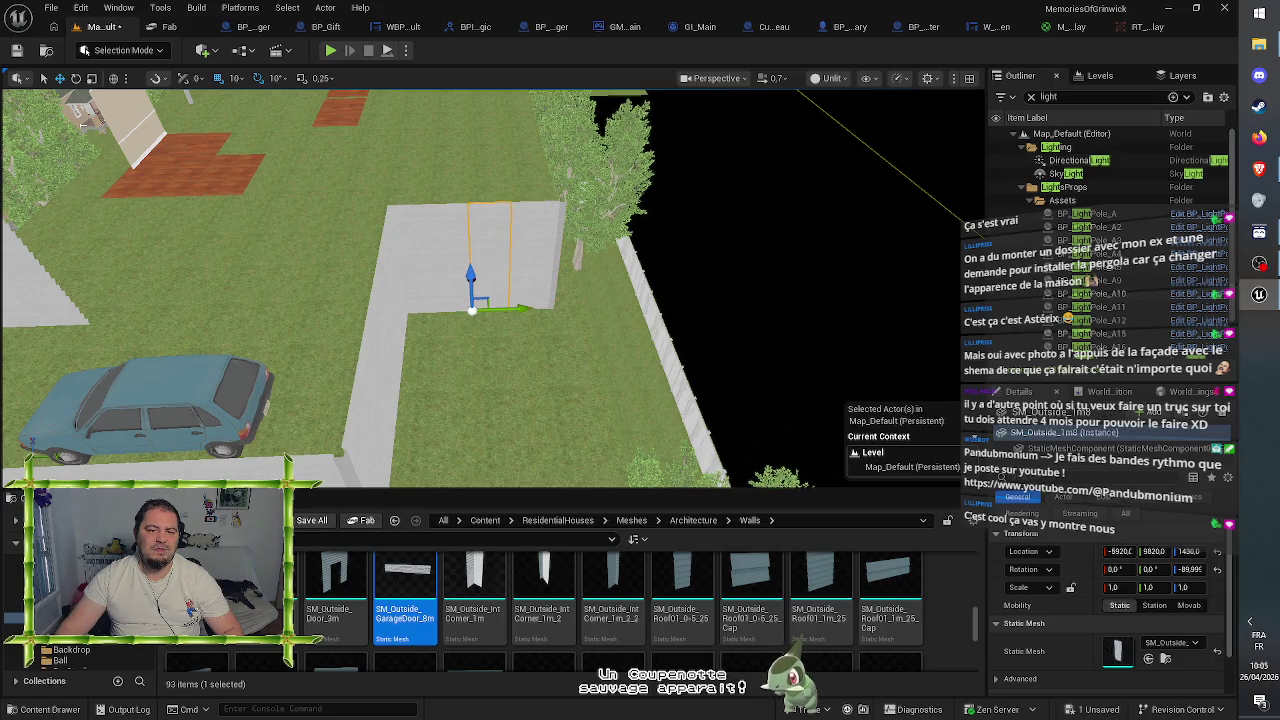
{"action": "mouse_move", "coordinate": [600, 300]}
{"action": "left_mouse_down"}
{"action": "mouse_move", "coordinate": [560, 302]}
{"action": "mouse_move", "coordinate": [605, 300]}
{"action": "left_mouse_up"}
{"action": "left_click_drag", "start_coordinate": [500, 337], "coordinate": [463, 337]}
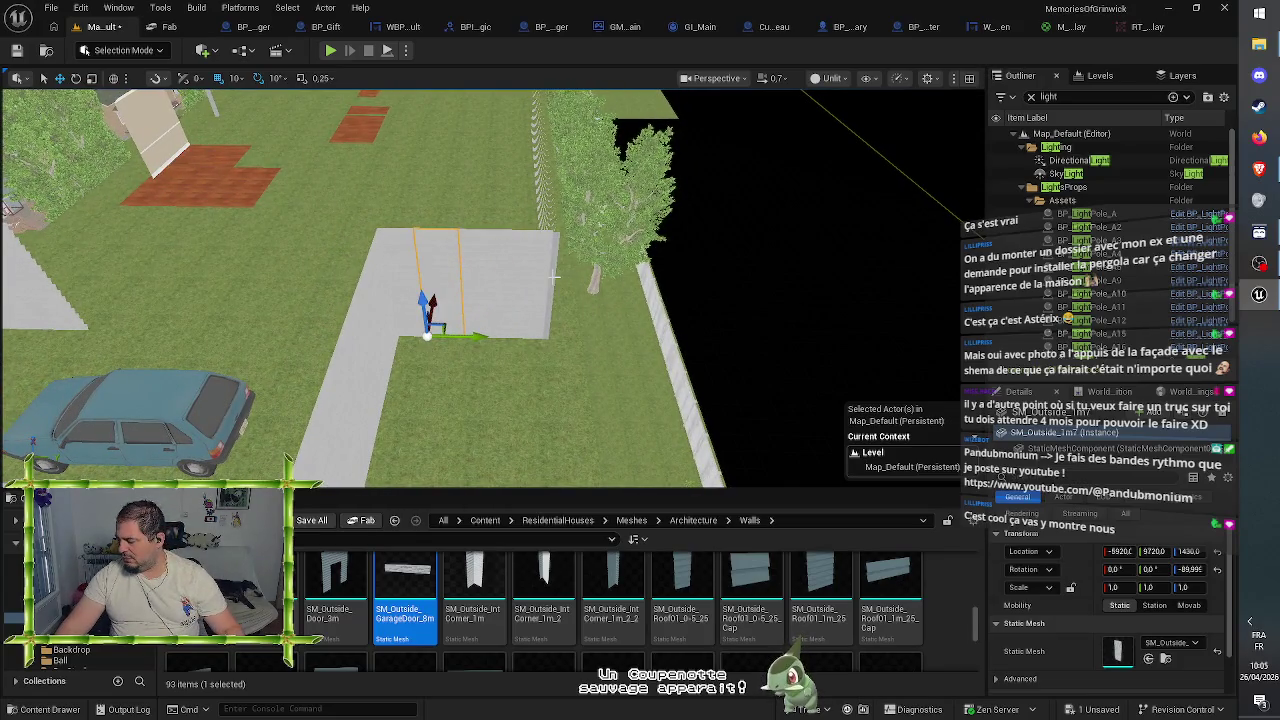
{"action": "mouse_move", "coordinate": [600, 300]}
{"action": "left_mouse_down"}
{"action": "mouse_move", "coordinate": [555, 365]}
{"action": "mouse_move", "coordinate": [480, 330]}
{"action": "left_mouse_up"}
{"action": "key", "text": "f"}
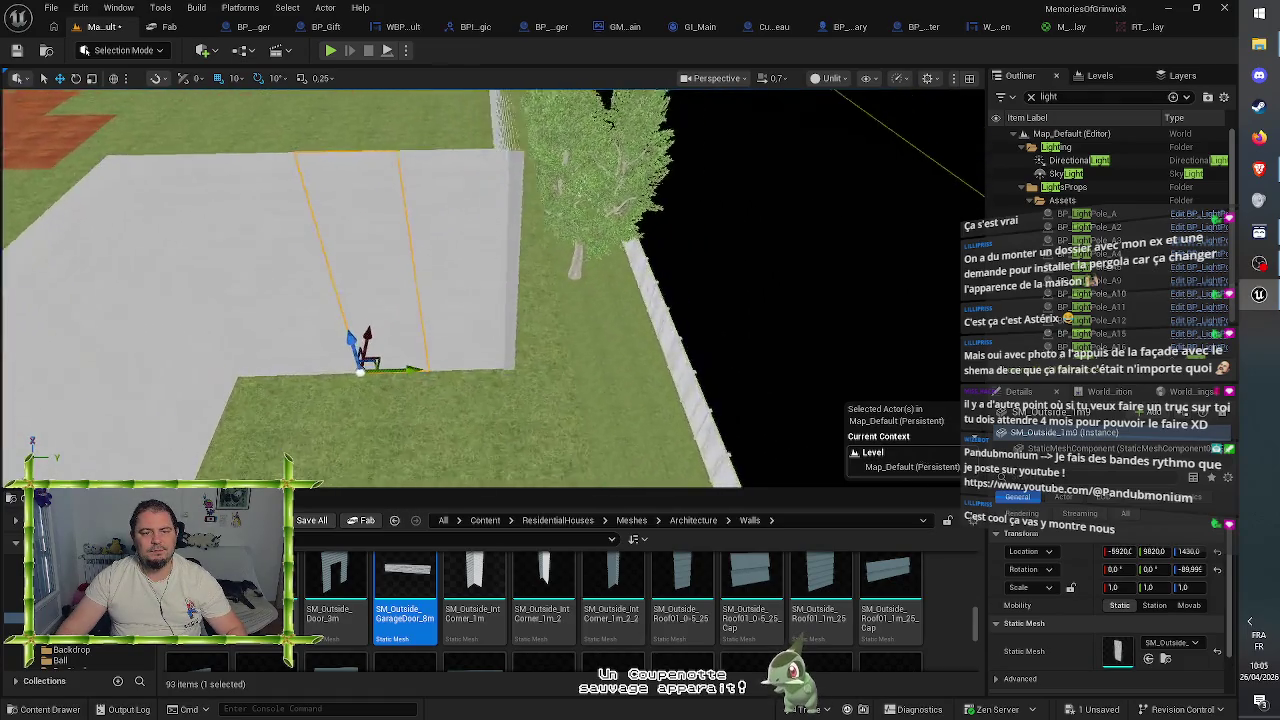
{"action": "mouse_move", "coordinate": [417, 375]}
{"action": "left_mouse_down"}
{"action": "mouse_move", "coordinate": [468, 382]}
{"action": "mouse_move", "coordinate": [503, 362]}
{"action": "mouse_move", "coordinate": [531, 300]}
{"action": "left_mouse_up"}
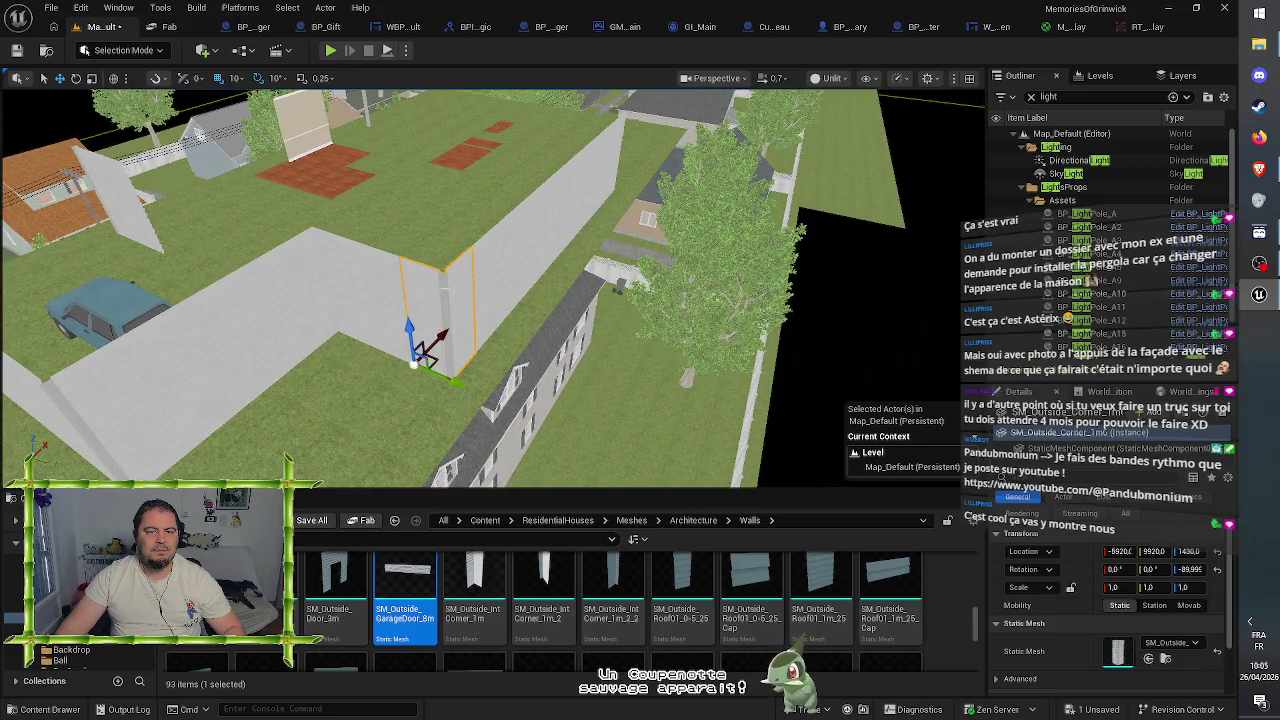
- Alt-drag a copy of the wall piece into the gap near the car, then deselect
{"action": "left_click_drag", "start_coordinate": [450, 378], "coordinate": [507, 368]}
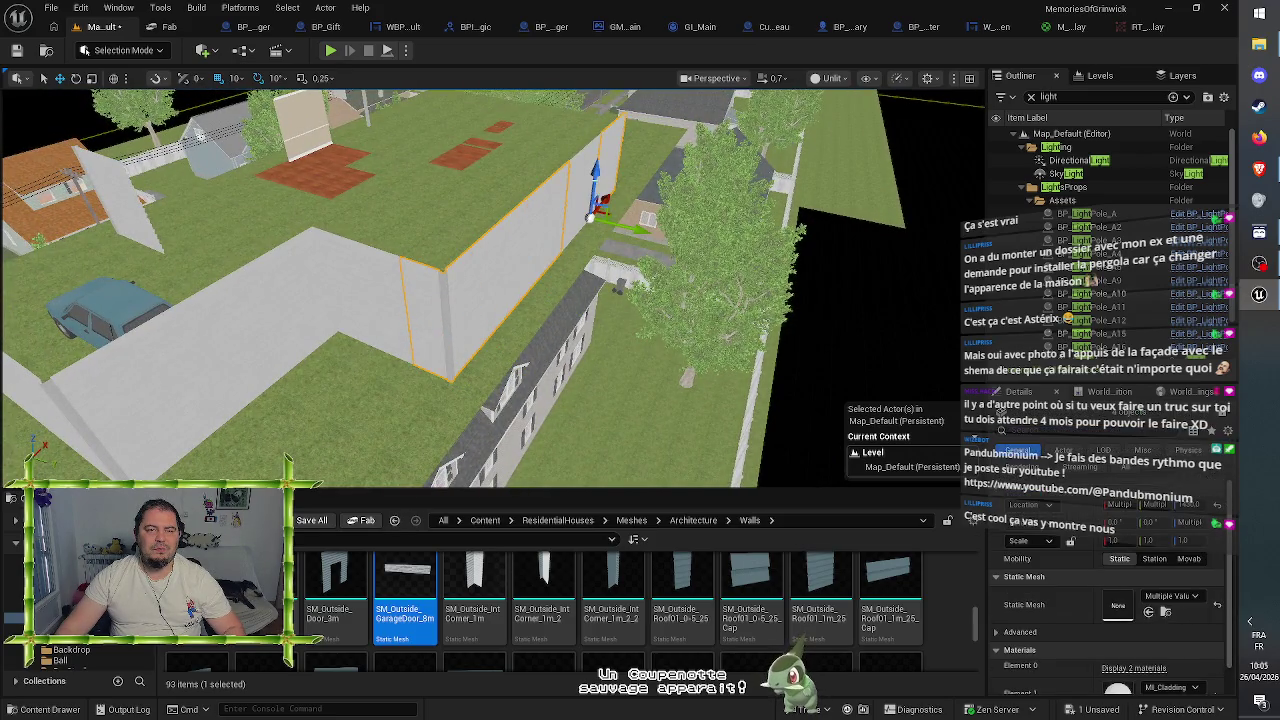
{"action": "mouse_move", "coordinate": [558, 250]}
{"action": "left_mouse_down"}
{"action": "mouse_move", "coordinate": [553, 240]}
{"action": "mouse_move", "coordinate": [604, 248]}
{"action": "mouse_move", "coordinate": [476, 268]}
{"action": "mouse_move", "coordinate": [489, 265]}
{"action": "left_mouse_up"}
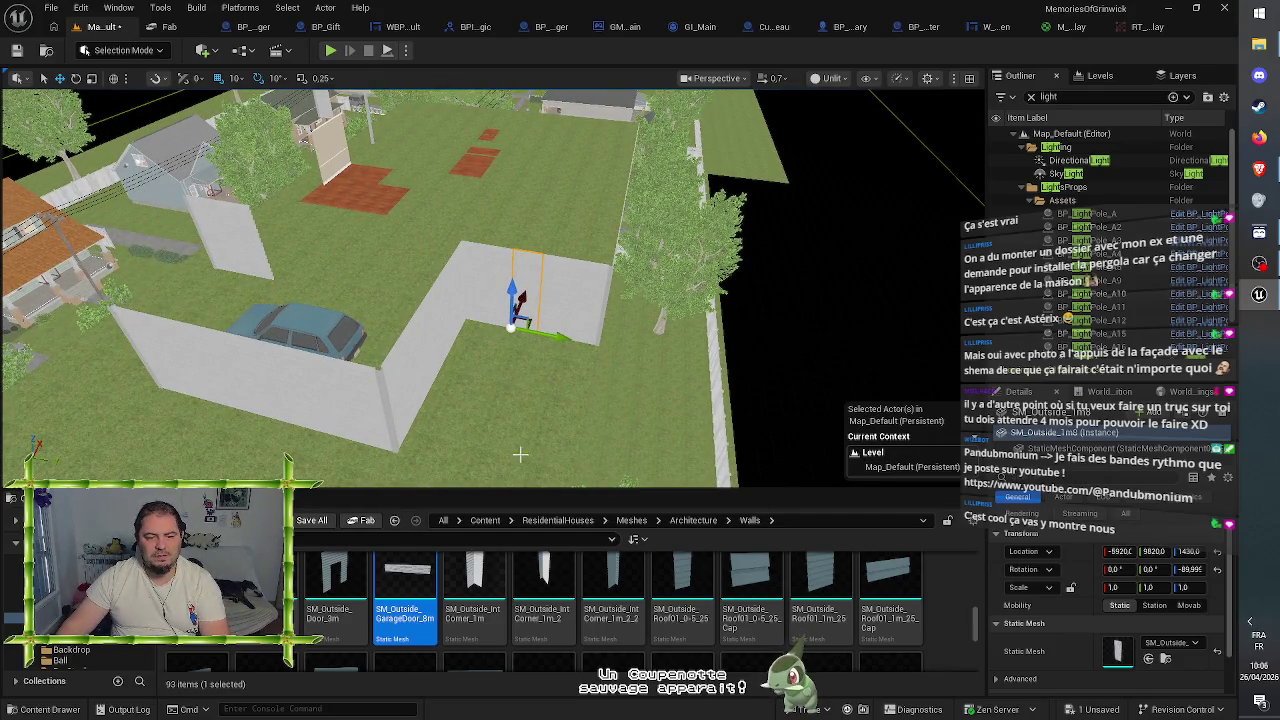
{"action": "key", "text": "Escape"}
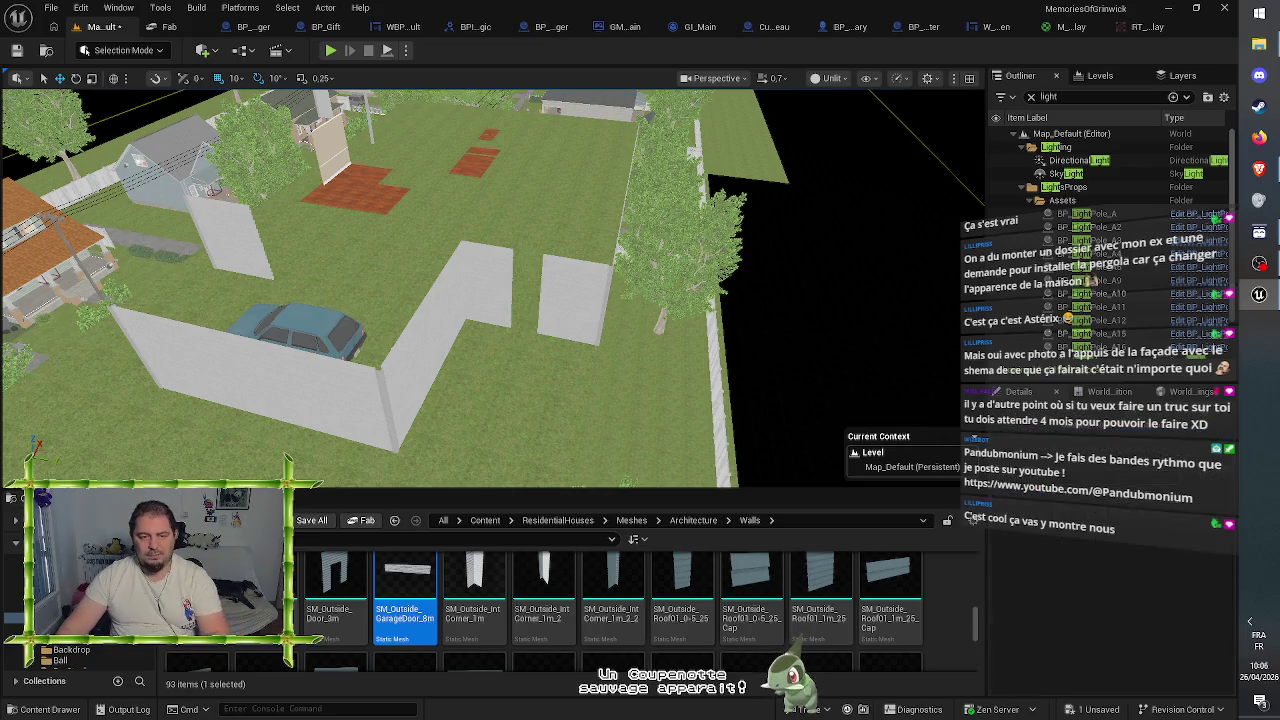
- Duplicate the red door wall piece and turn the copy toward the wall line
{"action": "mouse_move", "coordinate": [489, 265]}
{"action": "left_mouse_down"}
{"action": "mouse_move", "coordinate": [520, 252]}
{"action": "mouse_move", "coordinate": [277, 347]}
{"action": "left_mouse_up"}
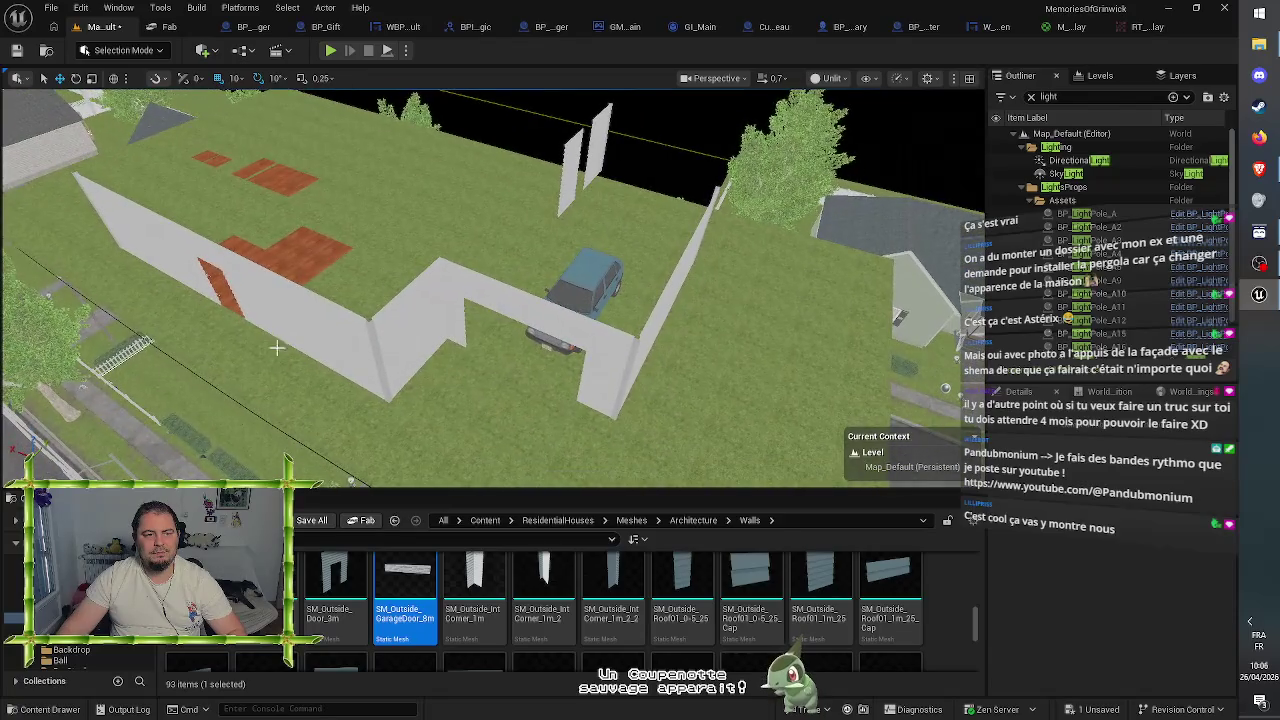
{"action": "left_click", "coordinate": [214, 299]}
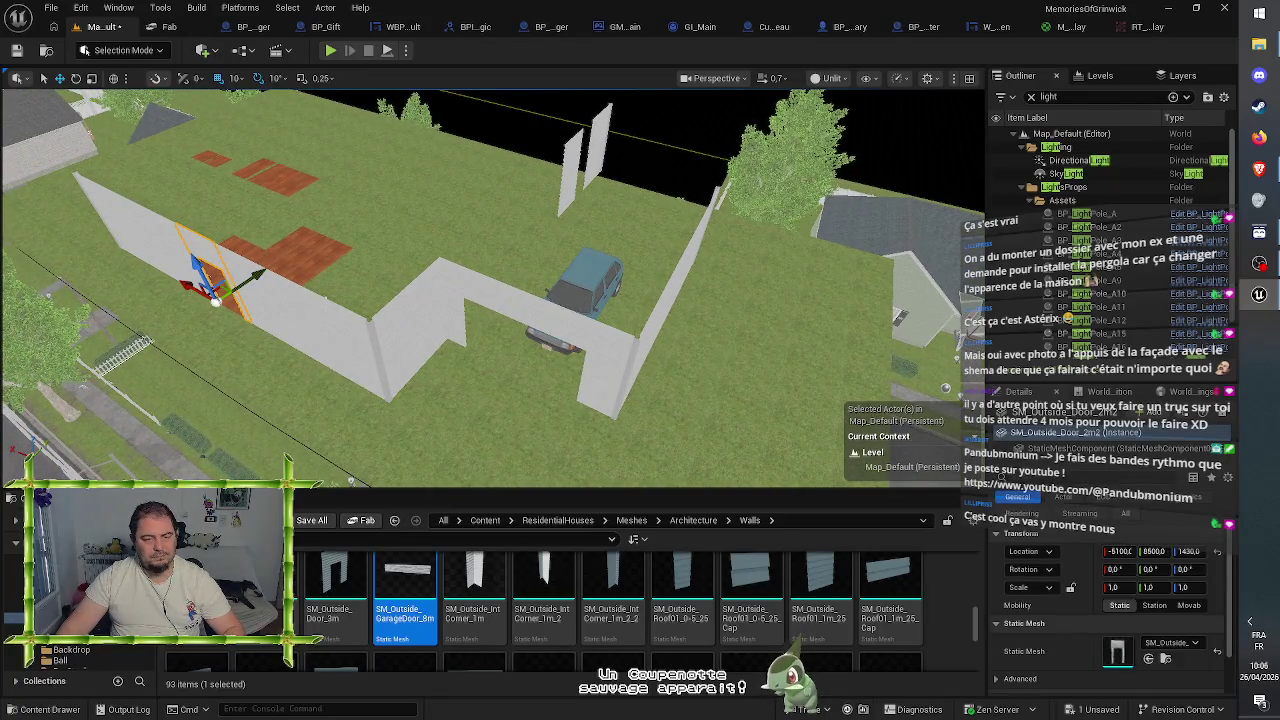
{"action": "mouse_move", "coordinate": [255, 278]}
{"action": "left_mouse_down"}
{"action": "mouse_move", "coordinate": [368, 199]}
{"action": "mouse_move", "coordinate": [491, 188]}
{"action": "left_mouse_up"}
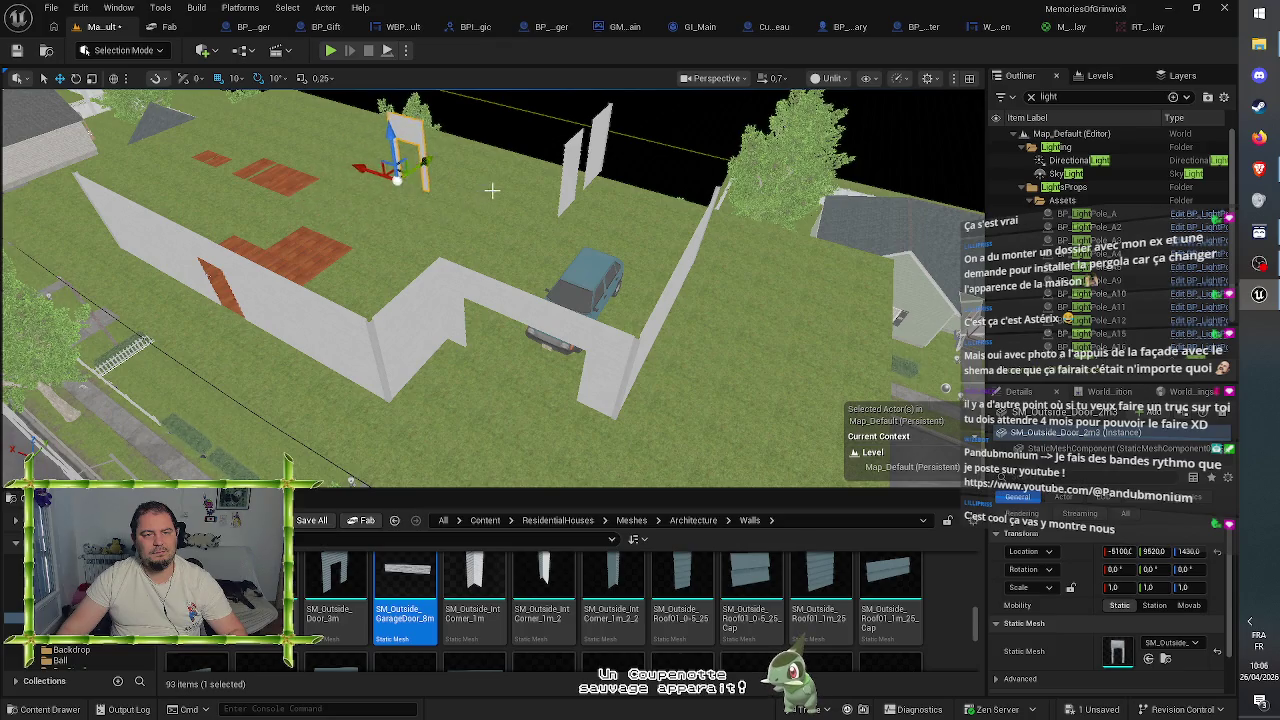
{"action": "key", "text": "f"}
{"action": "key", "text": "e"}
{"action": "left_click_drag", "start_coordinate": [484, 283], "coordinate": [398, 276]}
{"action": "key", "text": "w"}
{"action": "left_click_drag", "start_coordinate": [474, 228], "coordinate": [555, 320]}
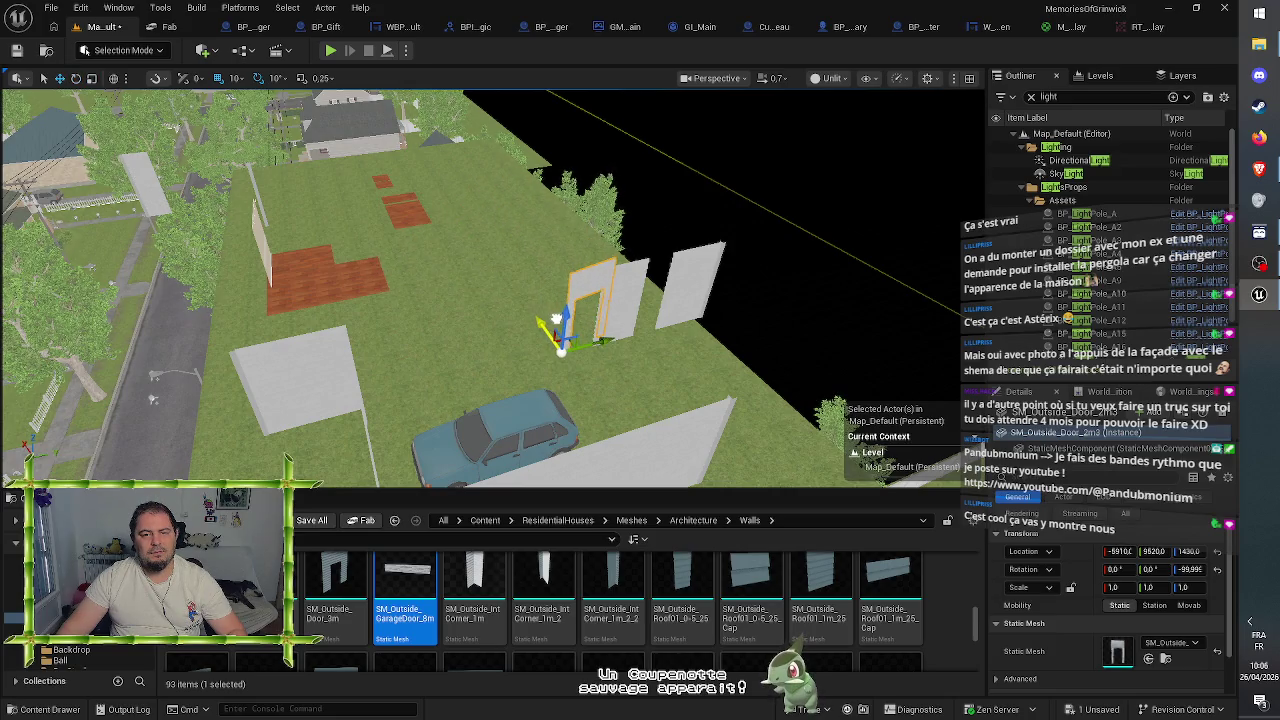
- Set the door copy to -90° and fit it into the wall at X -5920, Y 9820
{"action": "scroll", "coordinate": [600, 360], "scroll_direction": "up", "scroll_amount": 5}
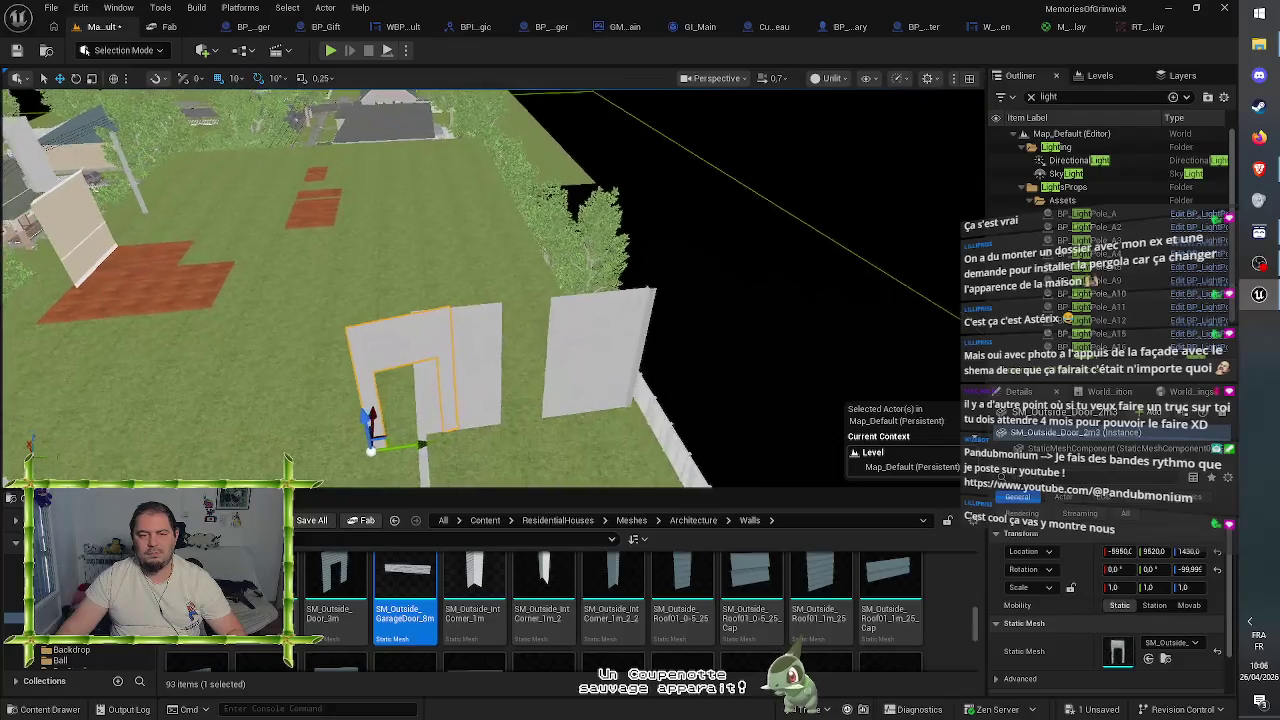
{"action": "left_click_drag", "start_coordinate": [1188, 551], "coordinate": [1190, 551]}
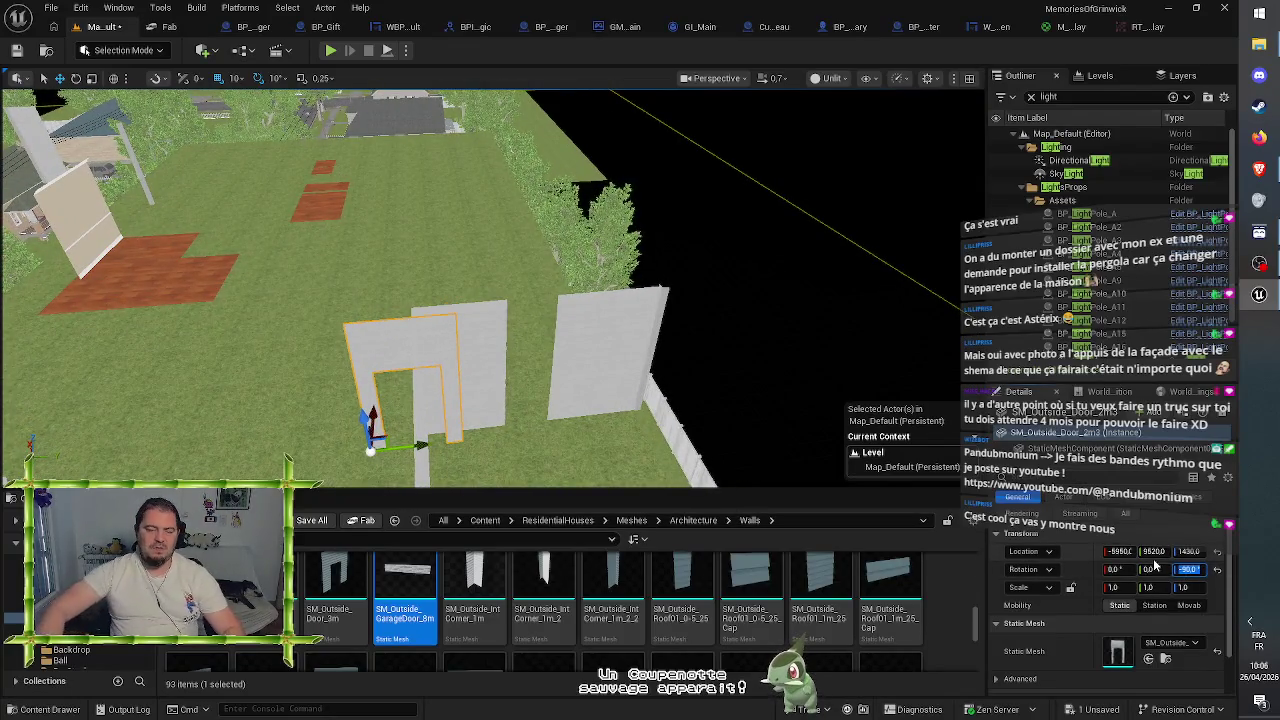
{"action": "key", "text": "Return"}
{"action": "key", "text": "f"}
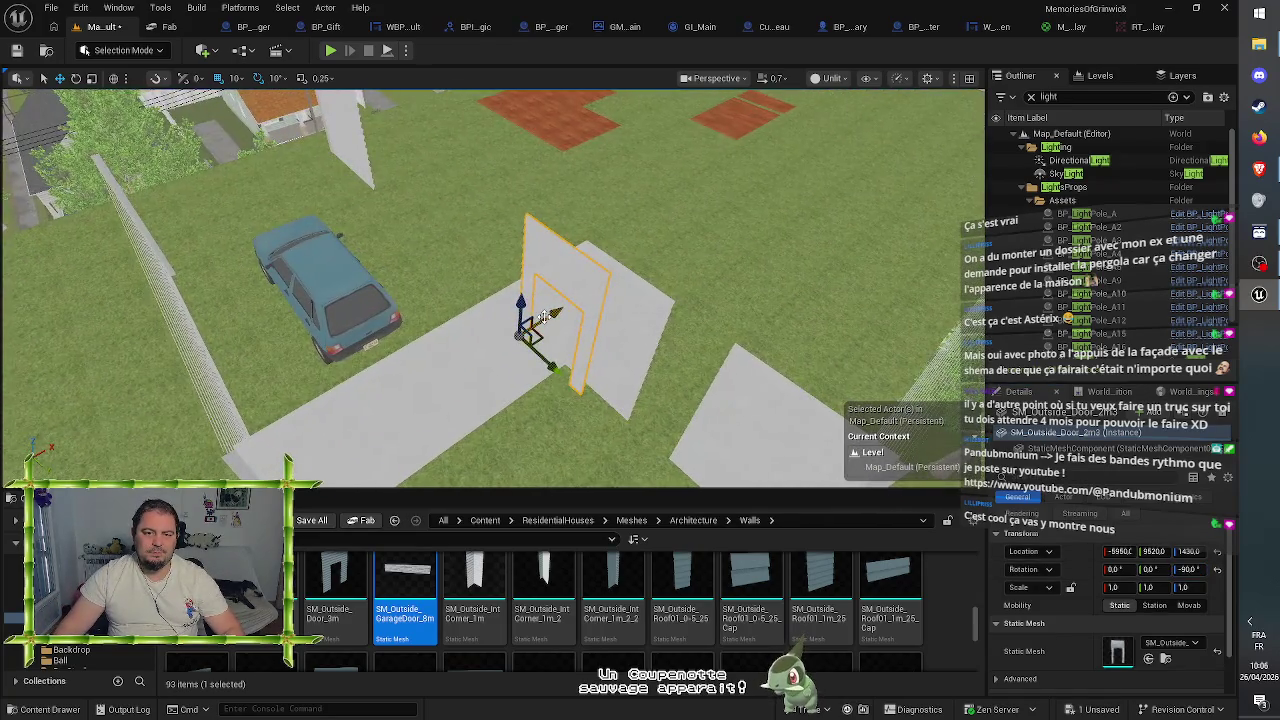
{"action": "left_click_drag", "start_coordinate": [556, 313], "coordinate": [672, 462]}
{"action": "left_click_drag", "start_coordinate": [600, 200], "coordinate": [470, 220]}
{"action": "left_click_drag", "start_coordinate": [659, 456], "coordinate": [659, 456]}
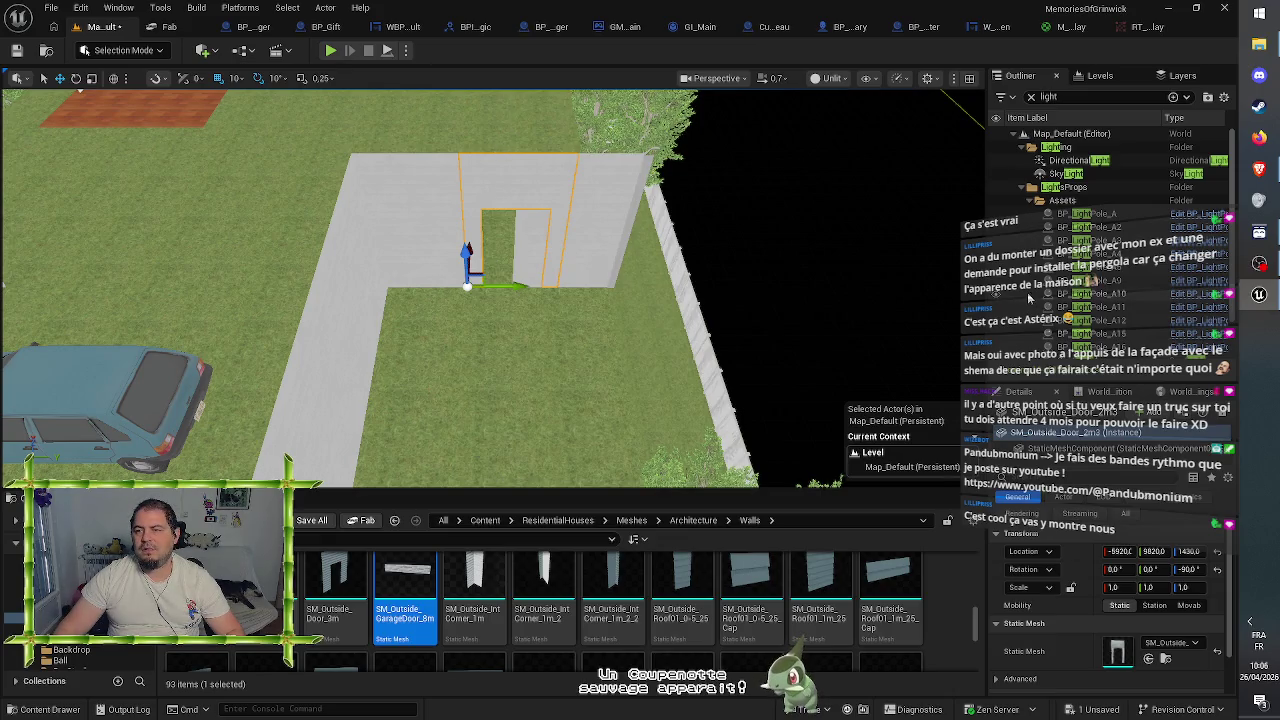
{"action": "left_click", "coordinate": [1031, 96]}
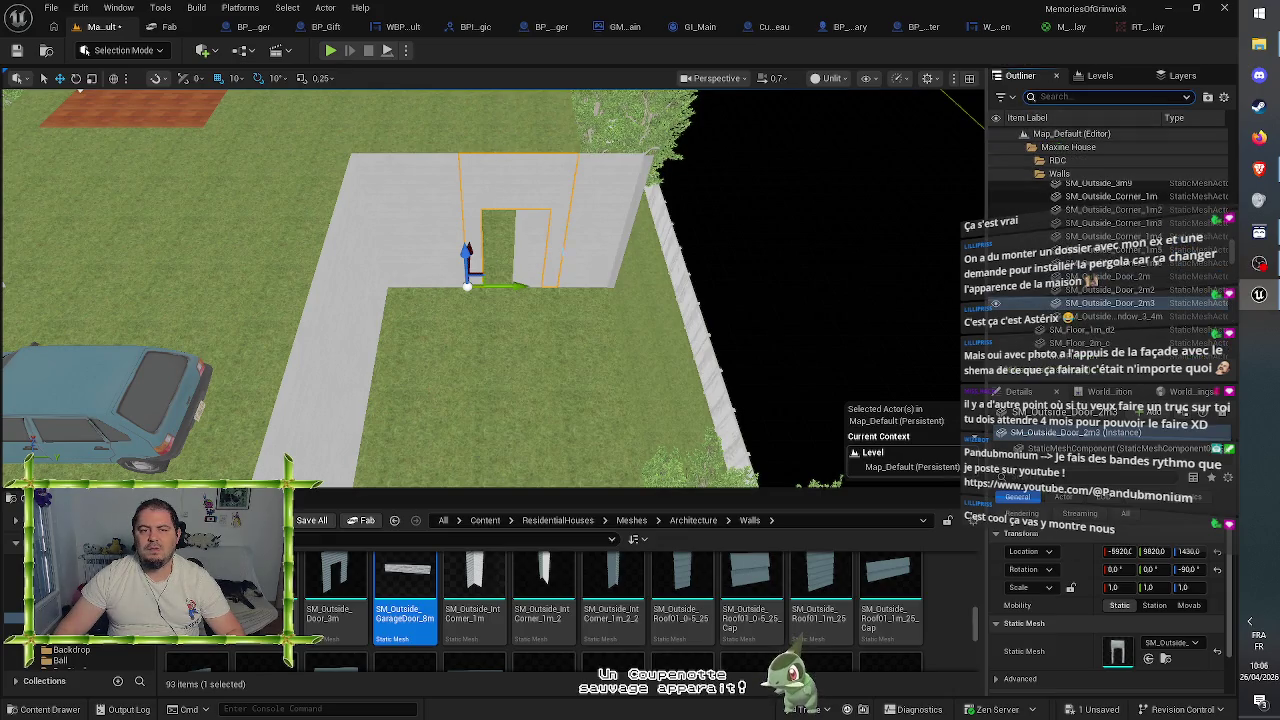
- Shorten the long wall beside the car and slide the narrow wall piece left to close the run
{"action": "left_click", "coordinate": [1100, 263]}
{"action": "left_click", "coordinate": [1100, 303]}
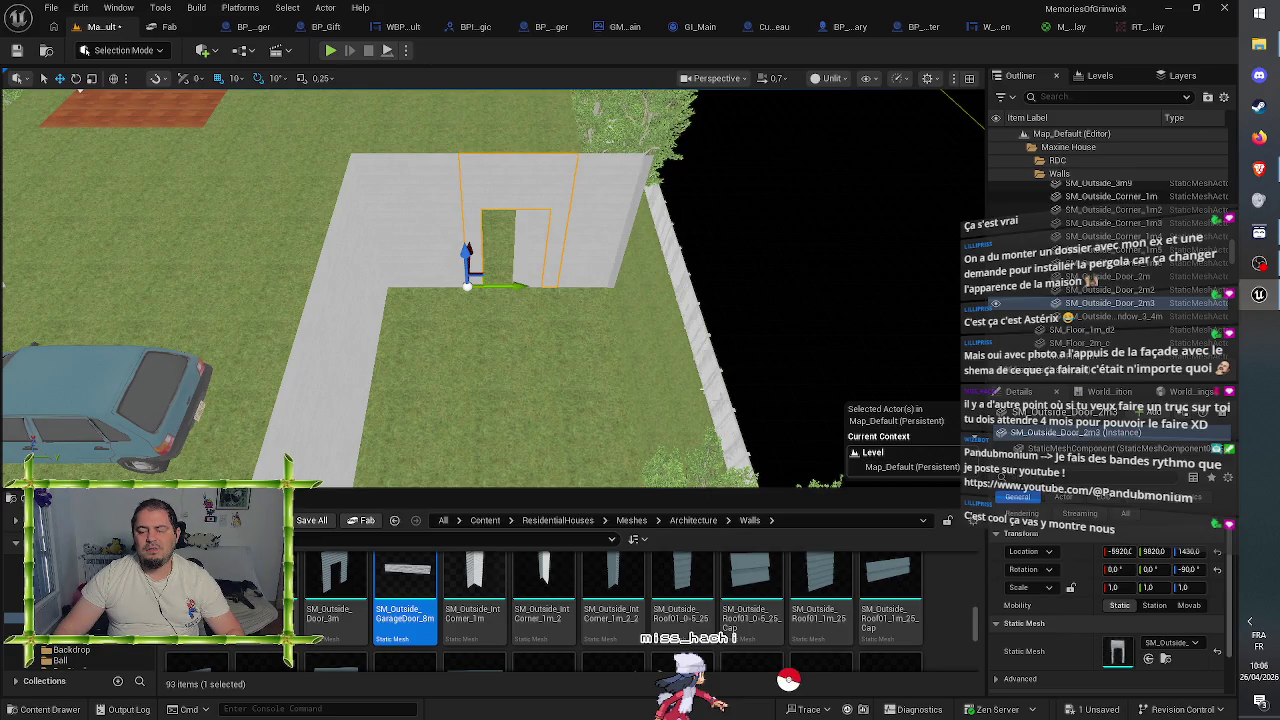
{"action": "left_click", "coordinate": [545, 220]}
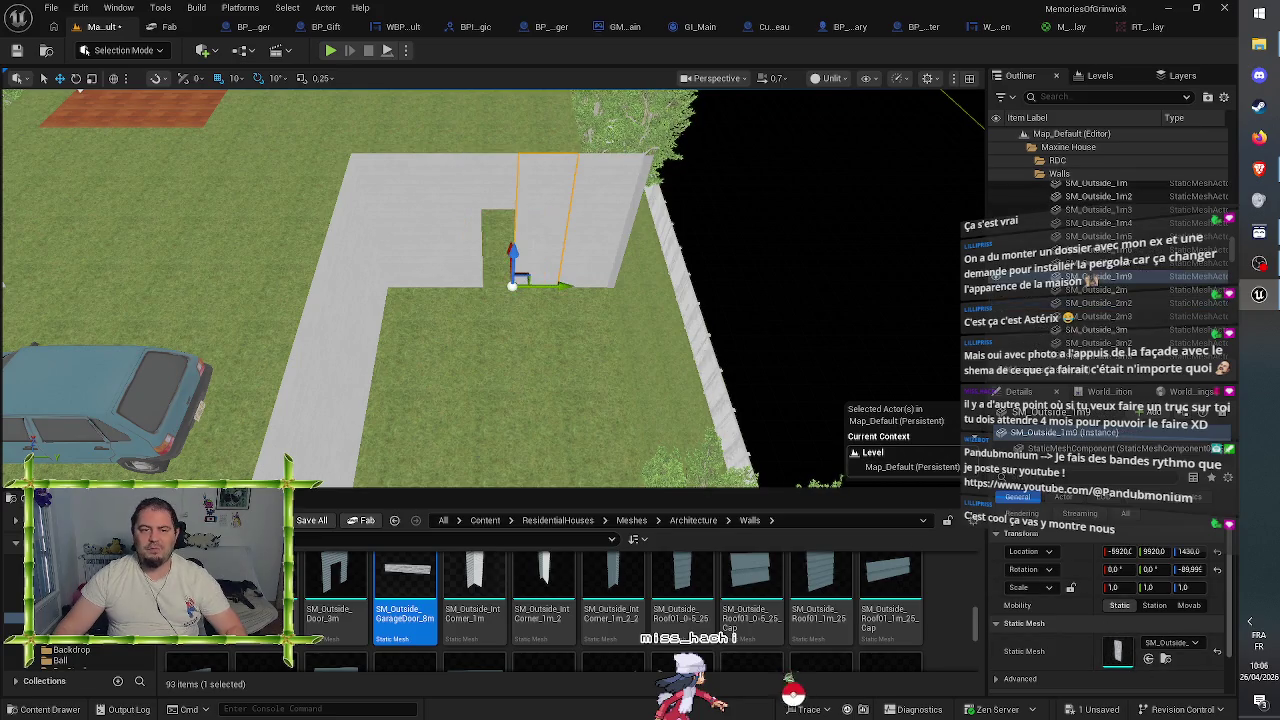
{"action": "left_click", "coordinate": [610, 220]}
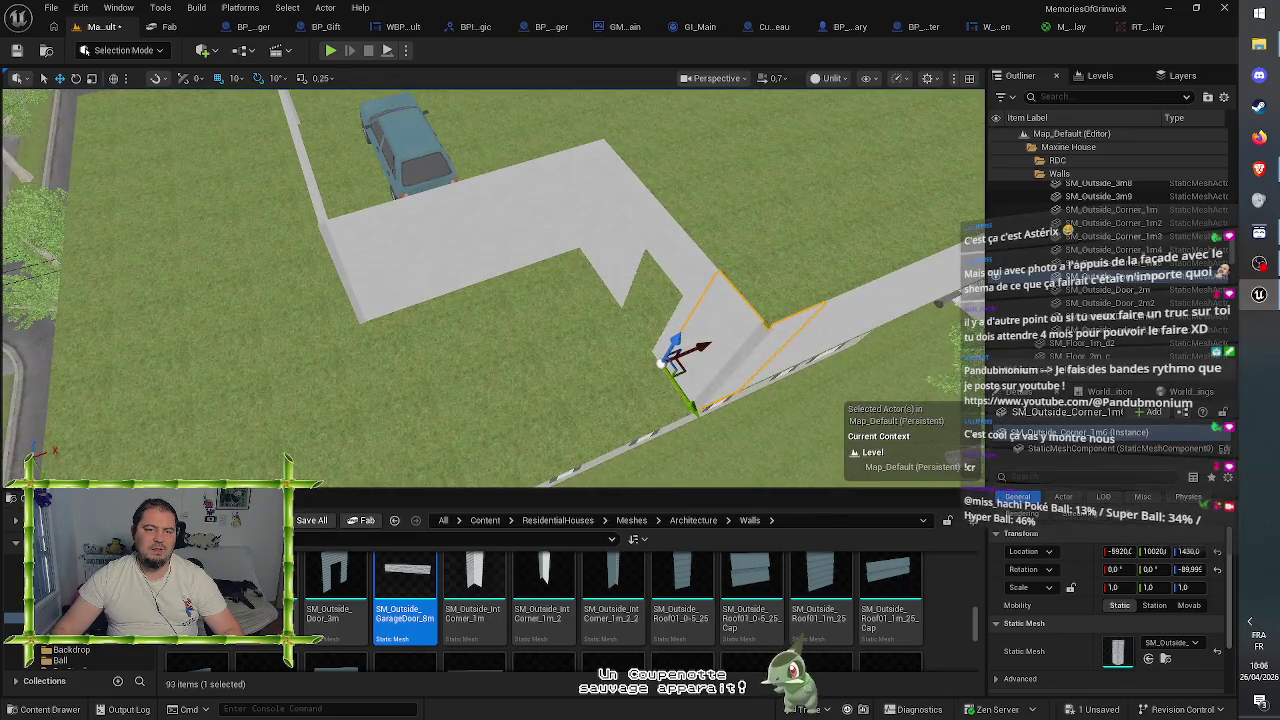
{"action": "left_click", "coordinate": [455, 225]}
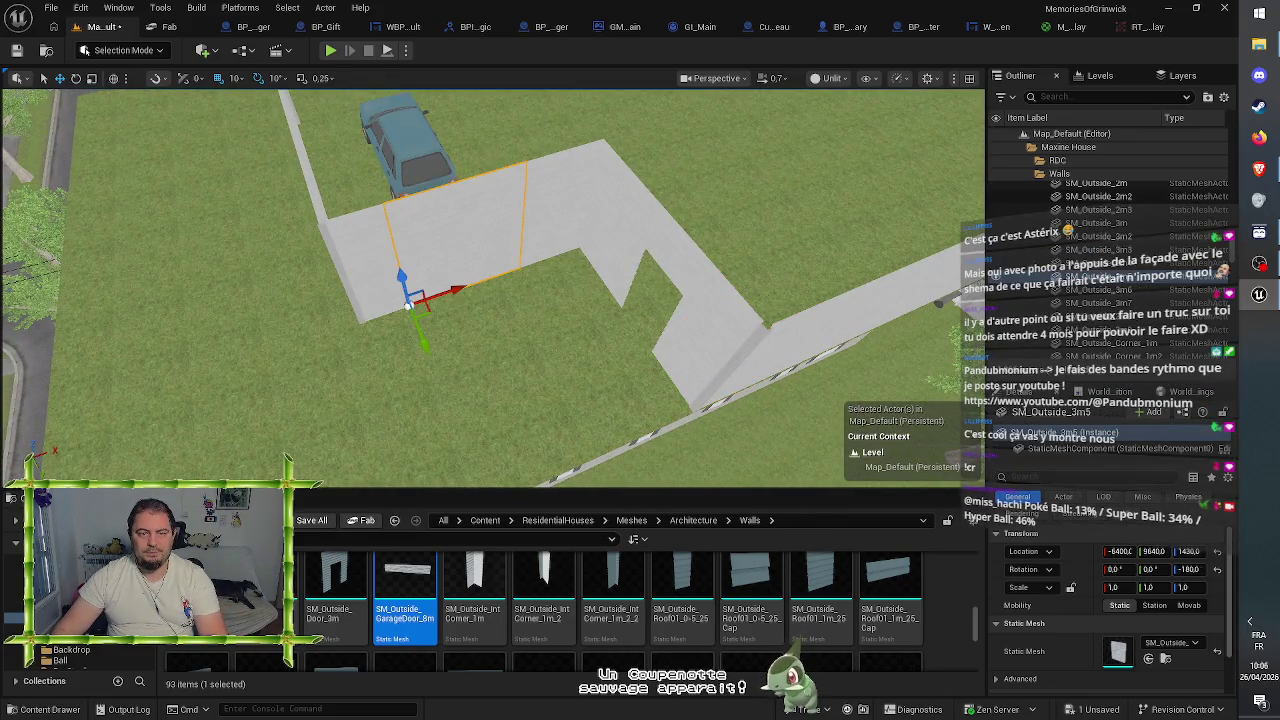
{"action": "left_click", "coordinate": [548, 200]}
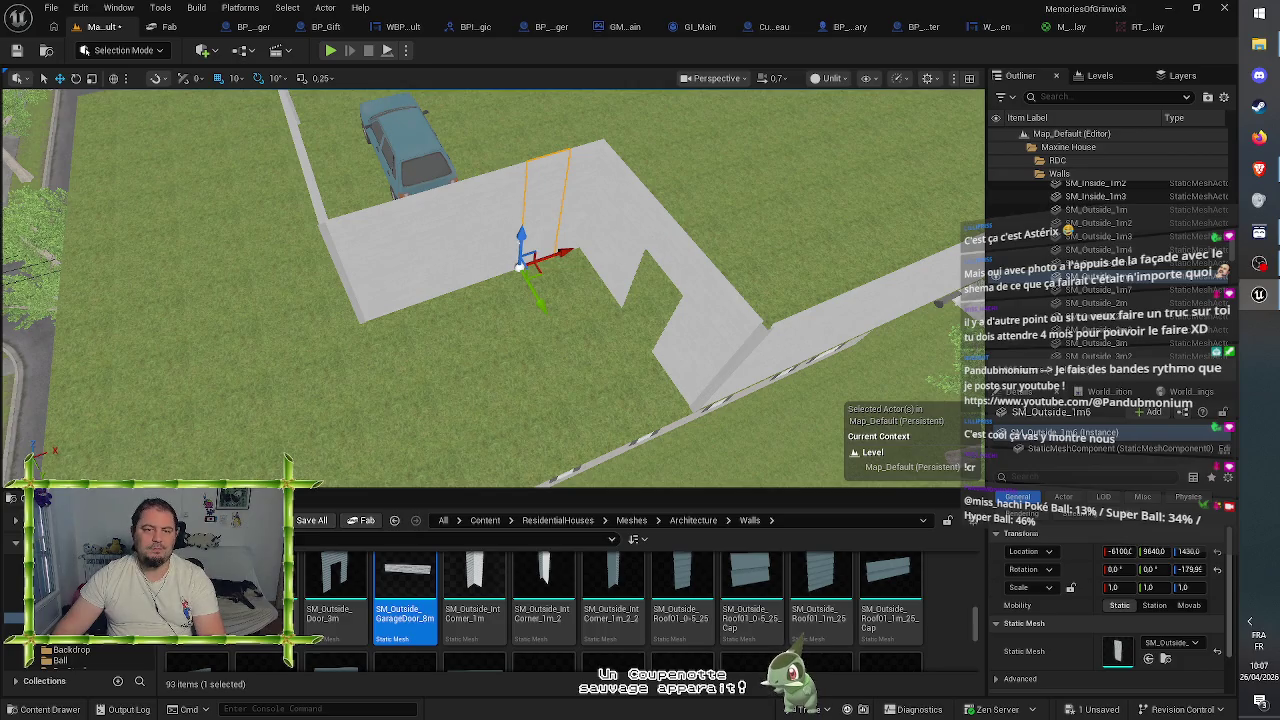
{"action": "key", "text": "ctrl+z"}
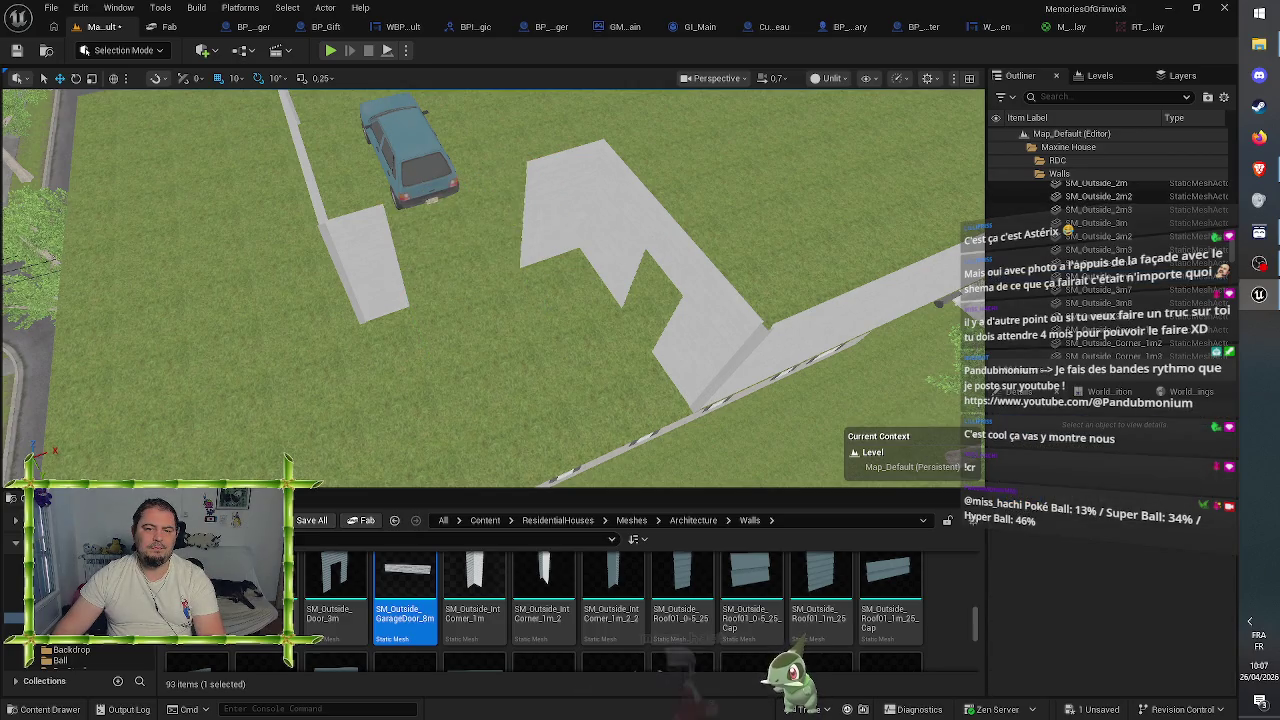
{"action": "left_click_drag", "start_coordinate": [565, 258], "coordinate": [463, 273]}
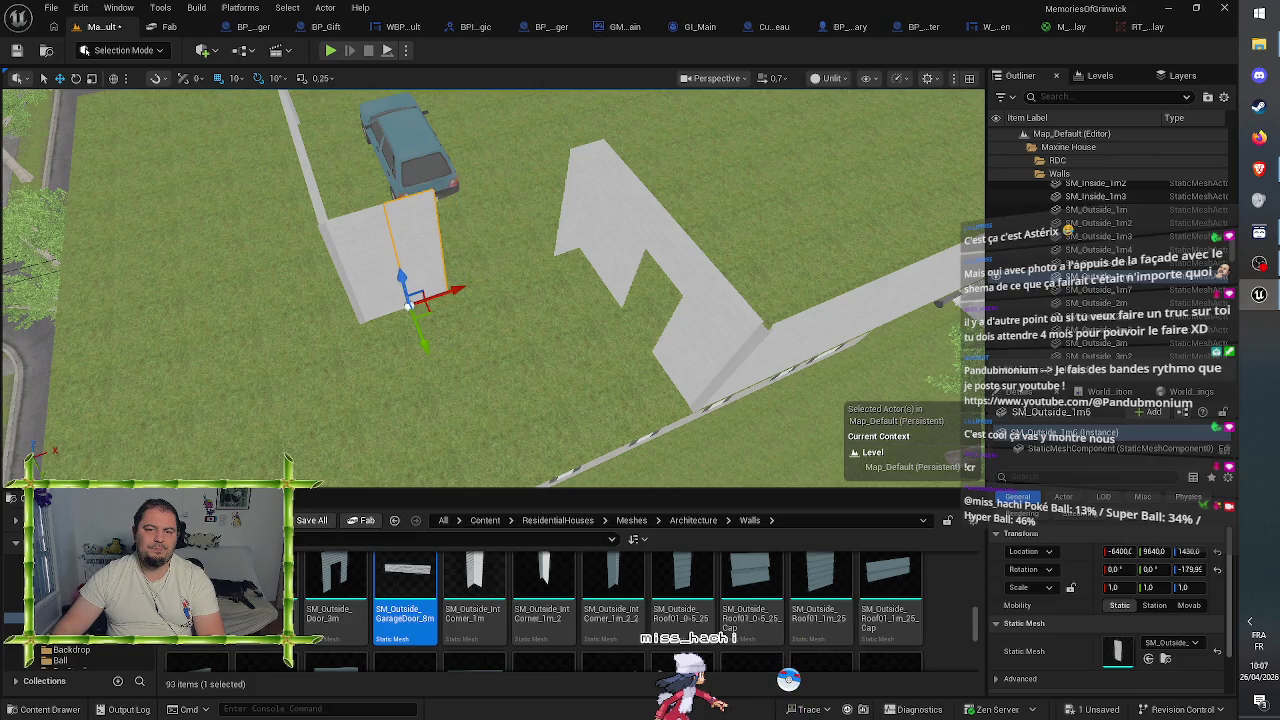
- Duplicate the door wall piece, turn it a quarter turn, and set it into the wall beside the car
{"action": "left_click", "coordinate": [690, 265]}
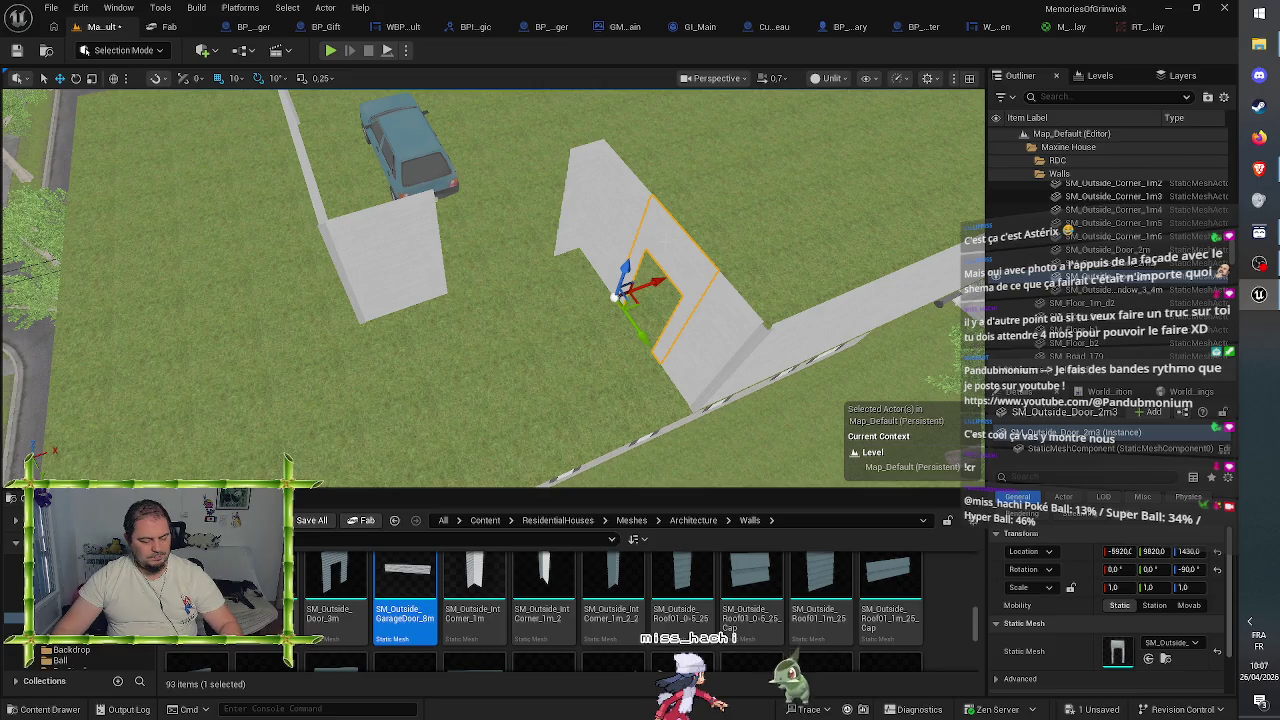
{"action": "key", "text": "ctrl+d"}
{"action": "key", "text": "e"}
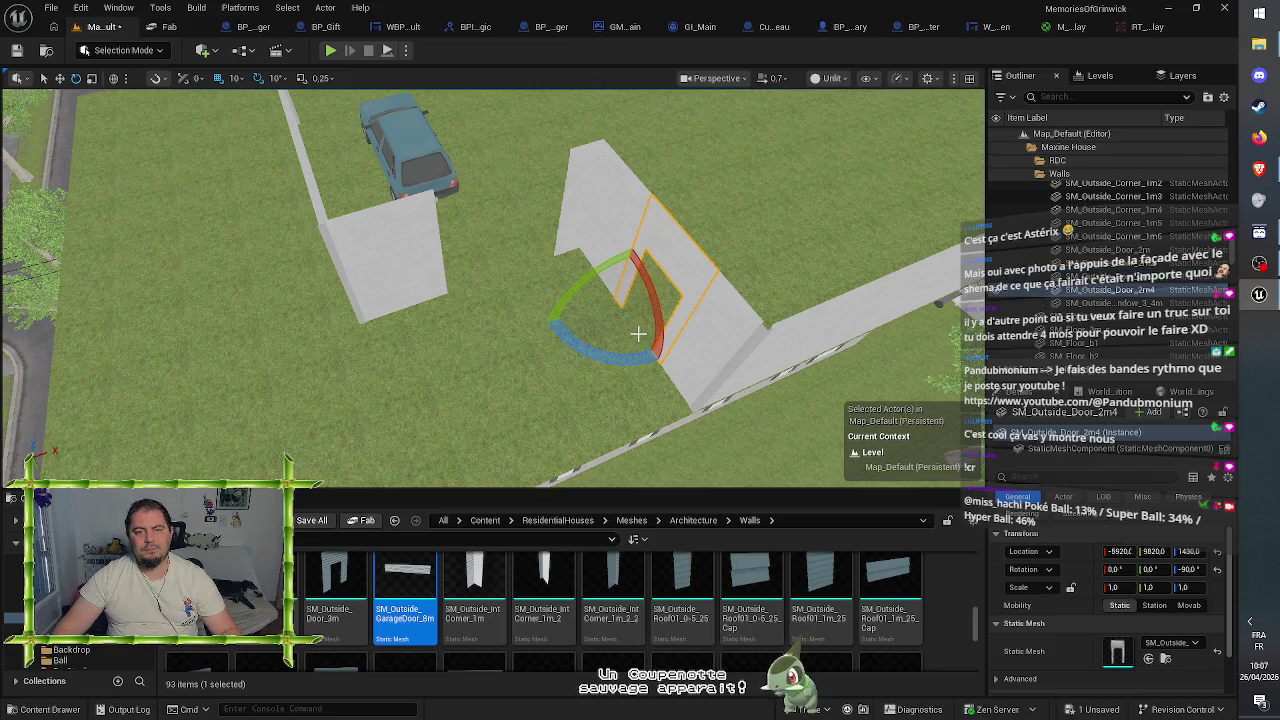
{"action": "mouse_move", "coordinate": [620, 355]}
{"action": "left_mouse_down"}
{"action": "mouse_move", "coordinate": [660, 262]}
{"action": "mouse_move", "coordinate": [585, 228]}
{"action": "mouse_move", "coordinate": [575, 240]}
{"action": "left_mouse_up"}
{"action": "key", "text": "w"}
{"action": "mouse_move", "coordinate": [632, 300]}
{"action": "left_mouse_down"}
{"action": "mouse_move", "coordinate": [463, 285]}
{"action": "mouse_move", "coordinate": [540, 285]}
{"action": "mouse_move", "coordinate": [465, 330]}
{"action": "left_mouse_up"}
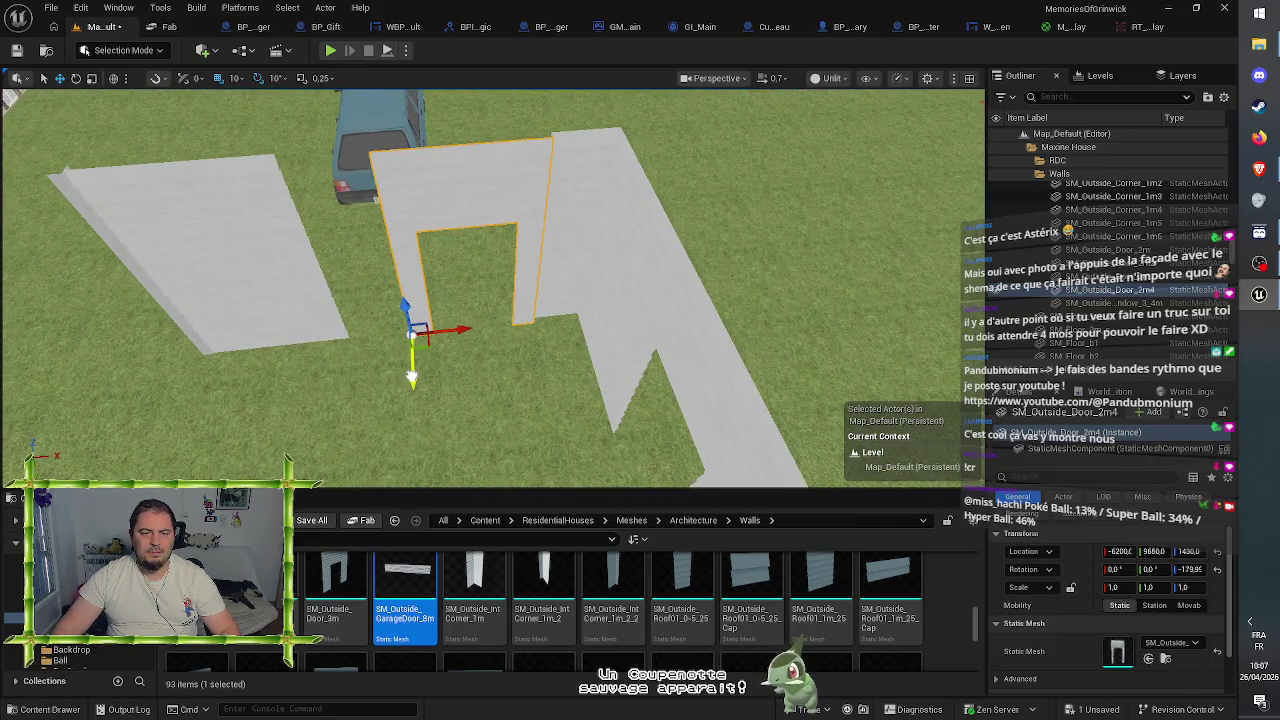
{"action": "left_click_drag", "start_coordinate": [411, 378], "coordinate": [410, 373]}
- Slide the flat wall piece right to meet the new door, then select the SM_Outside_2m2 wall
{"action": "left_click", "coordinate": [290, 330]}
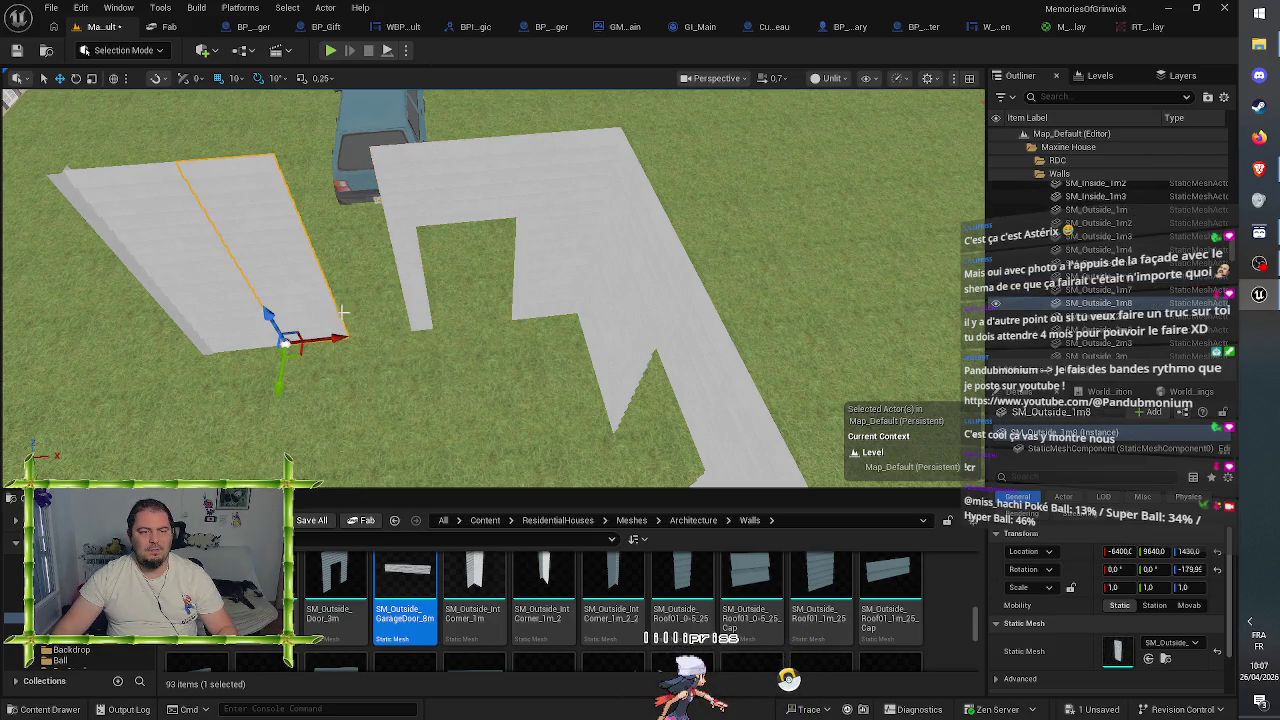
{"action": "mouse_move", "coordinate": [336, 355]}
{"action": "left_mouse_down"}
{"action": "mouse_move", "coordinate": [440, 352]}
{"action": "mouse_move", "coordinate": [484, 330]}
{"action": "mouse_move", "coordinate": [455, 295]}
{"action": "mouse_move", "coordinate": [350, 265]}
{"action": "mouse_move", "coordinate": [335, 238]}
{"action": "mouse_move", "coordinate": [478, 326]}
{"action": "mouse_move", "coordinate": [482, 300]}
{"action": "mouse_move", "coordinate": [452, 299]}
{"action": "left_mouse_up"}
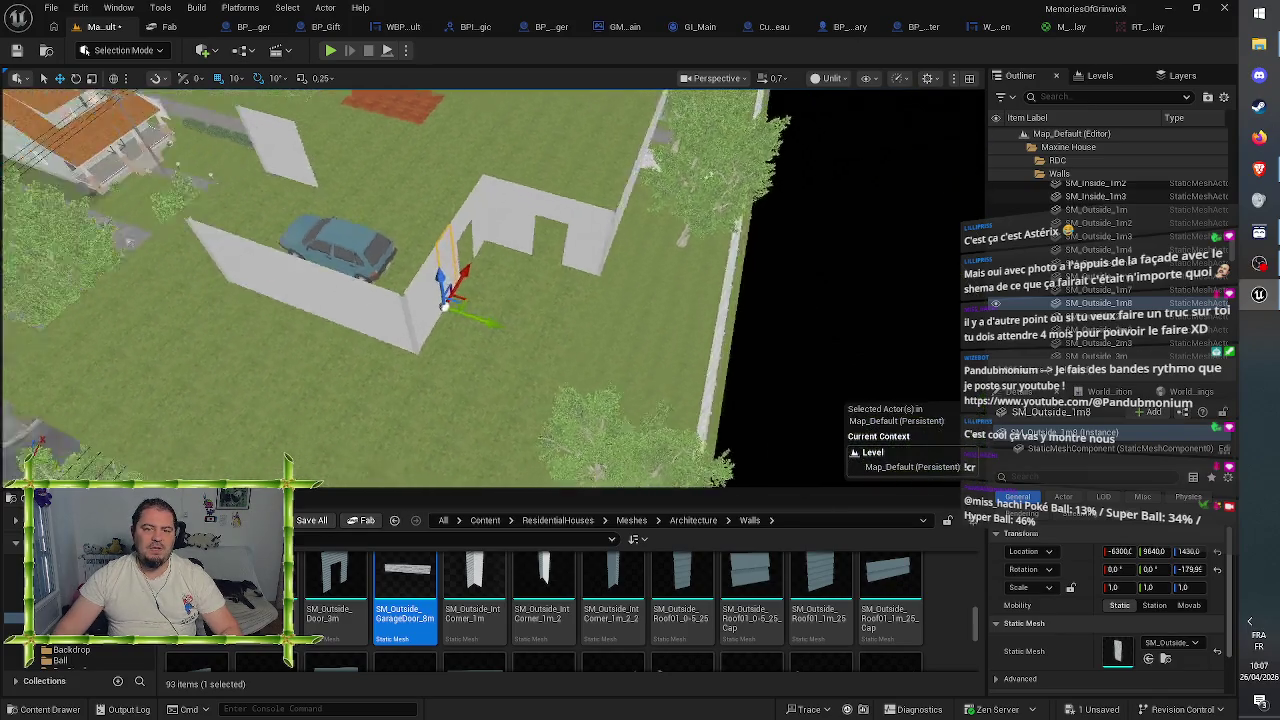
{"action": "mouse_move", "coordinate": [580, 280]}
{"action": "left_mouse_down"}
{"action": "mouse_move", "coordinate": [522, 113]}
{"action": "mouse_move", "coordinate": [819, 113]}
{"action": "mouse_move", "coordinate": [819, 141]}
{"action": "mouse_move", "coordinate": [939, 141]}
{"action": "mouse_move", "coordinate": [870, 141]}
{"action": "left_mouse_up"}
{"action": "left_click_drag", "start_coordinate": [549, 247], "coordinate": [549, 247]}
{"action": "left_click", "coordinate": [549, 247]}
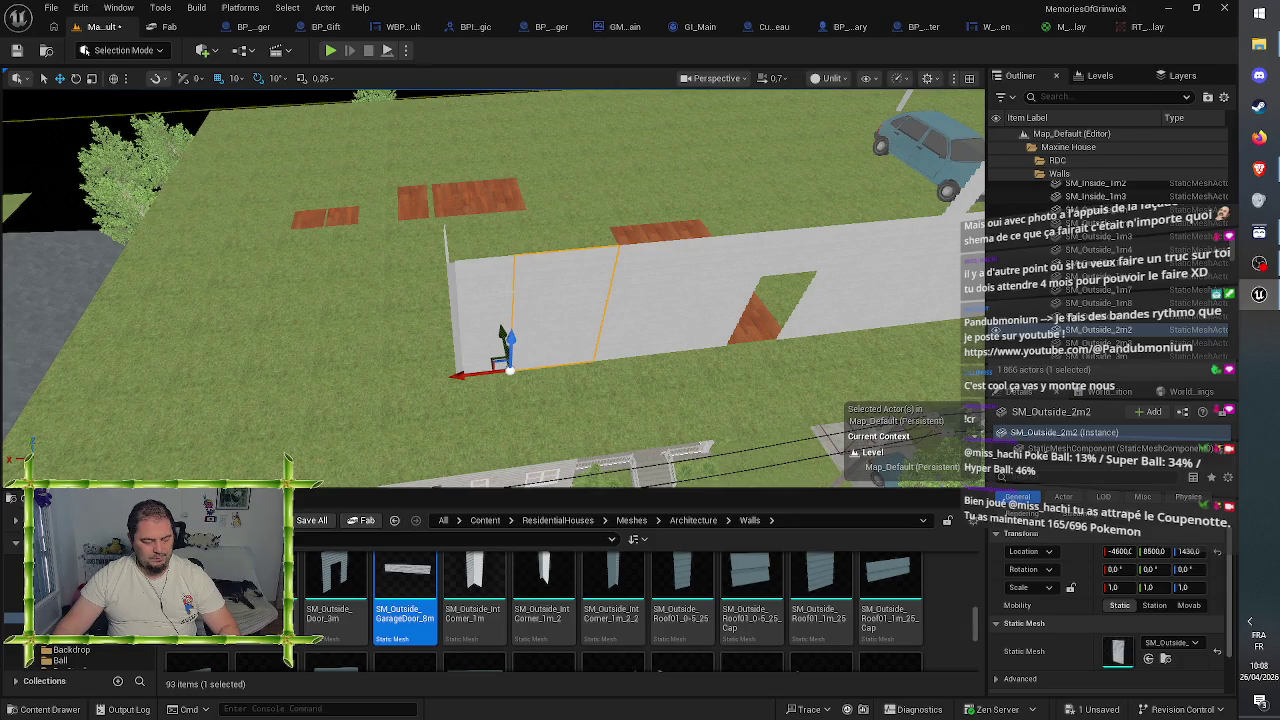
{"action": "key", "text": "ctrl+d"}
{"action": "mouse_move", "coordinate": [468, 376]}
{"action": "left_mouse_down"}
{"action": "mouse_move", "coordinate": [366, 394]}
{"action": "mouse_move", "coordinate": [385, 405]}
{"action": "left_mouse_up"}
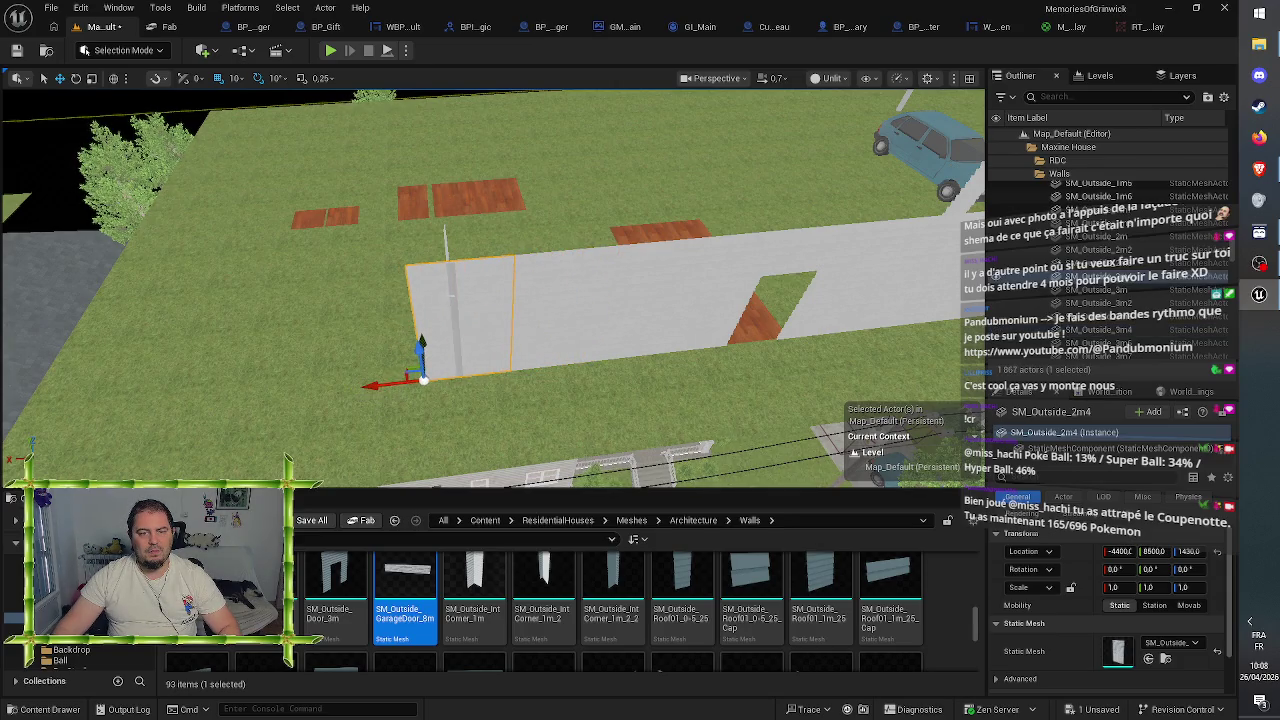
{"action": "left_click", "coordinate": [454, 297]}
{"action": "left_click_drag", "start_coordinate": [414, 340], "coordinate": [330, 338]}
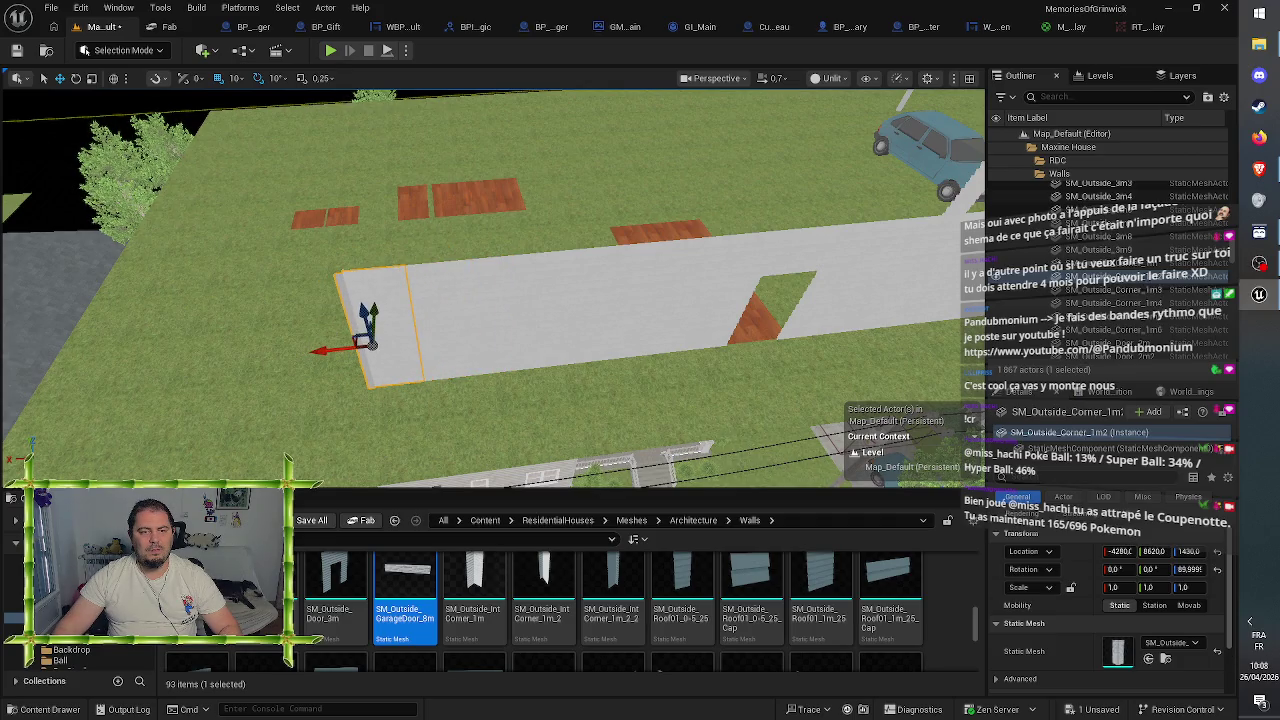
{"action": "left_click", "coordinate": [424, 372]}
{"action": "left_click", "coordinate": [368, 330], "text": "ctrl"}
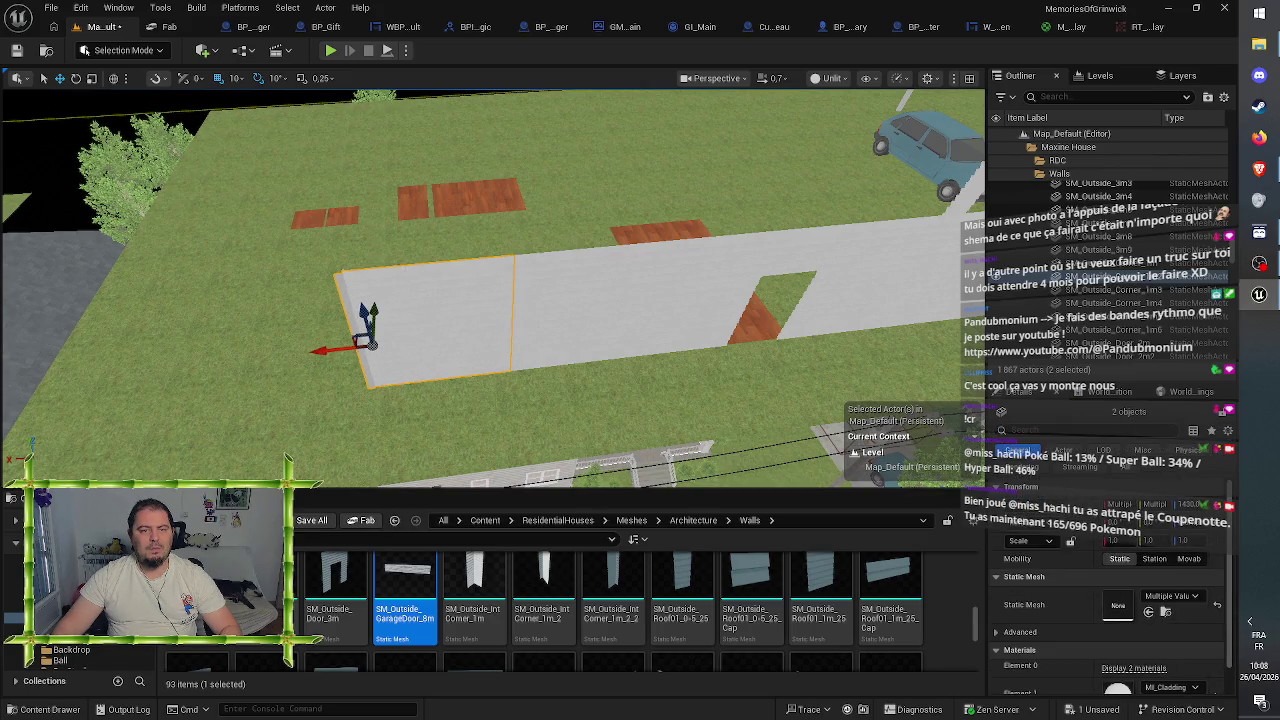
{"action": "key", "text": "d"}
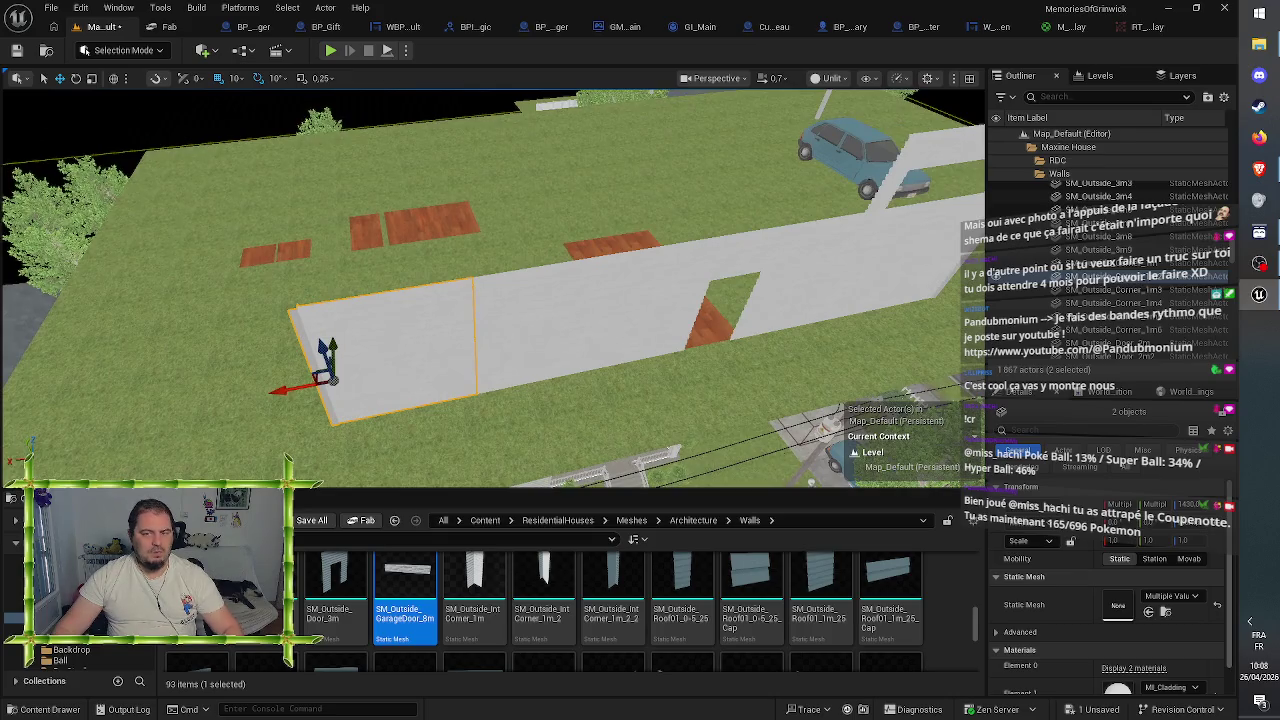
{"action": "key", "text": "a"}
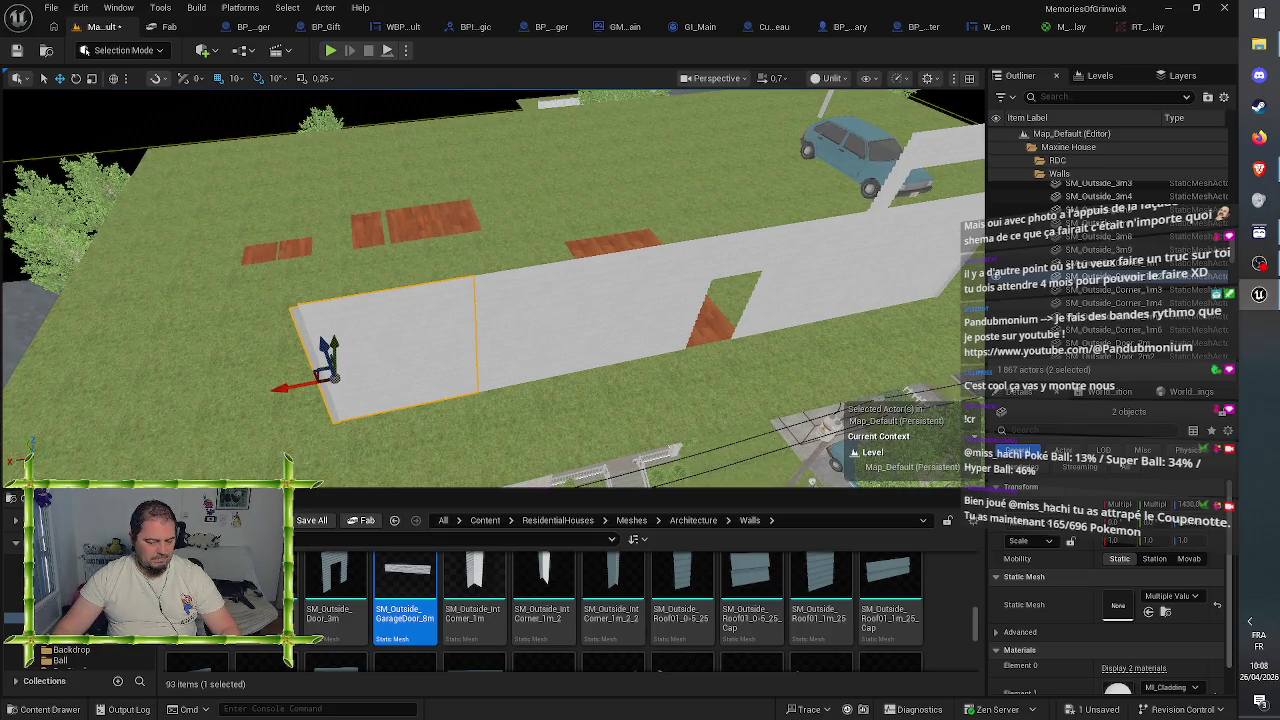
{"action": "key", "text": "s"}
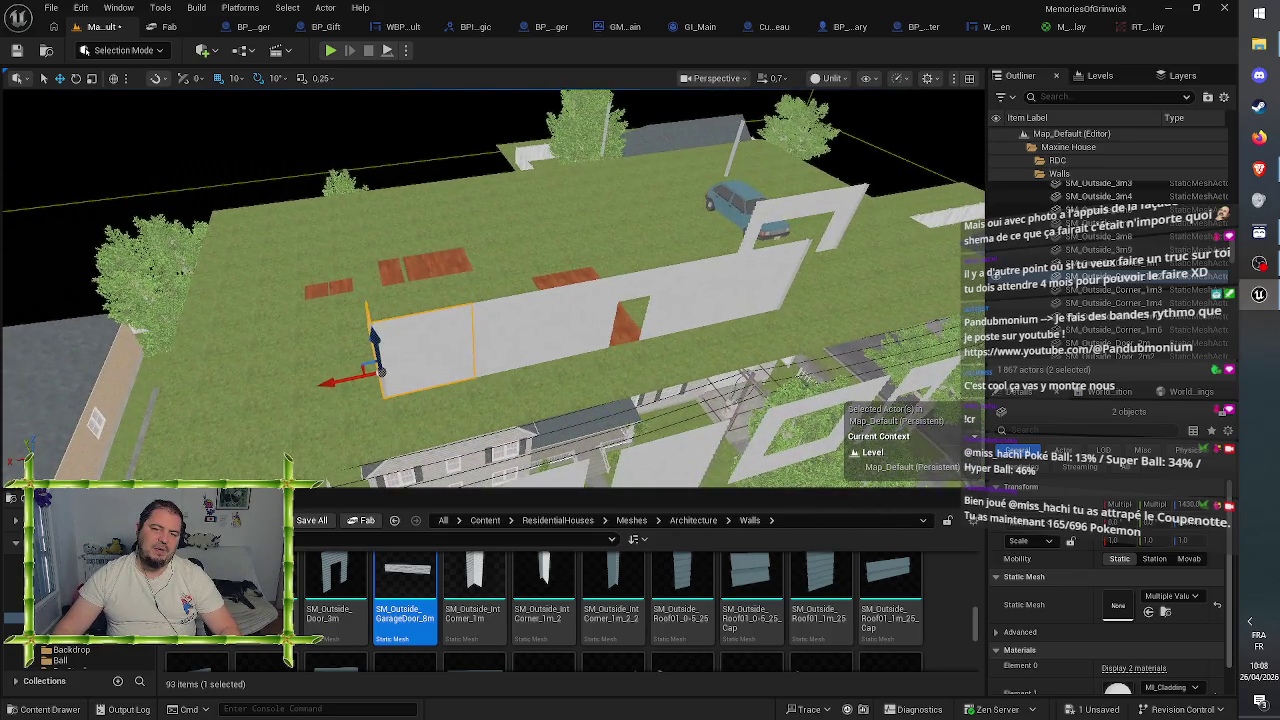
{"action": "key", "text": "d"}
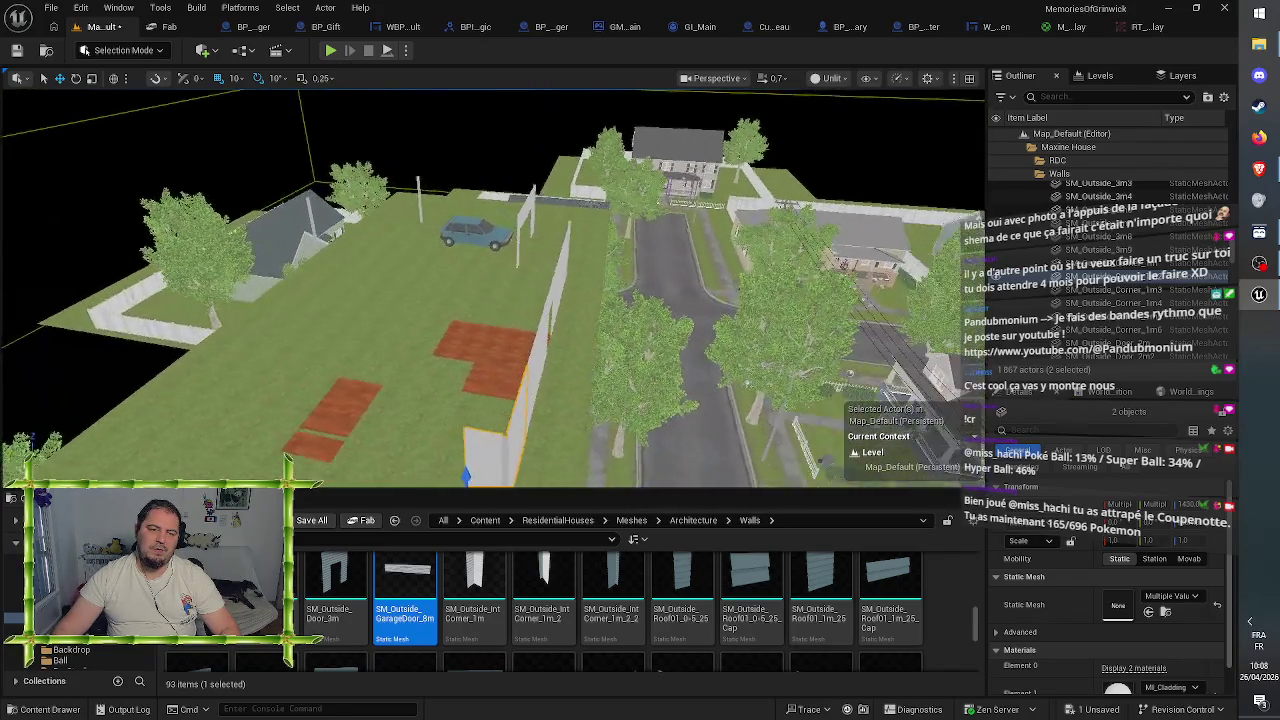
{"action": "key", "text": "a"}
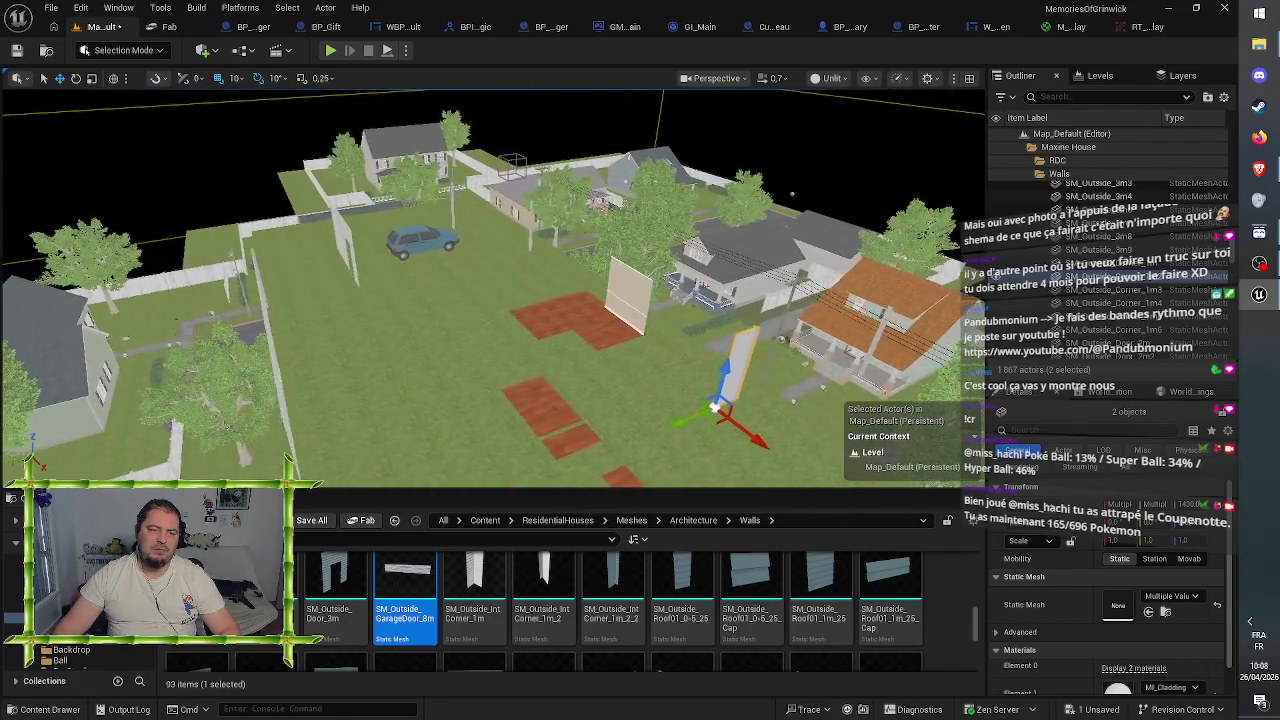
{"action": "key", "text": "d"}
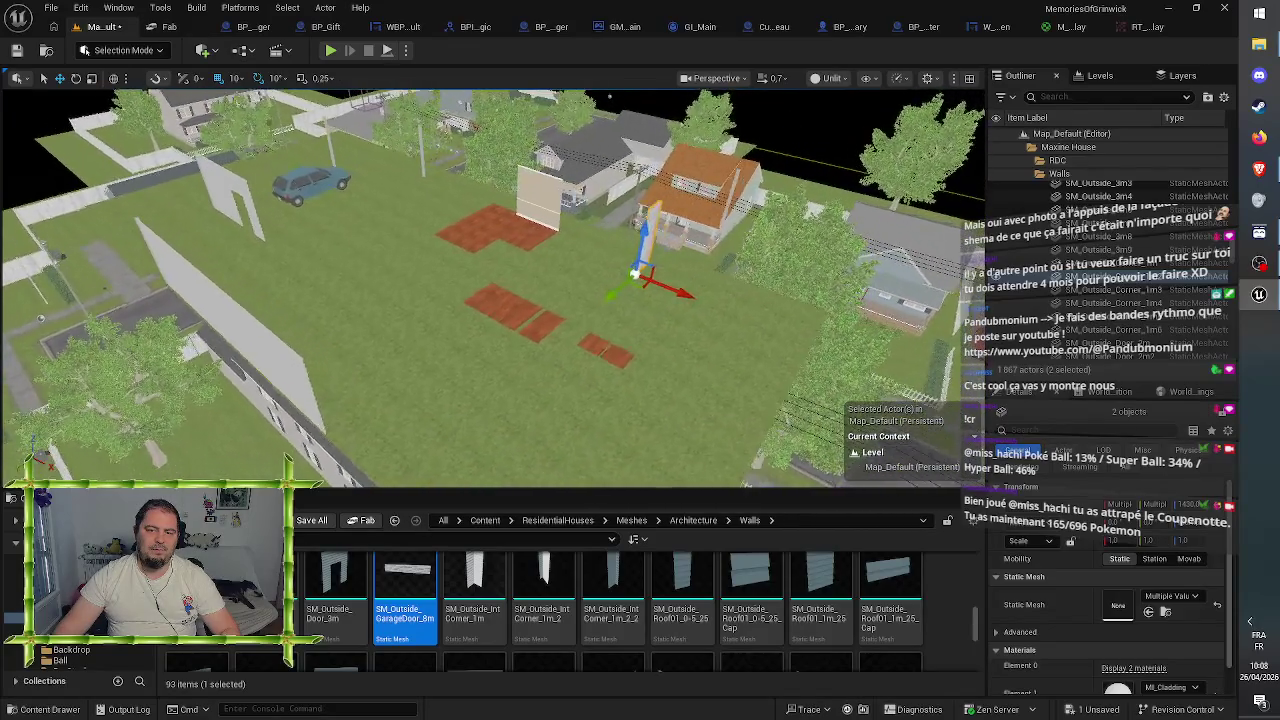
{"action": "key", "text": "d"}
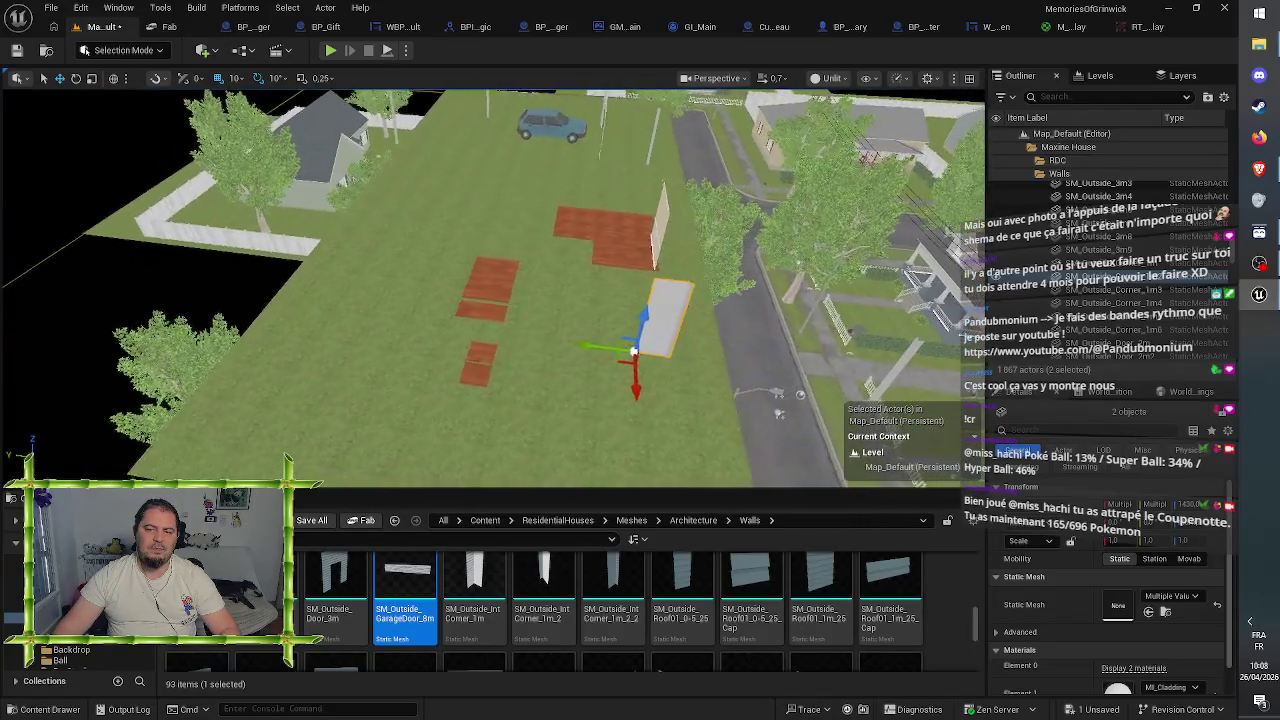
{"action": "key", "text": "w"}
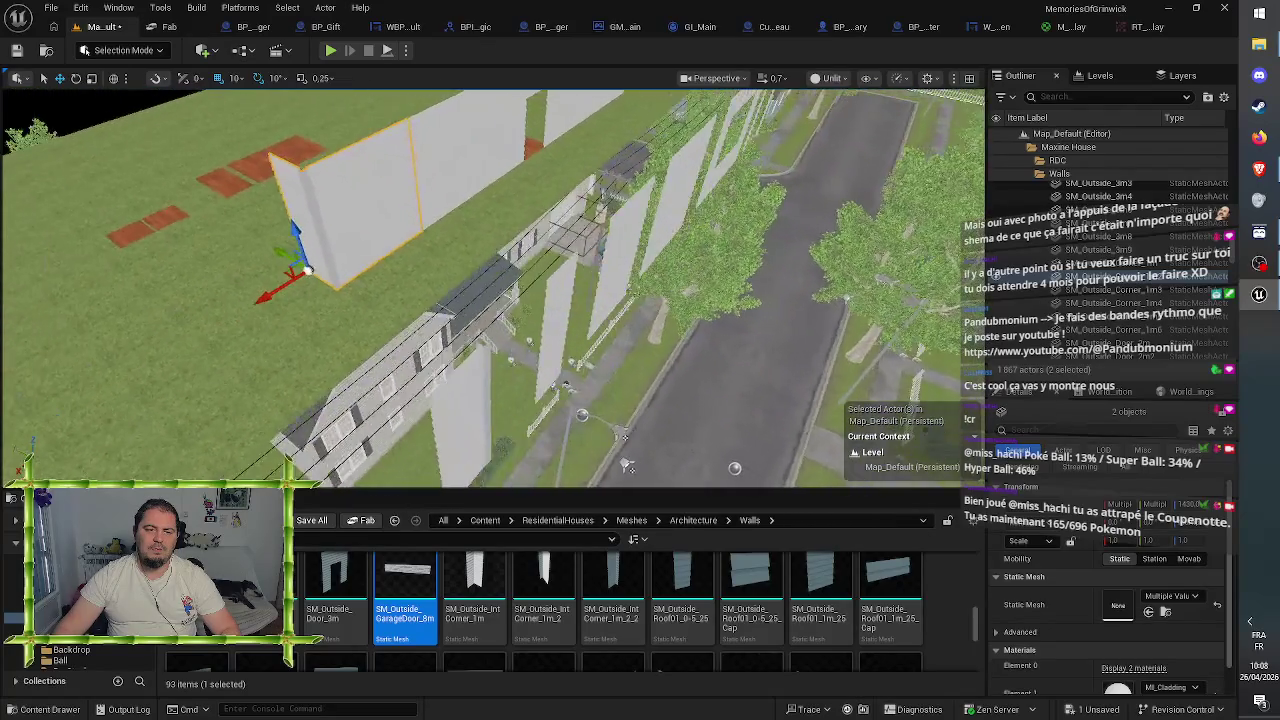
{"action": "key", "text": "s"}
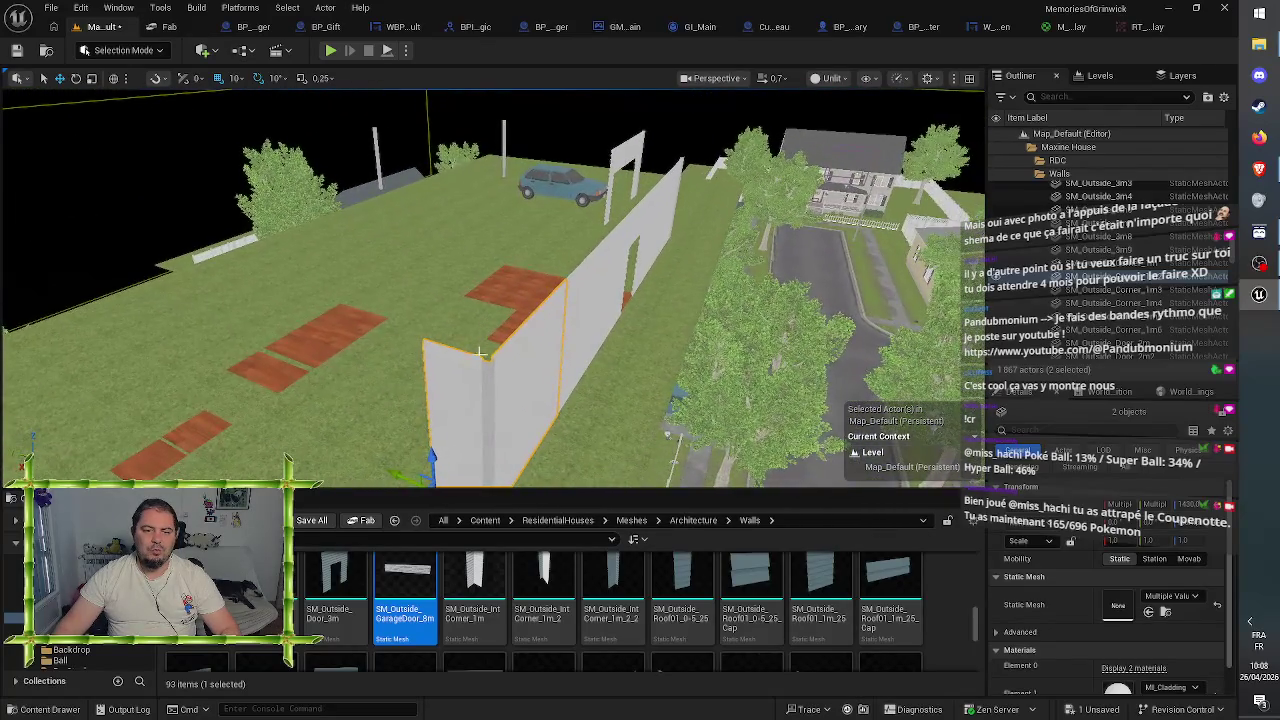
{"action": "left_click", "coordinate": [481, 352]}
{"action": "key", "text": "w"}
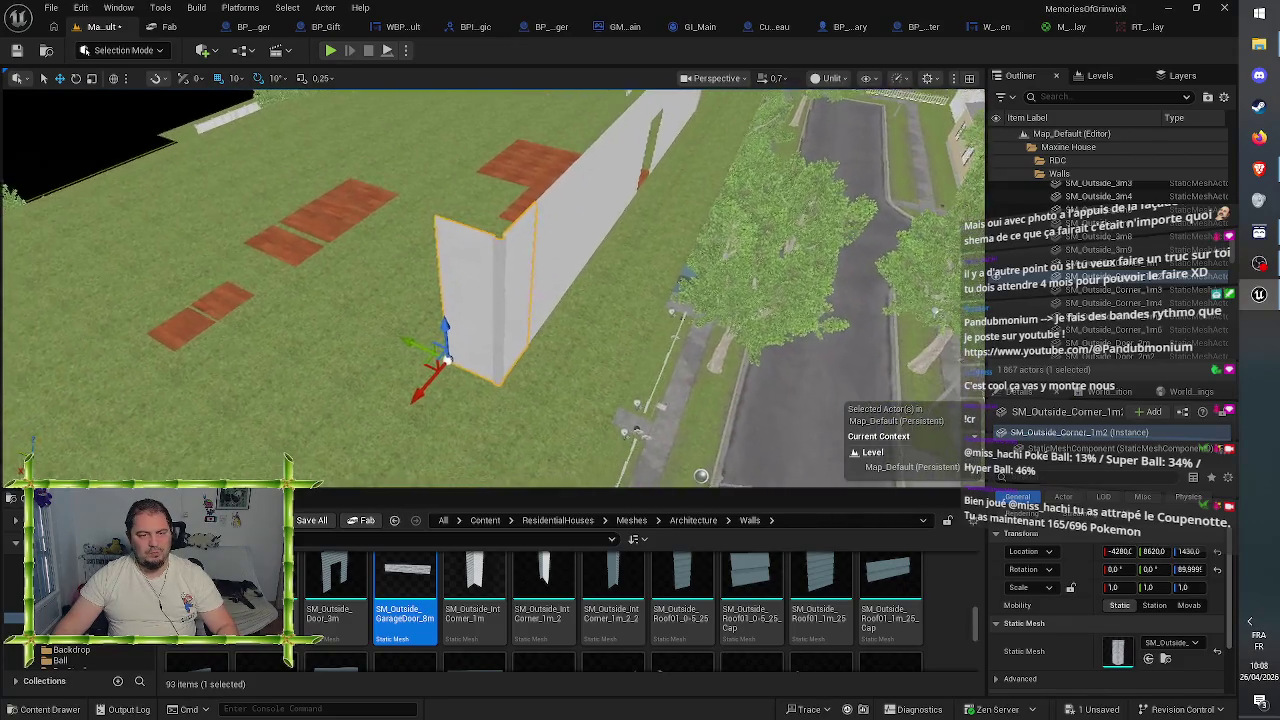
- Copy the corner piece to the run's far end, then copy, rotate and place two wall sections
{"action": "key", "text": "ctrl+d"}
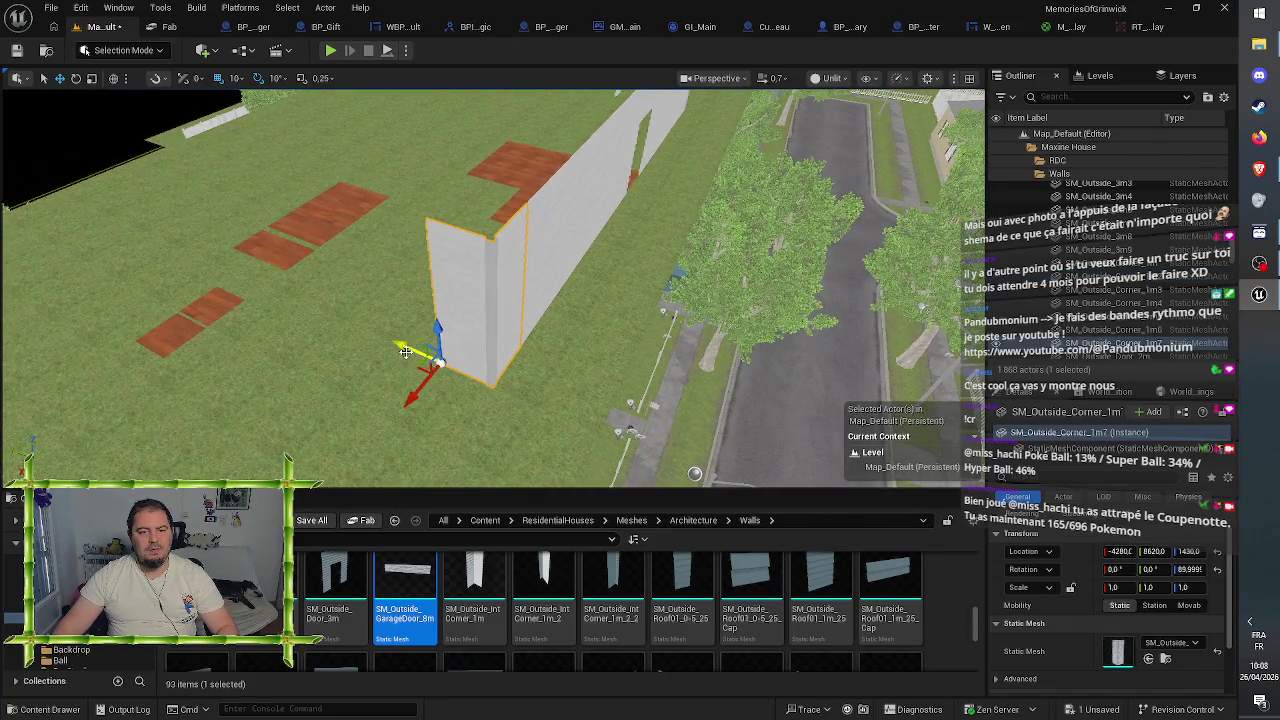
{"action": "left_click_drag", "start_coordinate": [395, 345], "coordinate": [374, 244]}
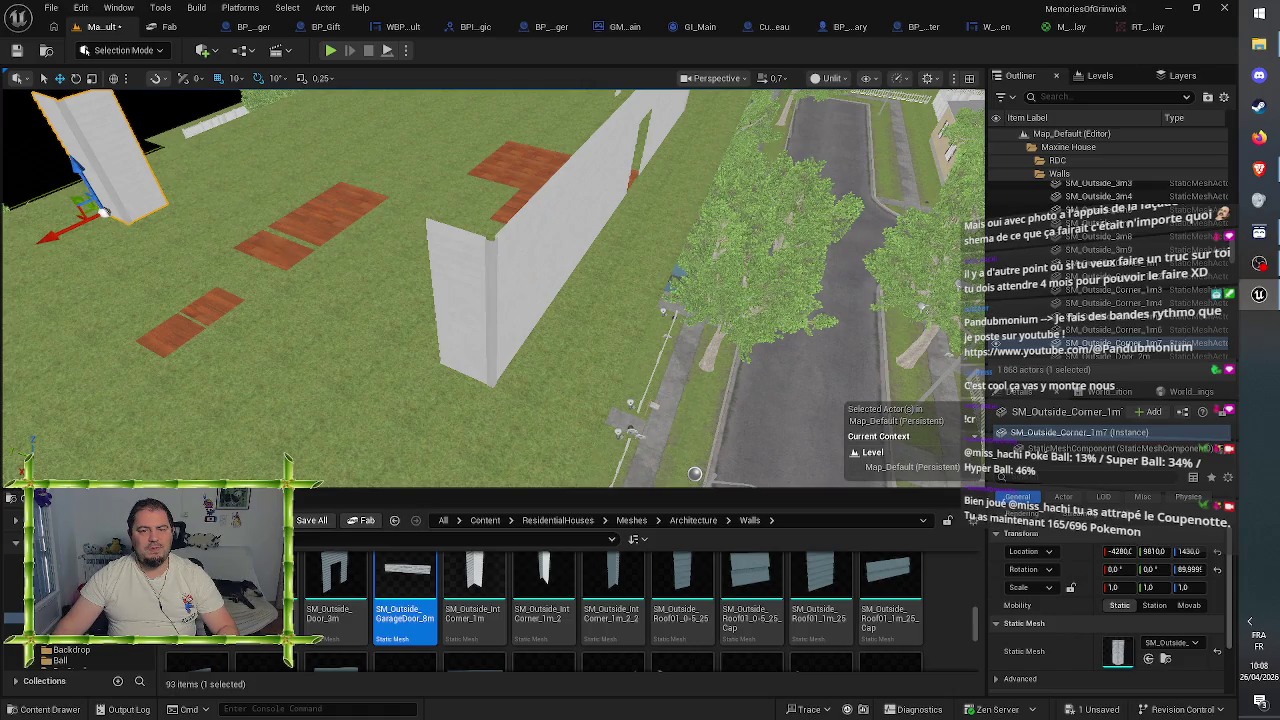
{"action": "left_click", "coordinate": [470, 300]}
{"action": "left_click", "coordinate": [560, 240], "text": "ctrl"}
{"action": "key", "text": "ctrl+d"}
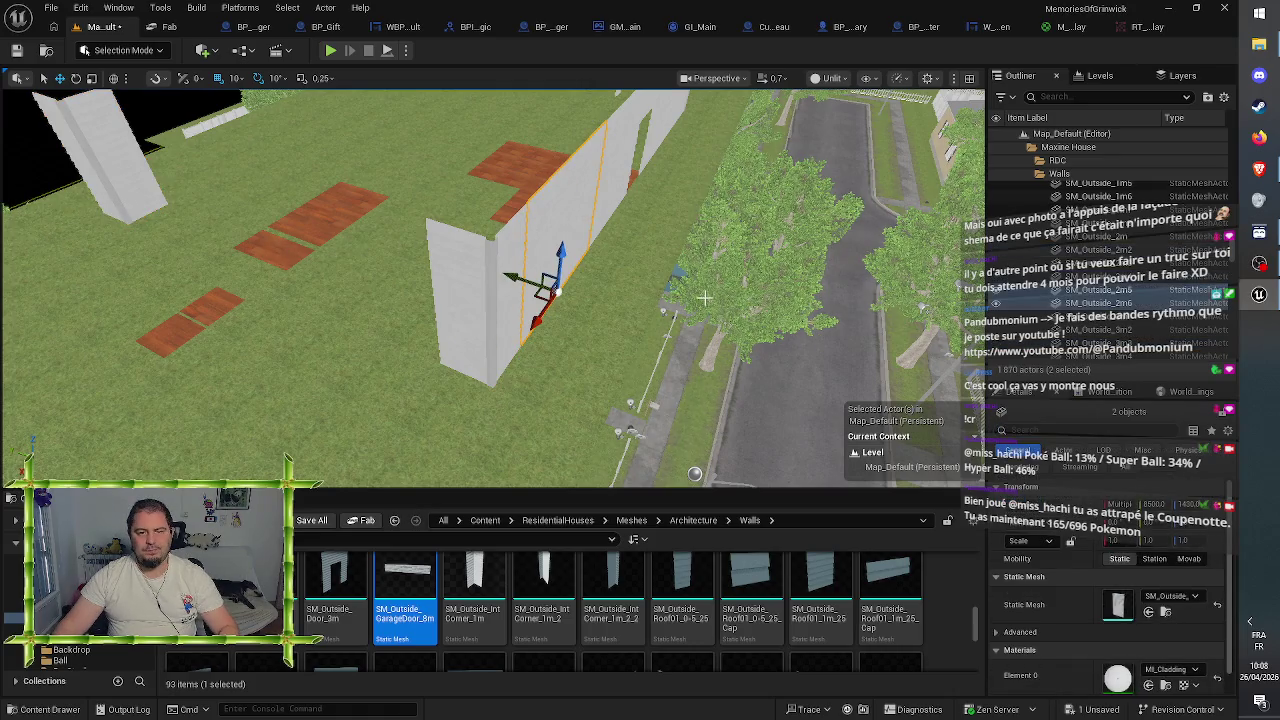
{"action": "key", "text": "e"}
{"action": "mouse_move", "coordinate": [600, 325]}
{"action": "left_mouse_down"}
{"action": "mouse_move", "coordinate": [565, 345]}
{"action": "mouse_move", "coordinate": [520, 343]}
{"action": "mouse_move", "coordinate": [590, 330]}
{"action": "mouse_move", "coordinate": [443, 419]}
{"action": "left_mouse_up"}
{"action": "key", "text": "w"}
{"action": "mouse_move", "coordinate": [491, 385]}
{"action": "left_mouse_down"}
{"action": "mouse_move", "coordinate": [310, 335]}
{"action": "mouse_move", "coordinate": [350, 340]}
{"action": "mouse_move", "coordinate": [341, 347]}
{"action": "left_mouse_up"}
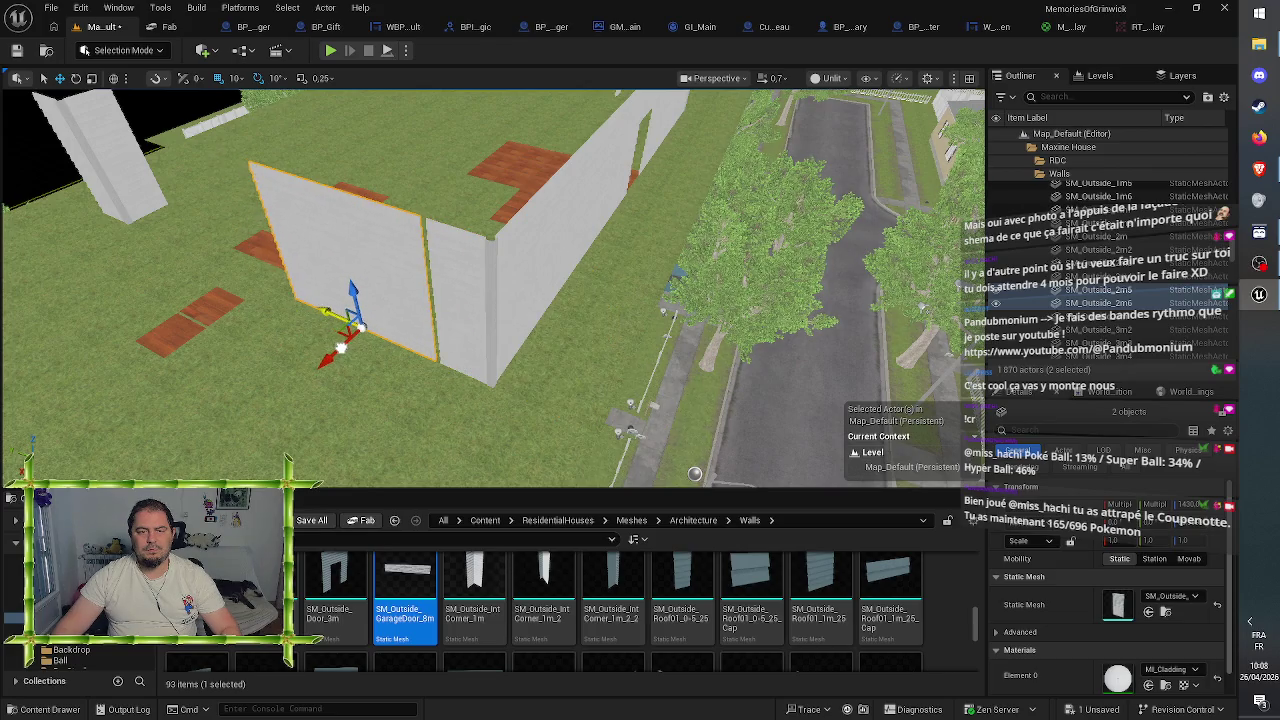
- Duplicate more wall sections and slide the copies along to continue the wall run
{"action": "scroll", "coordinate": [340, 347], "scroll_direction": "up", "scroll_amount": 10}
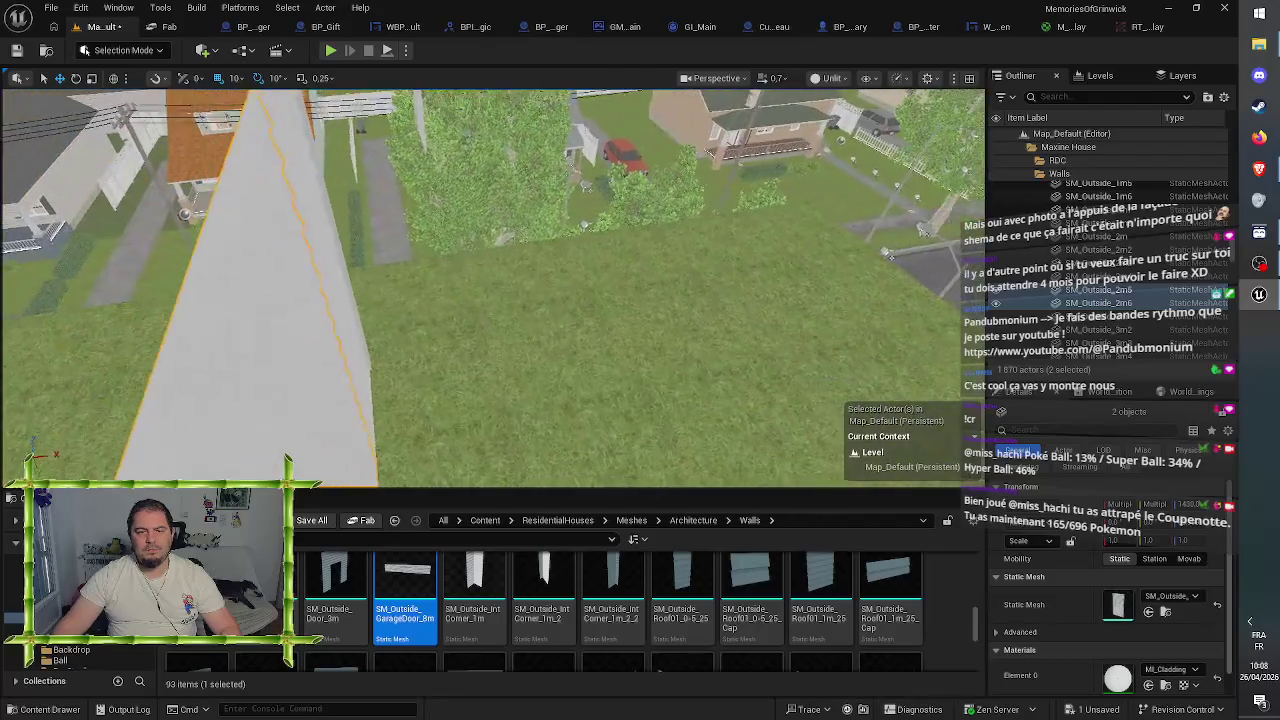
{"action": "scroll", "coordinate": [343, 347], "scroll_direction": "down", "scroll_amount": 10}
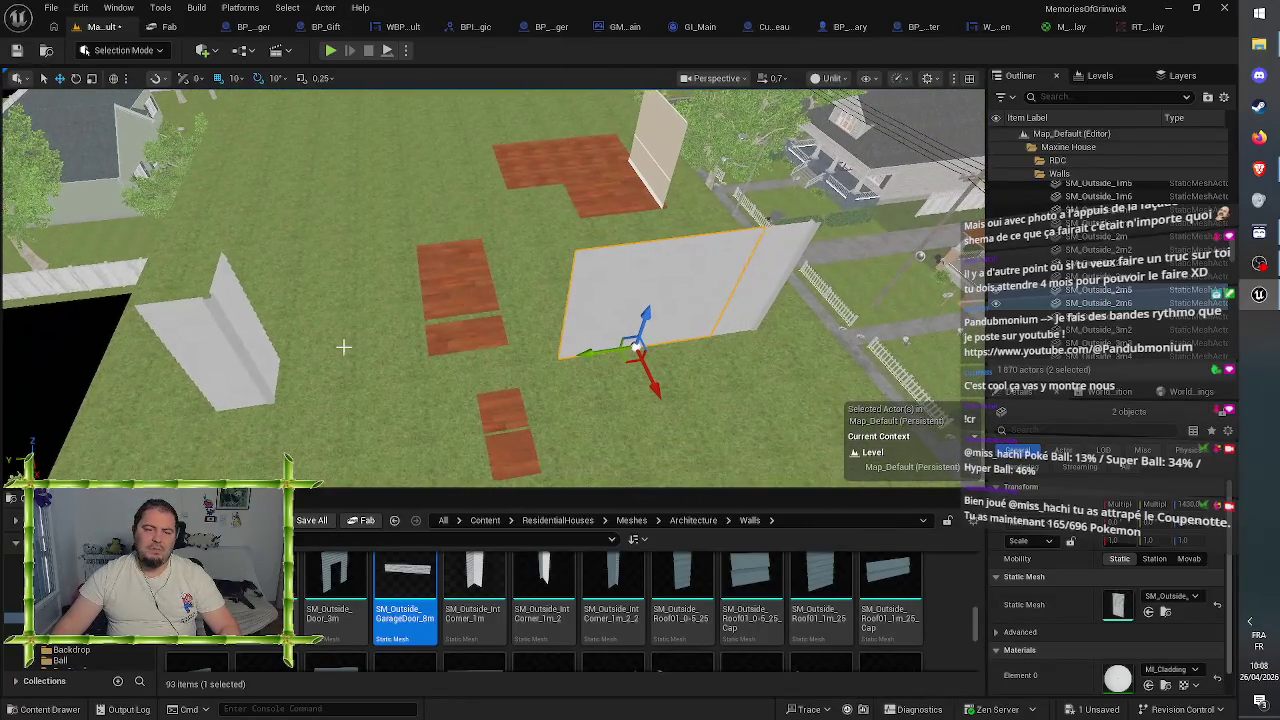
{"action": "key", "text": "ctrl+d"}
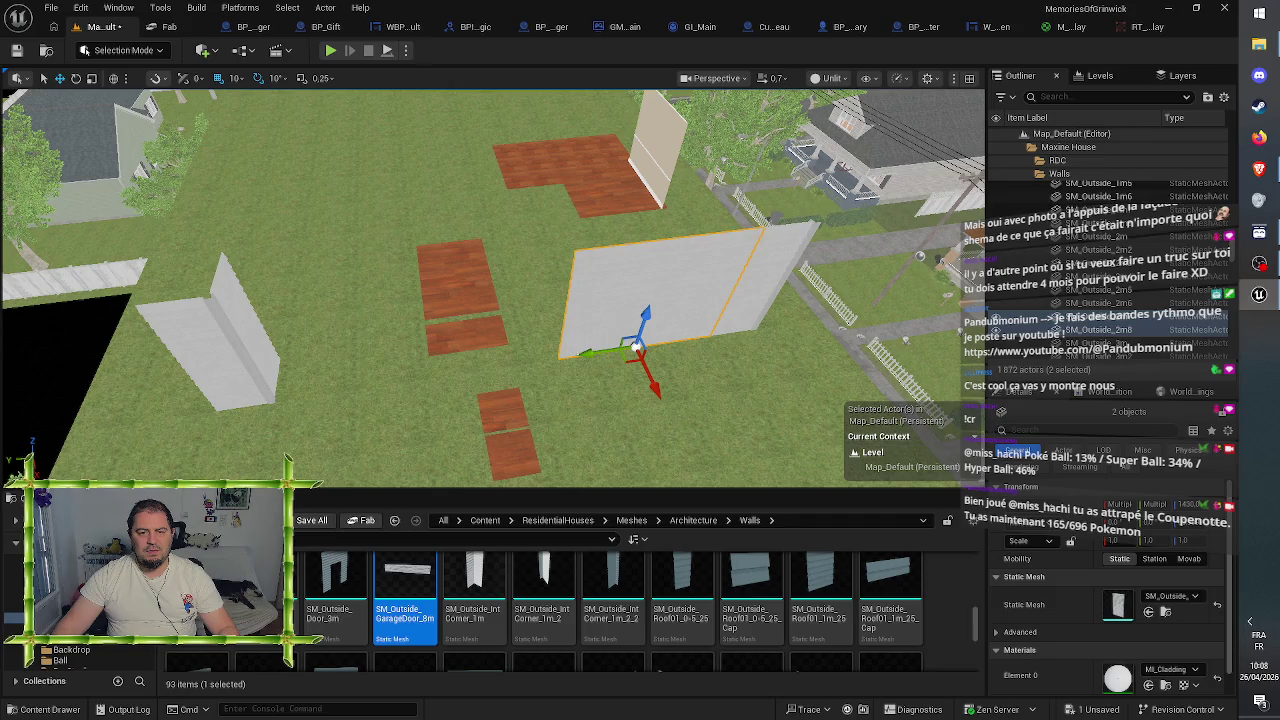
{"action": "mouse_move", "coordinate": [581, 353]}
{"action": "left_mouse_down"}
{"action": "mouse_move", "coordinate": [386, 363]}
{"action": "mouse_move", "coordinate": [417, 362]}
{"action": "left_mouse_up"}
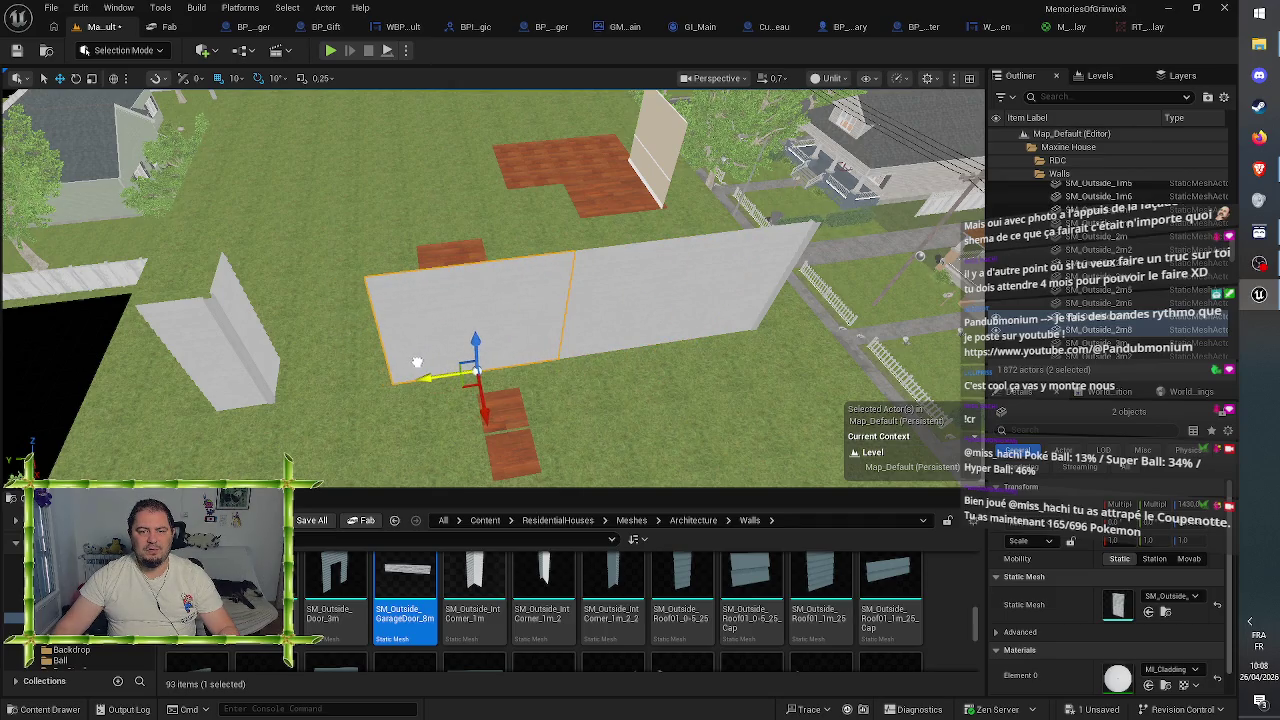
{"action": "key", "text": "f"}
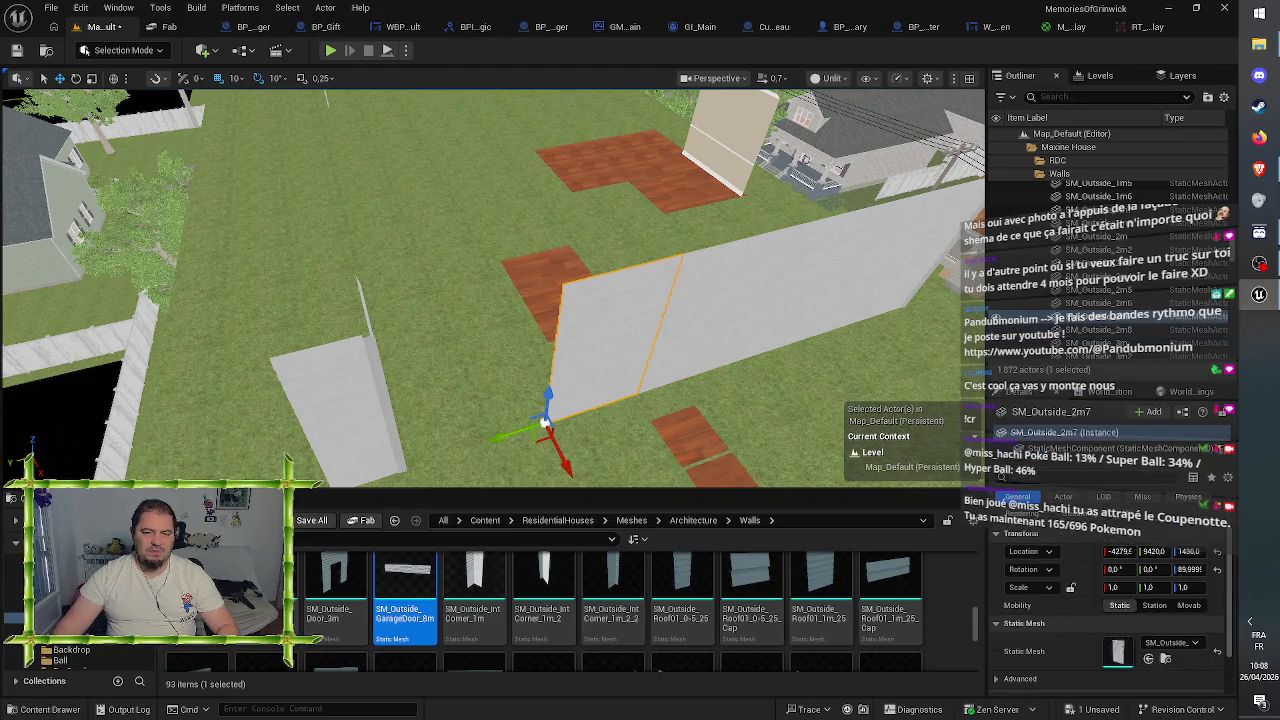
{"action": "mouse_move", "coordinate": [506, 435]}
{"action": "left_mouse_down"}
{"action": "mouse_move", "coordinate": [403, 474]}
{"action": "mouse_move", "coordinate": [425, 447]}
{"action": "mouse_move", "coordinate": [320, 440]}
{"action": "left_mouse_up"}
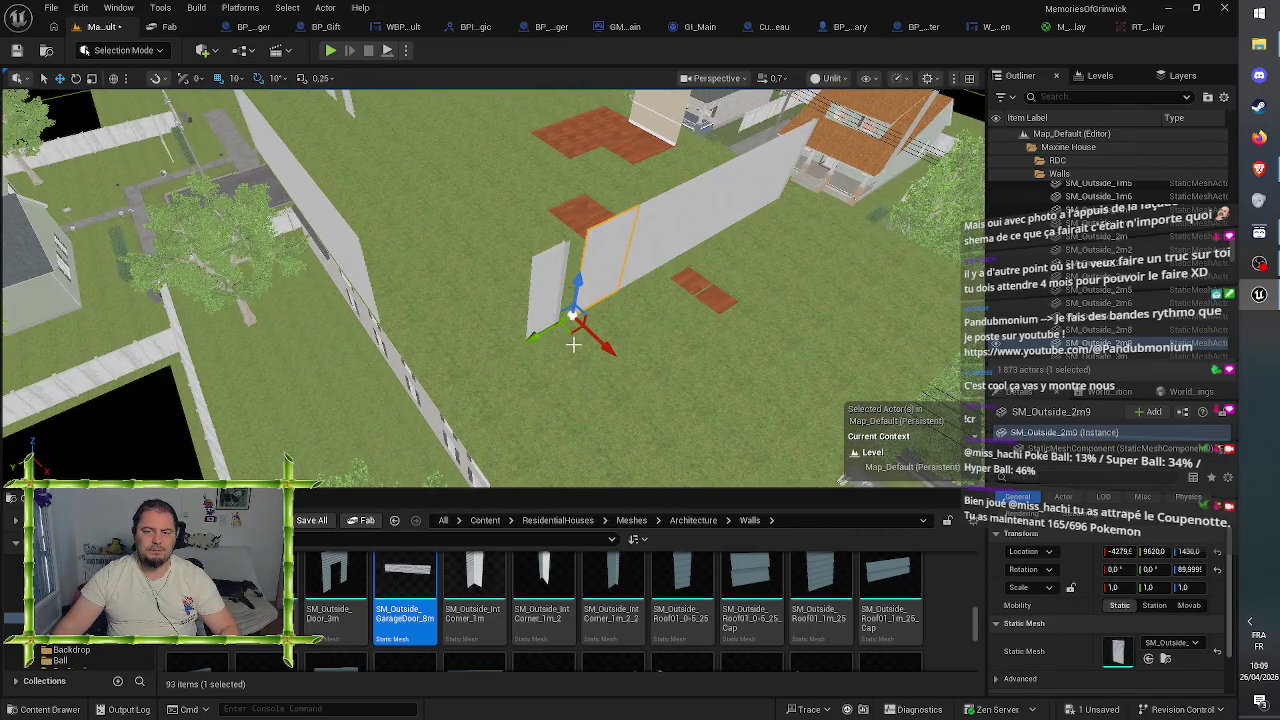
{"action": "left_click", "coordinate": [612, 283], "text": "ctrl"}
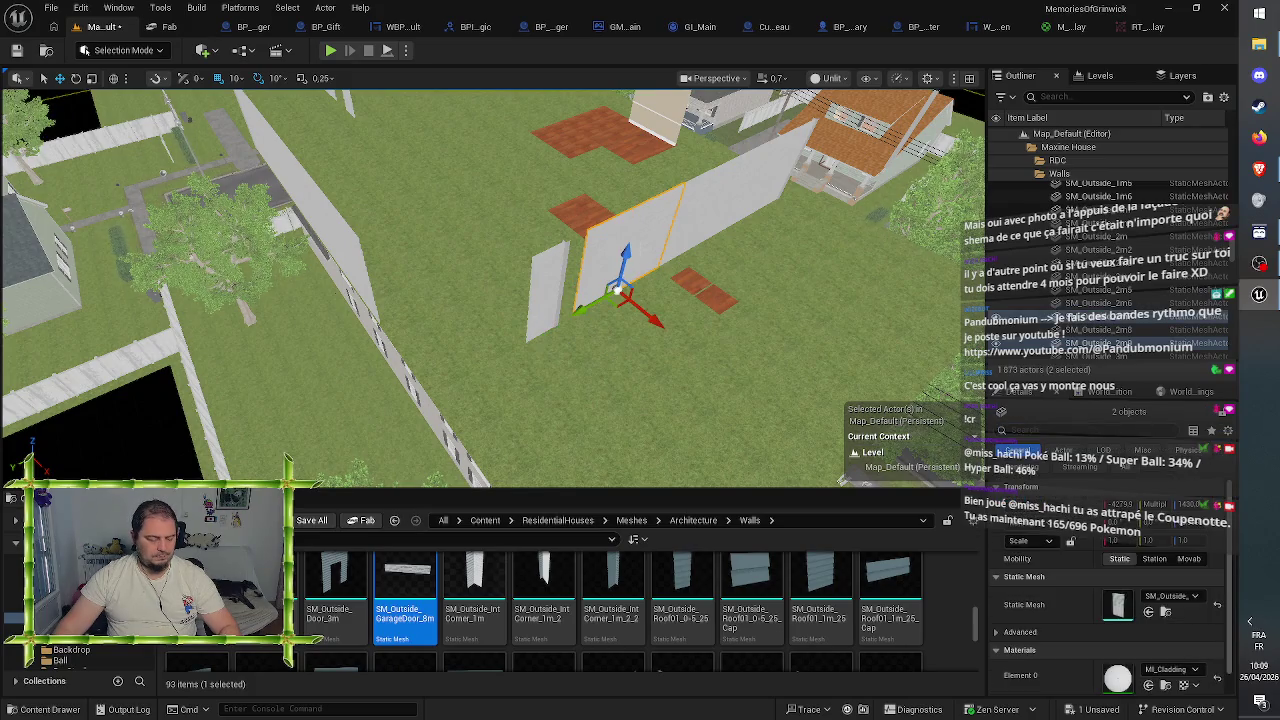
{"action": "key", "text": "ctrl+d"}
{"action": "mouse_move", "coordinate": [578, 305]}
{"action": "left_mouse_down"}
{"action": "mouse_move", "coordinate": [457, 366]}
{"action": "mouse_move", "coordinate": [480, 365]}
{"action": "left_mouse_up"}
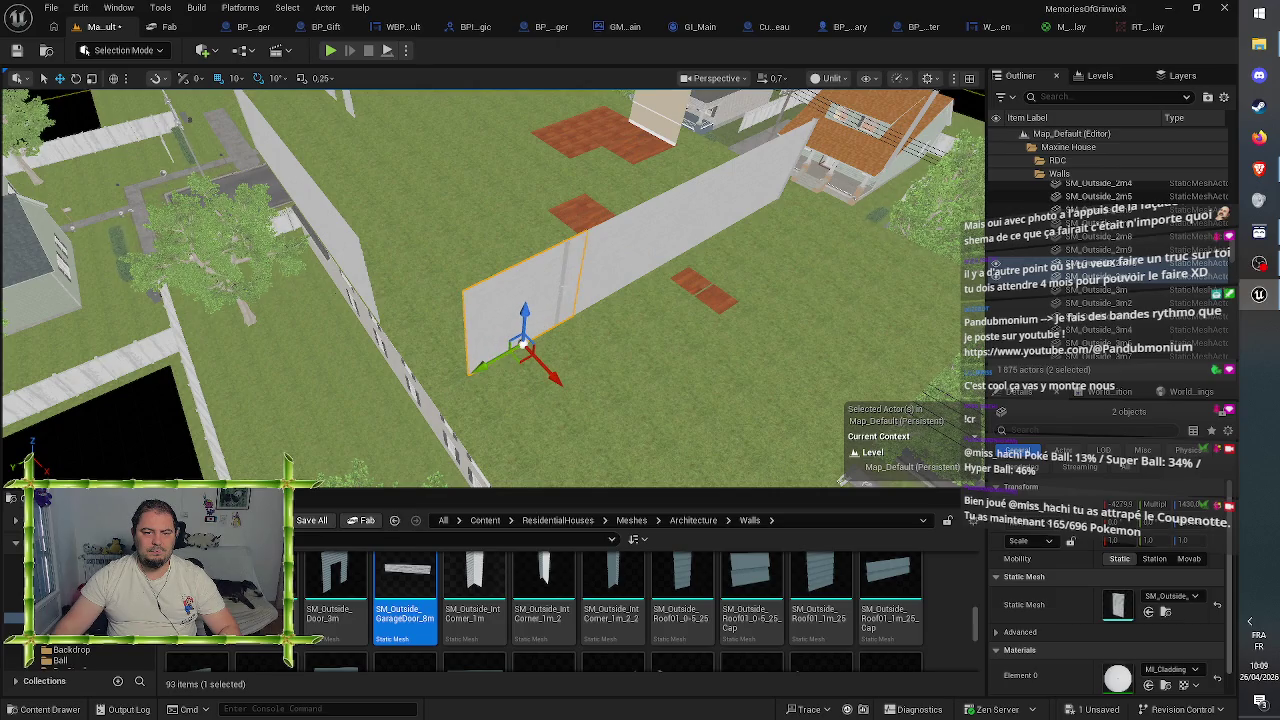
- Turn the corner wall piece around and move it left toward the fence
{"action": "left_click", "coordinate": [561, 286]}
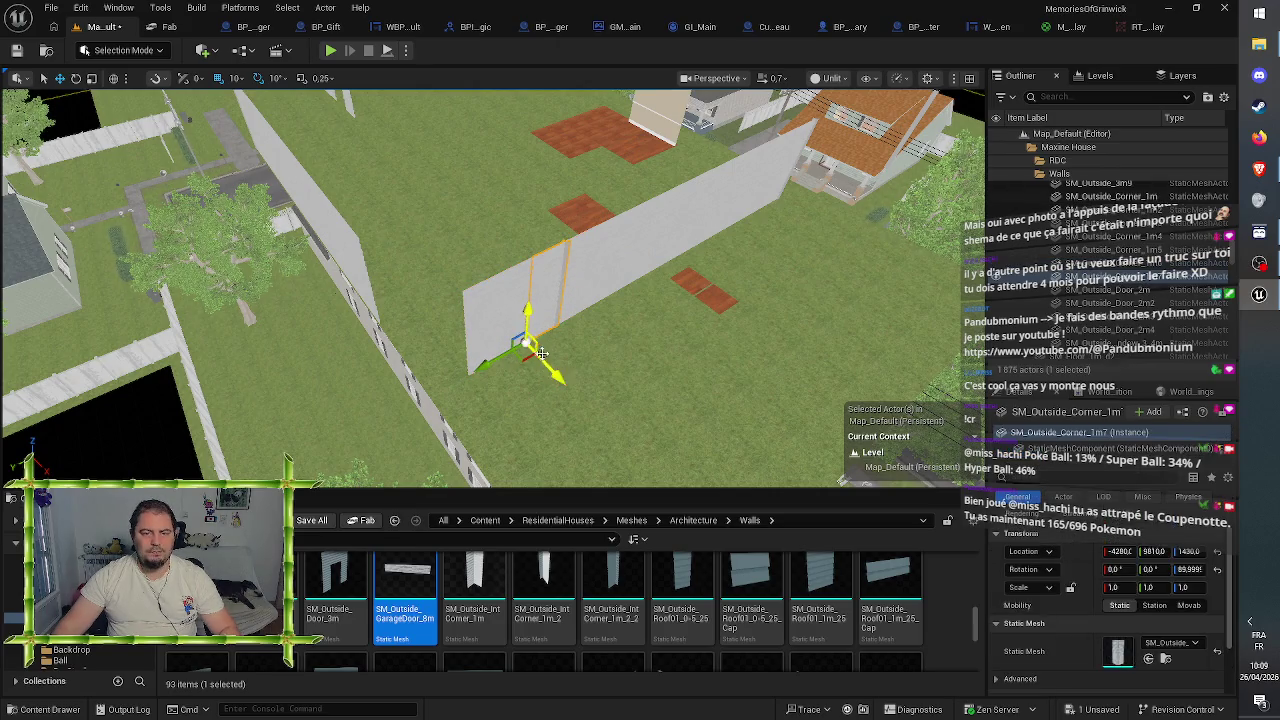
{"action": "key", "text": "e"}
{"action": "mouse_move", "coordinate": [555, 385]}
{"action": "left_mouse_down"}
{"action": "mouse_move", "coordinate": [468, 412]}
{"action": "mouse_move", "coordinate": [440, 398]}
{"action": "left_mouse_up"}
{"action": "key", "text": "w"}
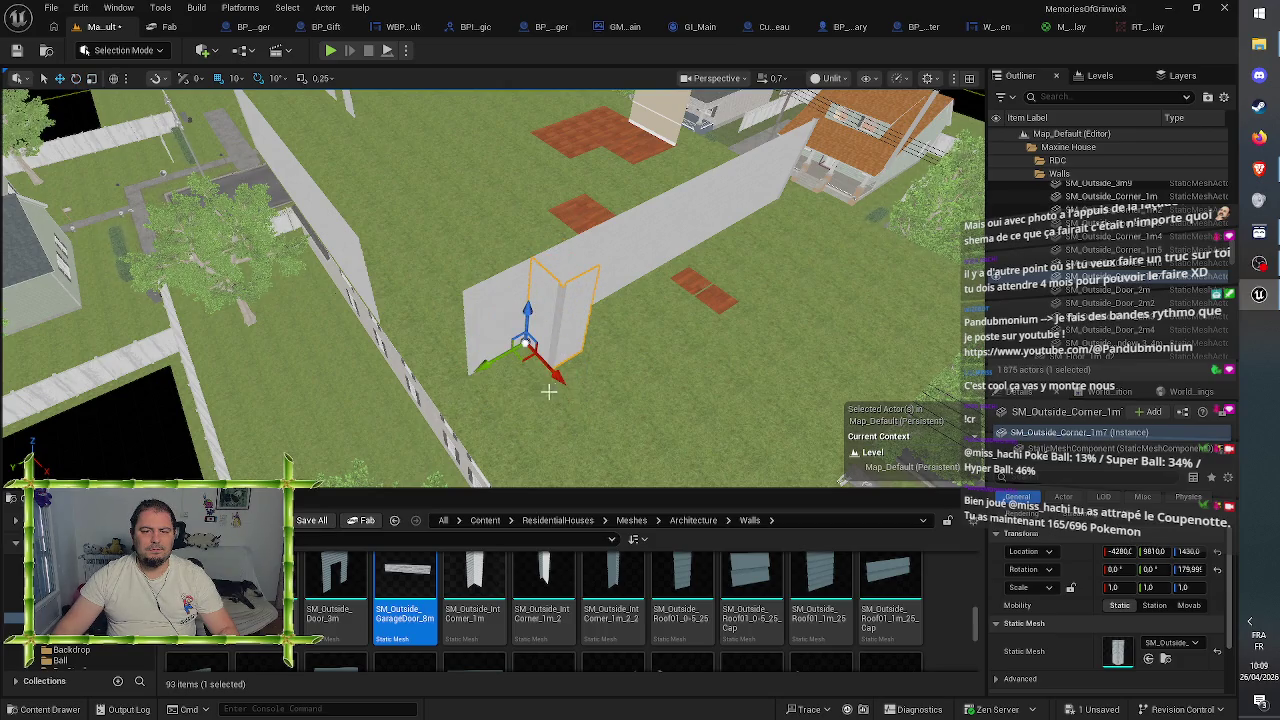
{"action": "mouse_move", "coordinate": [522, 349]}
{"action": "left_mouse_down"}
{"action": "mouse_move", "coordinate": [425, 357]}
{"action": "mouse_move", "coordinate": [392, 366]}
{"action": "mouse_move", "coordinate": [399, 381]}
{"action": "mouse_move", "coordinate": [367, 373]}
{"action": "left_mouse_up"}
- Add a wall copy turned 90° and move it left to start the new side
{"action": "left_click", "coordinate": [560, 330]}
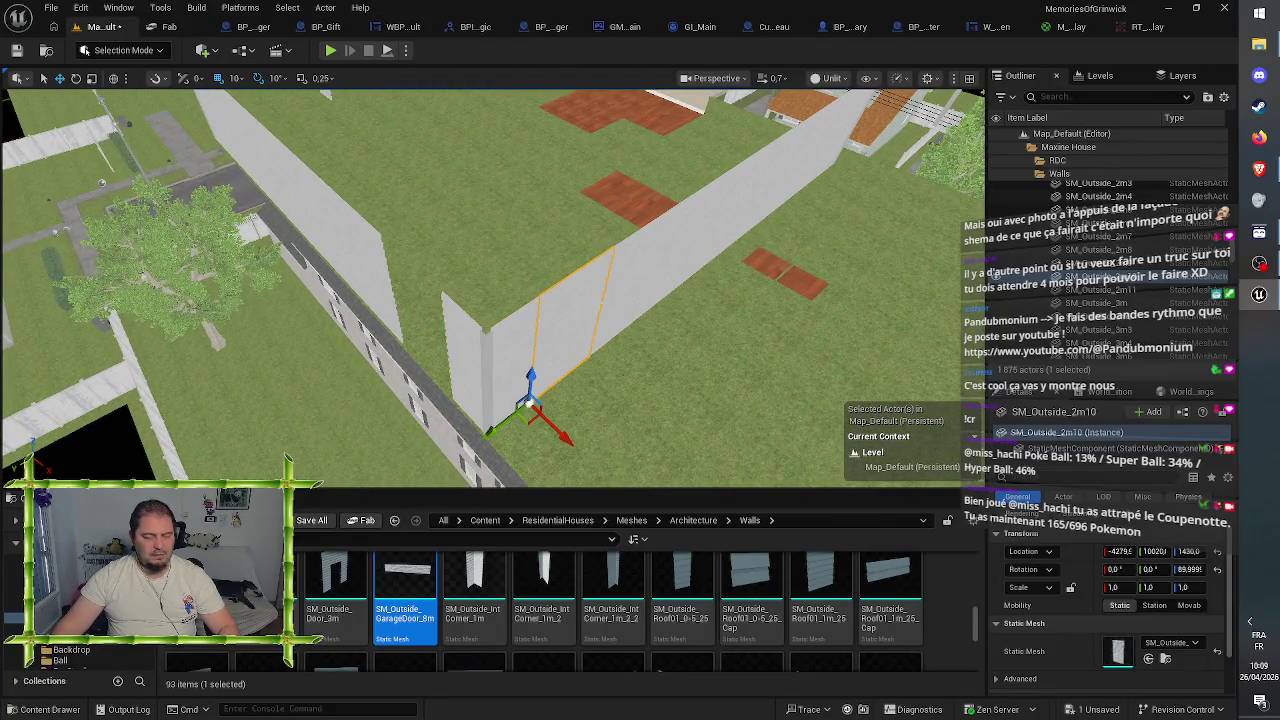
{"action": "key", "text": "ctrl+d"}
{"action": "key", "text": "e"}
{"action": "left_click_drag", "start_coordinate": [533, 462], "coordinate": [468, 462]}
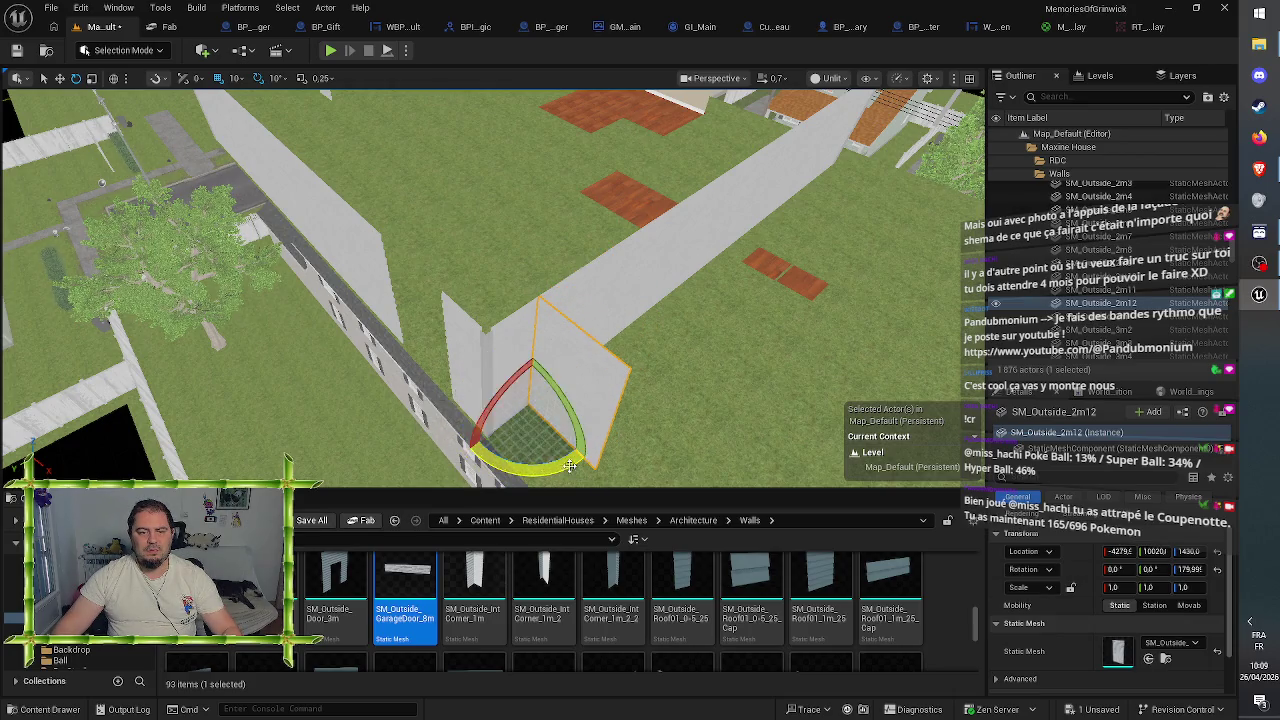
{"action": "key", "text": "w"}
{"action": "mouse_move", "coordinate": [531, 422]}
{"action": "left_mouse_down"}
{"action": "mouse_move", "coordinate": [371, 370]}
{"action": "mouse_move", "coordinate": [352, 428]}
{"action": "mouse_move", "coordinate": [420, 400]}
{"action": "mouse_move", "coordinate": [467, 321]}
{"action": "mouse_move", "coordinate": [380, 430]}
{"action": "left_mouse_up"}
{"action": "mouse_move", "coordinate": [473, 326]}
{"action": "left_mouse_down"}
{"action": "mouse_move", "coordinate": [460, 340]}
{"action": "mouse_move", "coordinate": [473, 326]}
{"action": "left_mouse_up"}
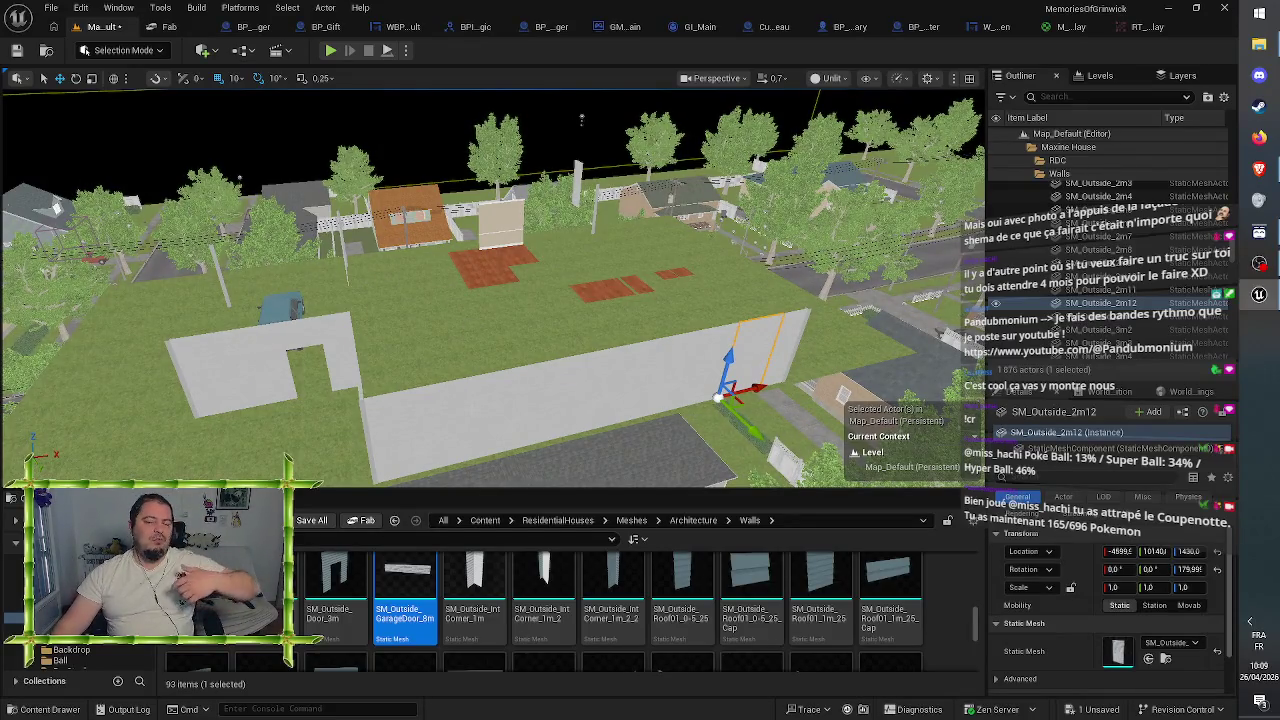
- Review the wall layout, save all changes, and switch to the BP_AnniversaryManager Blueprint's event graph
{"action": "scroll", "coordinate": [581, 118], "scroll_direction": "up", "scroll_amount": 5}
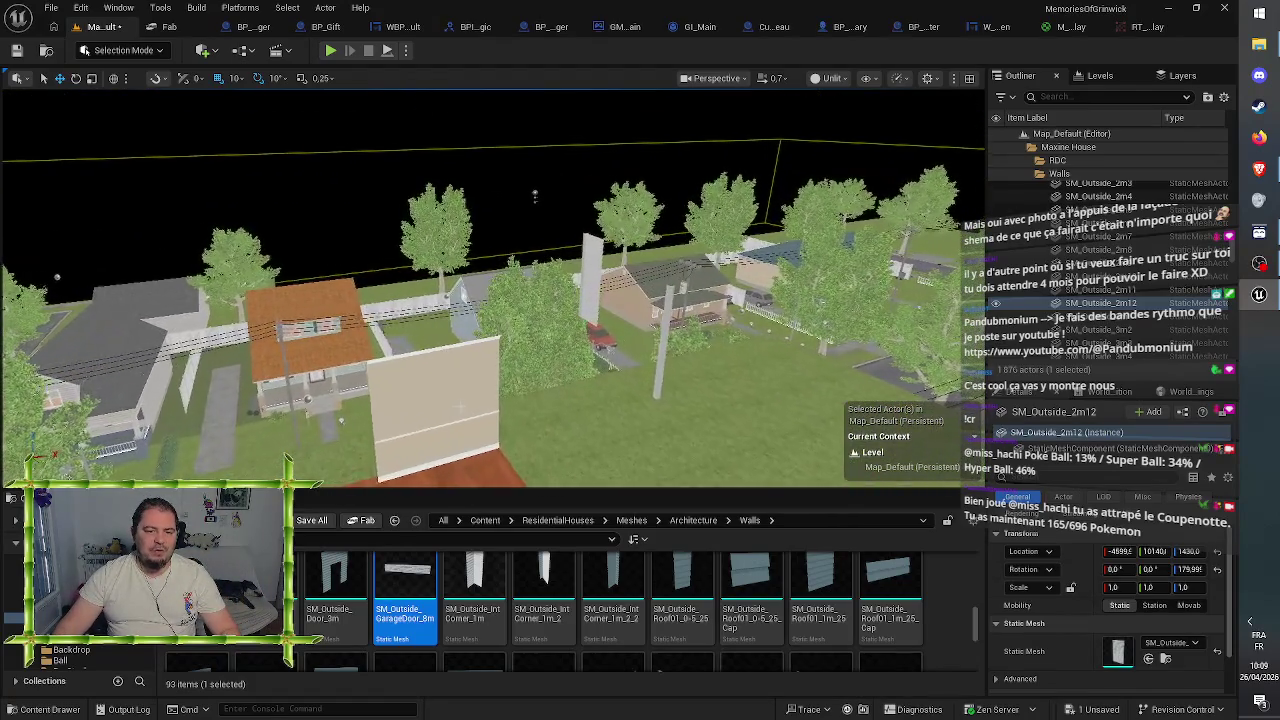
{"action": "scroll", "coordinate": [490, 290], "scroll_direction": "up", "scroll_amount": 5}
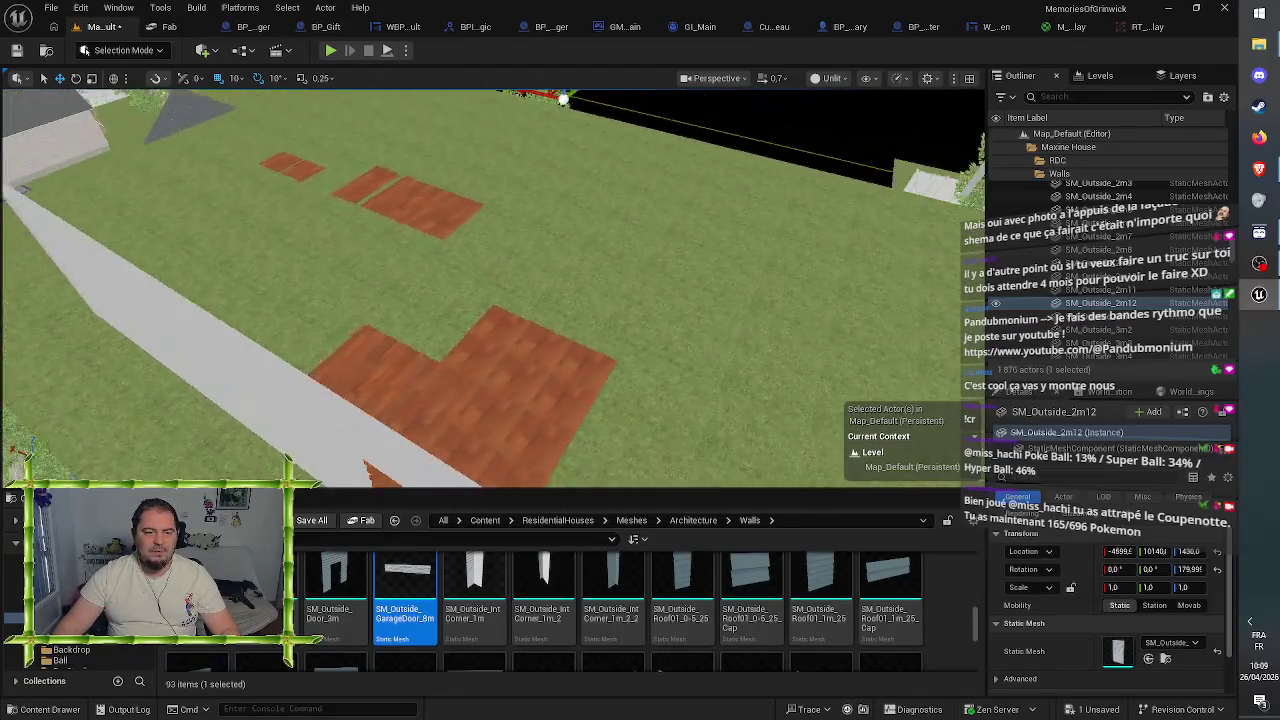
{"action": "mouse_move", "coordinate": [490, 290]}
{"action": "left_mouse_down"}
{"action": "mouse_move", "coordinate": [550, 400]}
{"action": "mouse_move", "coordinate": [110, 400]}
{"action": "left_mouse_up"}
{"action": "left_click", "coordinate": [15, 53]}
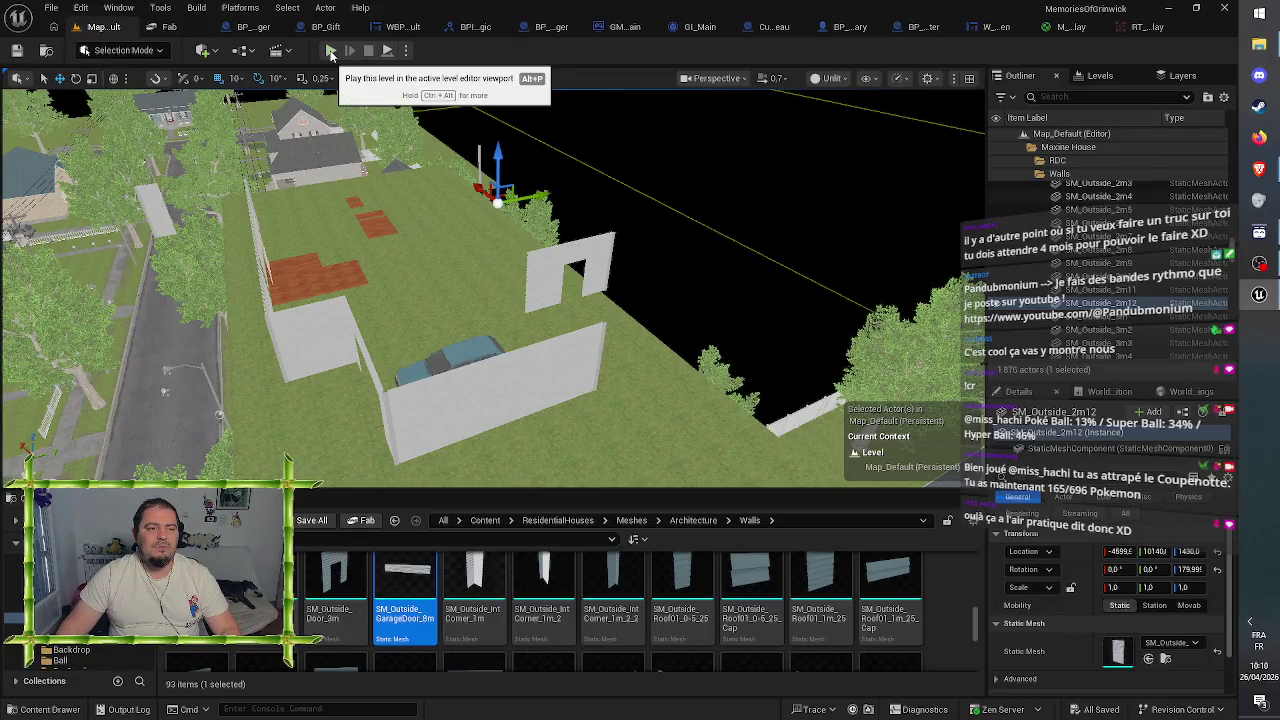
{"action": "left_click", "coordinate": [253, 26]}
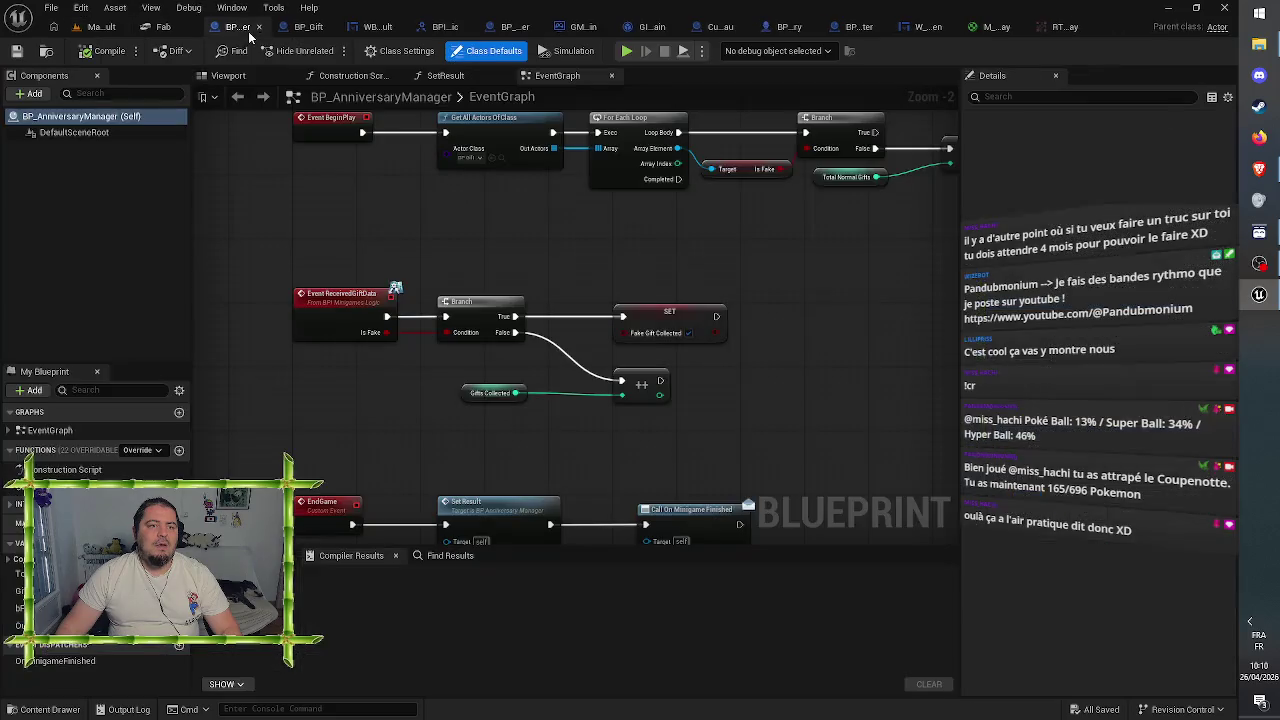
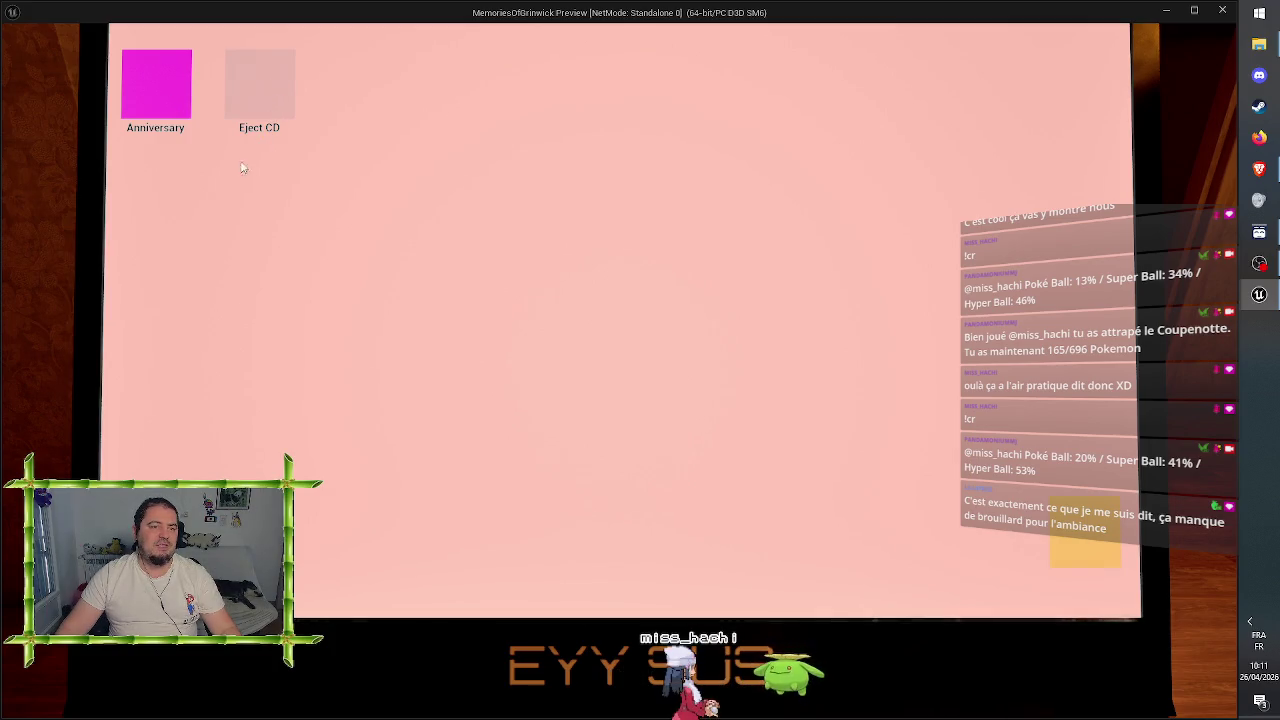
- Close the in-game computer desktop and run the character toward the boxes and back
{"action": "left_click", "coordinate": [156, 99]}
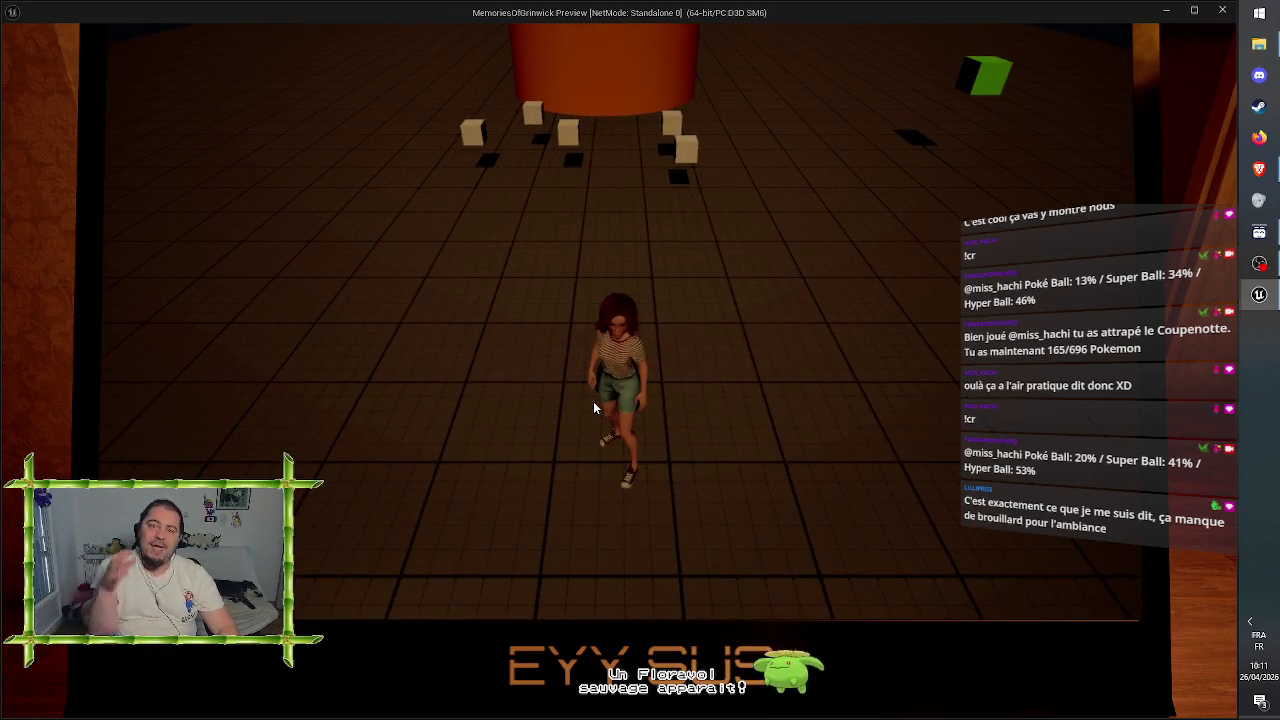
{"action": "key", "text": "w"}
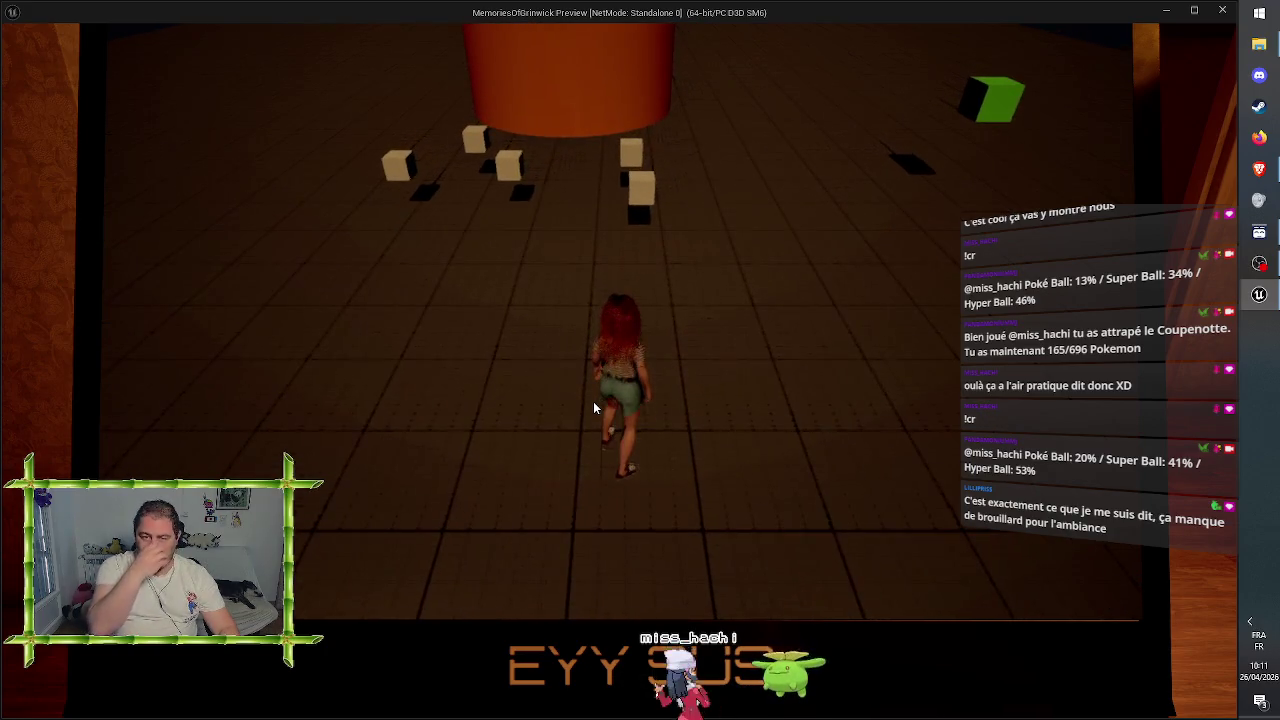
{"action": "key", "text": "a"}
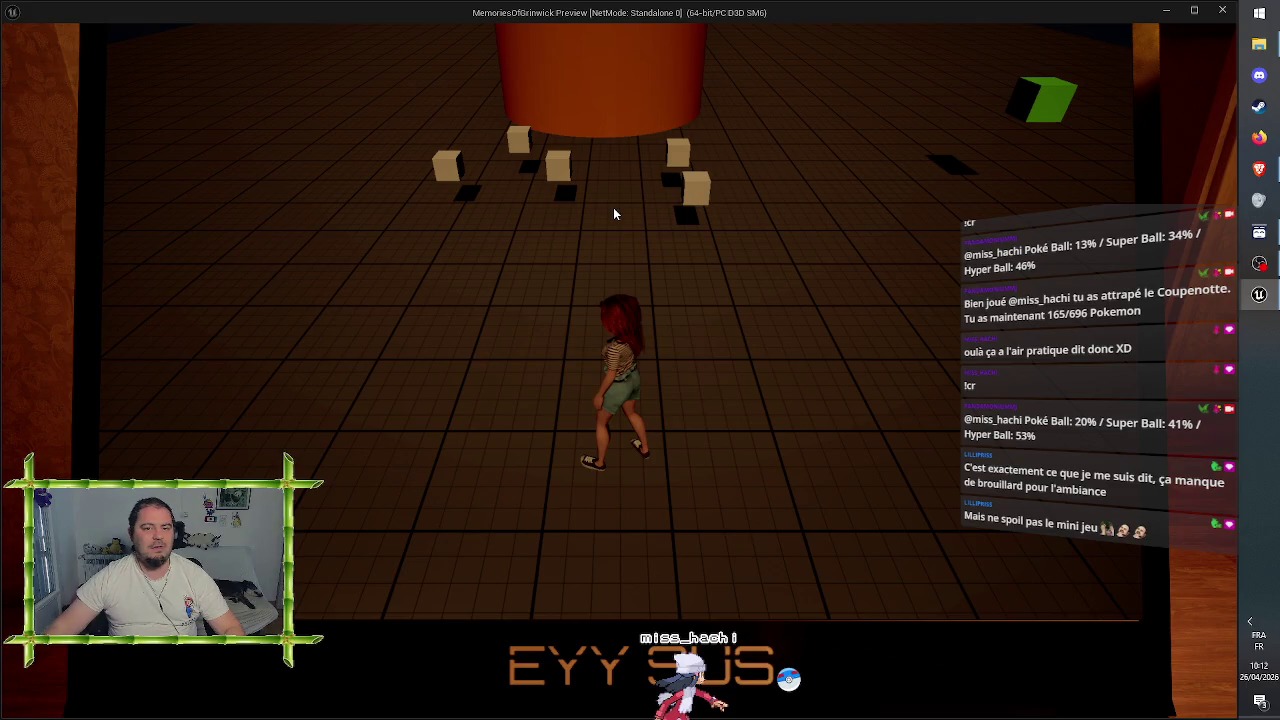
{"action": "key", "text": "s"}
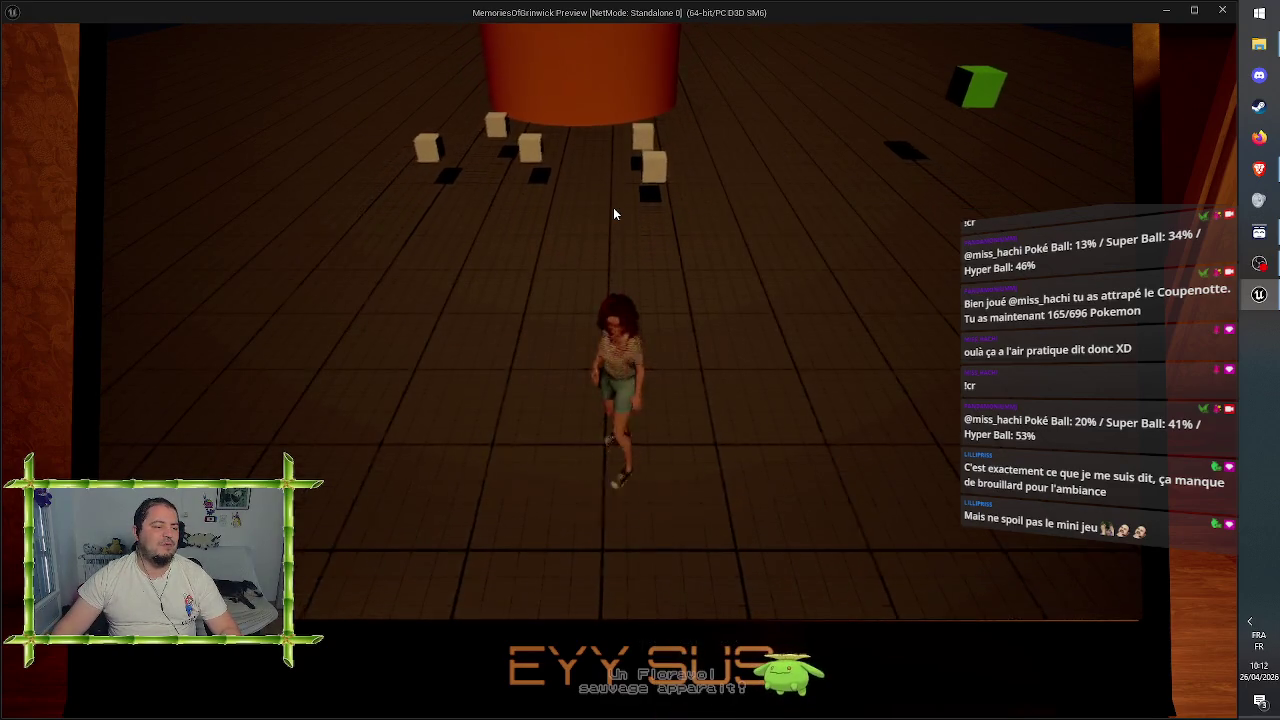
{"action": "key", "text": "w"}
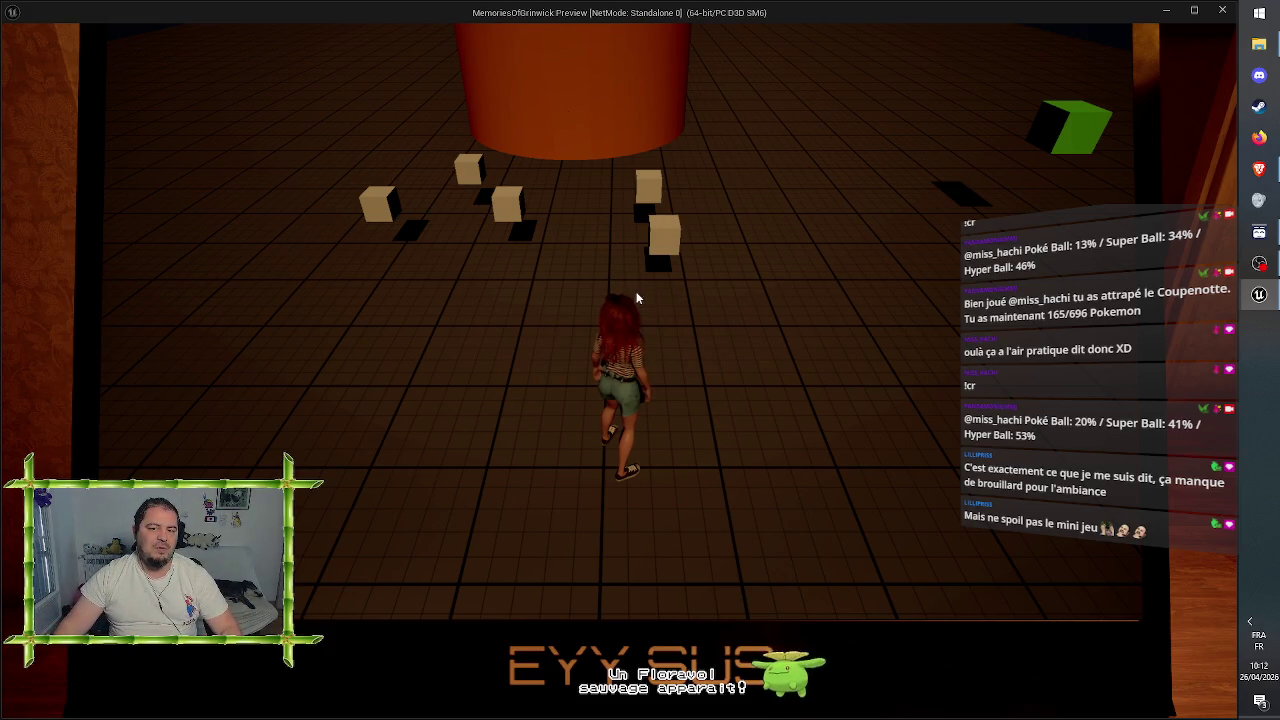
- Walk around the room past the orange cylinder, then return to the laptop and close its screen
{"action": "key", "text": "w"}
{"action": "key", "text": "s"}
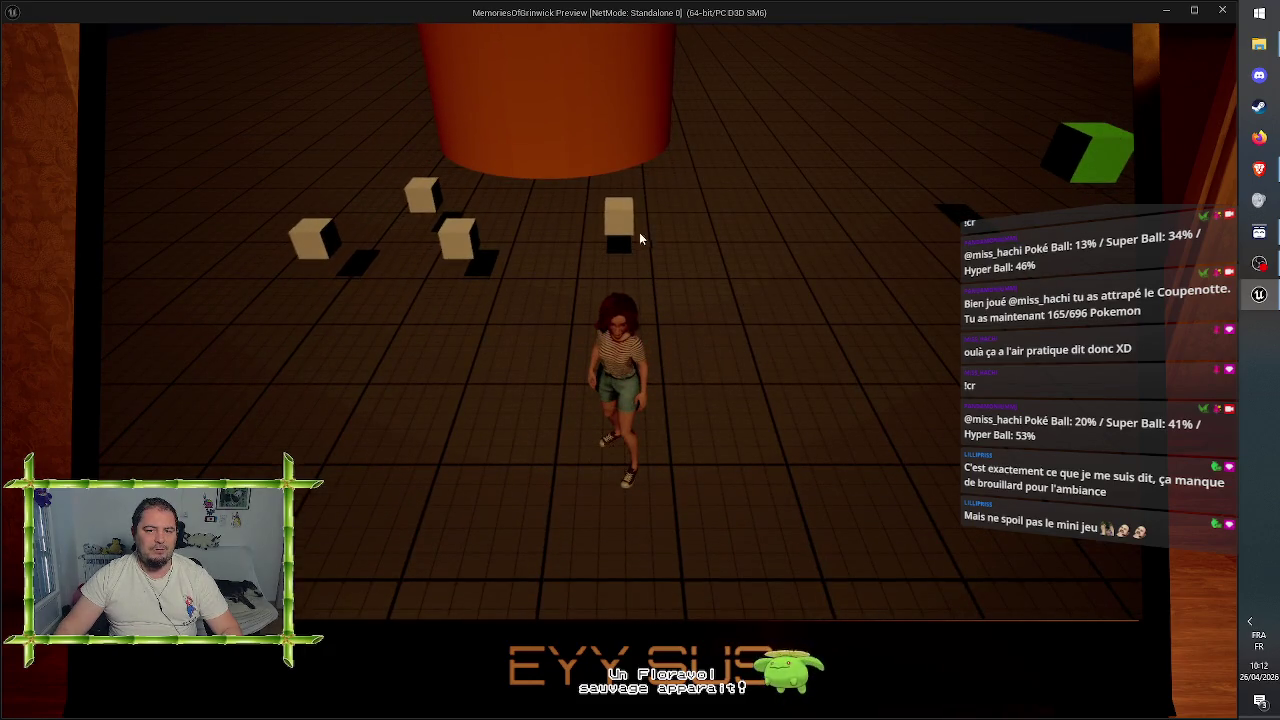
{"action": "key", "text": "w"}
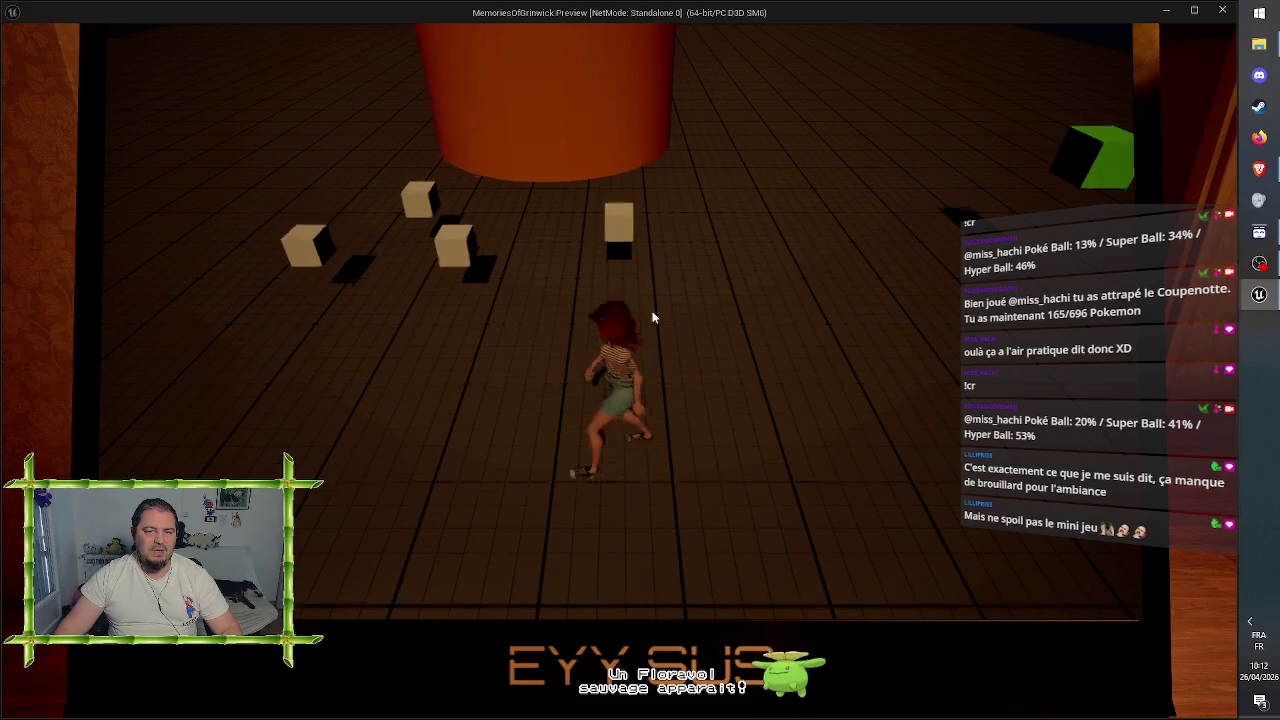
{"action": "key", "text": "a"}
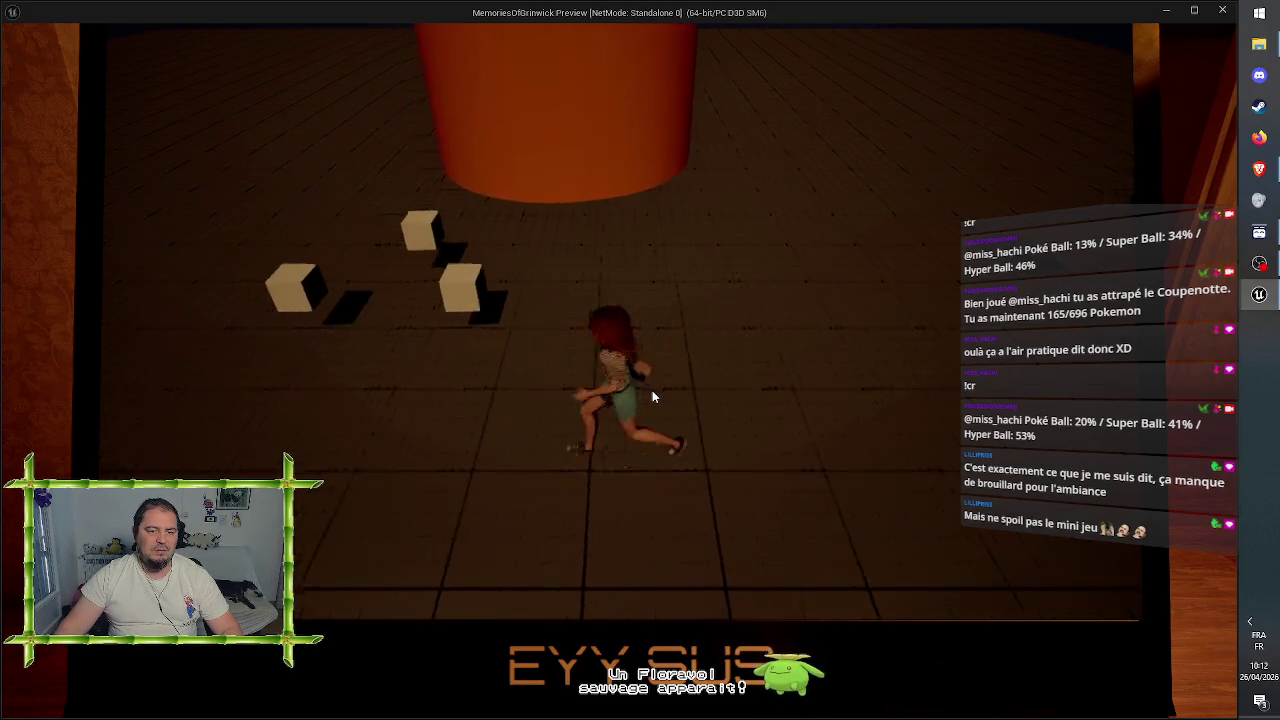
{"action": "key", "text": "d"}
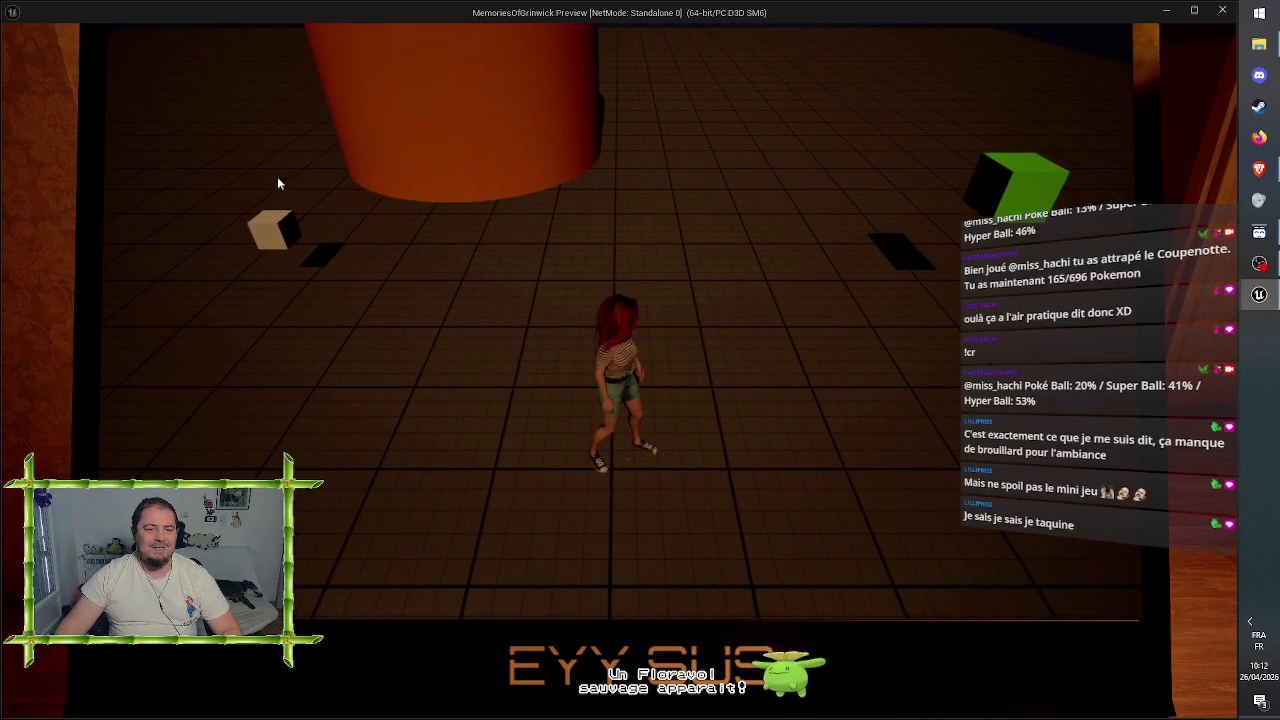
{"action": "key", "text": "w"}
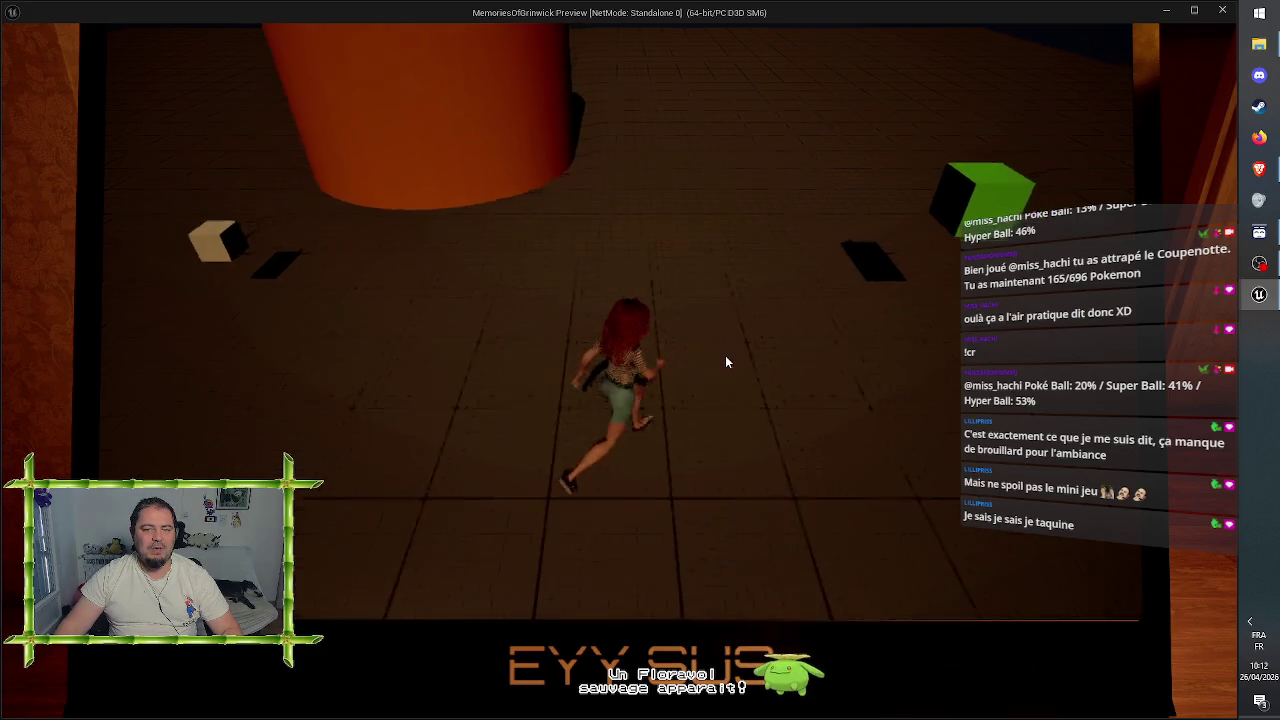
{"action": "key", "text": "Escape"}
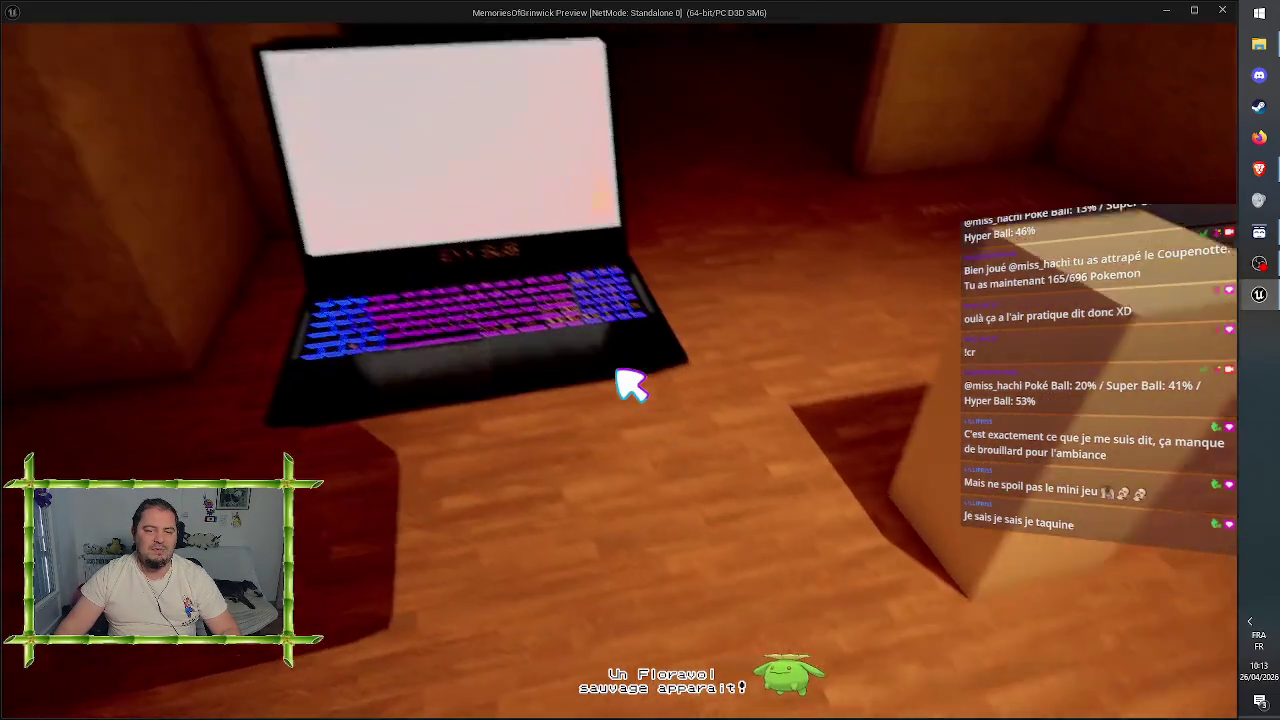
- Zoom into the laptop's Lecteur CD desktop, back out, and stop the game preview
{"action": "left_click", "coordinate": [631, 385]}
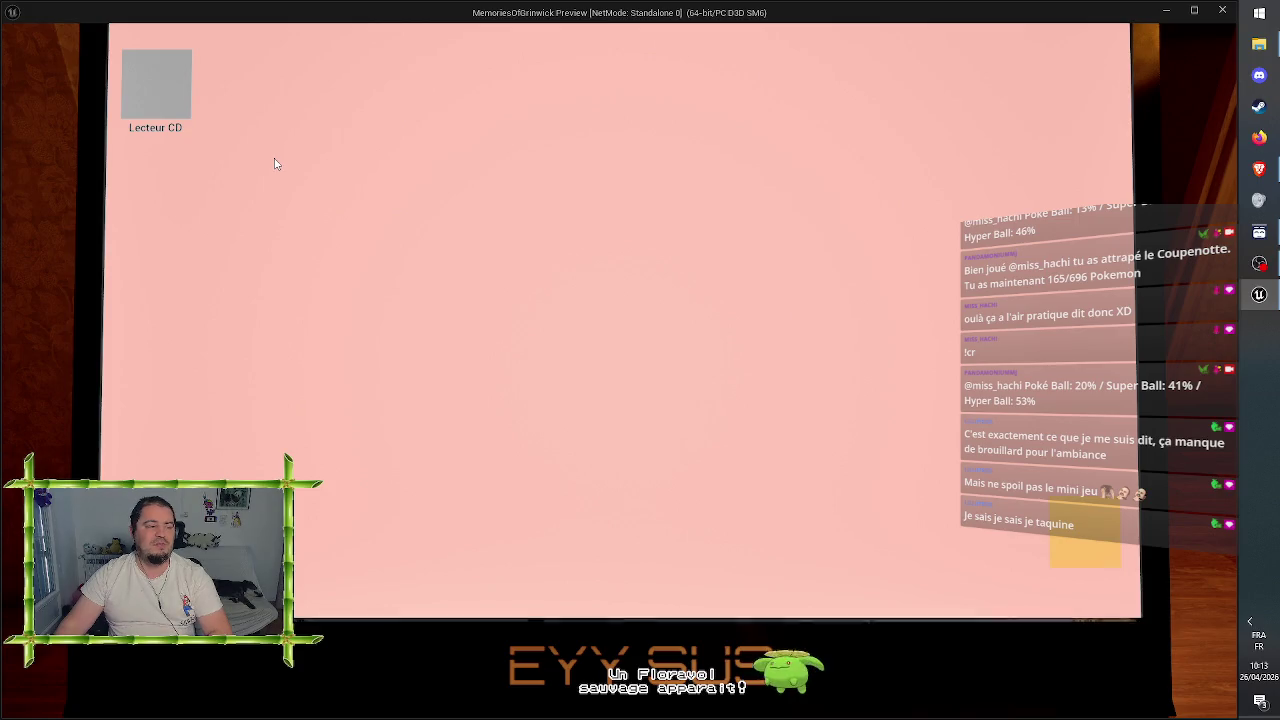
{"action": "key", "text": "Escape"}
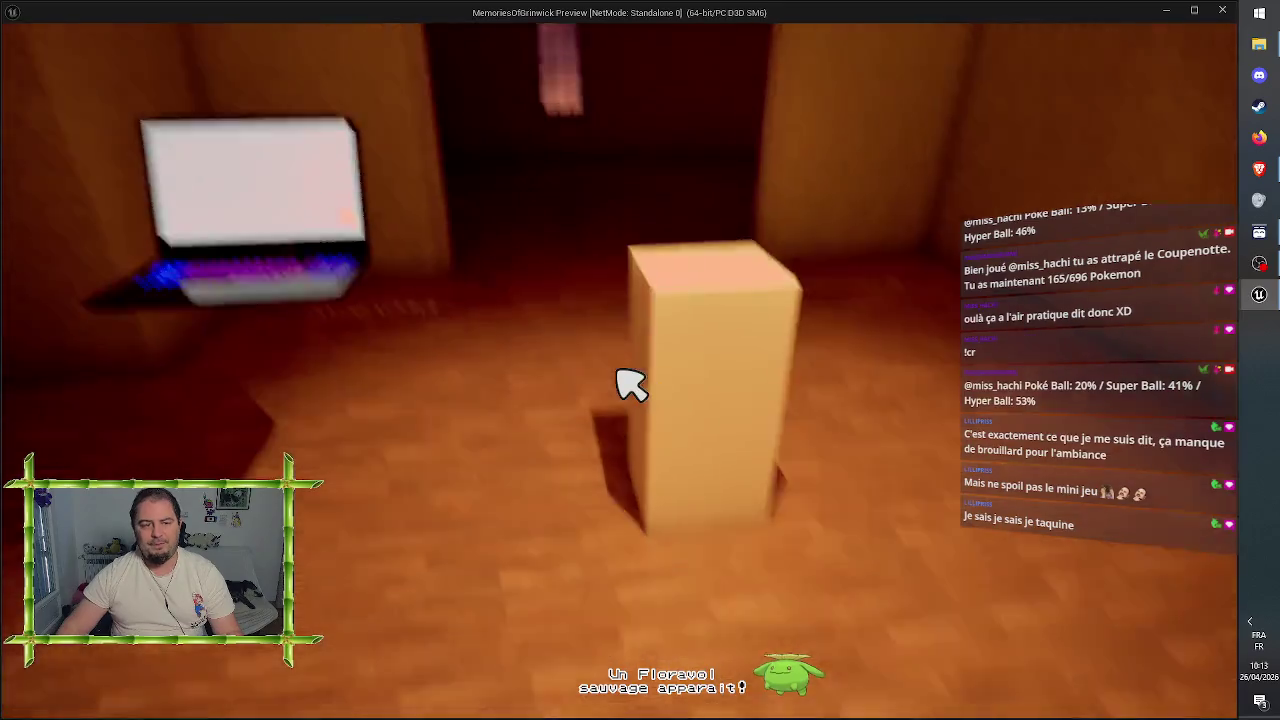
{"action": "key", "text": "Escape"}
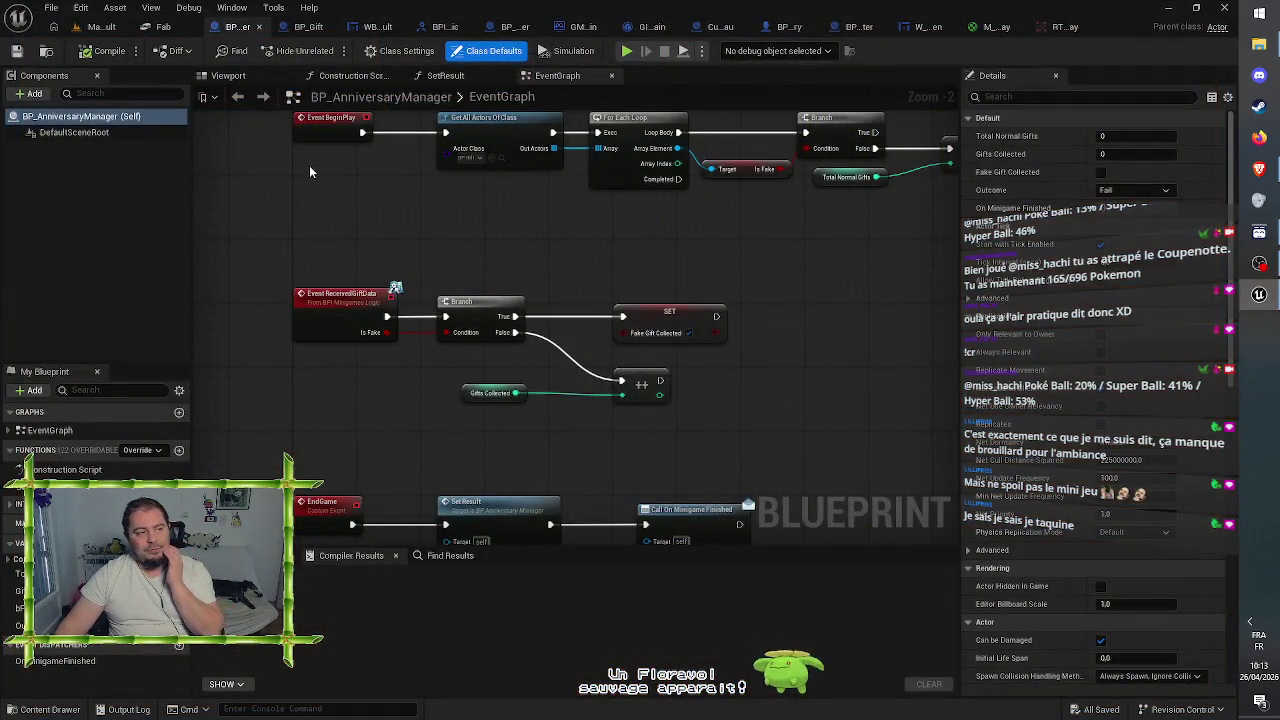
- In Map_Default, select the white cube under the CD and widen it along X
{"action": "left_click", "coordinate": [104, 28]}
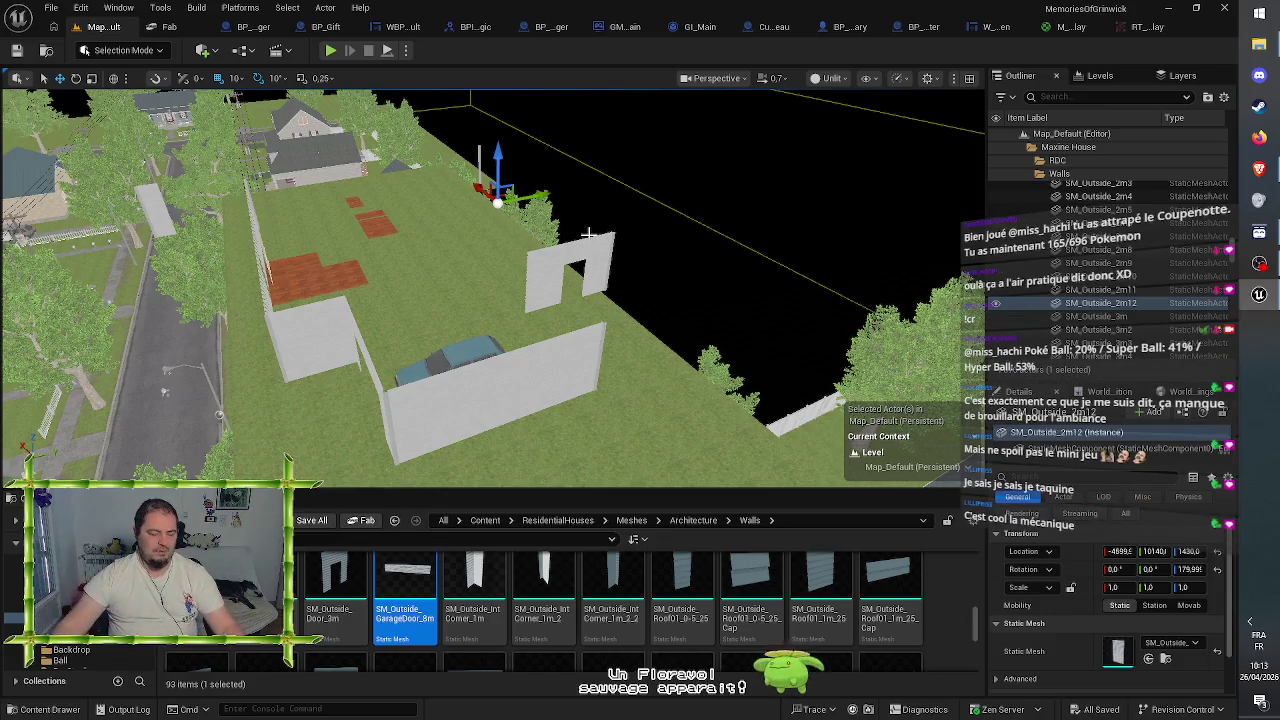
{"action": "mouse_move", "coordinate": [588, 316]}
{"action": "left_mouse_down"}
{"action": "mouse_move", "coordinate": [555, 390]}
{"action": "mouse_move", "coordinate": [555, 80]}
{"action": "left_mouse_up"}
{"action": "left_click", "coordinate": [581, 408]}
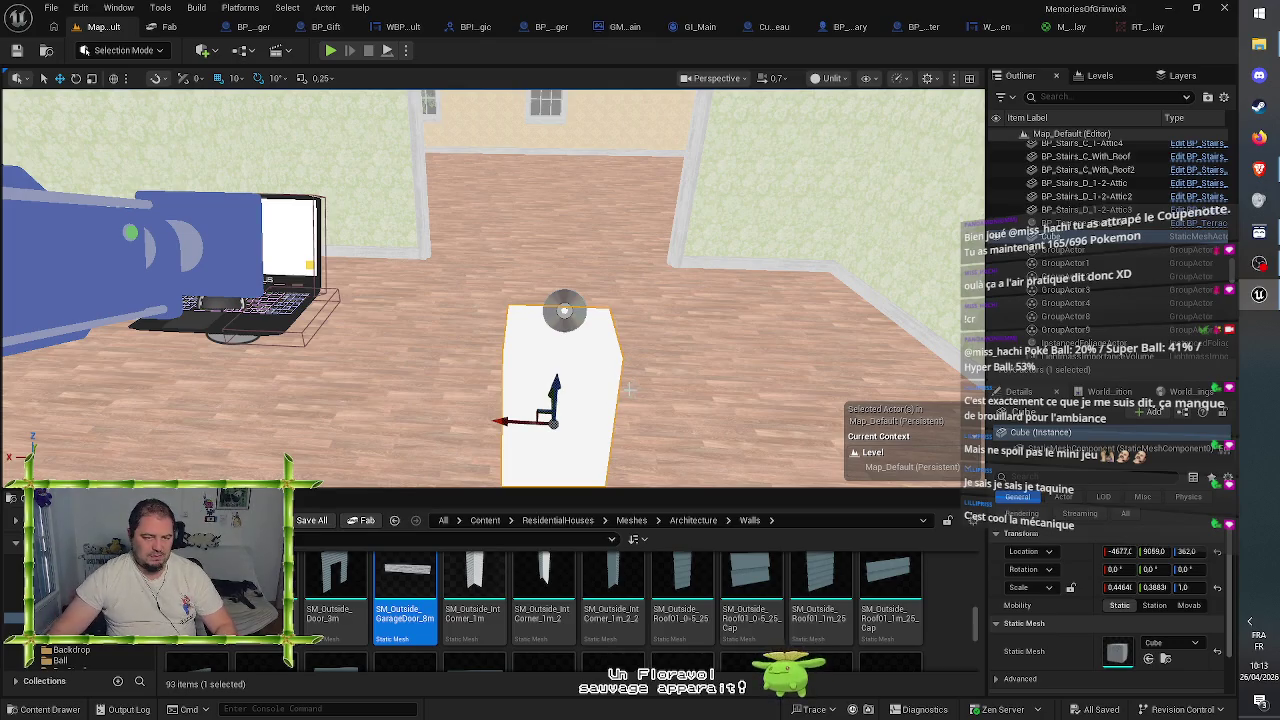
{"action": "key", "text": "r"}
{"action": "mouse_move", "coordinate": [509, 421]}
{"action": "left_mouse_down"}
{"action": "mouse_move", "coordinate": [400, 428]}
{"action": "mouse_move", "coordinate": [420, 428]}
{"action": "left_mouse_up"}
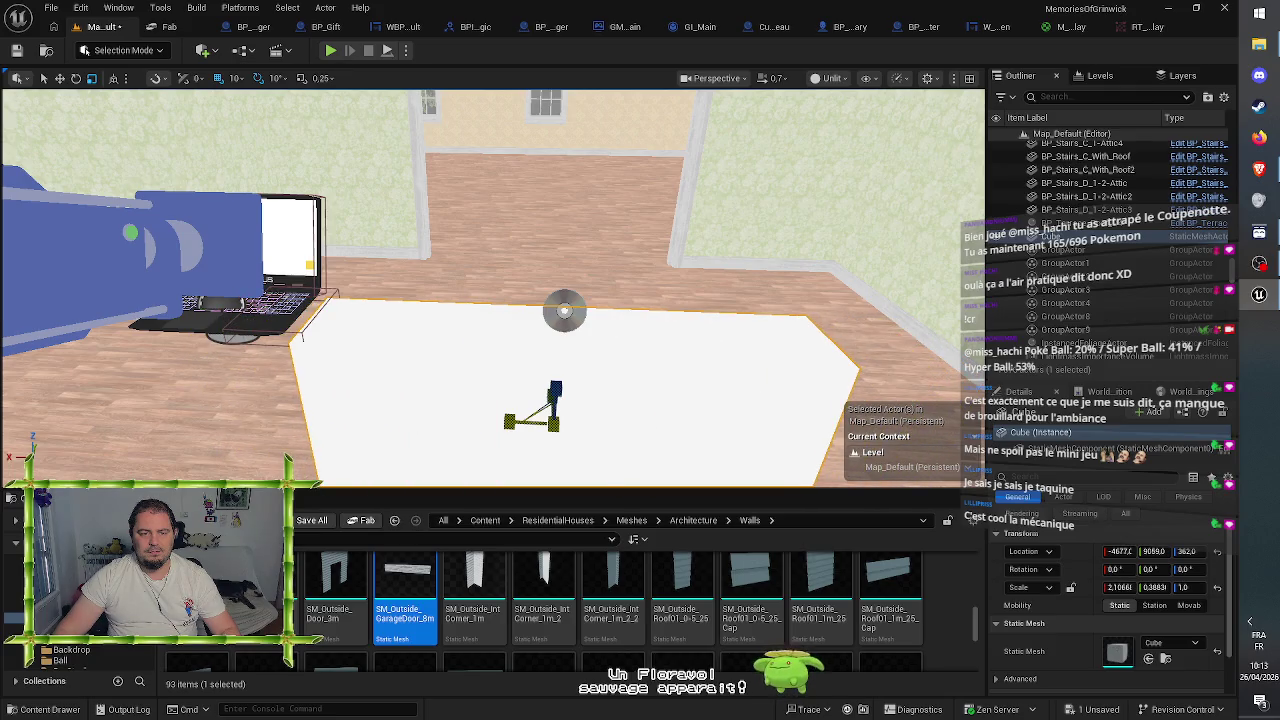
{"action": "left_click_drag", "start_coordinate": [519, 421], "coordinate": [356, 413]}
- Stretch the cube along Y to about 2.54 × 1.29, slide it into place, and save the level
{"action": "key", "text": "e"}
{"action": "key", "text": "r"}
{"action": "mouse_move", "coordinate": [413, 384]}
{"action": "left_mouse_down"}
{"action": "mouse_move", "coordinate": [430, 330]}
{"action": "mouse_move", "coordinate": [445, 328]}
{"action": "mouse_move", "coordinate": [416, 333]}
{"action": "left_mouse_up"}
{"action": "key", "text": "w"}
{"action": "mouse_move", "coordinate": [480, 305]}
{"action": "left_mouse_down"}
{"action": "mouse_move", "coordinate": [539, 298]}
{"action": "mouse_move", "coordinate": [505, 305]}
{"action": "left_mouse_up"}
{"action": "left_click", "coordinate": [16, 51]}
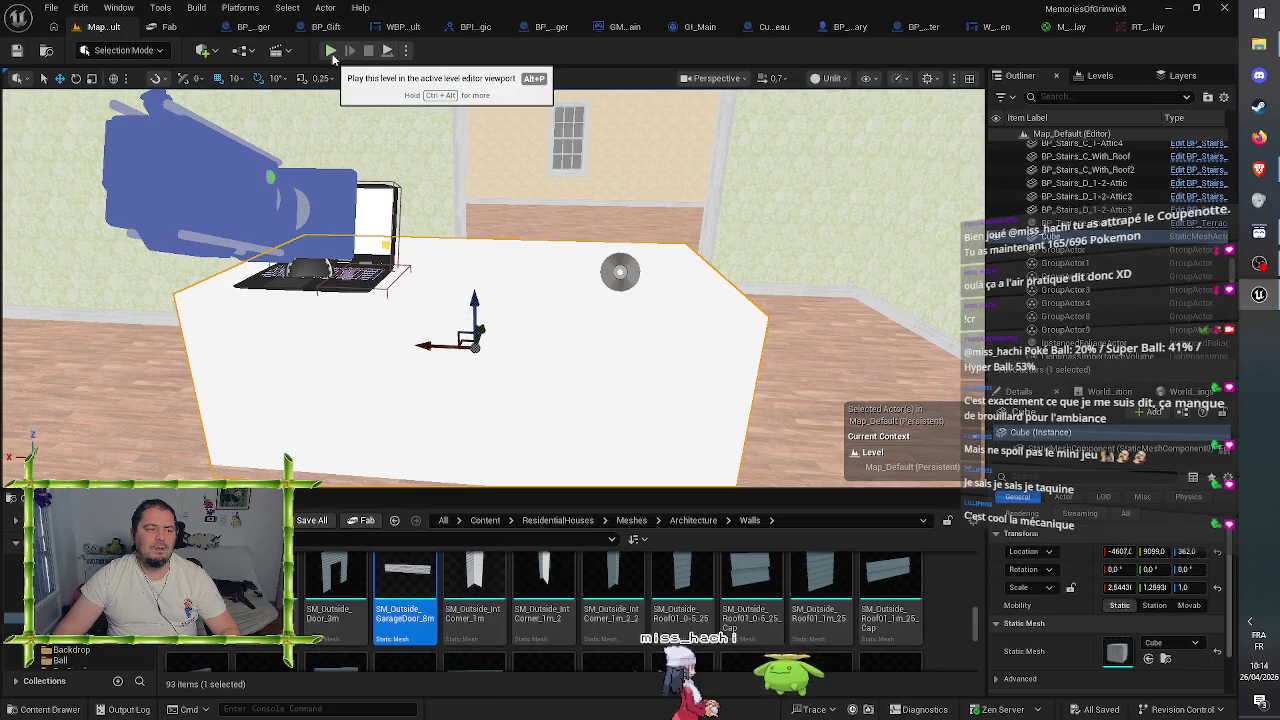
- Start Play-in-Editor and walk into the house, upstairs, and up to the desk
{"action": "key", "text": "alt+p"}
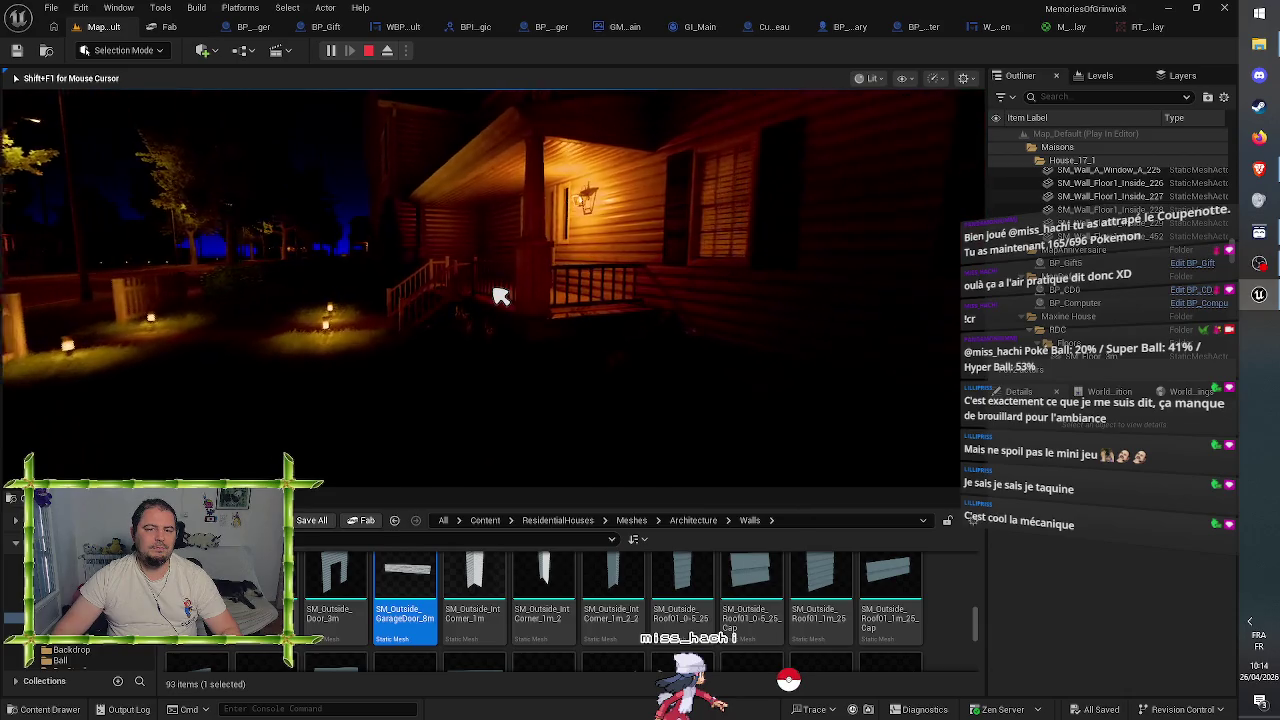
{"action": "key", "text": "w"}
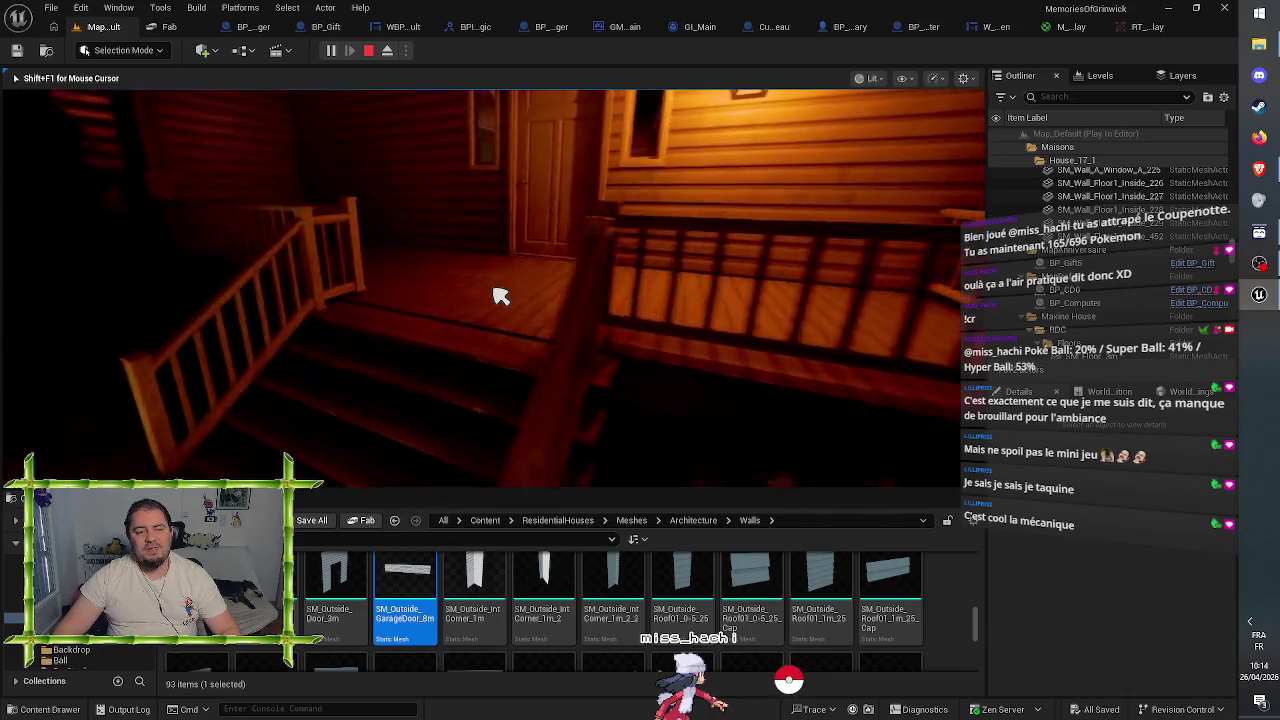
{"action": "key", "text": "w"}
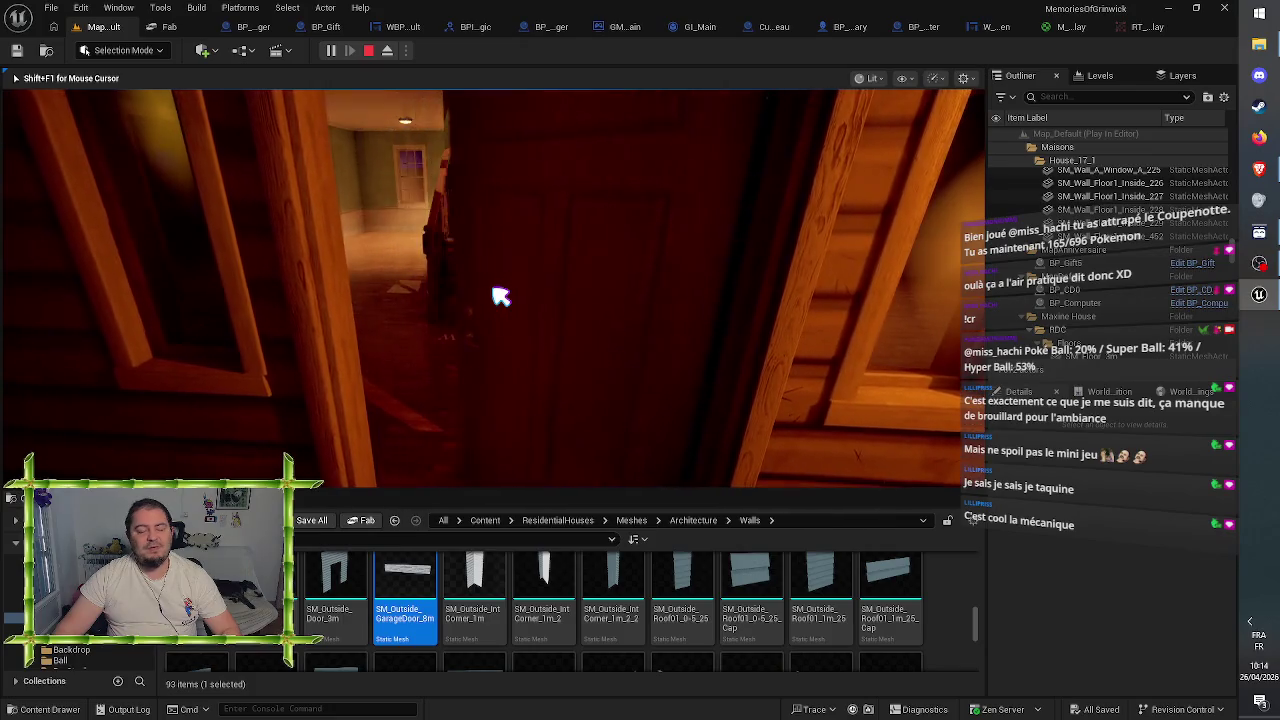
{"action": "key", "text": "w"}
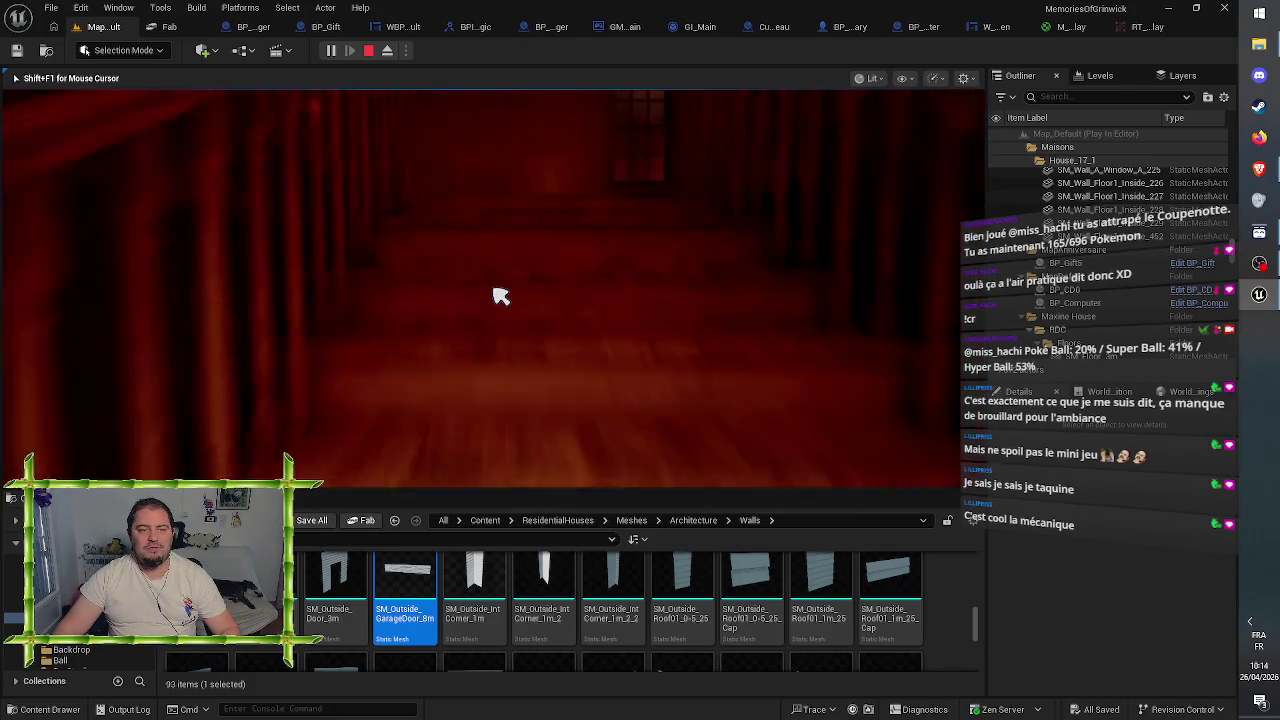
{"action": "key", "text": "w"}
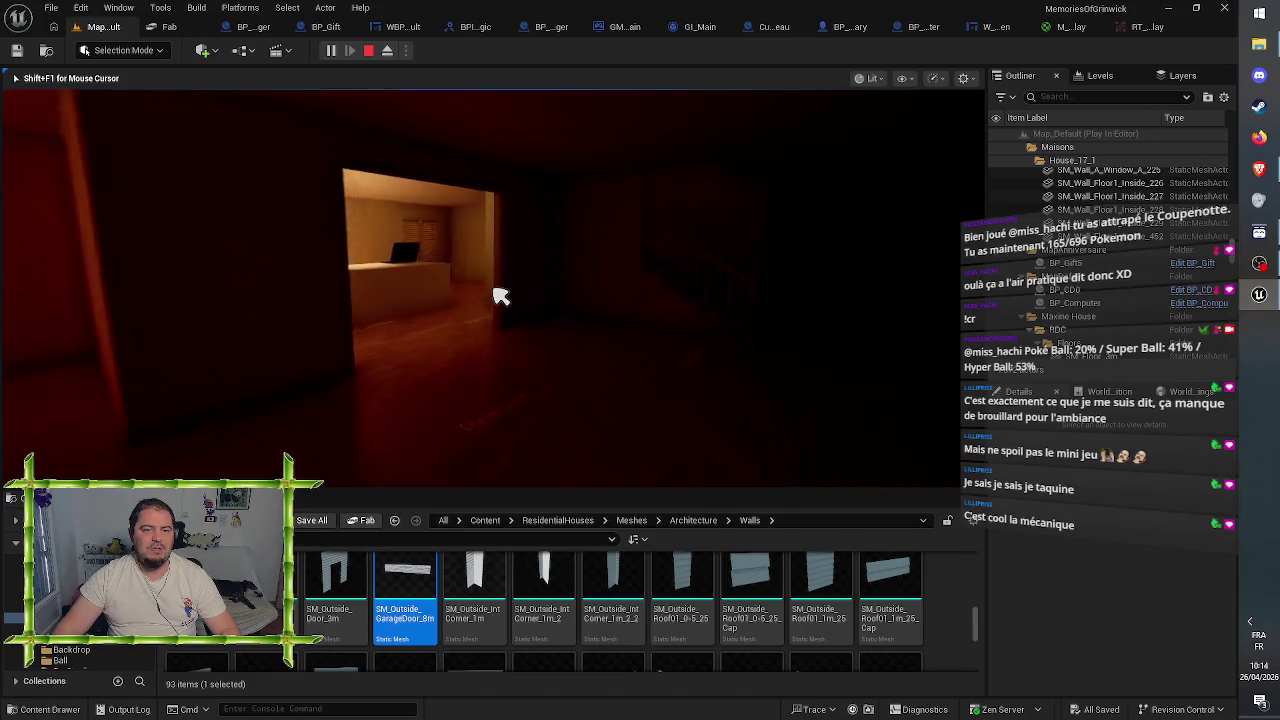
{"action": "key", "text": "w"}
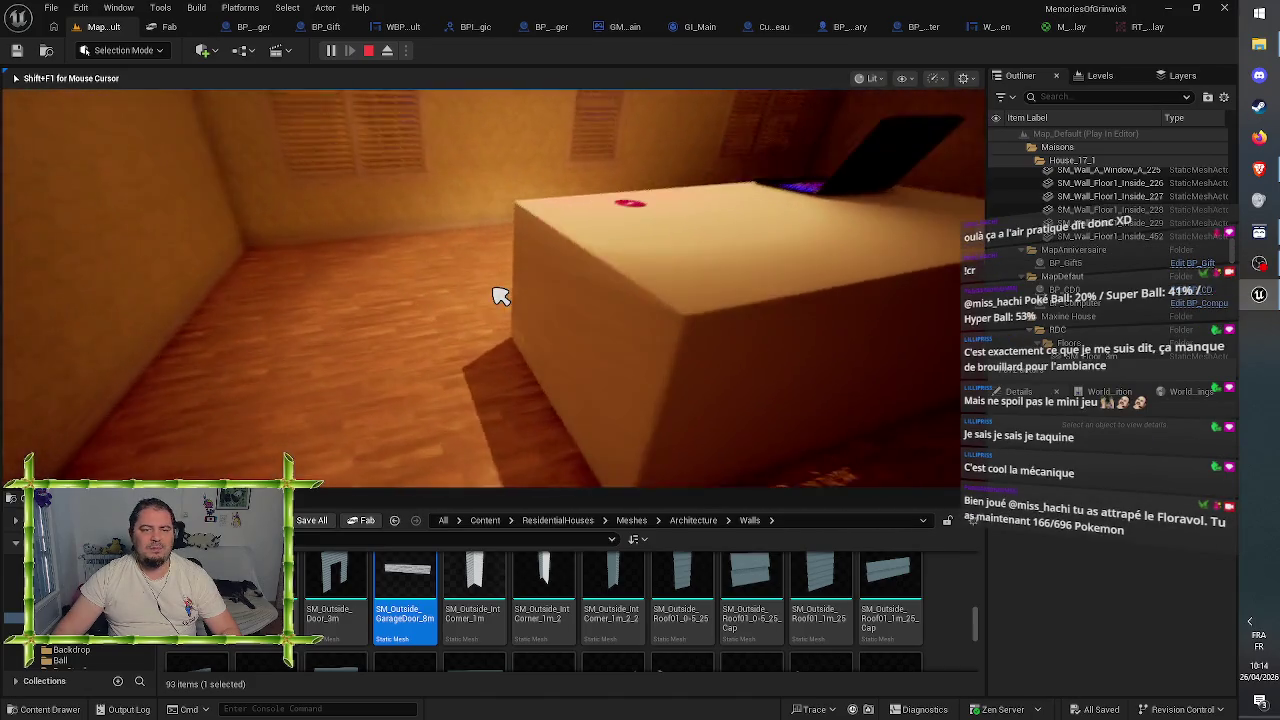
{"action": "key", "text": "s"}
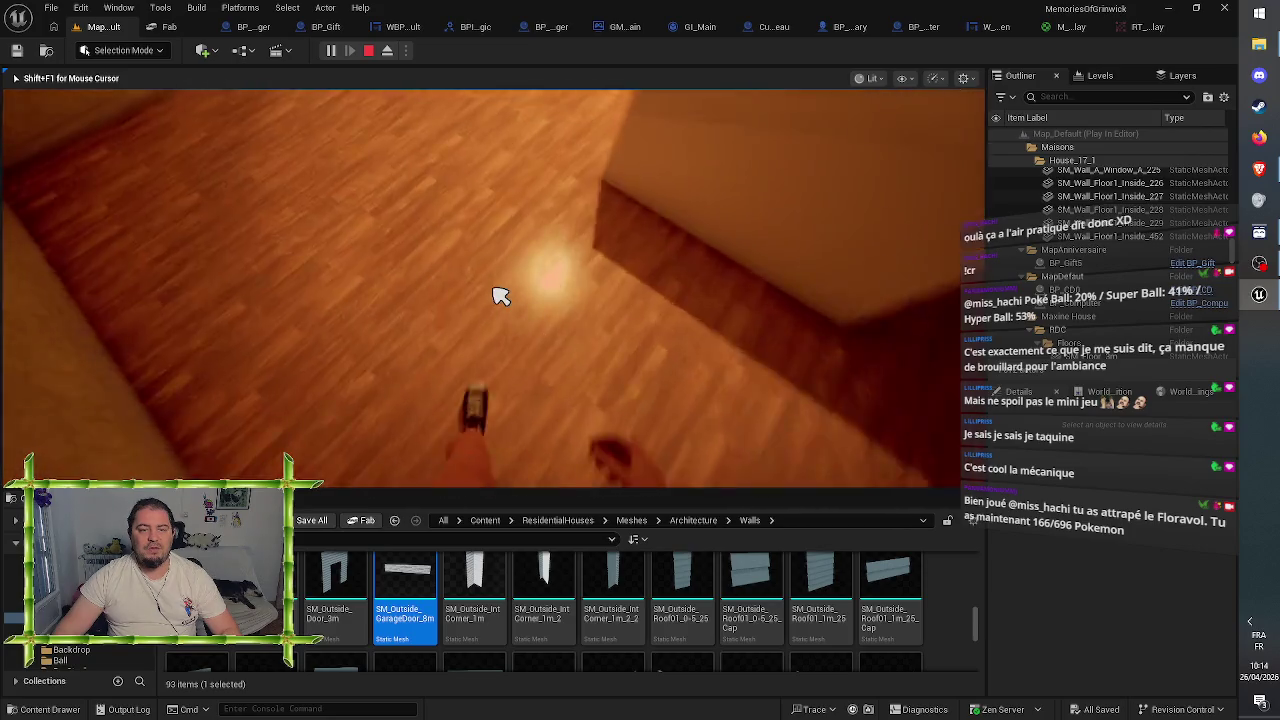
- Pick up the pink CD, set it beside the laptop, view the laptop screen, then eject with F8
{"action": "left_click", "coordinate": [500, 296]}
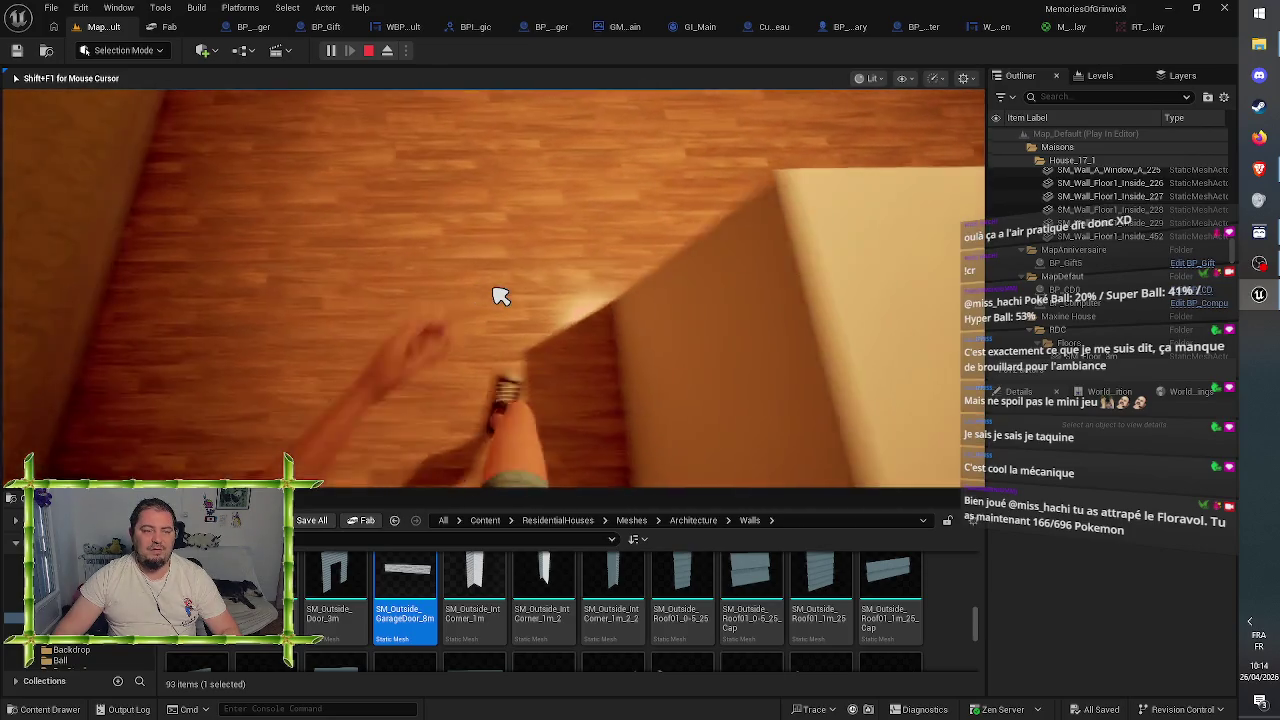
{"action": "mouse_move", "coordinate": [500, 296]}
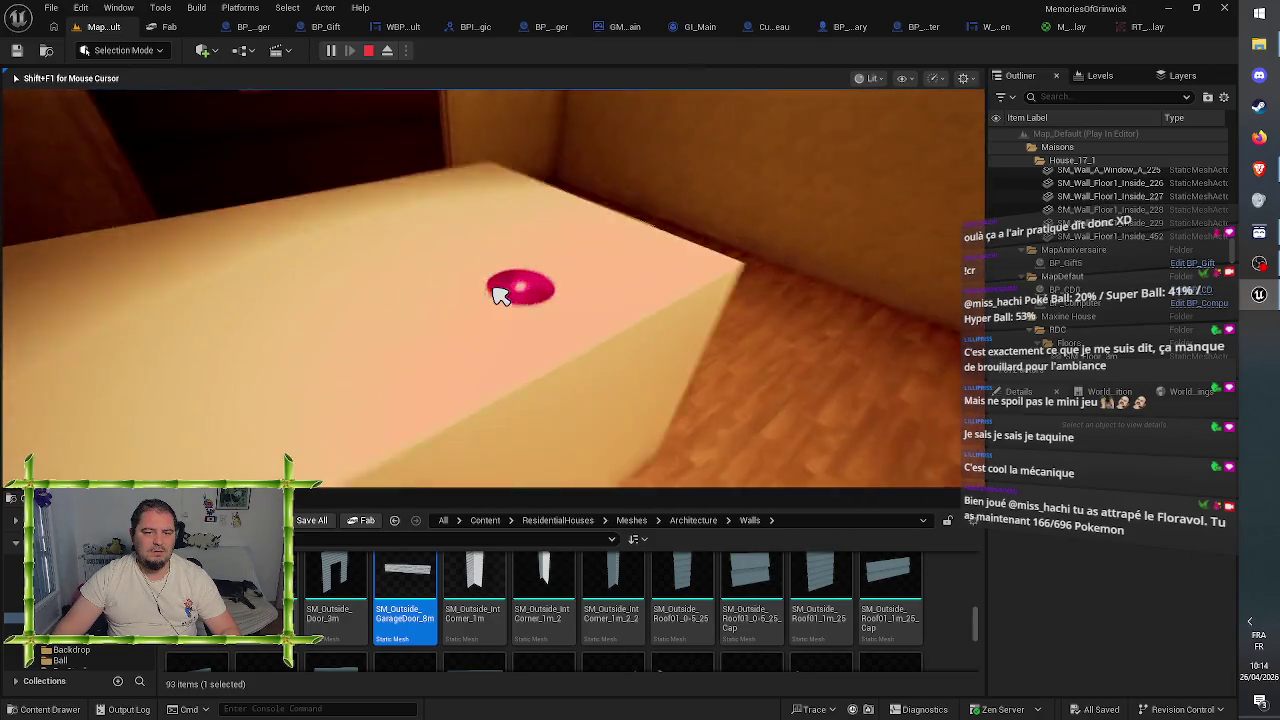
{"action": "left_click", "coordinate": [500, 296]}
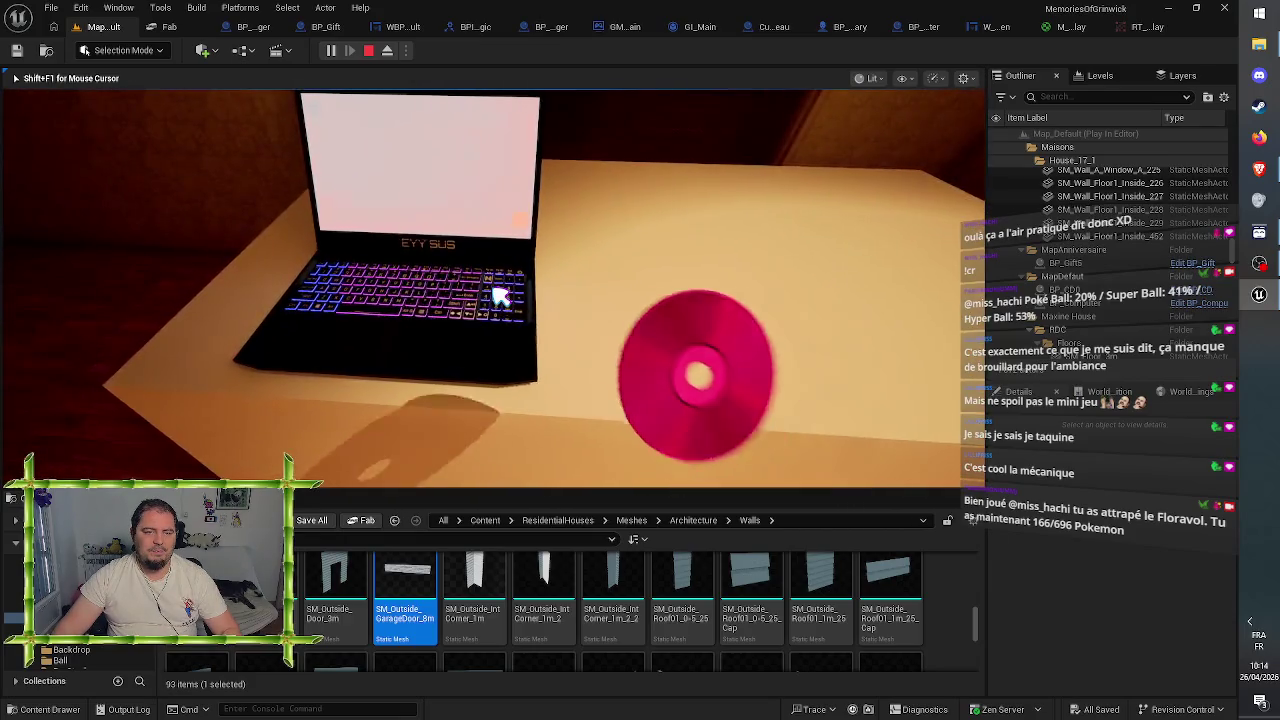
{"action": "left_click", "coordinate": [500, 296]}
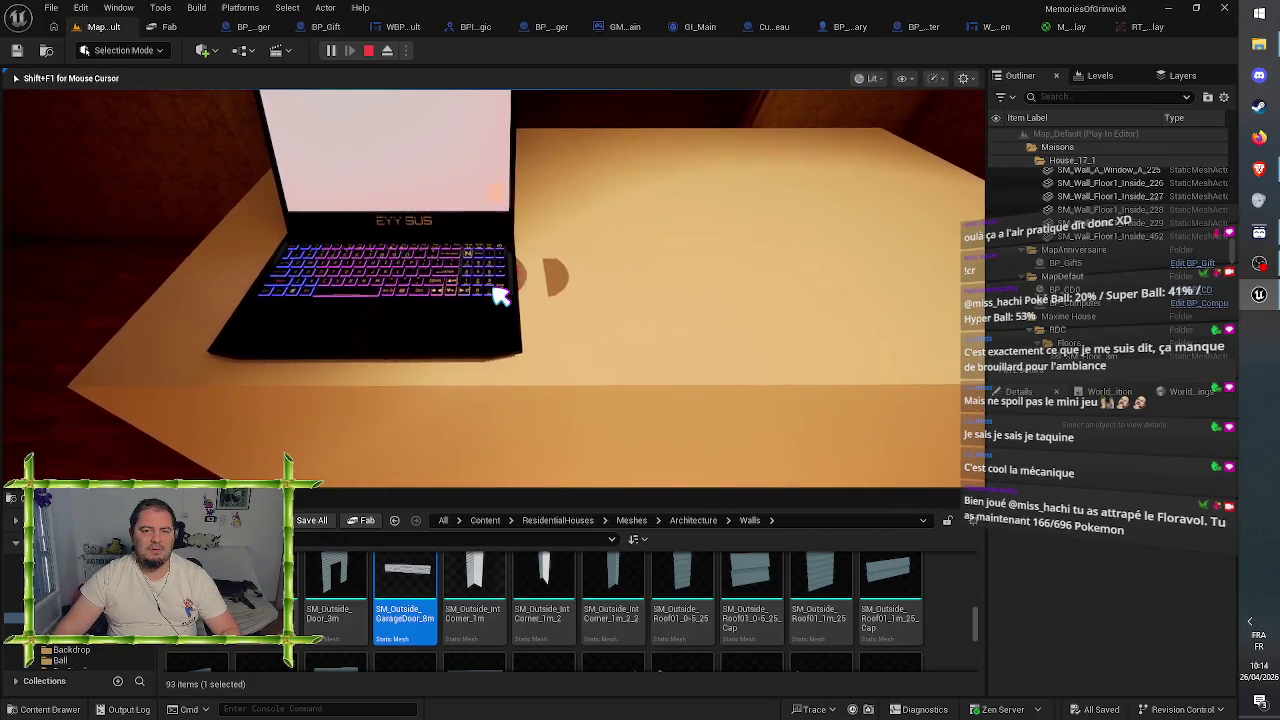
{"action": "left_click", "coordinate": [500, 296]}
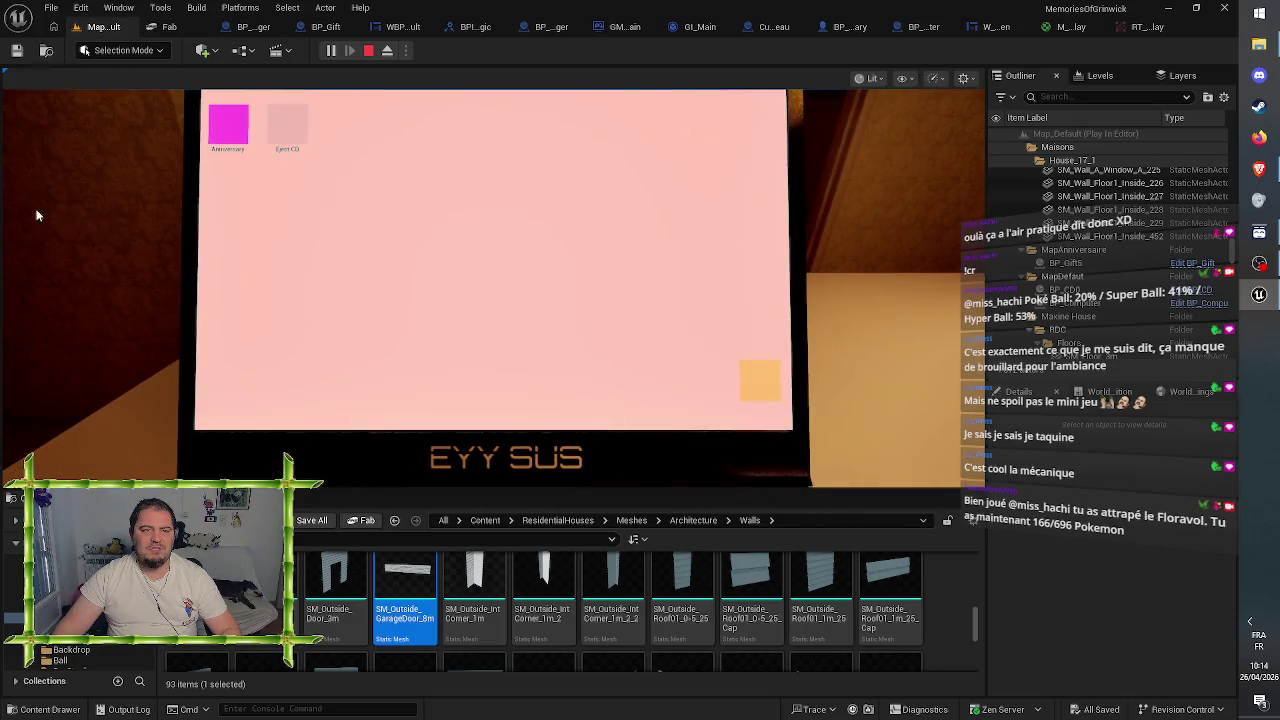
{"action": "key", "text": "Escape"}
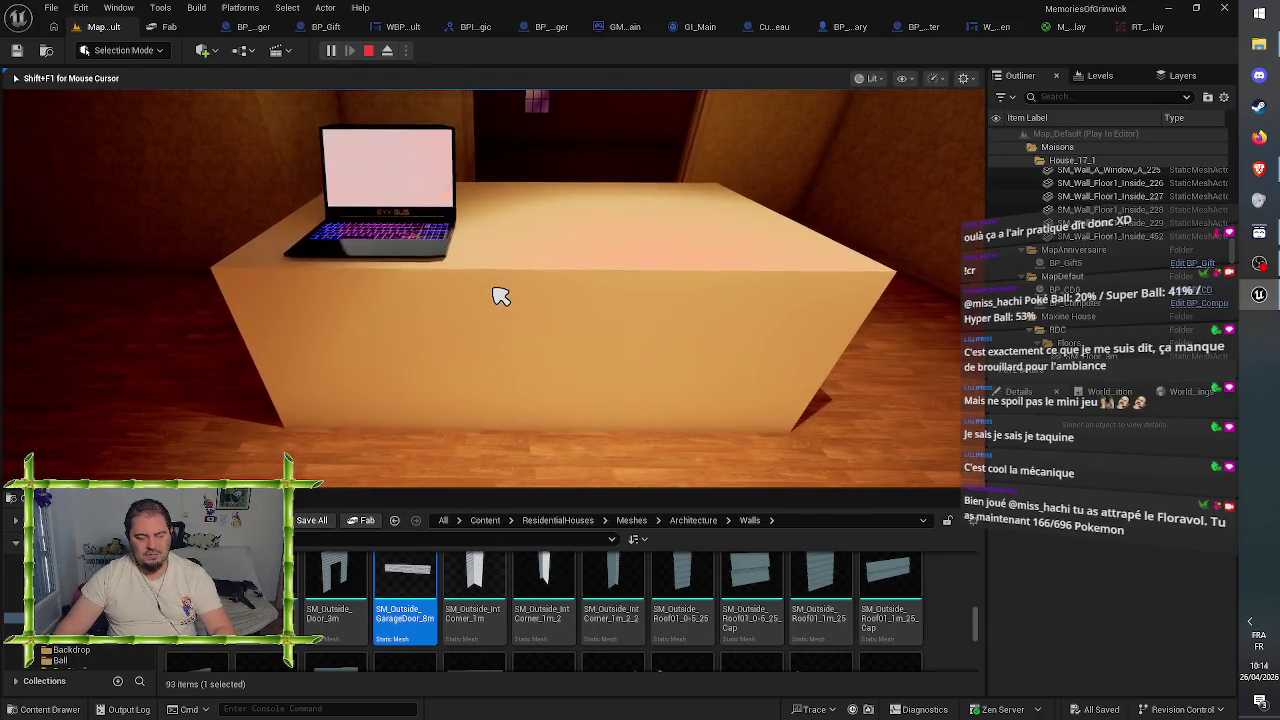
{"action": "key", "text": "F8"}
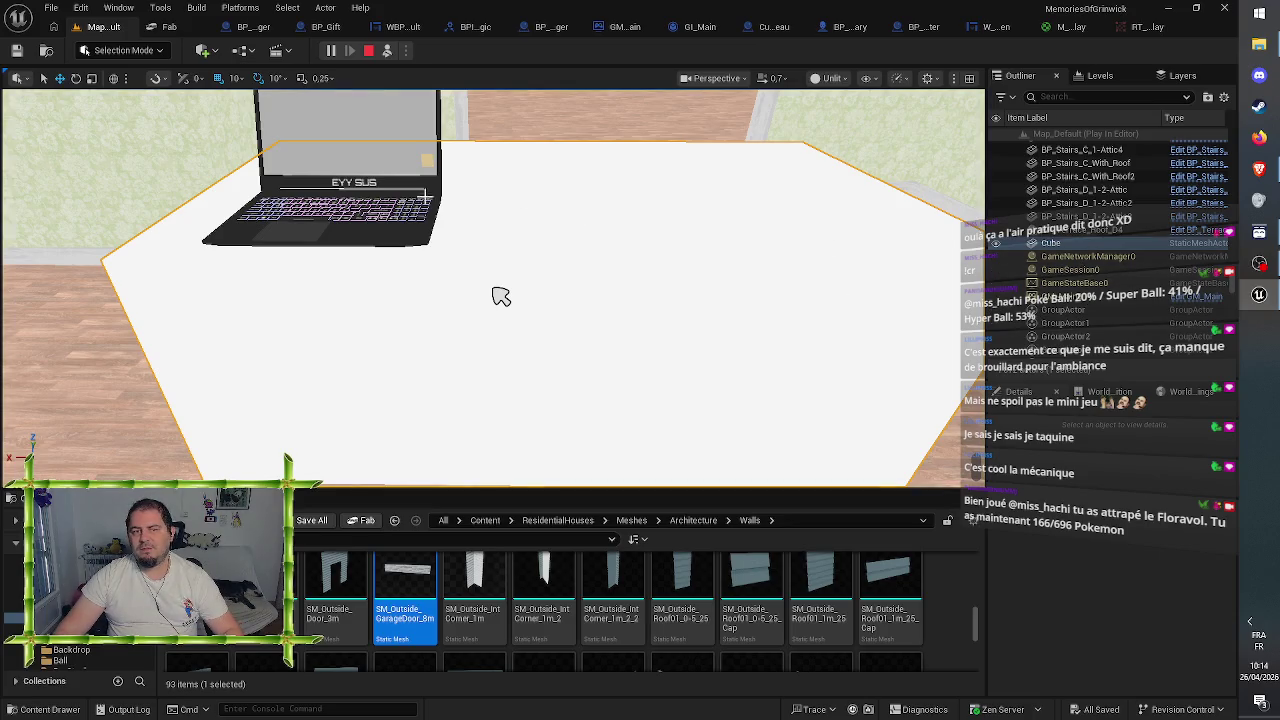
{"action": "left_click", "coordinate": [501, 296]}
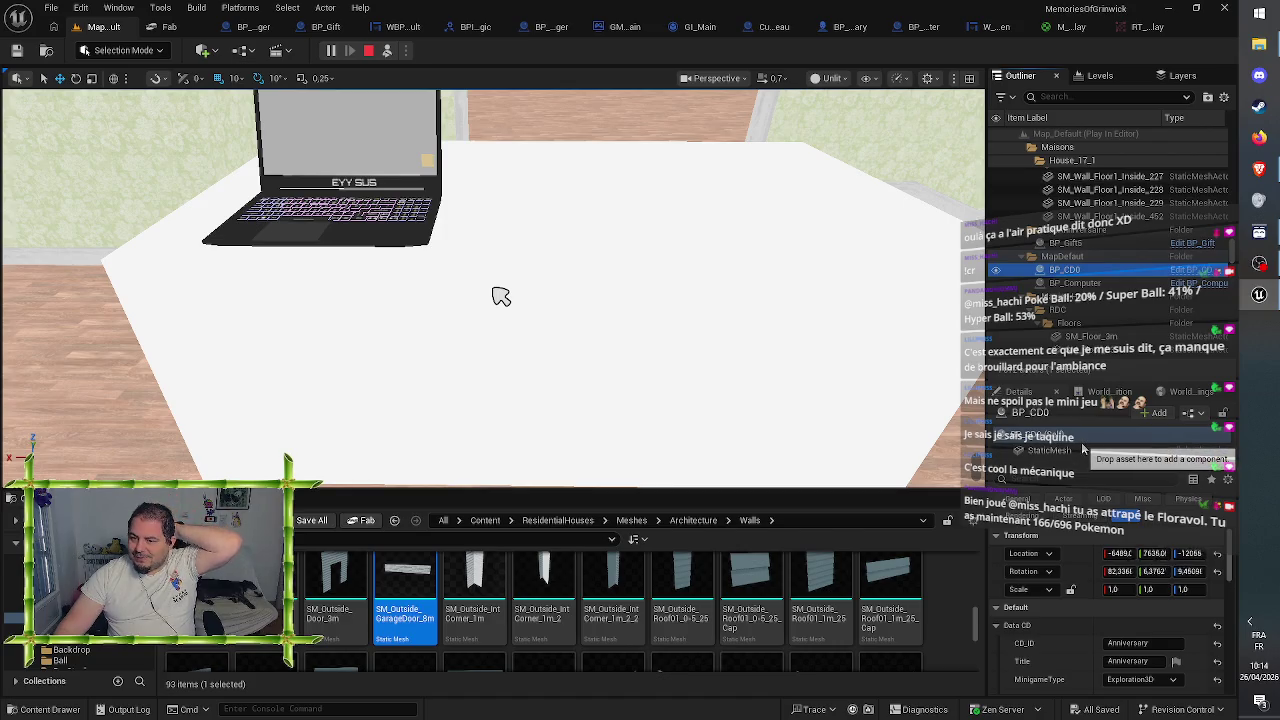
- Stop the play session and select BP_CD0's StaticMesh component
{"action": "left_click", "coordinate": [1080, 451]}
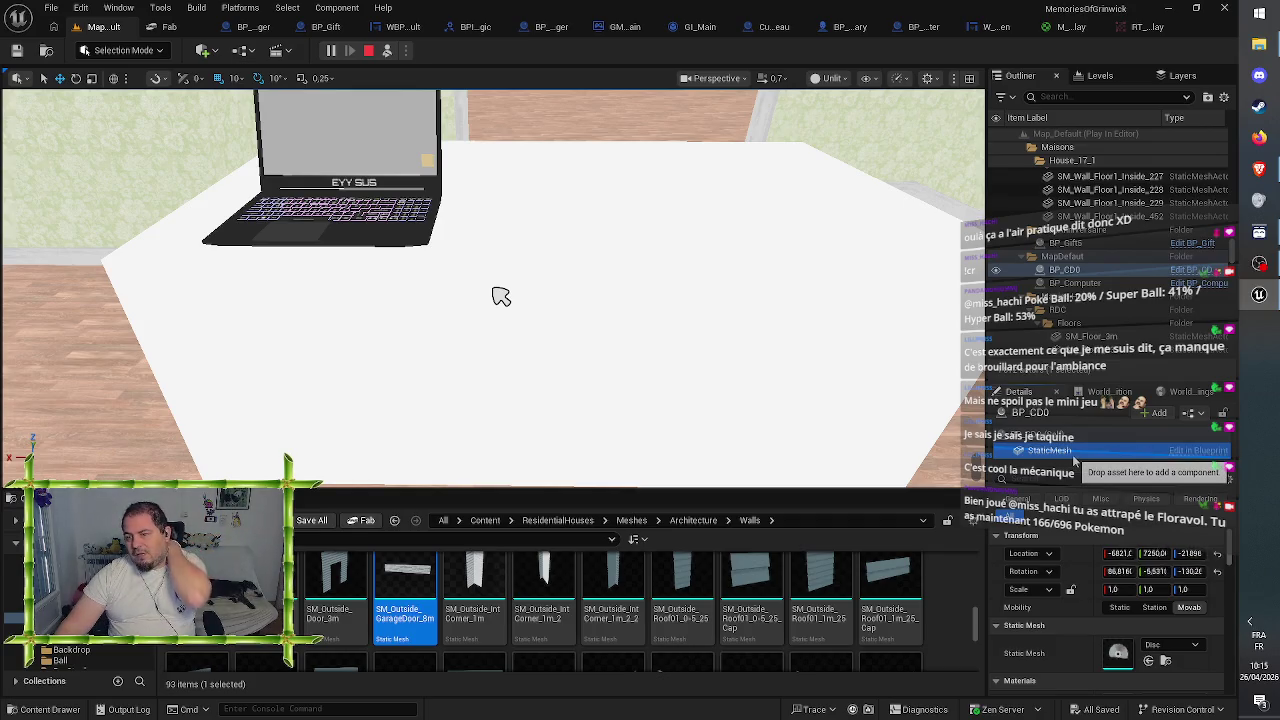
{"action": "left_click", "coordinate": [369, 51]}
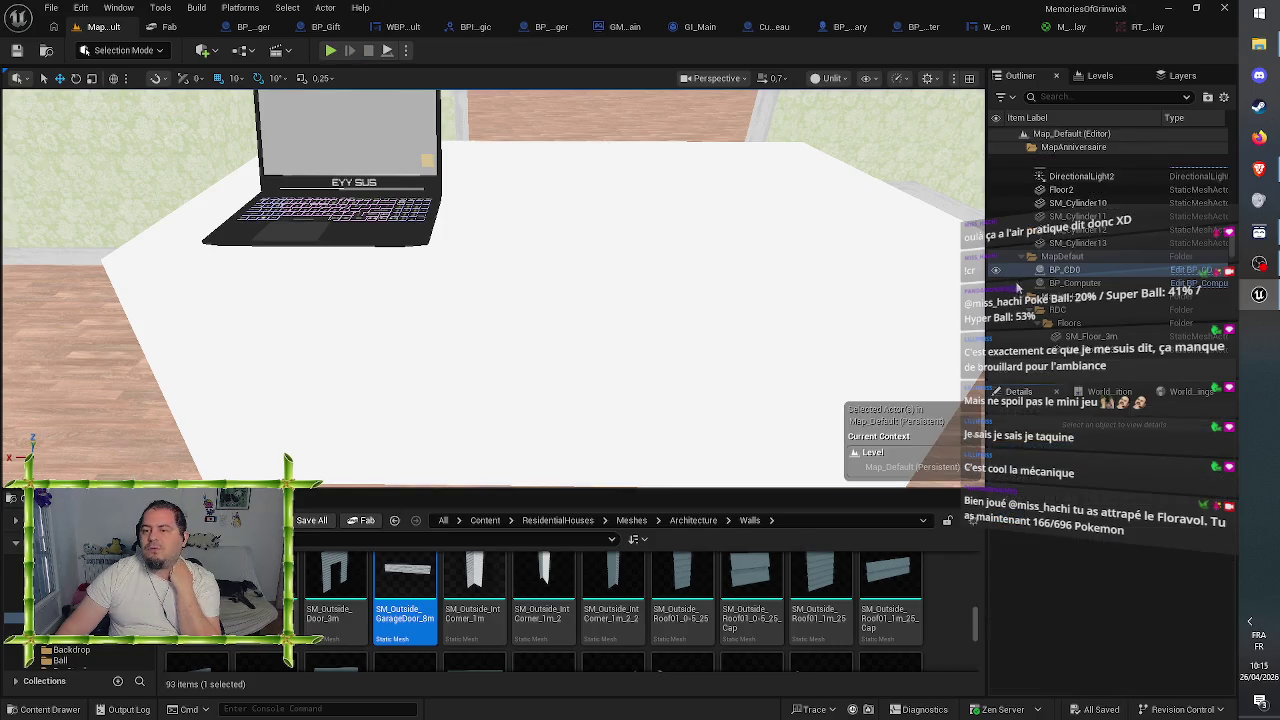
{"action": "left_click", "coordinate": [1070, 257]}
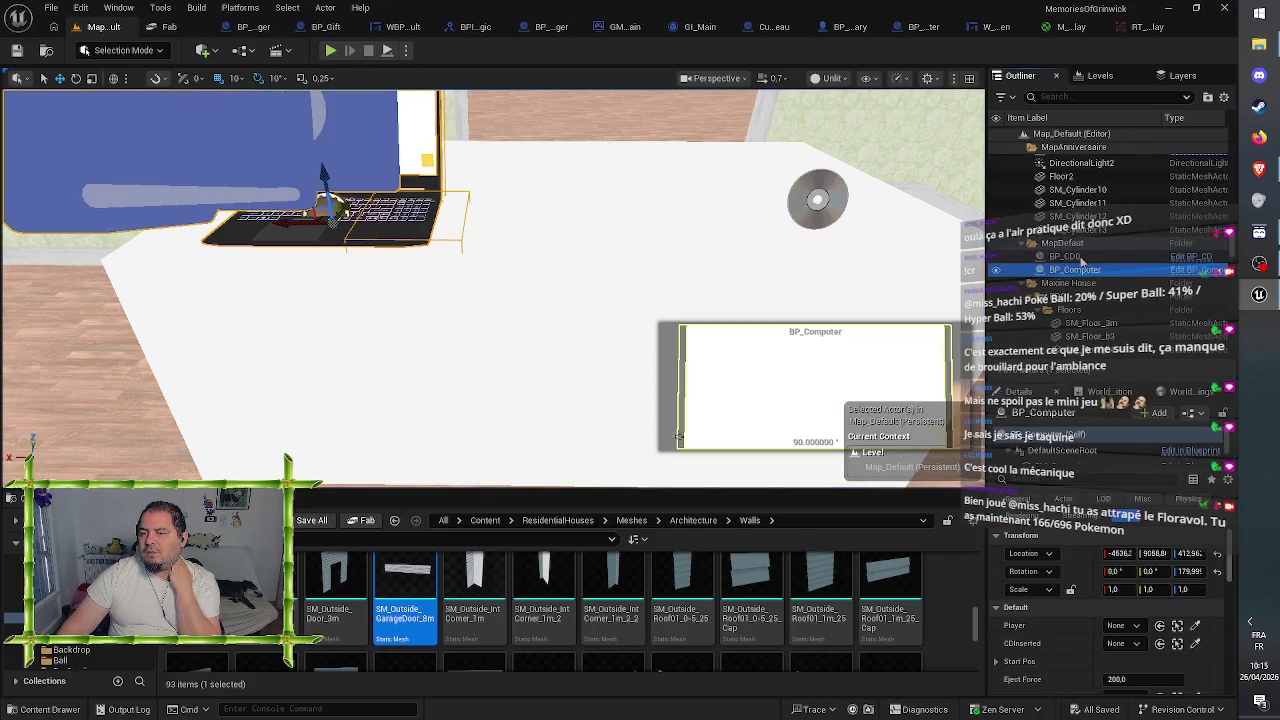
{"action": "left_click", "coordinate": [1078, 452]}
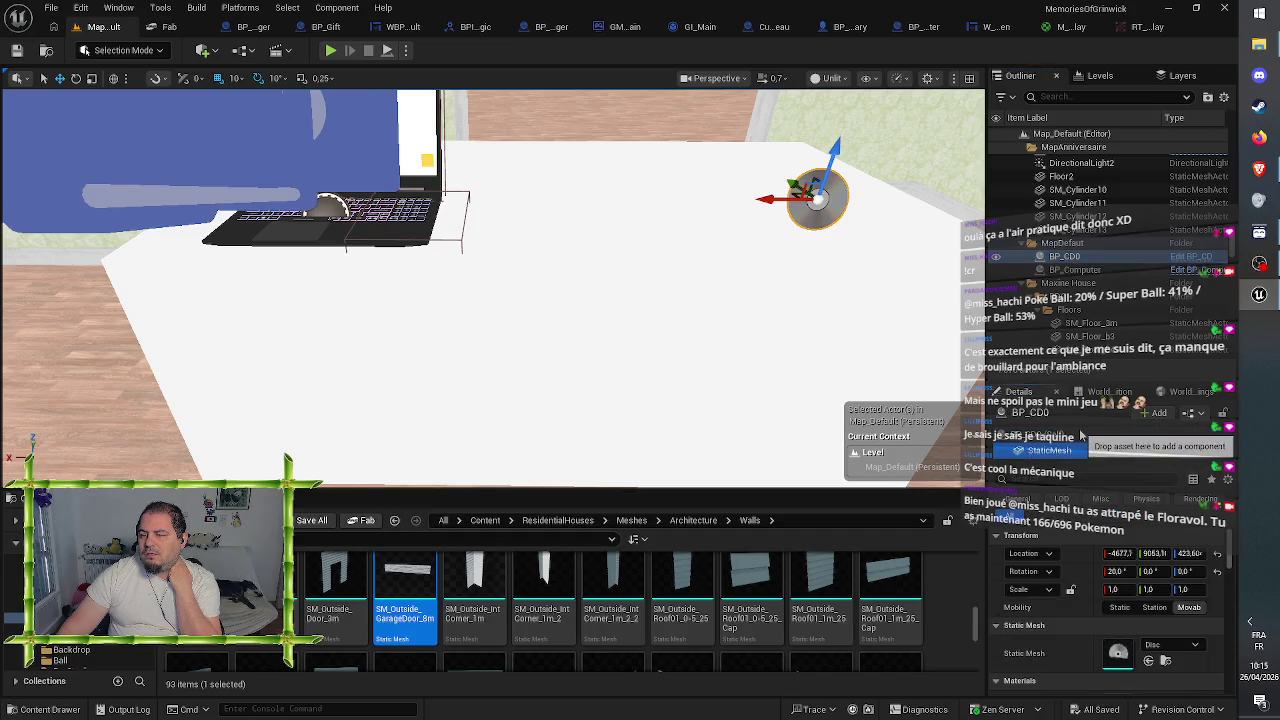
- Expand the mesh's Collision Presets and review its BlockAllDynamic settings
{"action": "scroll", "coordinate": [1077, 576], "scroll_direction": "down", "scroll_amount": 3}
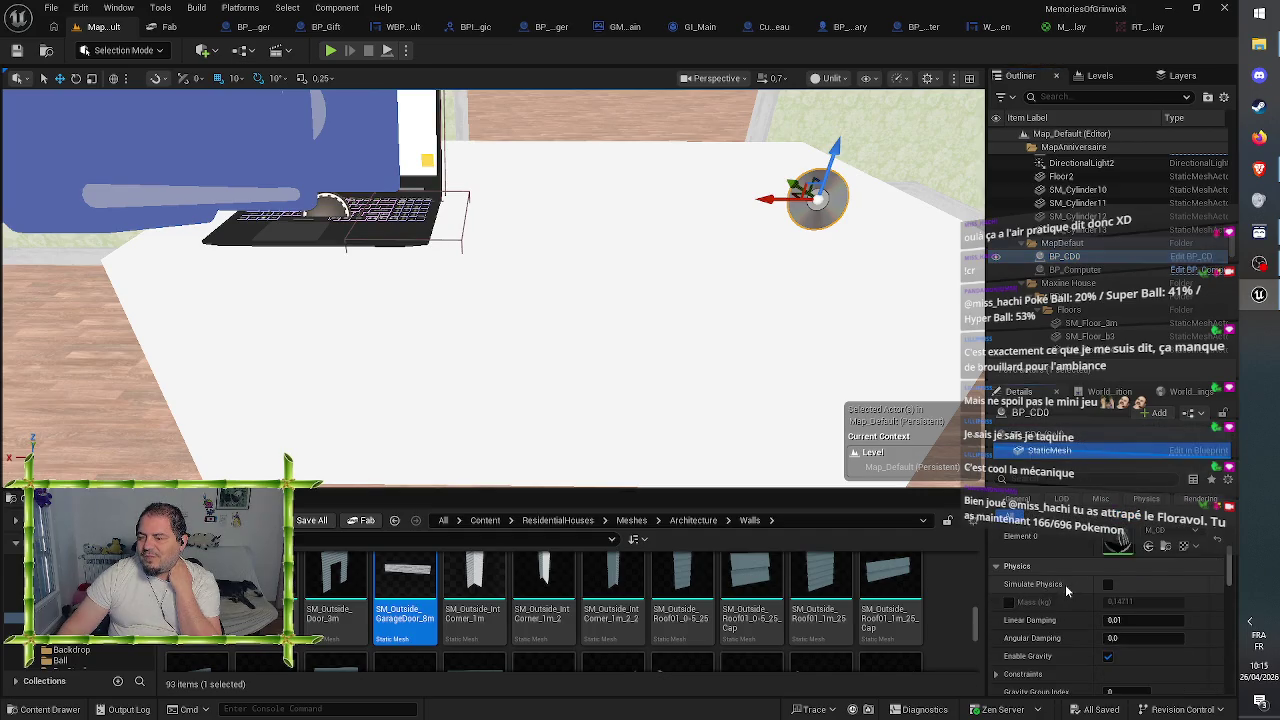
{"action": "scroll", "coordinate": [1066, 590], "scroll_direction": "down", "scroll_amount": 2}
{"action": "scroll", "coordinate": [1066, 590], "scroll_direction": "down", "scroll_amount": 1}
{"action": "scroll", "coordinate": [1066, 590], "scroll_direction": "up", "scroll_amount": 2}
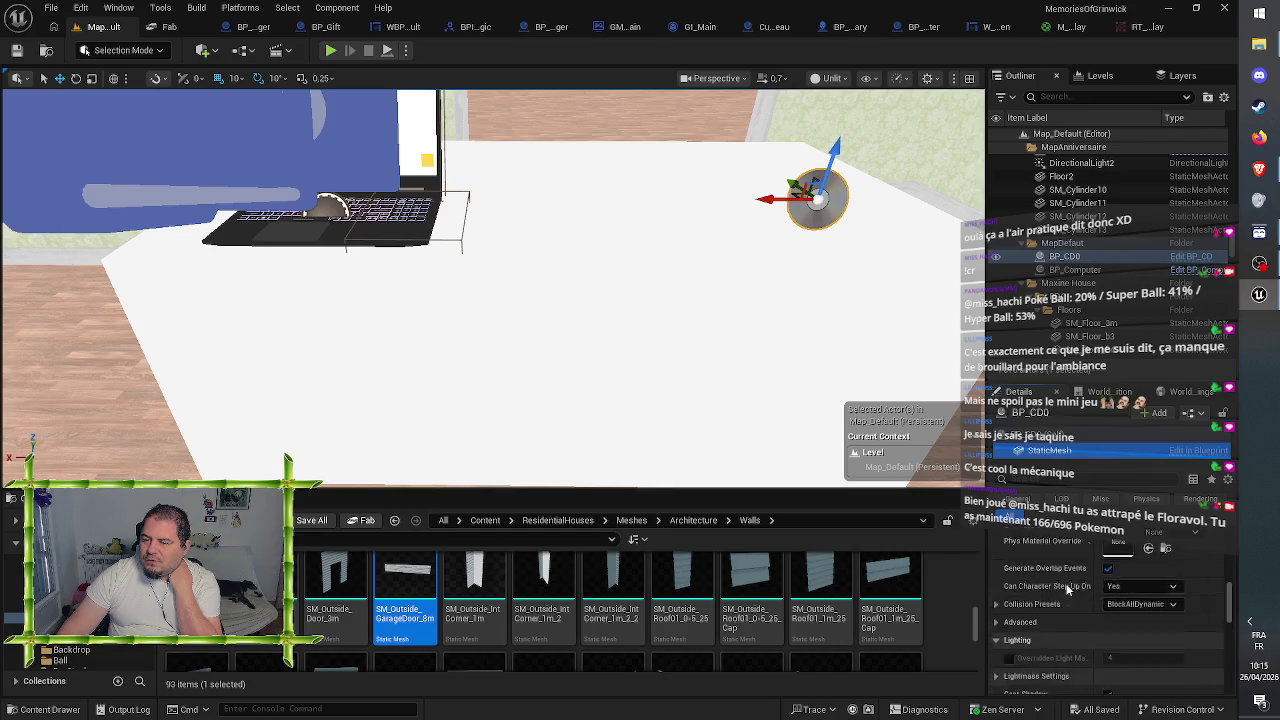
{"action": "scroll", "coordinate": [1068, 592], "scroll_direction": "down", "scroll_amount": 1}
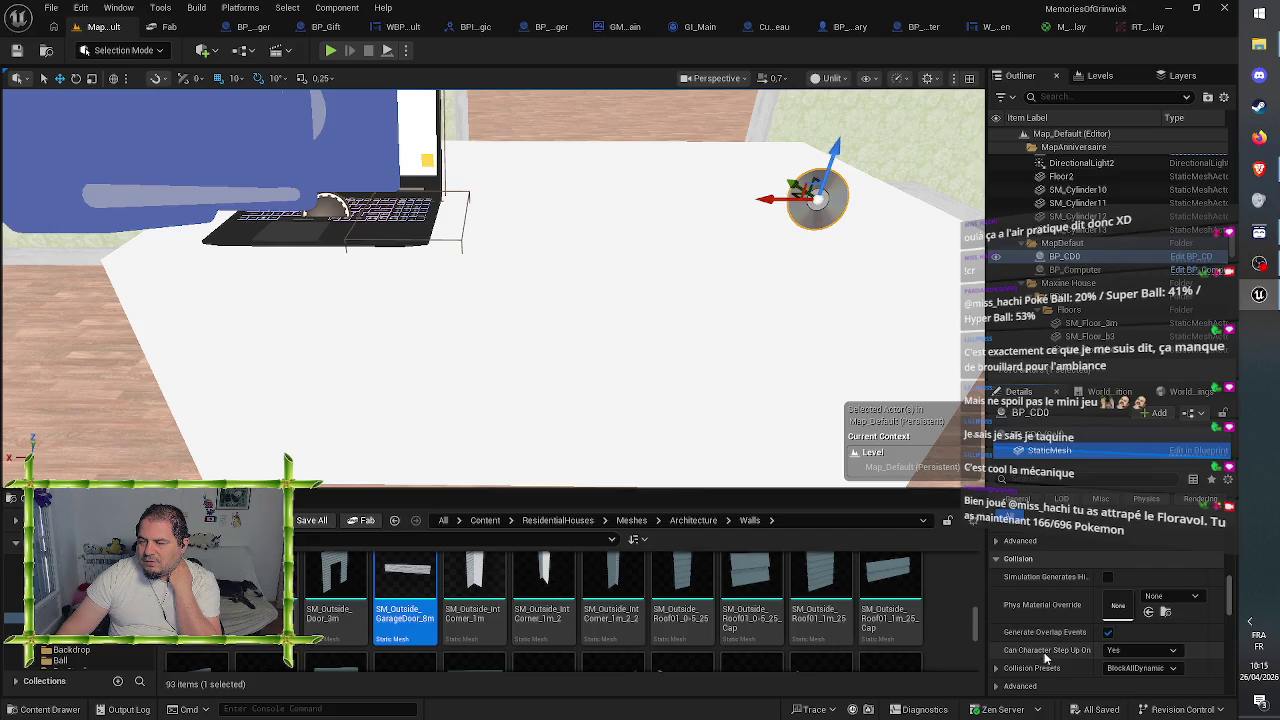
{"action": "scroll", "coordinate": [1044, 654], "scroll_direction": "down", "scroll_amount": 2}
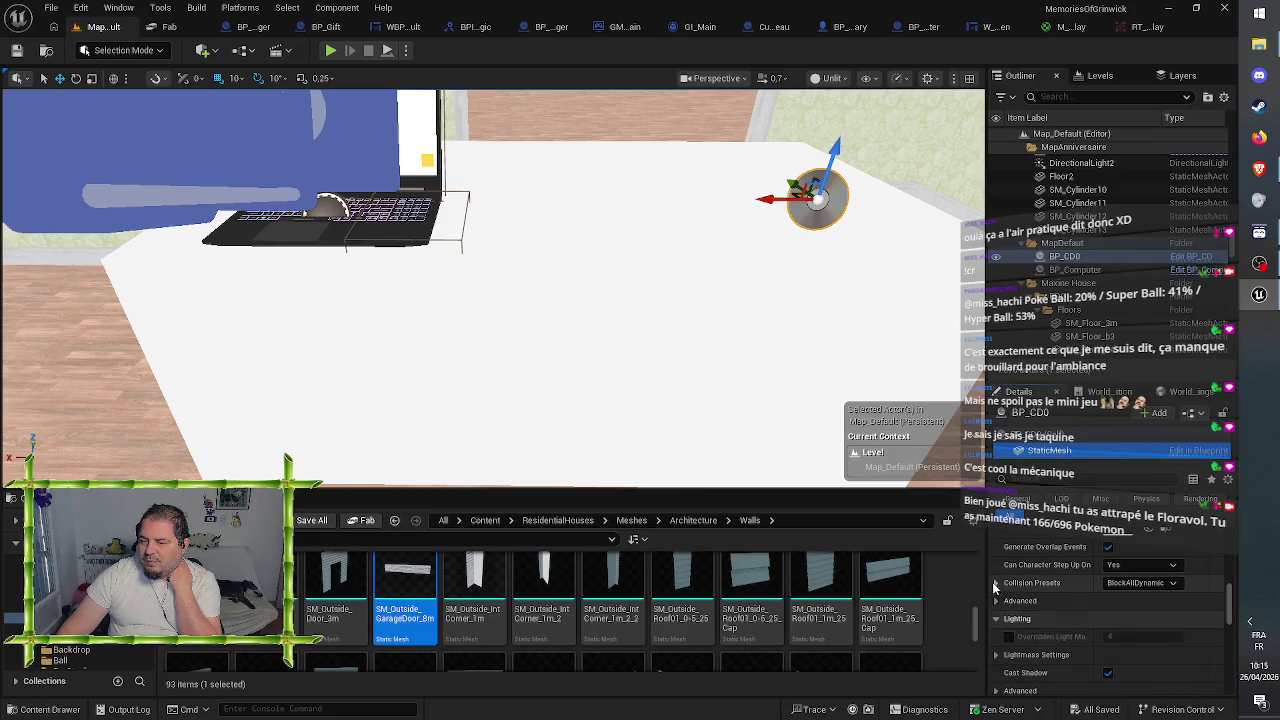
{"action": "left_click", "coordinate": [995, 585]}
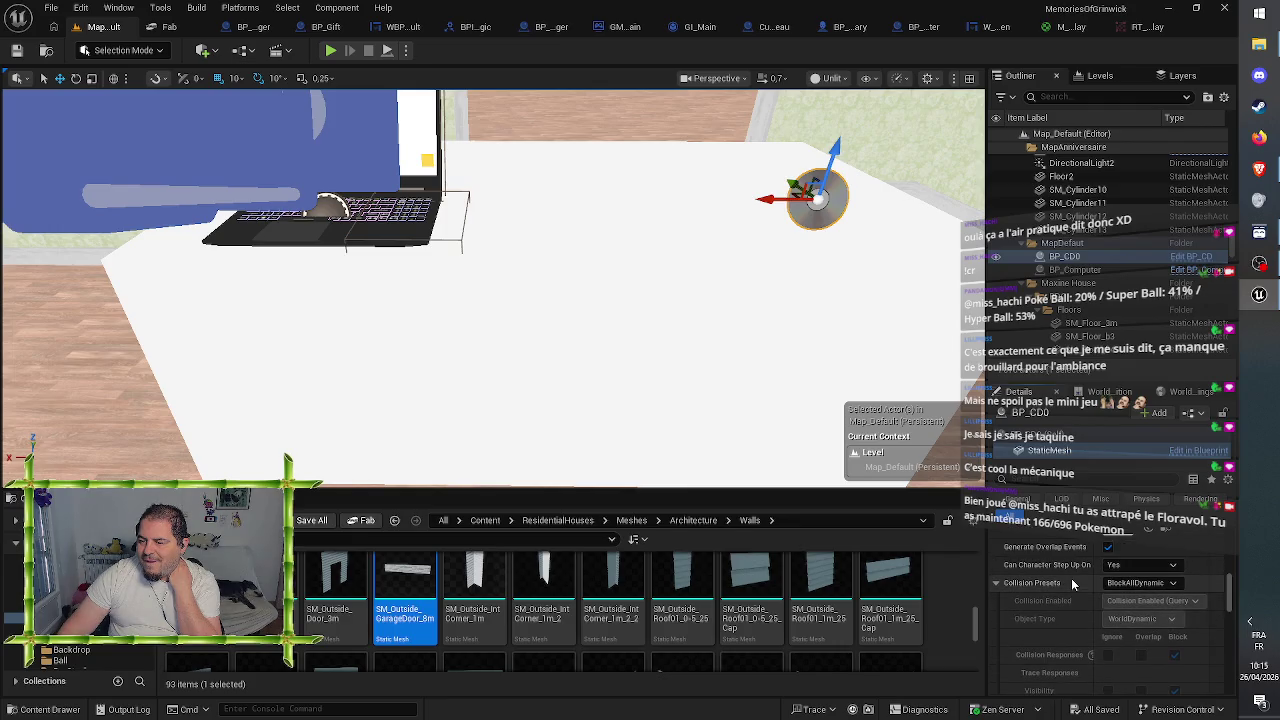
{"action": "scroll", "coordinate": [1071, 578], "scroll_direction": "down", "scroll_amount": 1}
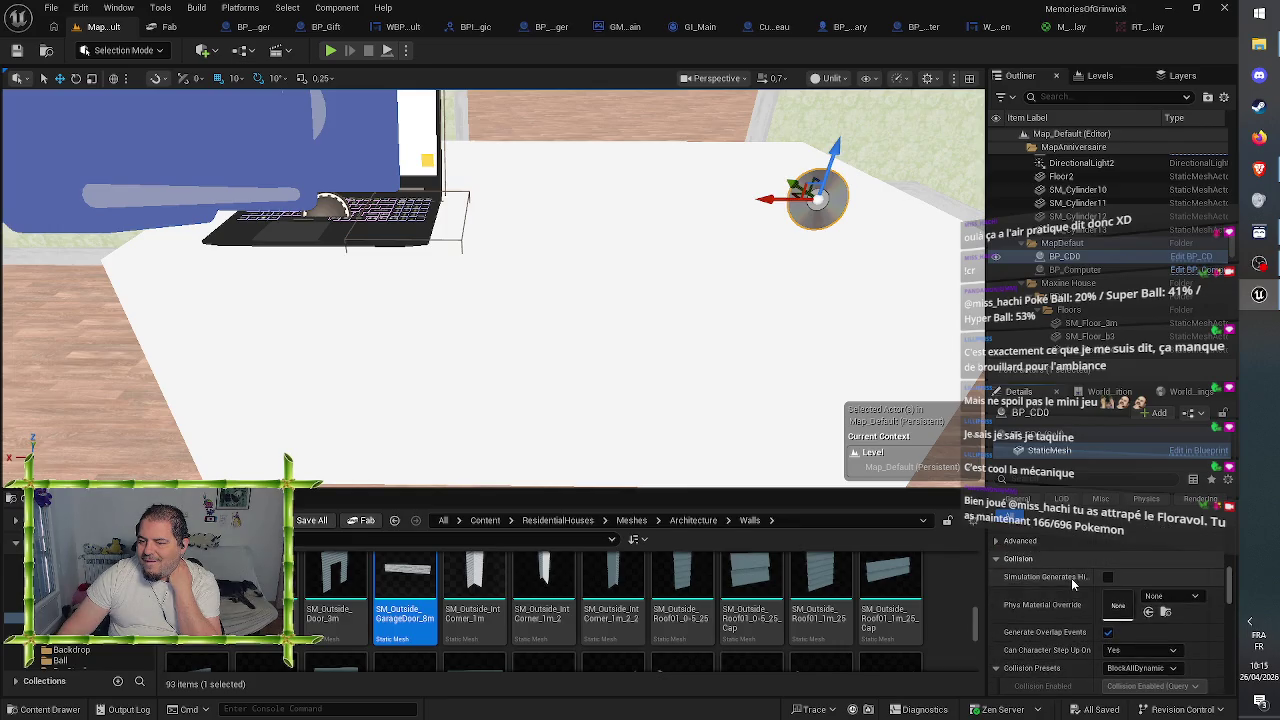
{"action": "scroll", "coordinate": [1072, 582], "scroll_direction": "down", "scroll_amount": 8}
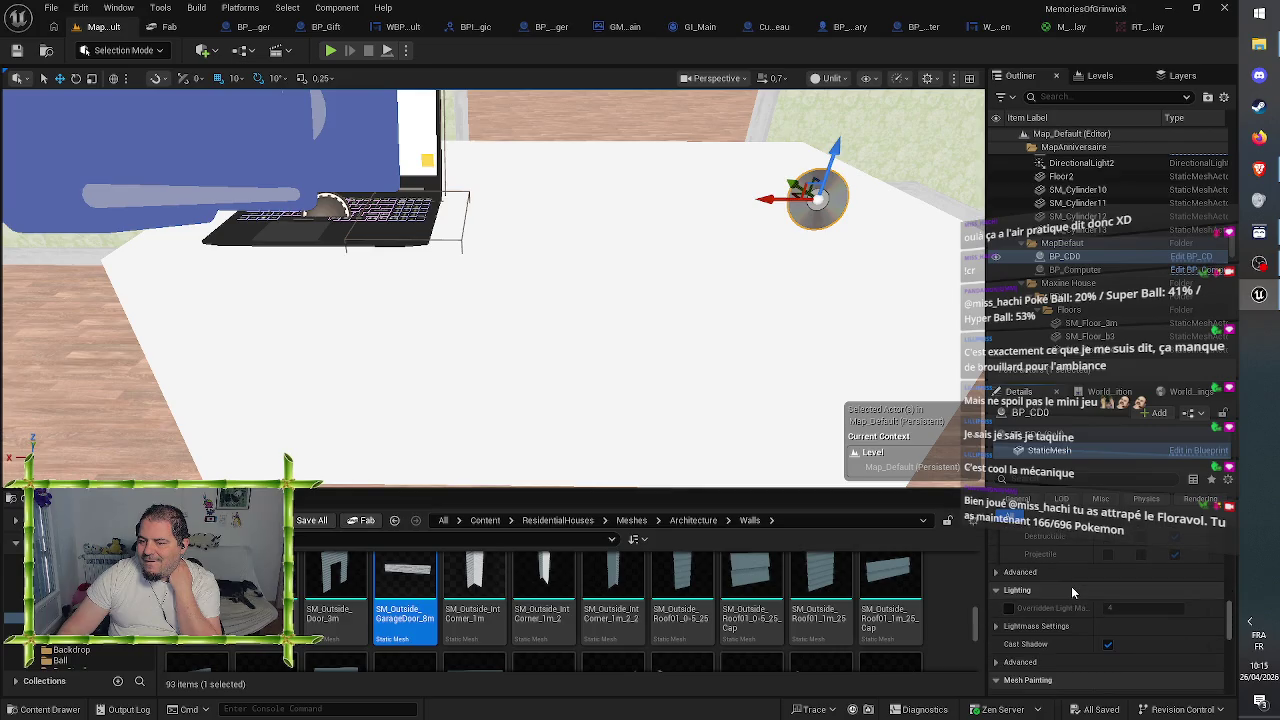
{"action": "scroll", "coordinate": [1072, 593], "scroll_direction": "down", "scroll_amount": 4}
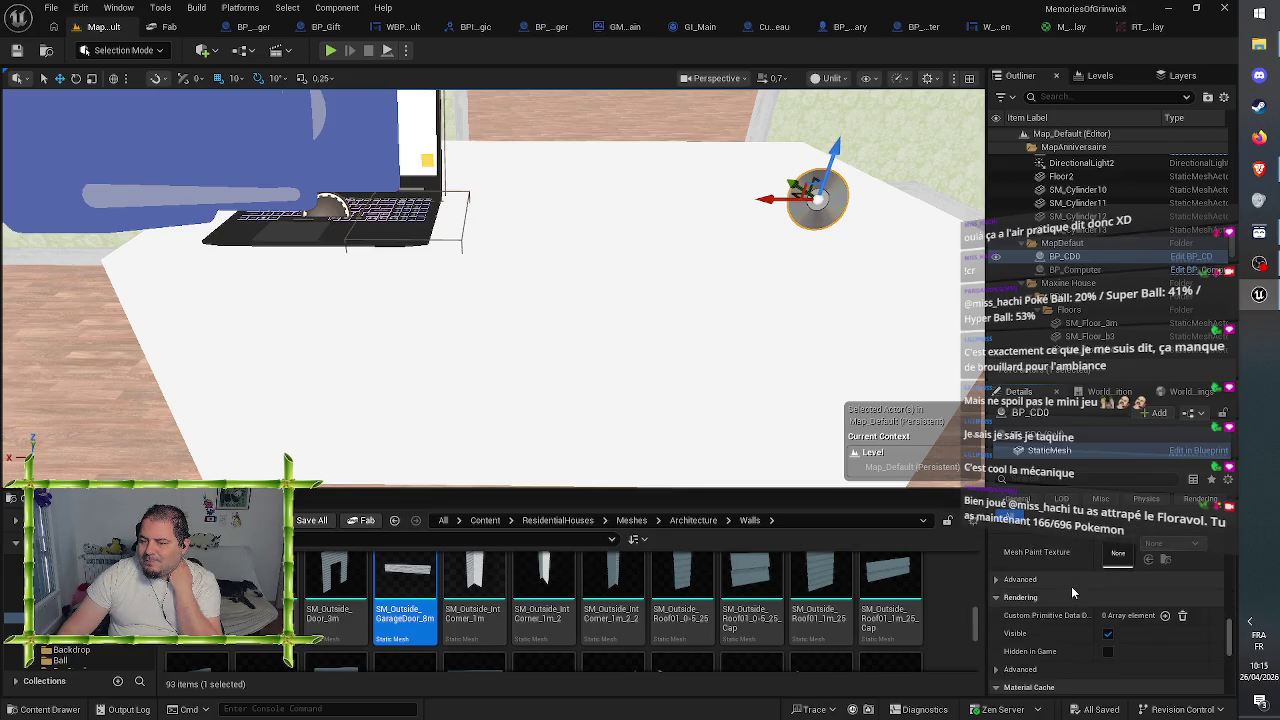
{"action": "scroll", "coordinate": [1073, 593], "scroll_direction": "down", "scroll_amount": 3}
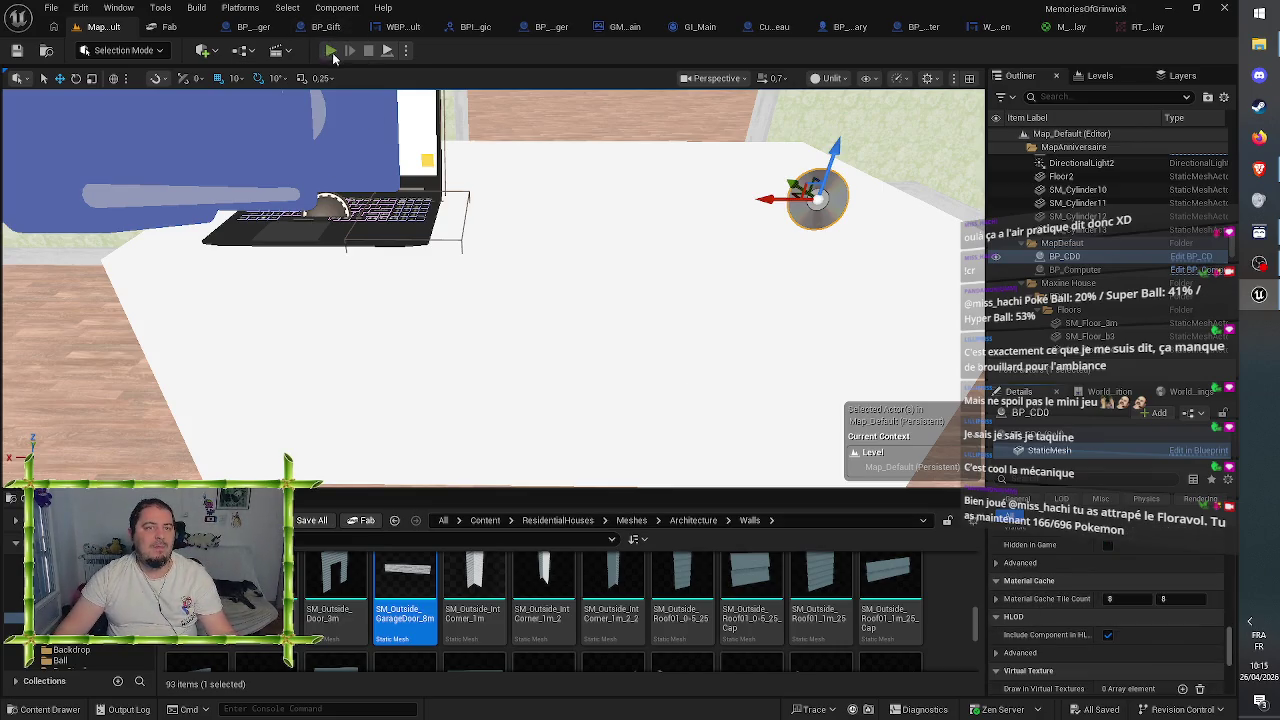
- Start Play-in-Editor and walk through the front door and upstairs to the laptop counter
{"action": "key", "text": "alt+p"}
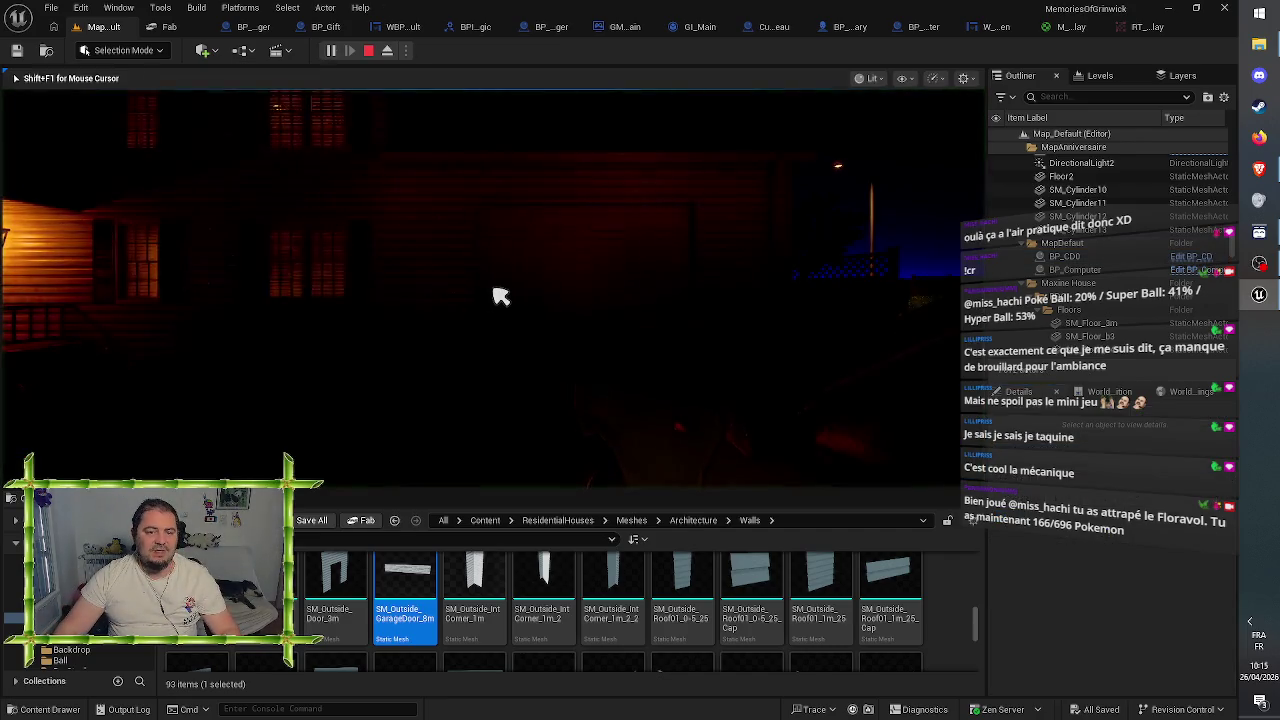
{"action": "key", "text": "w"}
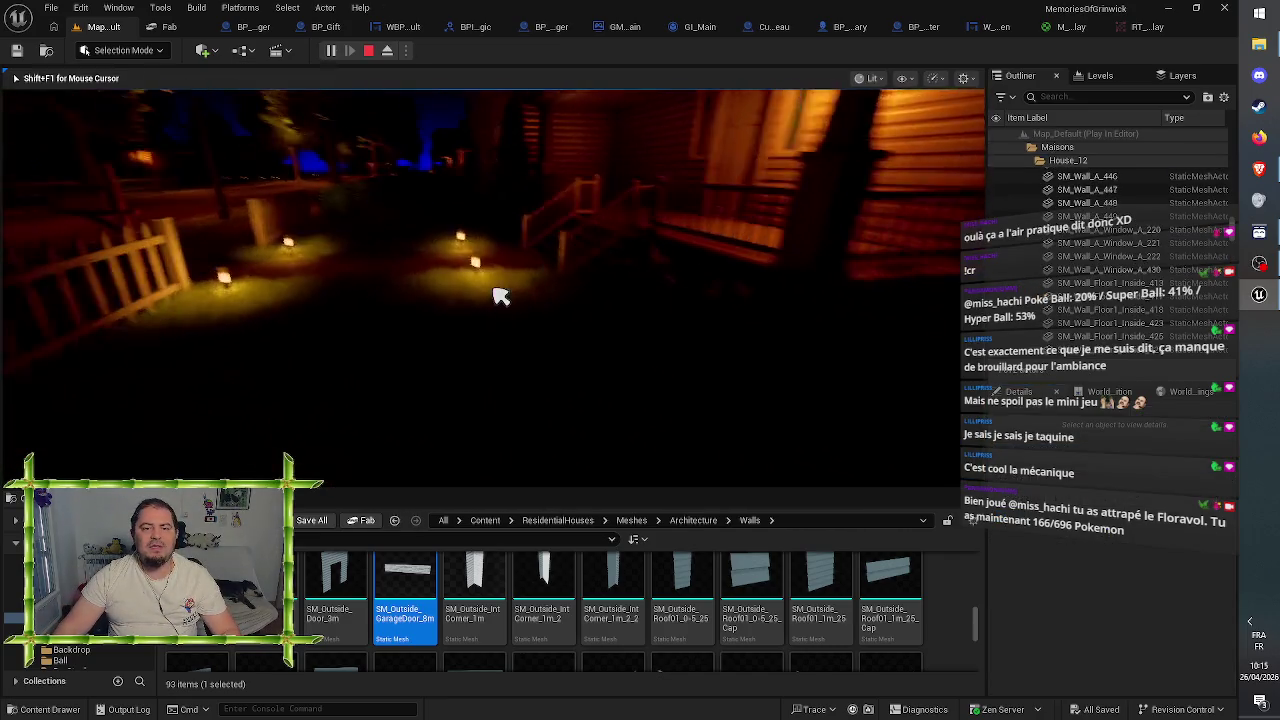
{"action": "key", "text": "w"}
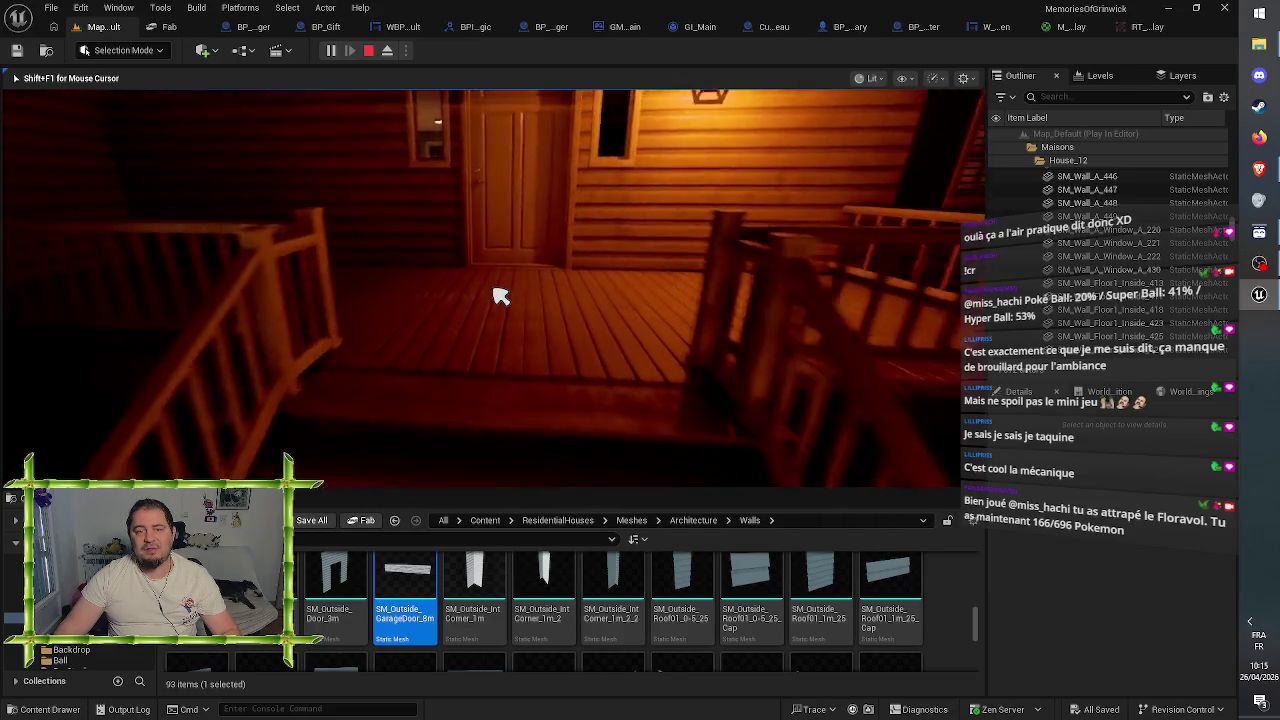
{"action": "key", "text": "w"}
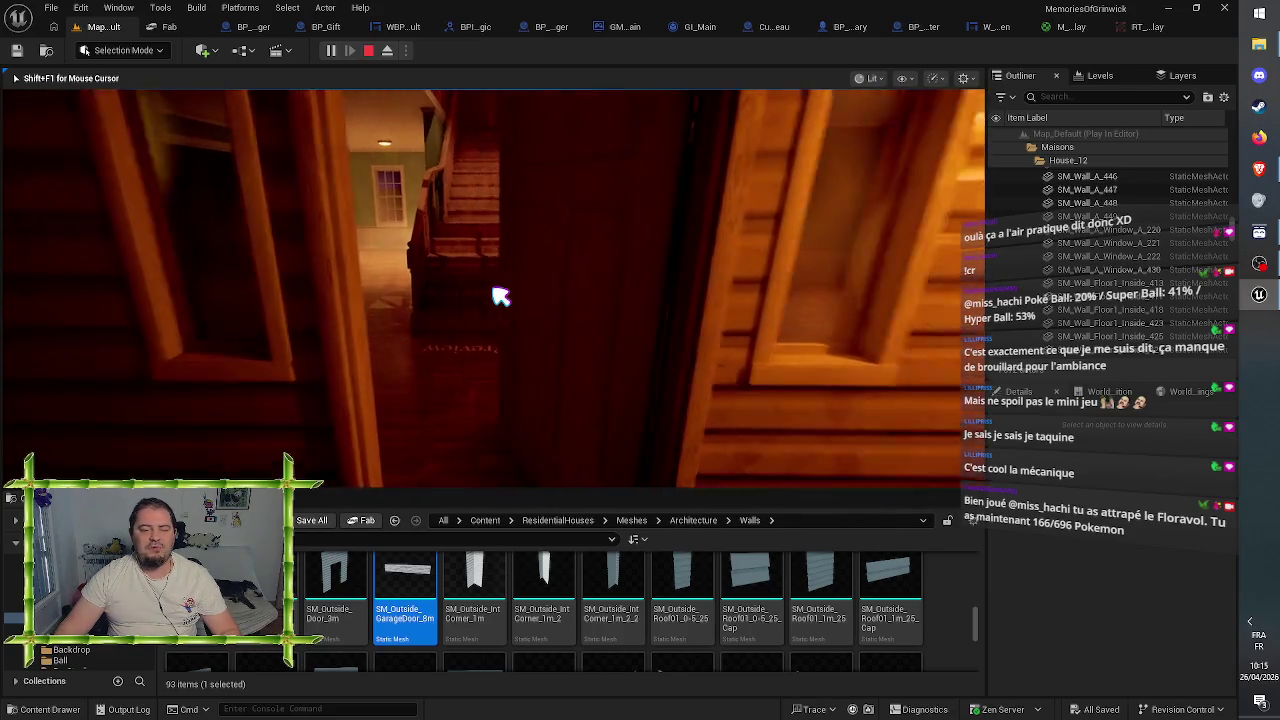
{"action": "key", "text": "w"}
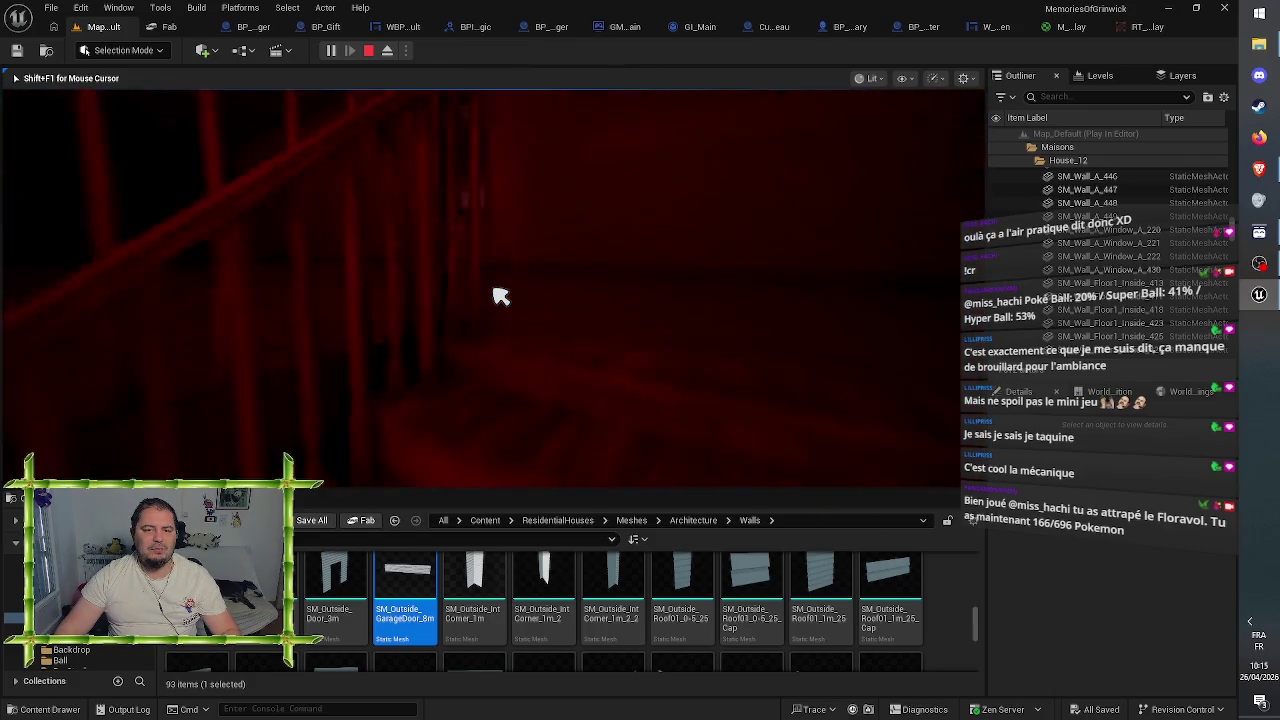
{"action": "key", "text": "w"}
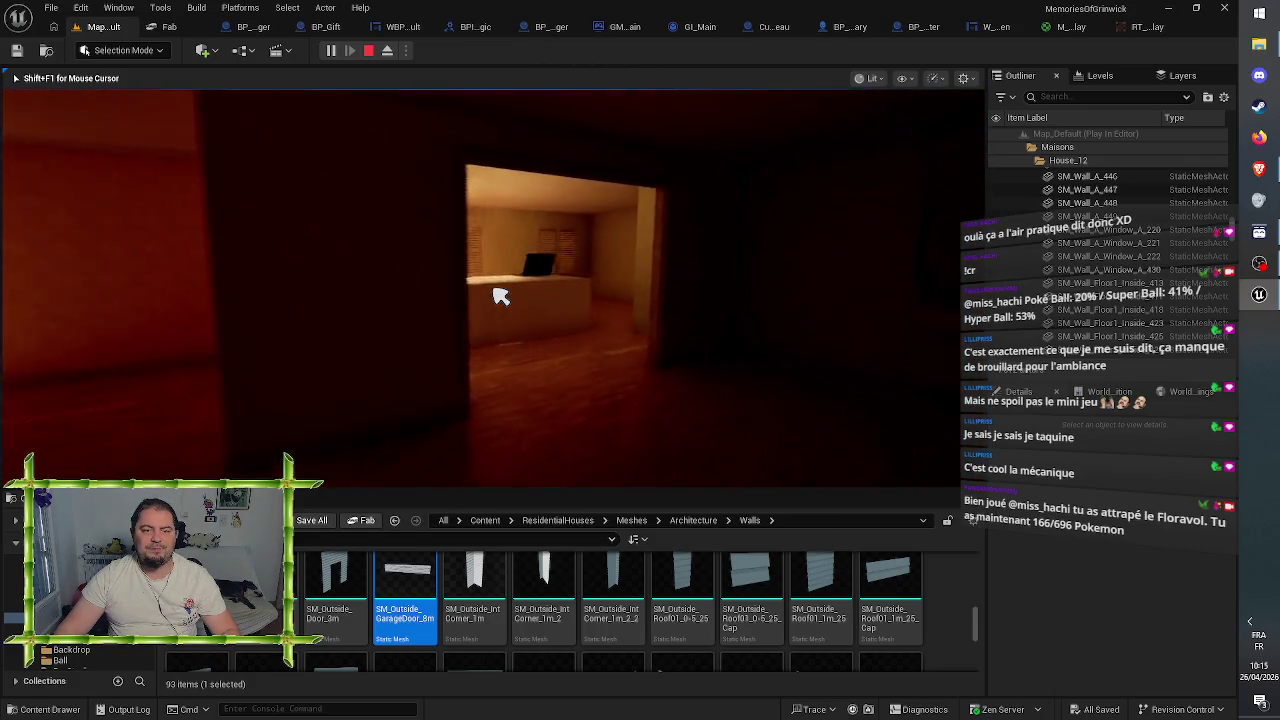
{"action": "key", "text": "w"}
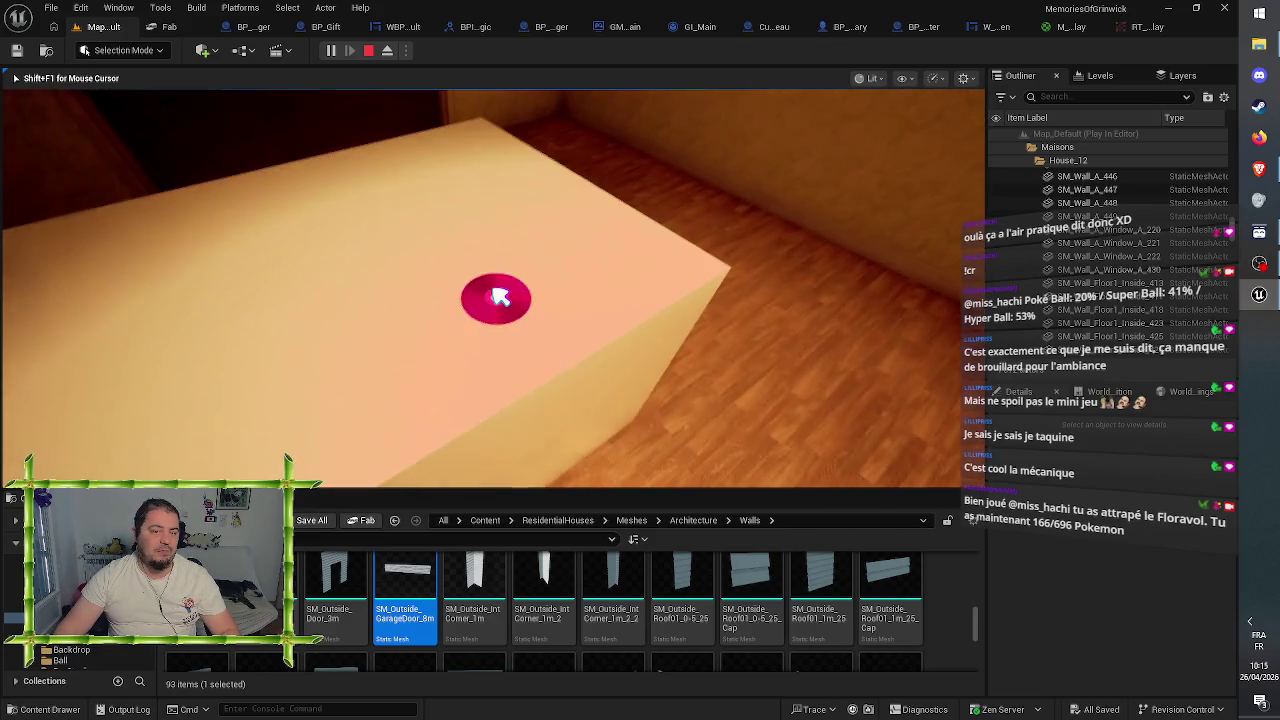
- Pick up the pink CD, back away from the laptop screen, and eject with F8
{"action": "left_click", "coordinate": [500, 296]}
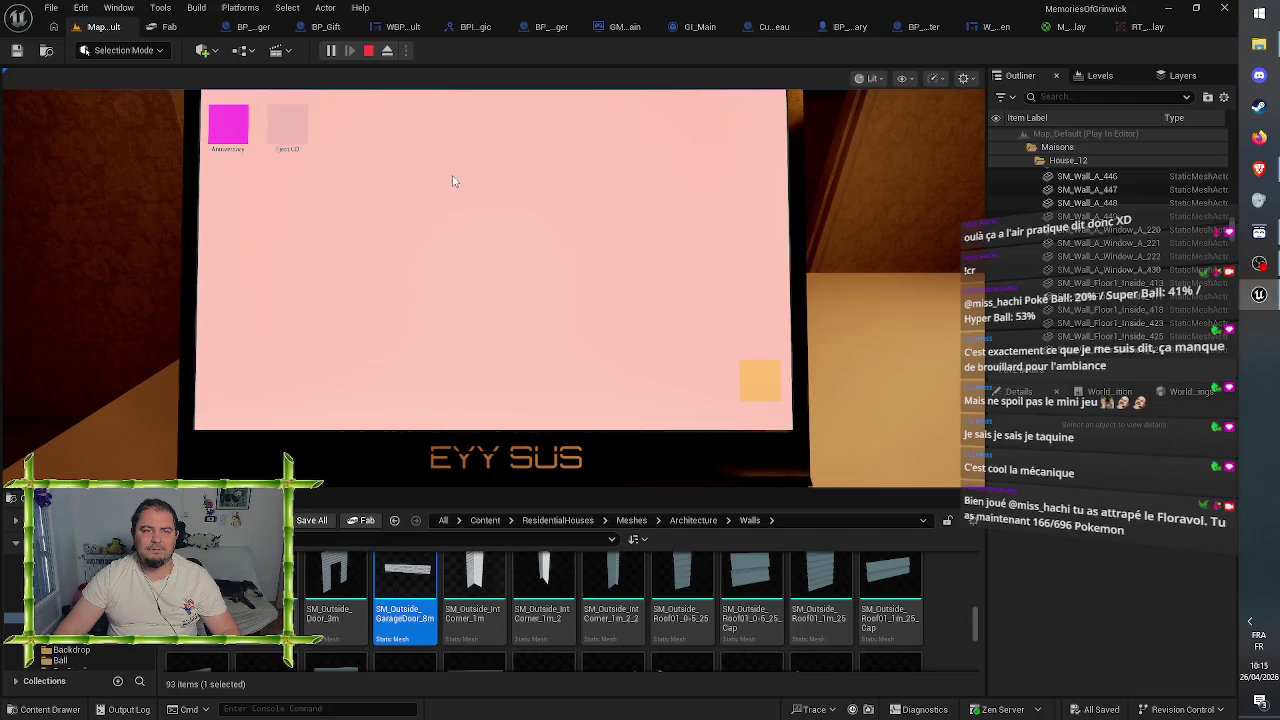
{"action": "left_click", "coordinate": [536, 214]}
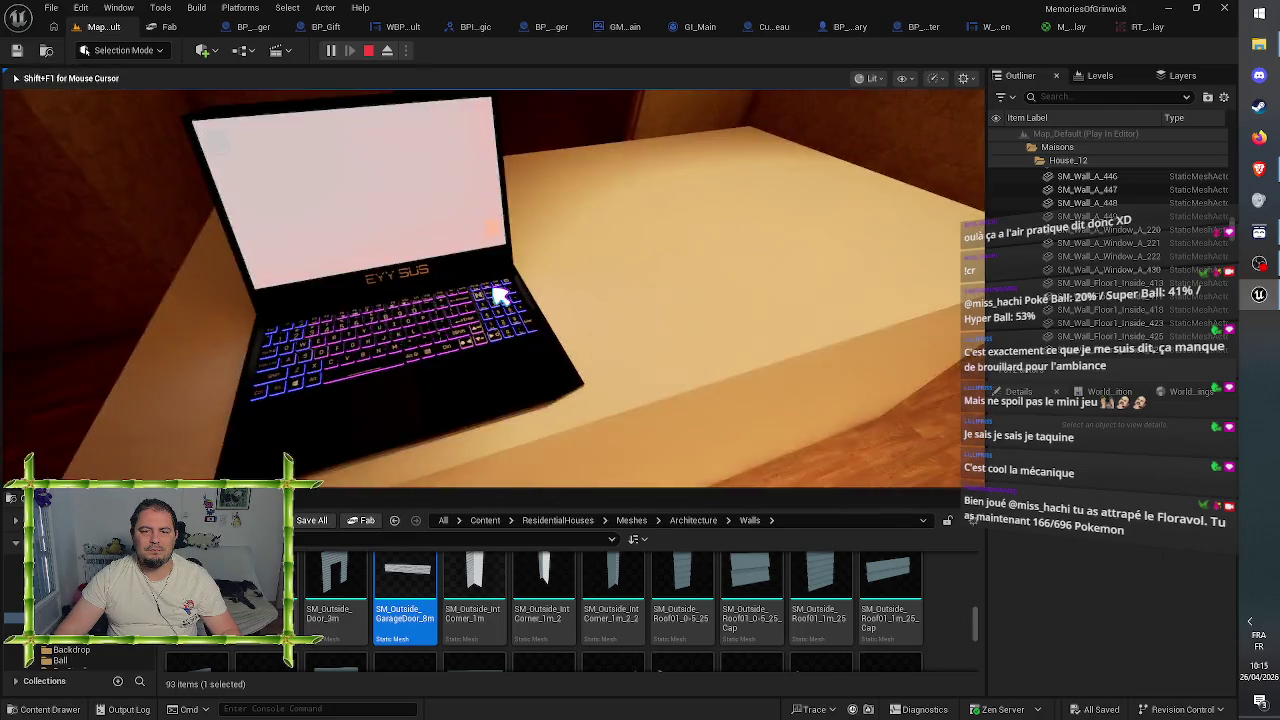
{"action": "key", "text": "F8"}
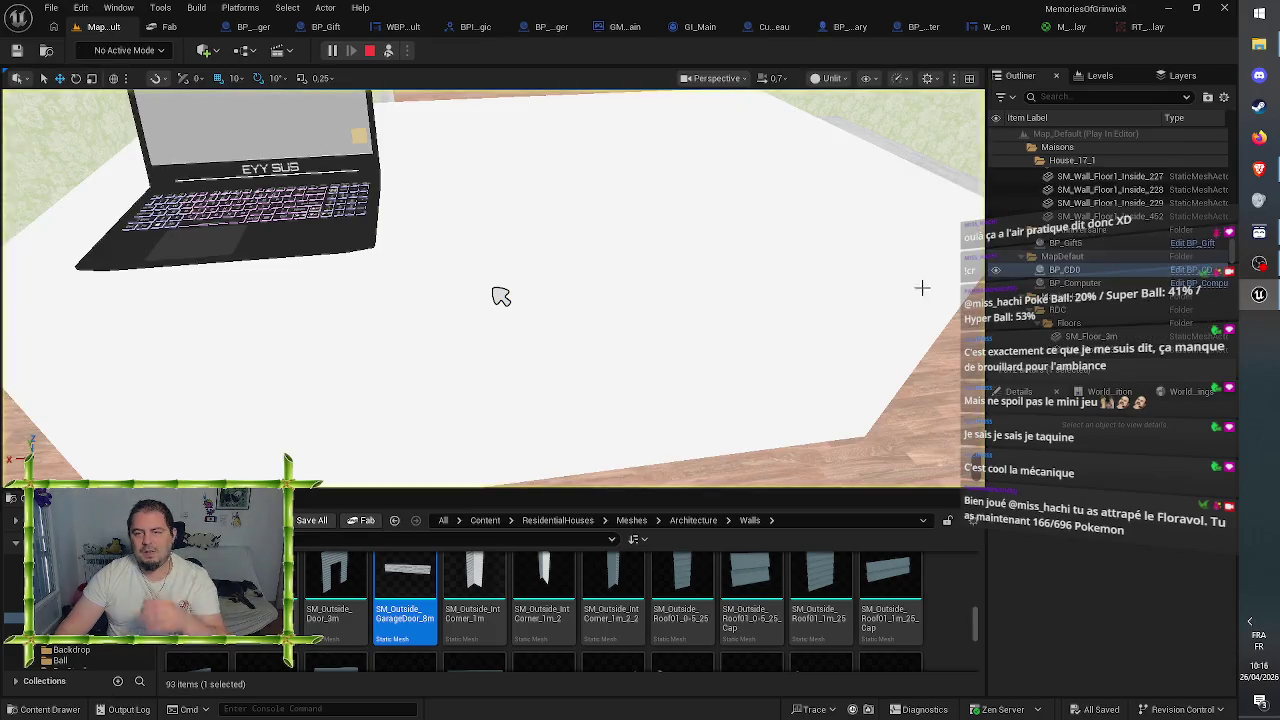
- Select BP_CD0's StaticMesh component and switch its Collision Presets to BlockAllDynamic
{"action": "left_click", "coordinate": [1064, 270]}
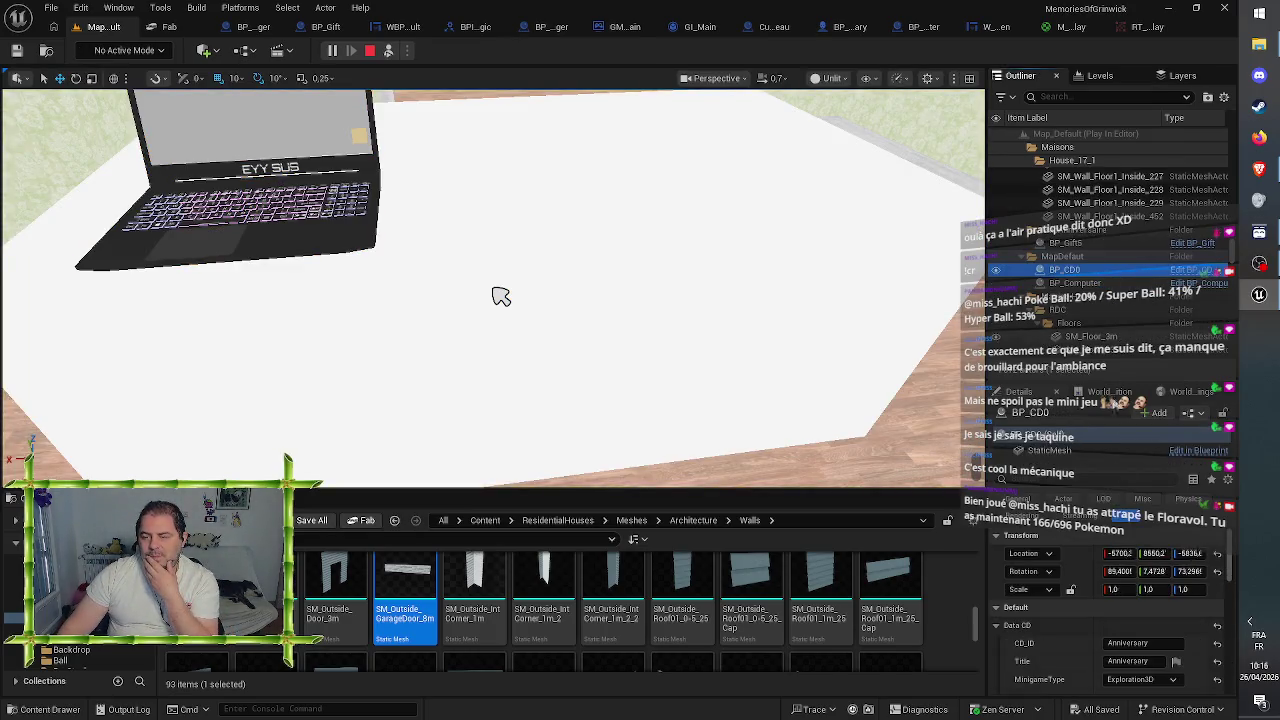
{"action": "scroll", "coordinate": [1074, 618], "scroll_direction": "down", "scroll_amount": 5}
{"action": "scroll", "coordinate": [1077, 588], "scroll_direction": "down", "scroll_amount": 6}
{"action": "left_click", "coordinate": [1063, 452]}
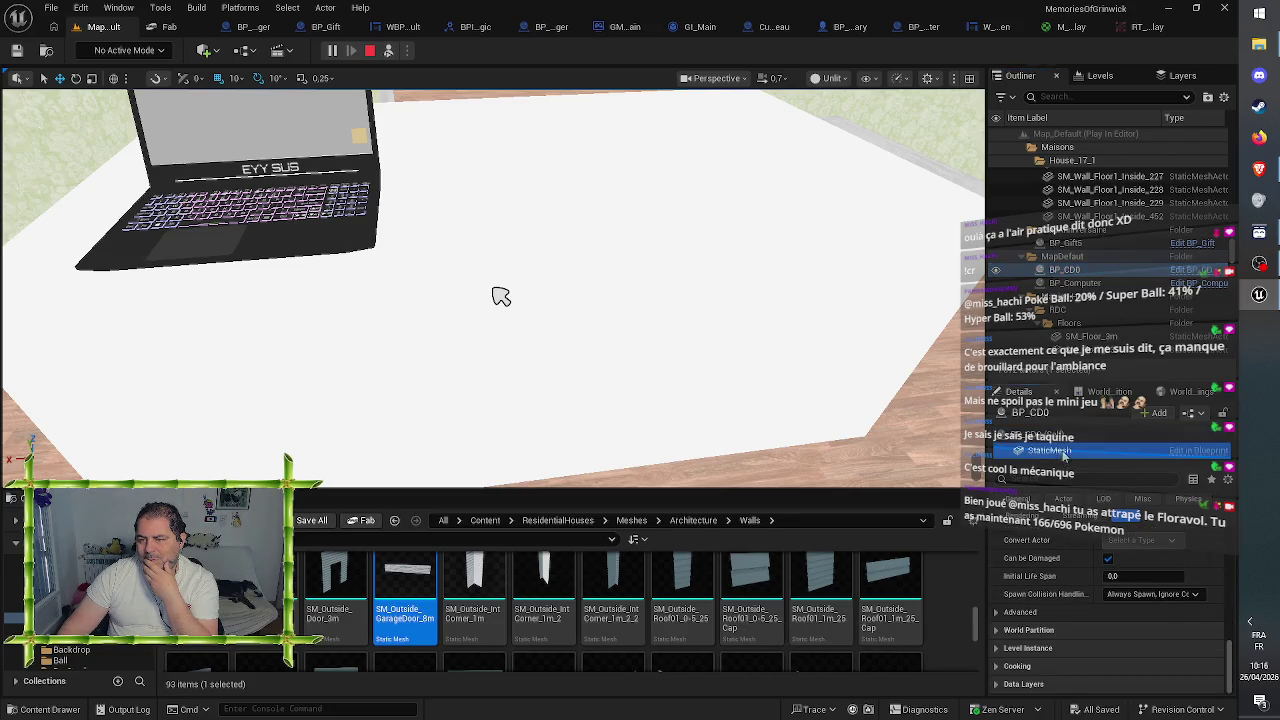
{"action": "scroll", "coordinate": [1066, 577], "scroll_direction": "up", "scroll_amount": 1}
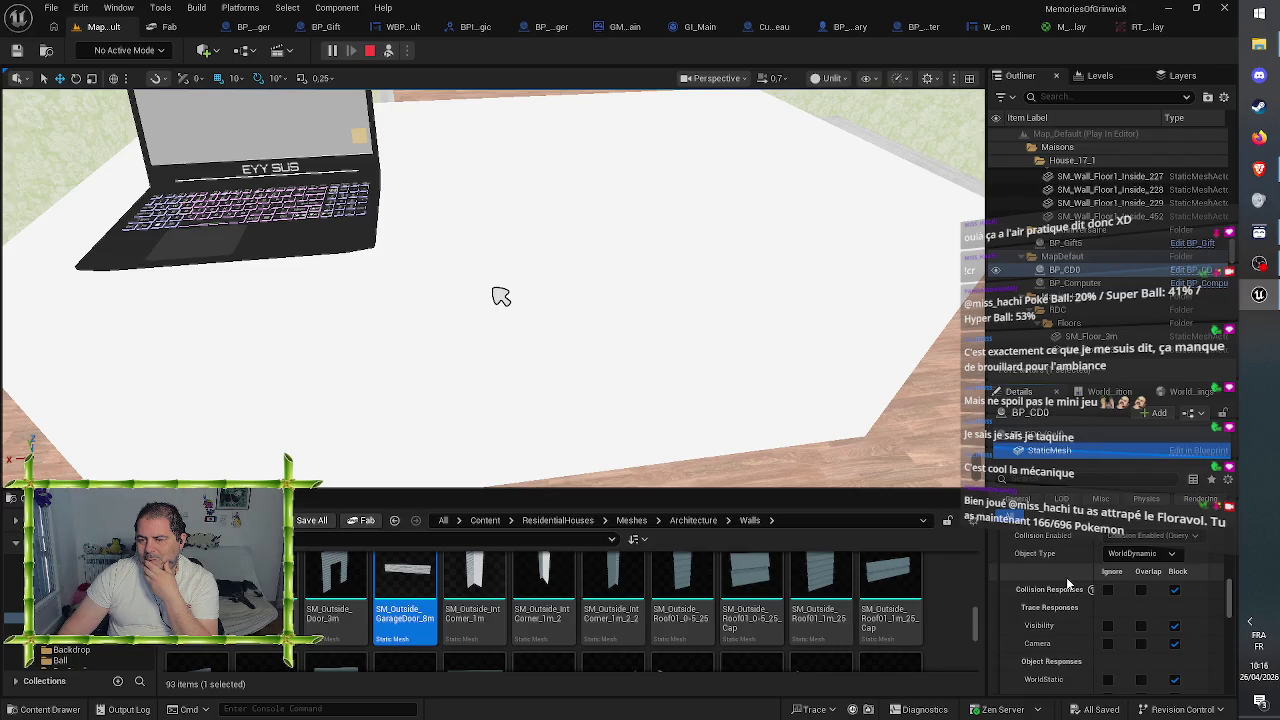
{"action": "scroll", "coordinate": [1168, 559], "scroll_direction": "up", "scroll_amount": 1}
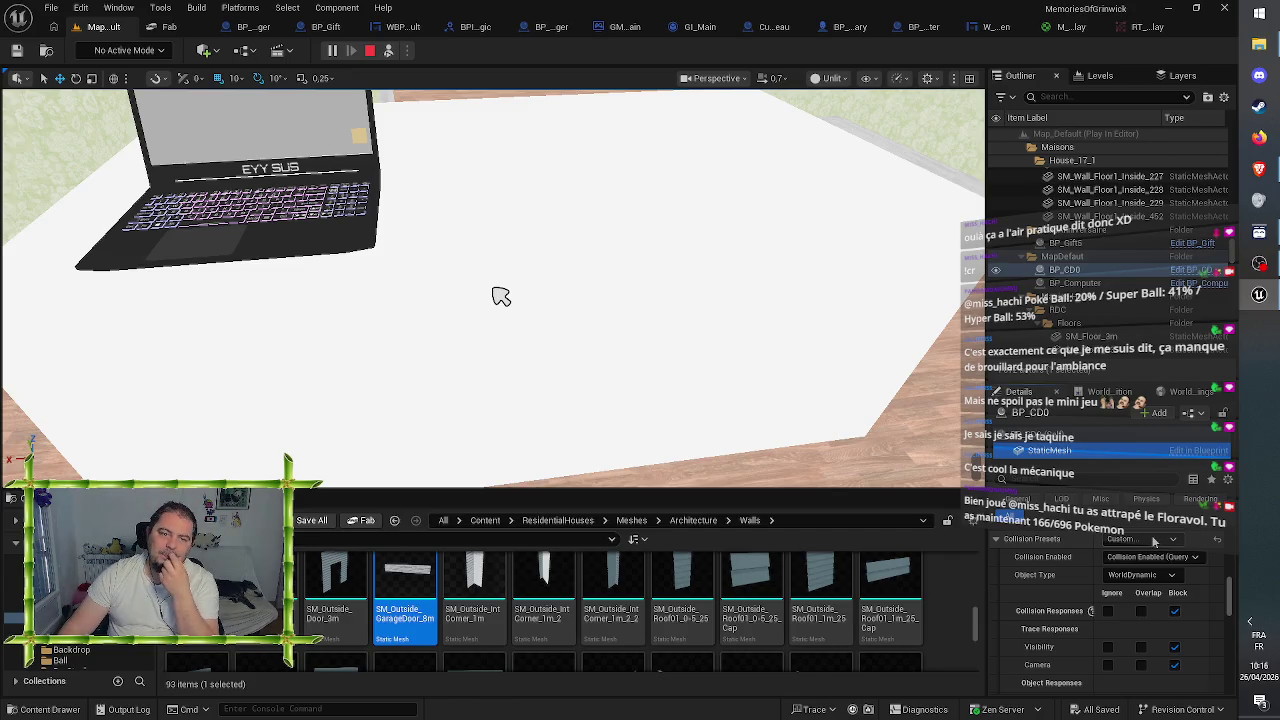
{"action": "left_click", "coordinate": [1156, 540]}
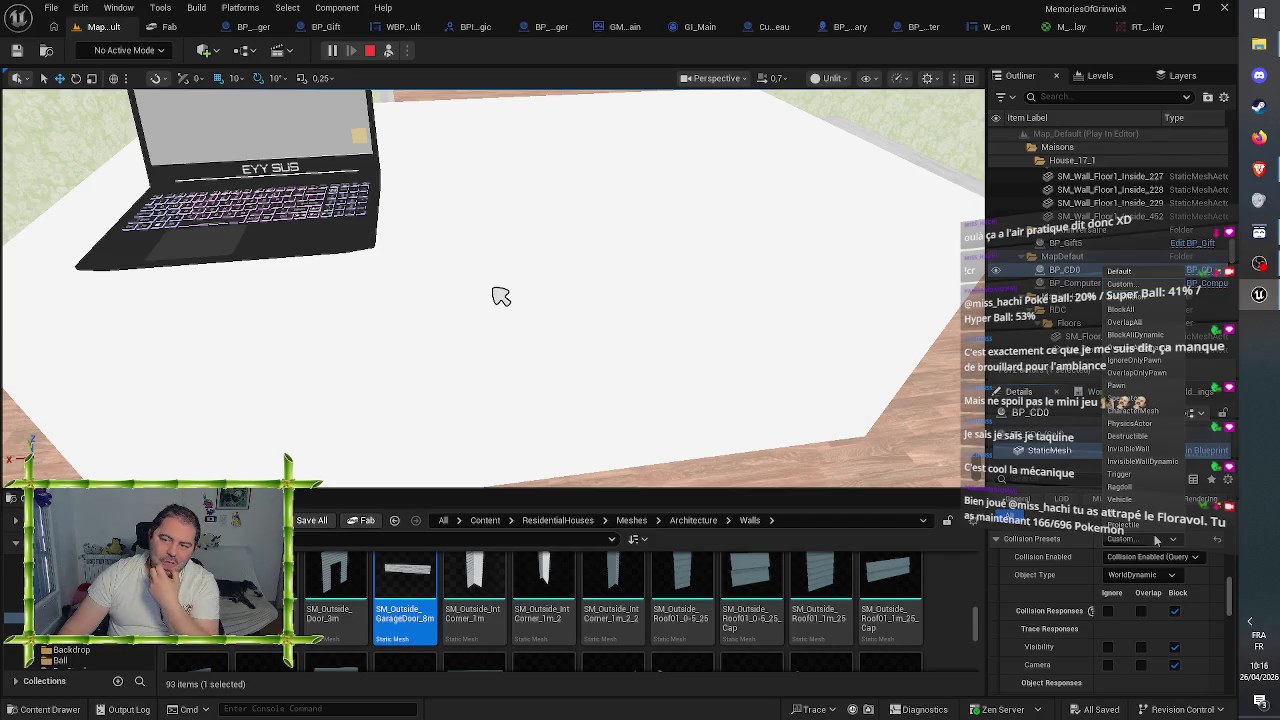
{"action": "left_click", "coordinate": [1156, 540]}
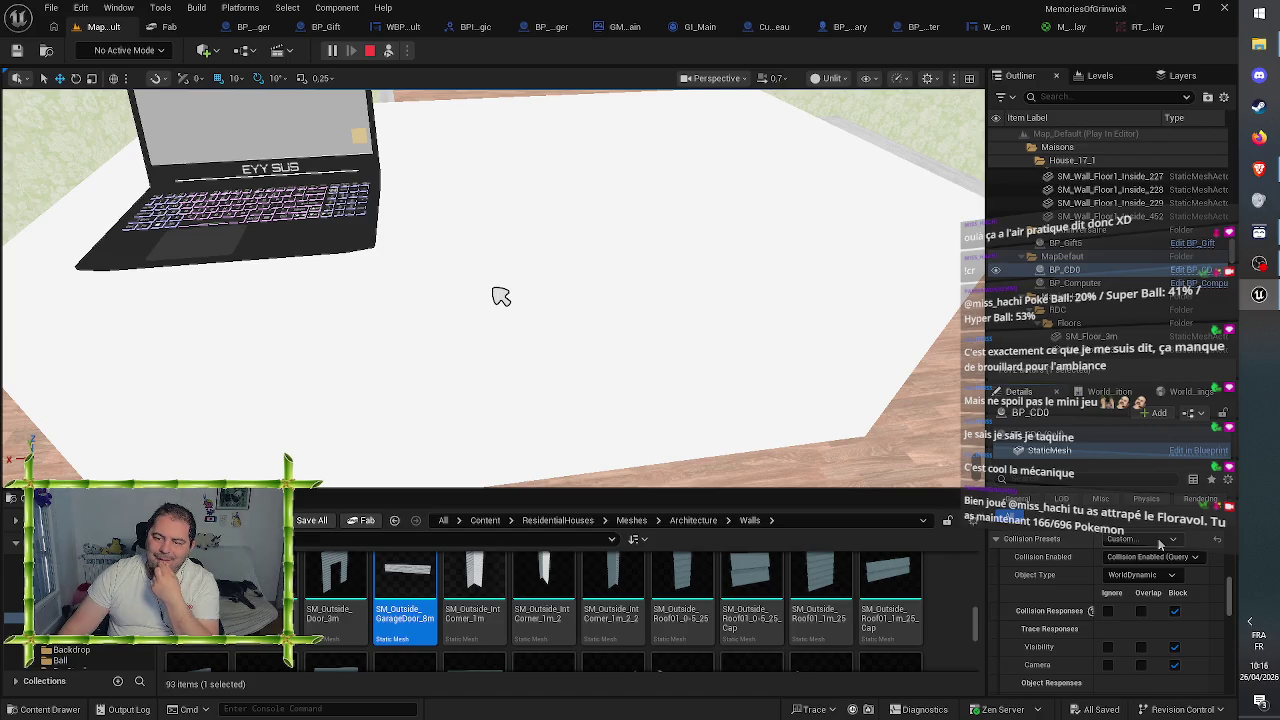
{"action": "left_click", "coordinate": [1159, 543]}
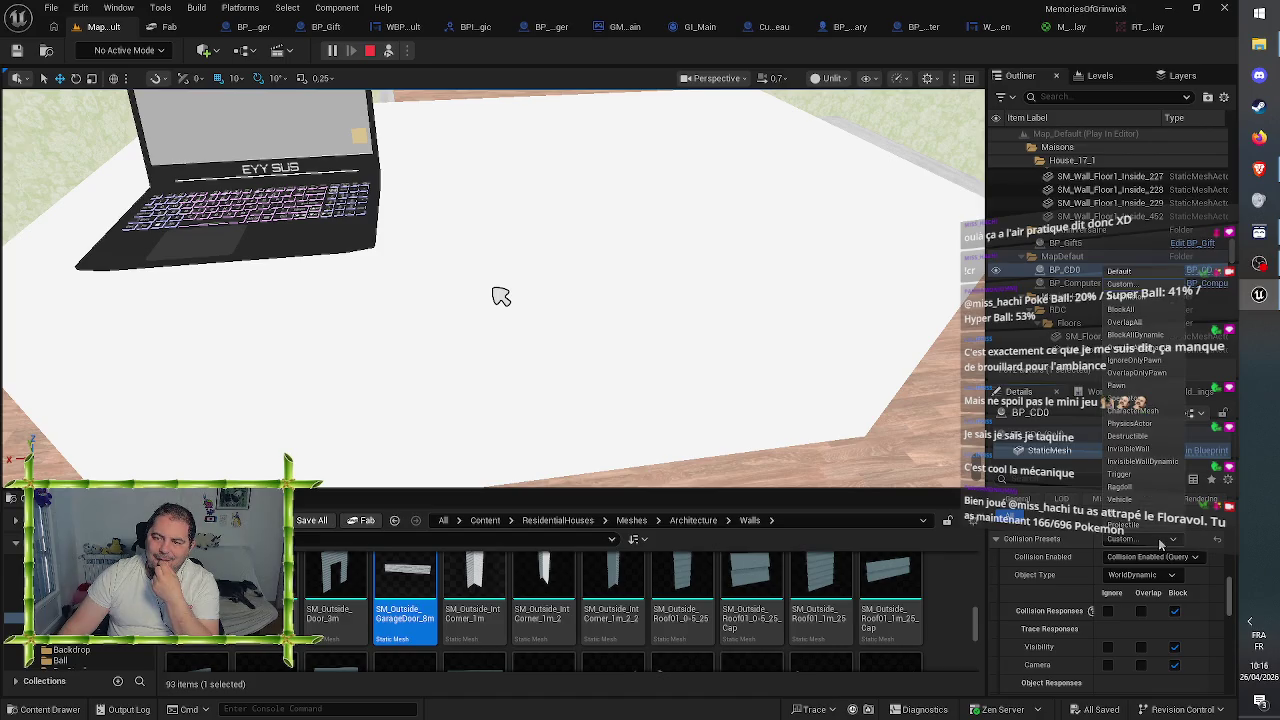
{"action": "left_click", "coordinate": [1140, 335]}
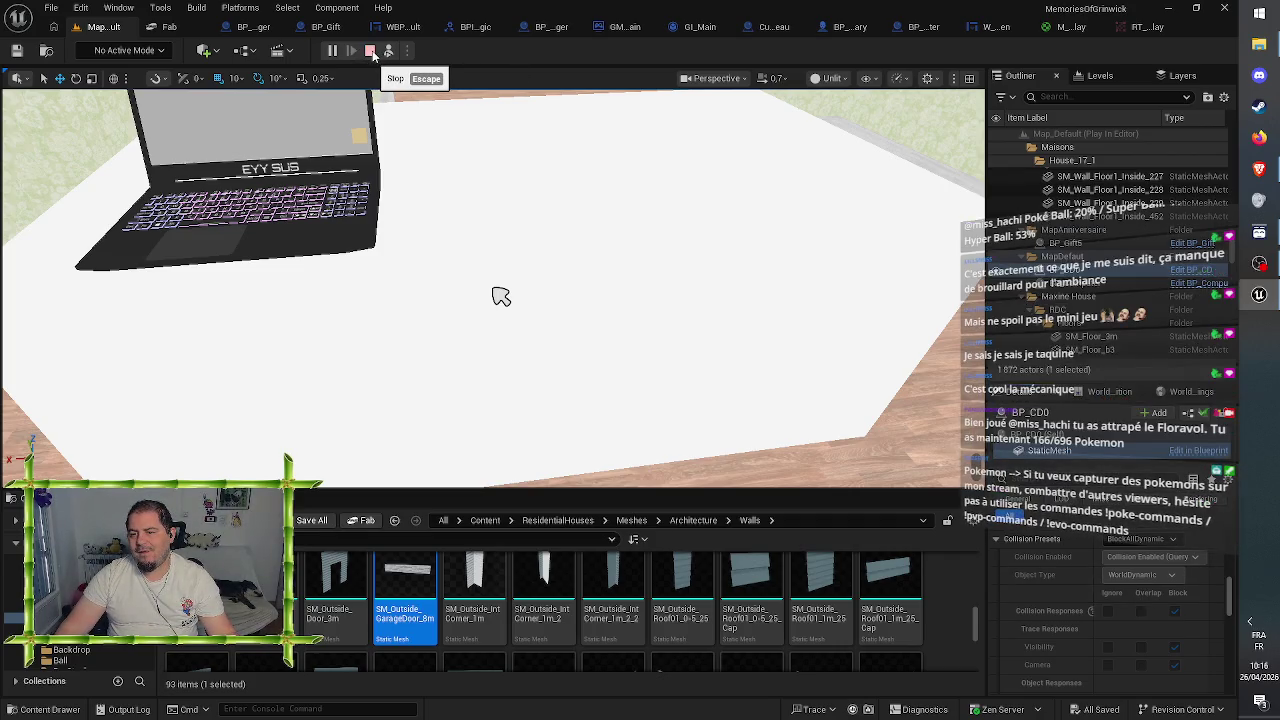
- Stop play, open BP_Computer's Blueprint, and inspect Set Collision Enabled's collision type options unchanged
{"action": "left_click", "coordinate": [371, 51]}
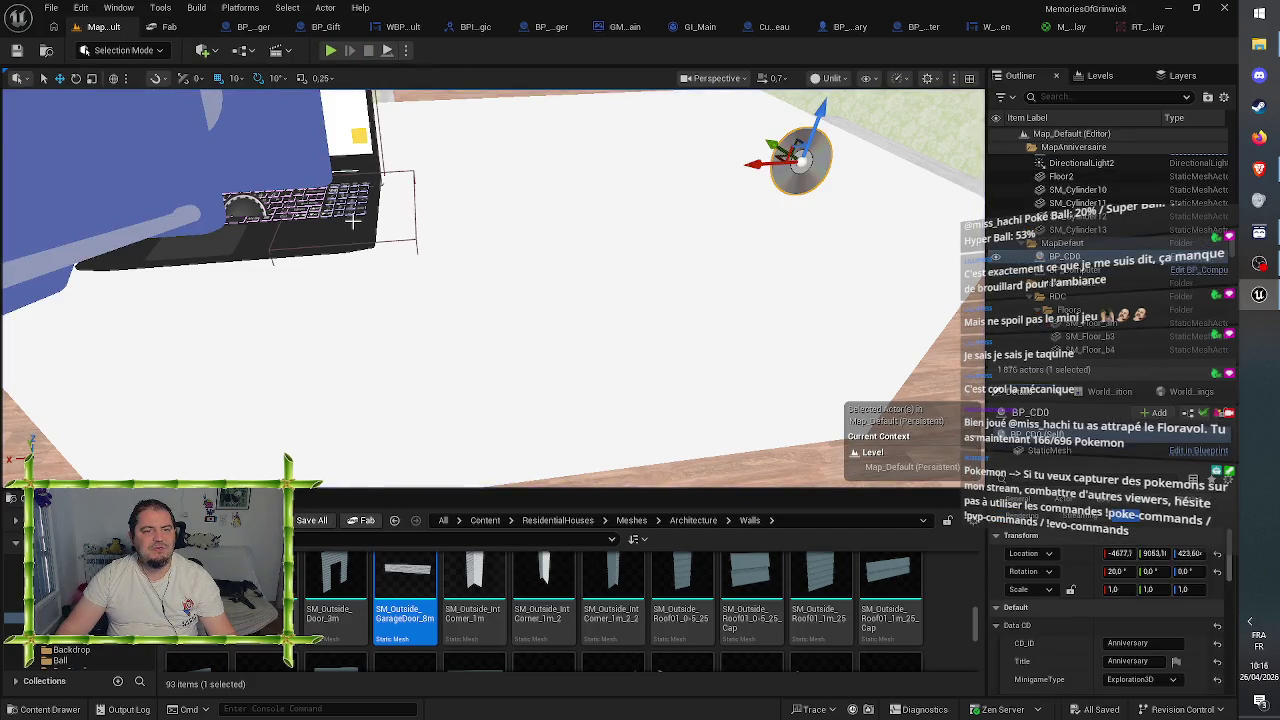
{"action": "left_click", "coordinate": [372, 152]}
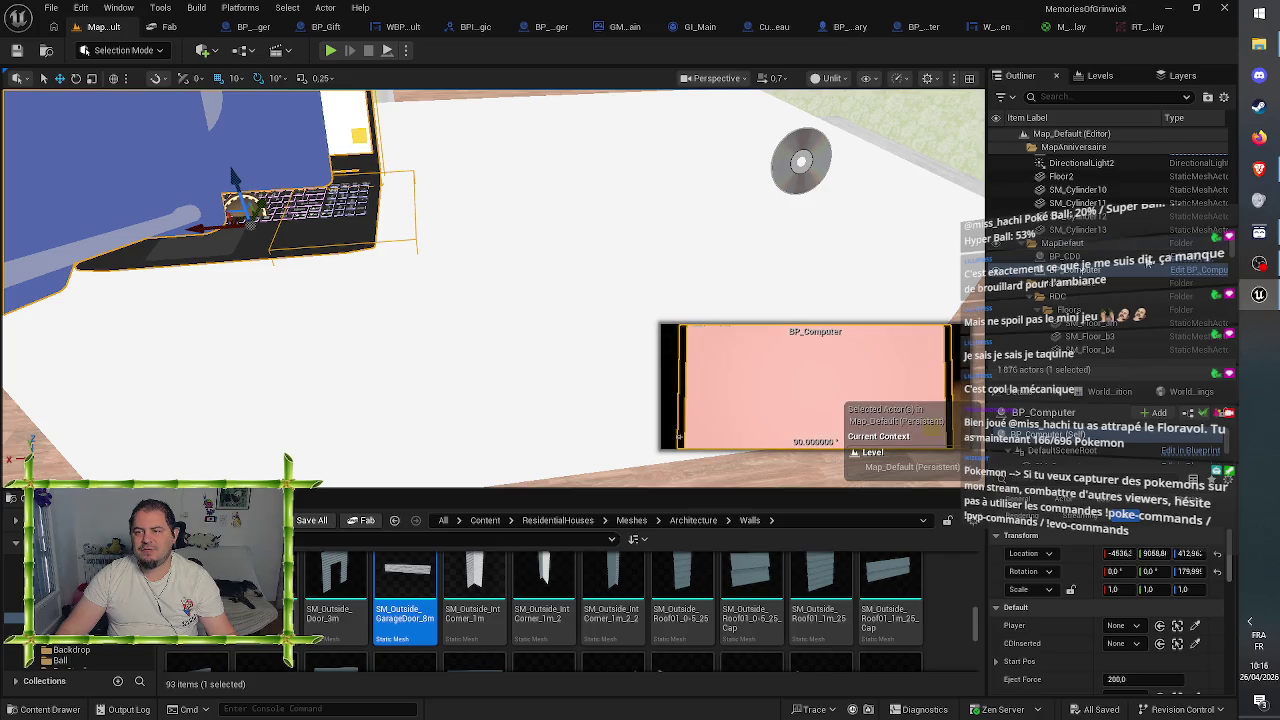
{"action": "left_click", "coordinate": [1193, 272]}
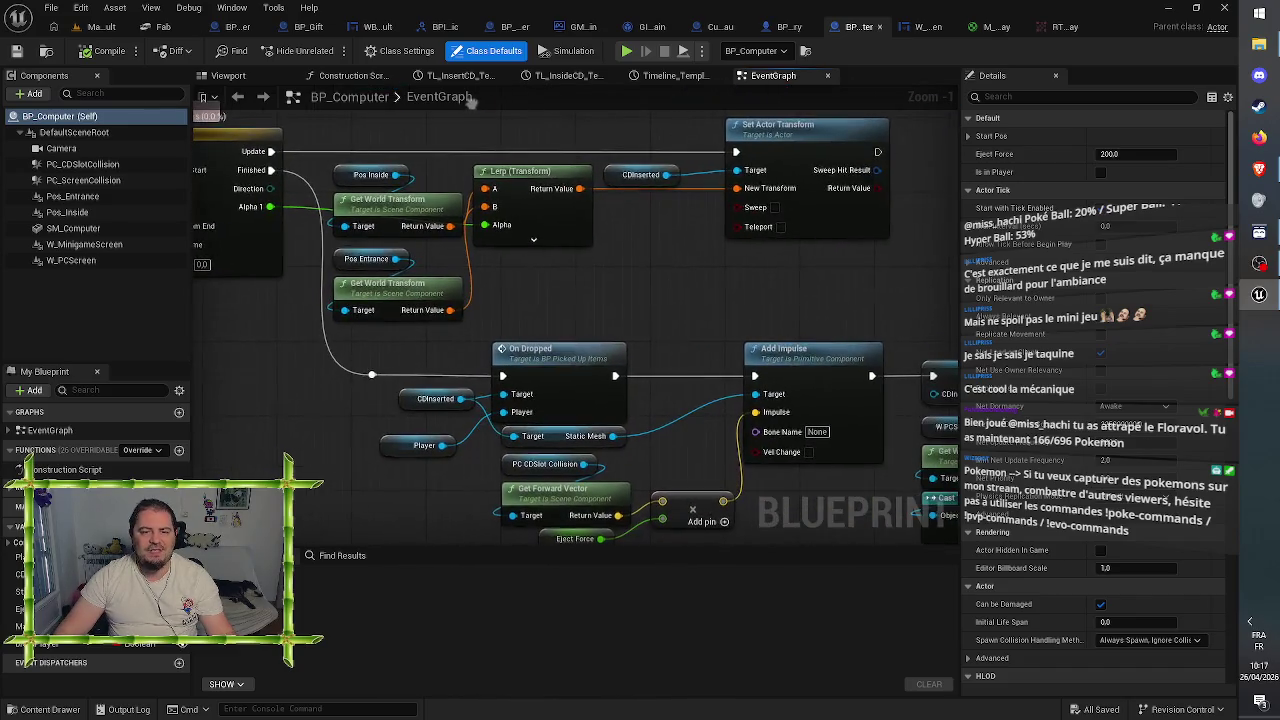
{"action": "mouse_move", "coordinate": [766, 294]}
{"action": "left_mouse_down"}
{"action": "mouse_move", "coordinate": [581, 288]}
{"action": "mouse_move", "coordinate": [470, 254]}
{"action": "mouse_move", "coordinate": [457, 234]}
{"action": "left_mouse_up"}
{"action": "mouse_move", "coordinate": [557, 237]}
{"action": "left_mouse_down"}
{"action": "mouse_move", "coordinate": [651, 206]}
{"action": "mouse_move", "coordinate": [423, 180]}
{"action": "mouse_move", "coordinate": [412, 213]}
{"action": "left_mouse_up"}
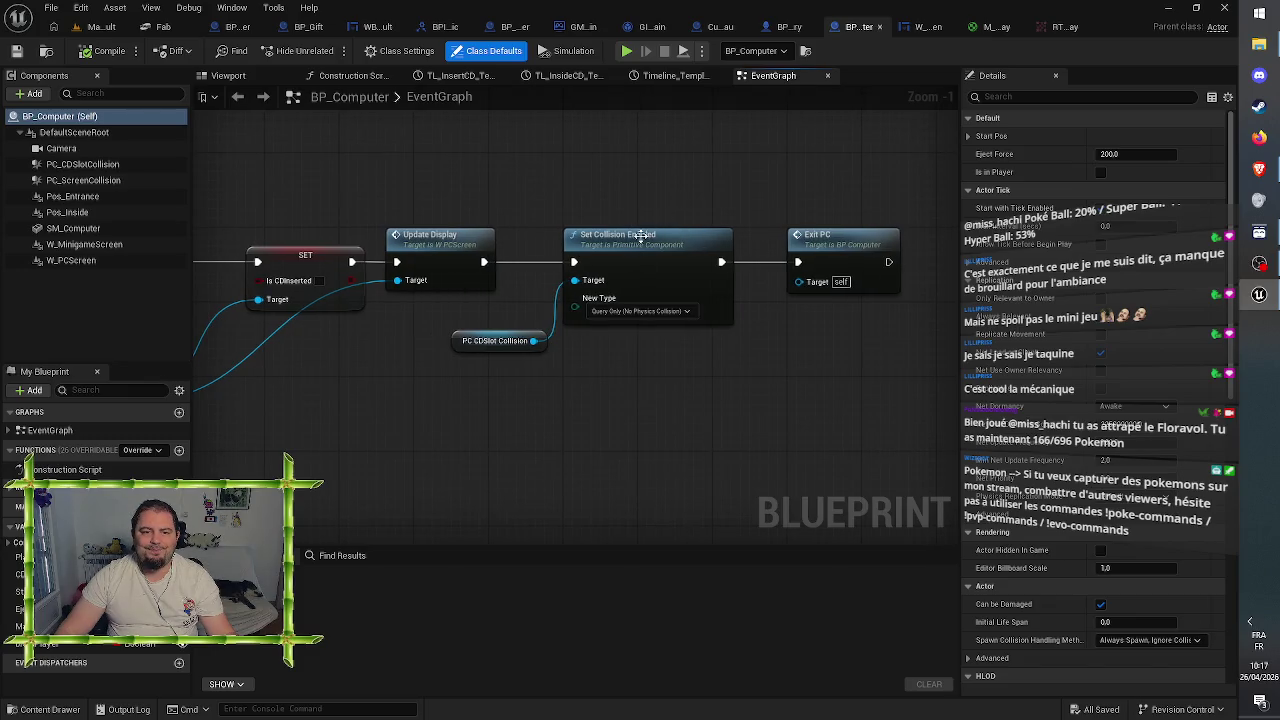
{"action": "left_click", "coordinate": [640, 311]}
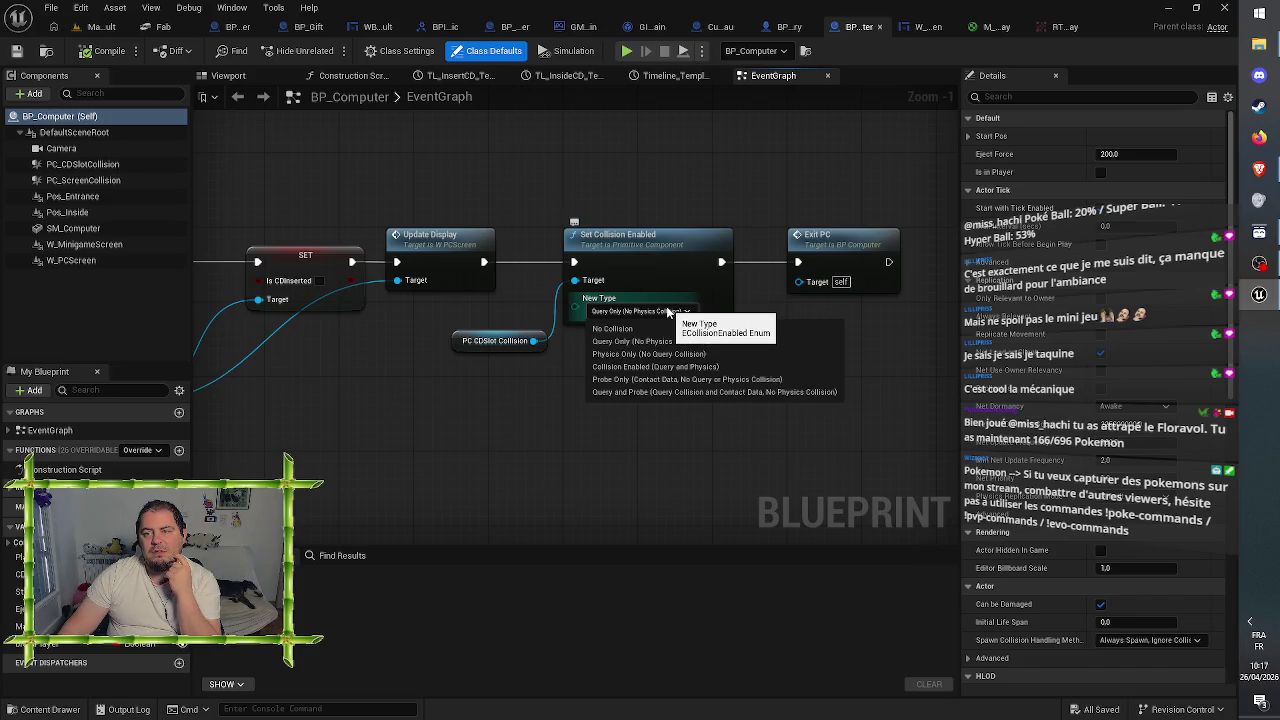
{"action": "left_click", "coordinate": [660, 183]}
- Review the Add Impulse and On Dropped nodes, then return to the level editor
{"action": "mouse_move", "coordinate": [545, 190]}
{"action": "left_mouse_down"}
{"action": "mouse_move", "coordinate": [863, 177]}
{"action": "mouse_move", "coordinate": [1017, 188]}
{"action": "left_mouse_up"}
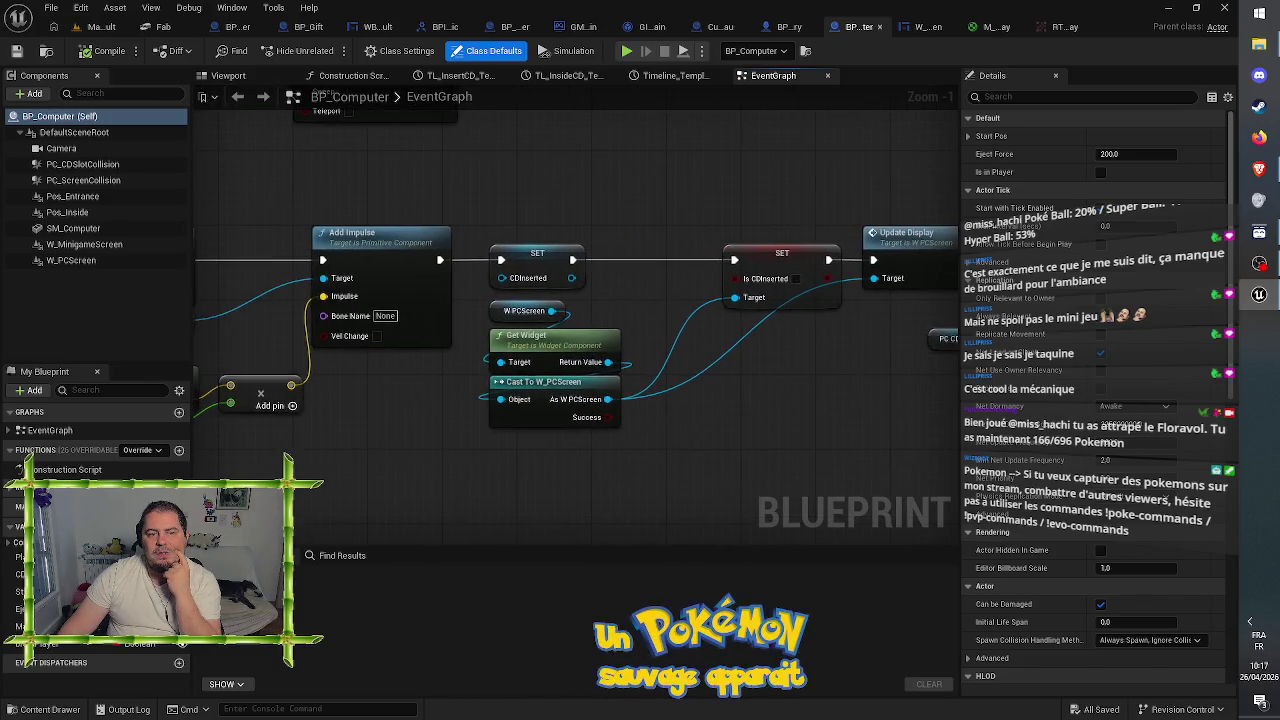
{"action": "mouse_move", "coordinate": [560, 180]}
{"action": "left_mouse_down"}
{"action": "mouse_move", "coordinate": [714, 167]}
{"action": "mouse_move", "coordinate": [954, 179]}
{"action": "left_mouse_up"}
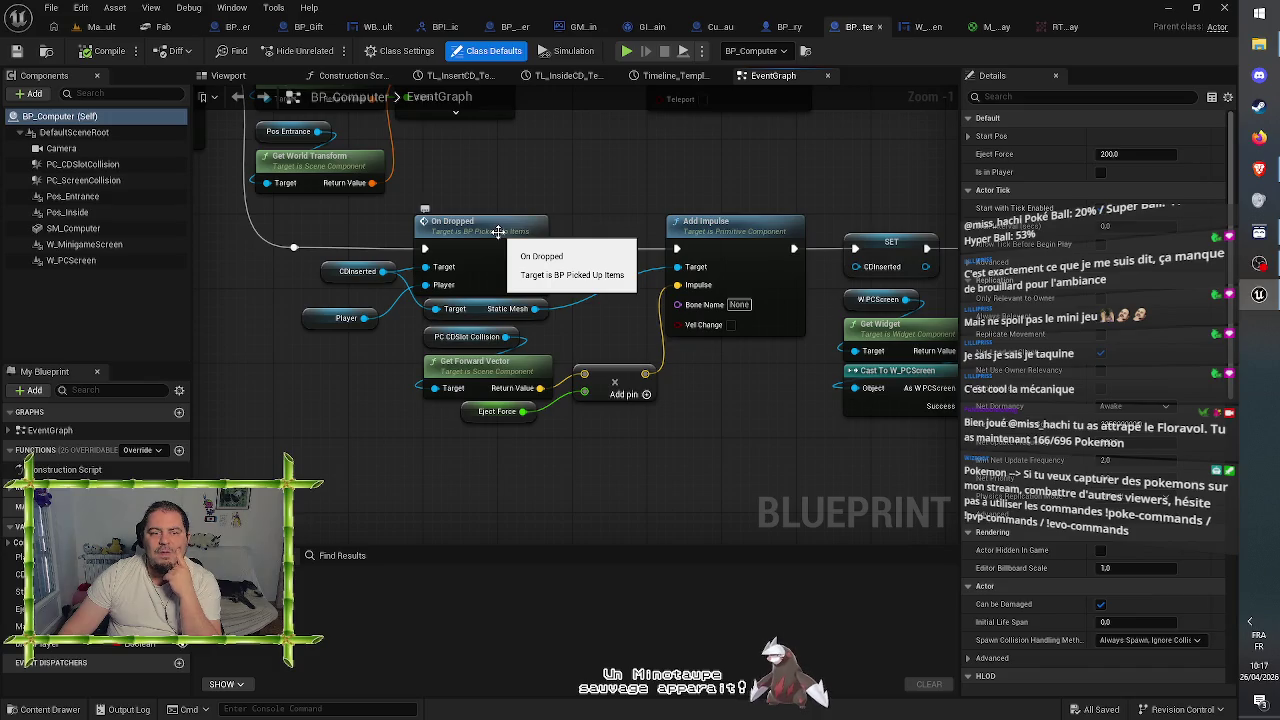
{"action": "left_click", "coordinate": [498, 232]}
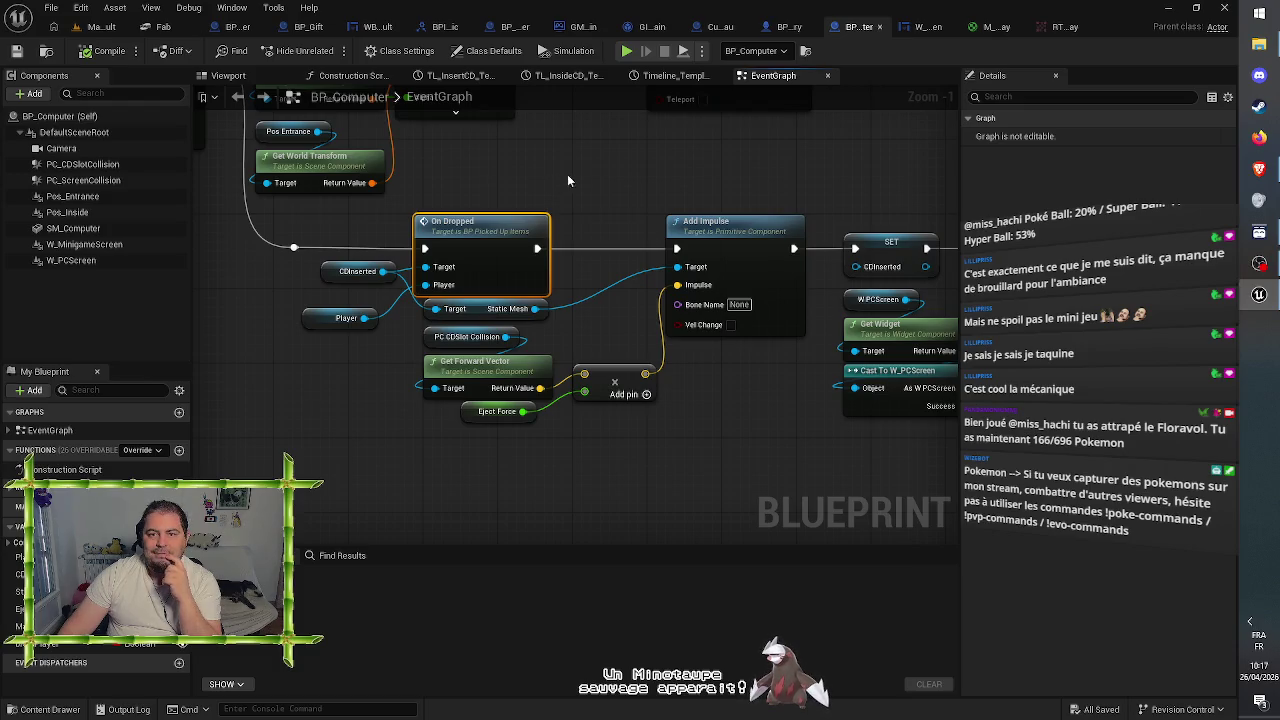
{"action": "left_click", "coordinate": [631, 183]}
{"action": "mouse_move", "coordinate": [565, 178]}
{"action": "left_mouse_down"}
{"action": "mouse_move", "coordinate": [635, 321]}
{"action": "mouse_move", "coordinate": [640, 398]}
{"action": "mouse_move", "coordinate": [751, 362]}
{"action": "mouse_move", "coordinate": [690, 274]}
{"action": "mouse_move", "coordinate": [540, 282]}
{"action": "mouse_move", "coordinate": [329, 222]}
{"action": "mouse_move", "coordinate": [456, 212]}
{"action": "left_mouse_up"}
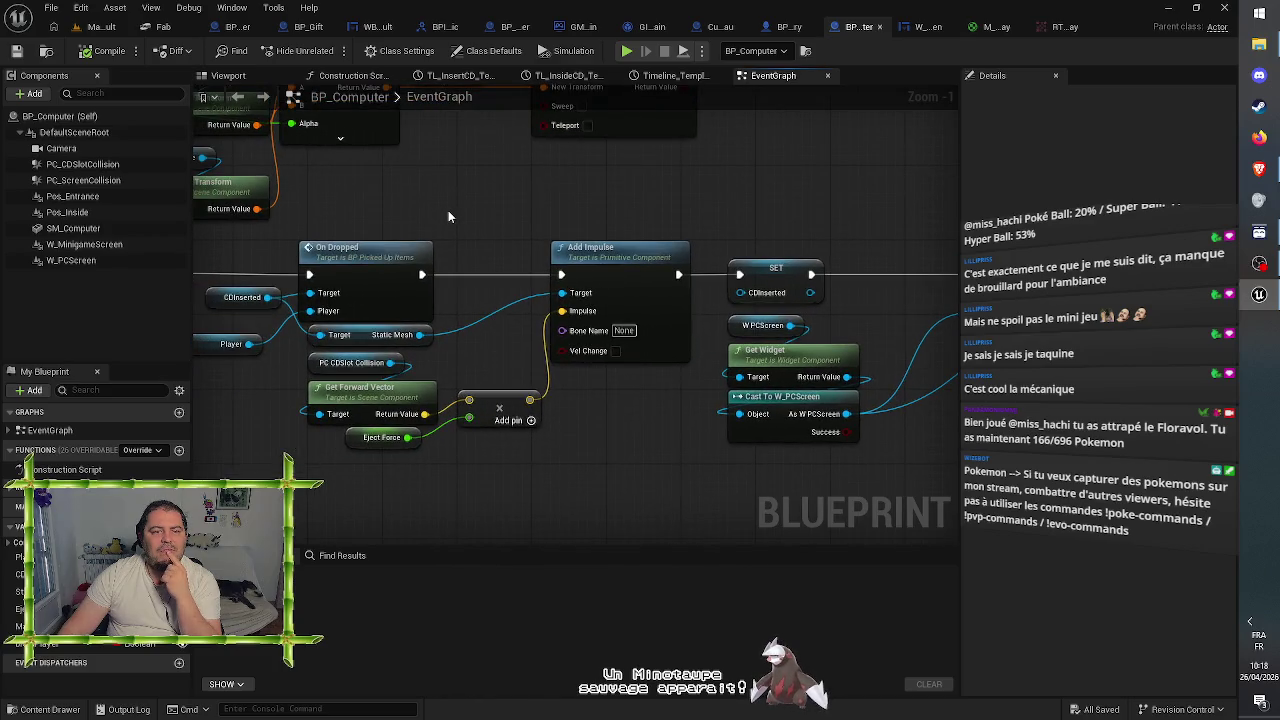
{"action": "left_click", "coordinate": [101, 28]}
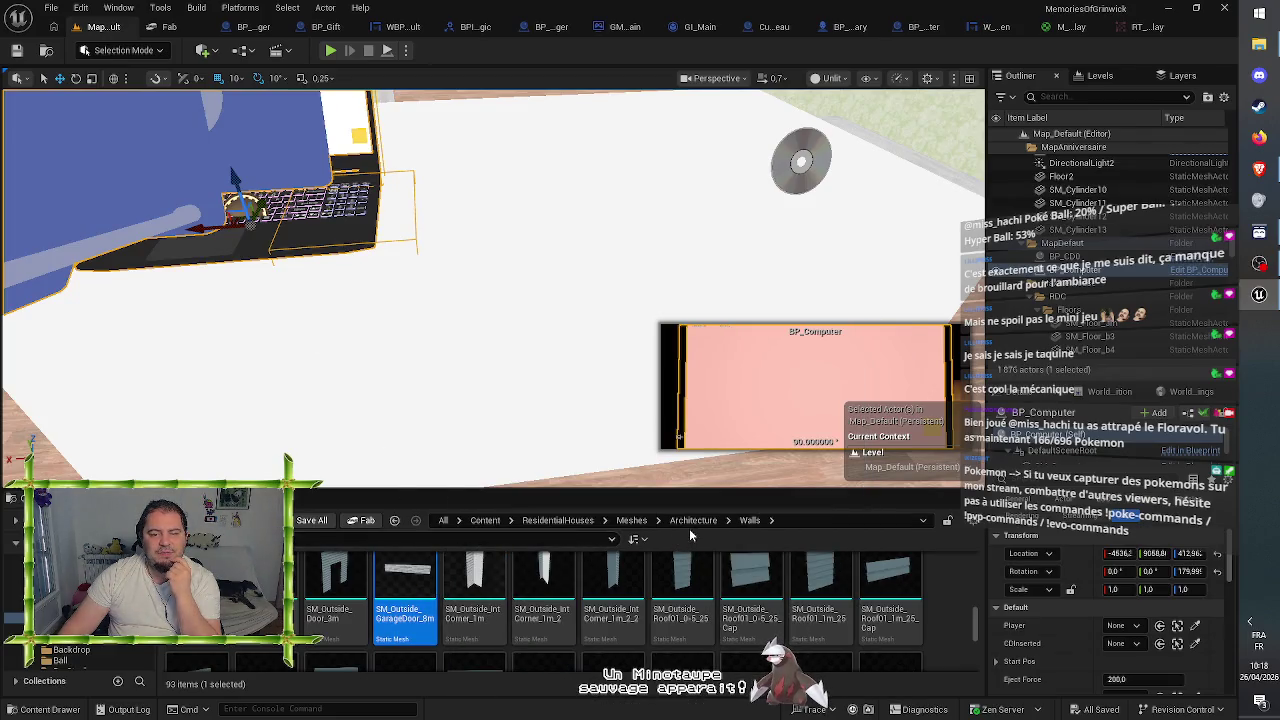
- Open BP_PickedUpItems from Content > MemoriesOfGrinwick > Blueprint > Items, check its BeginPlay physics node, and close it
{"action": "left_click", "coordinate": [485, 520]}
{"action": "double_click", "coordinate": [543, 590]}
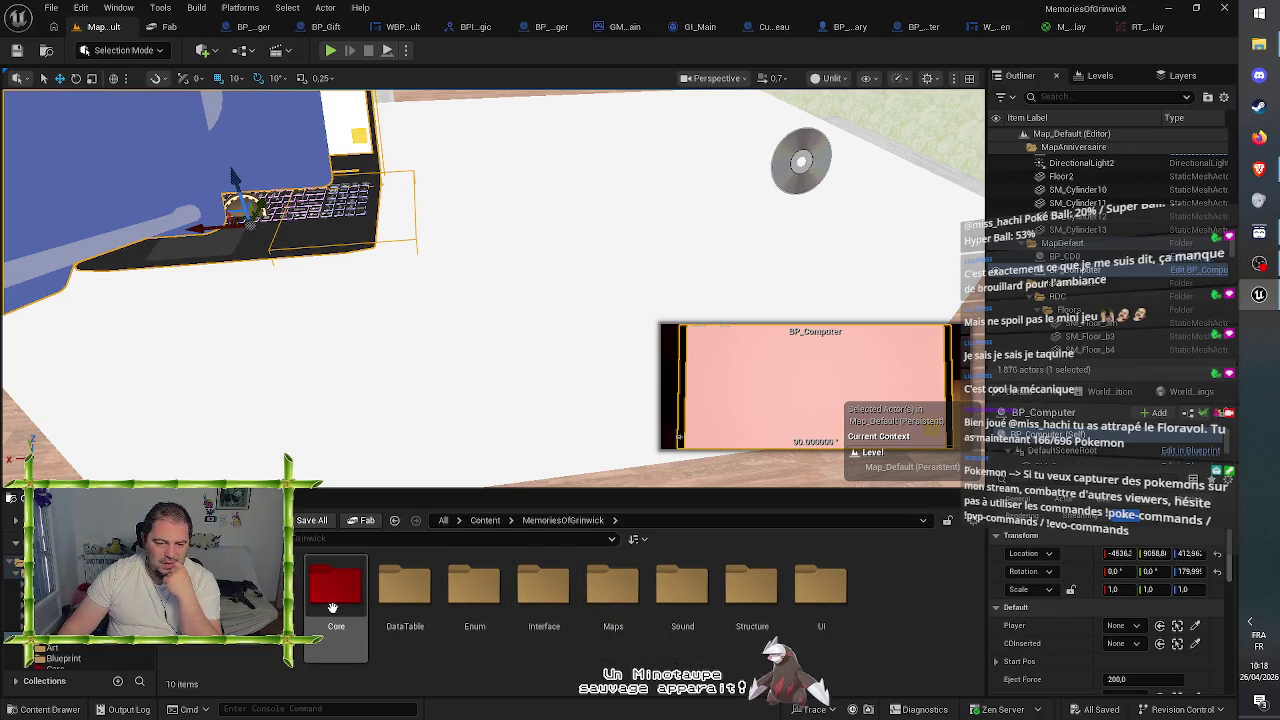
{"action": "double_click", "coordinate": [262, 595]}
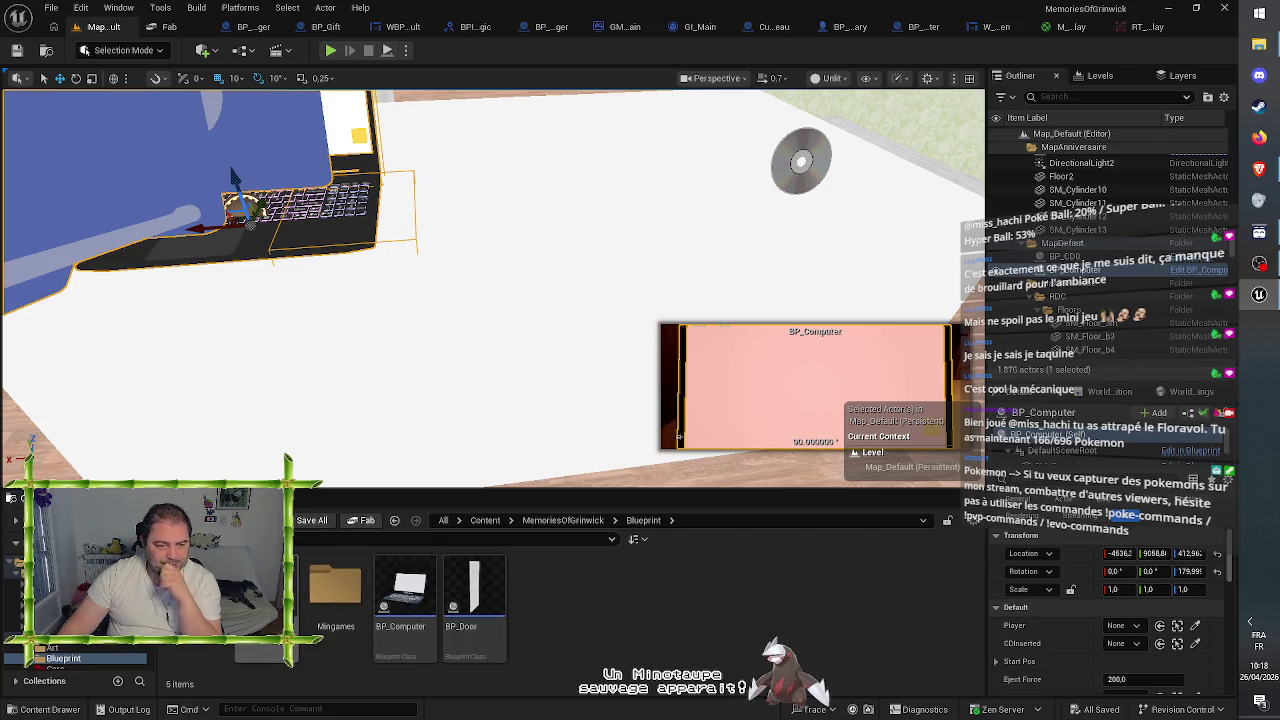
{"action": "double_click", "coordinate": [262, 595]}
{"action": "left_click", "coordinate": [265, 600]}
{"action": "double_click", "coordinate": [265, 600]}
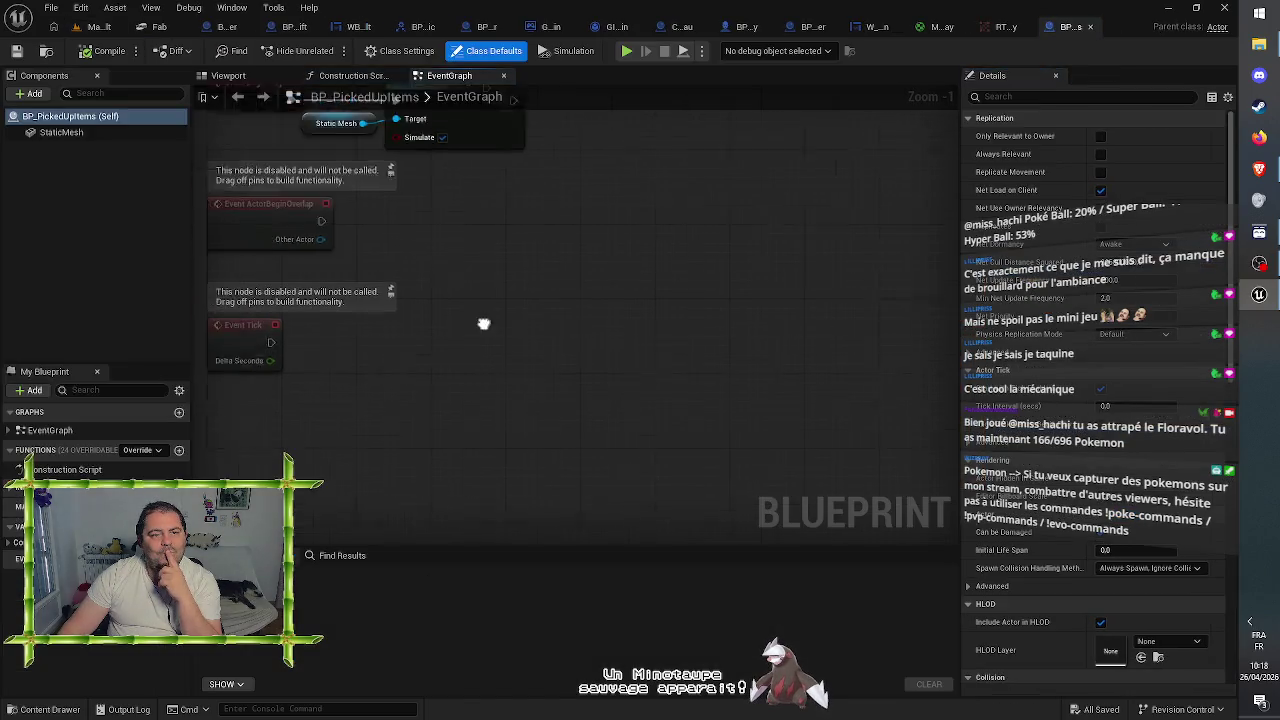
{"action": "left_click_drag", "start_coordinate": [557, 378], "coordinate": [532, 374]}
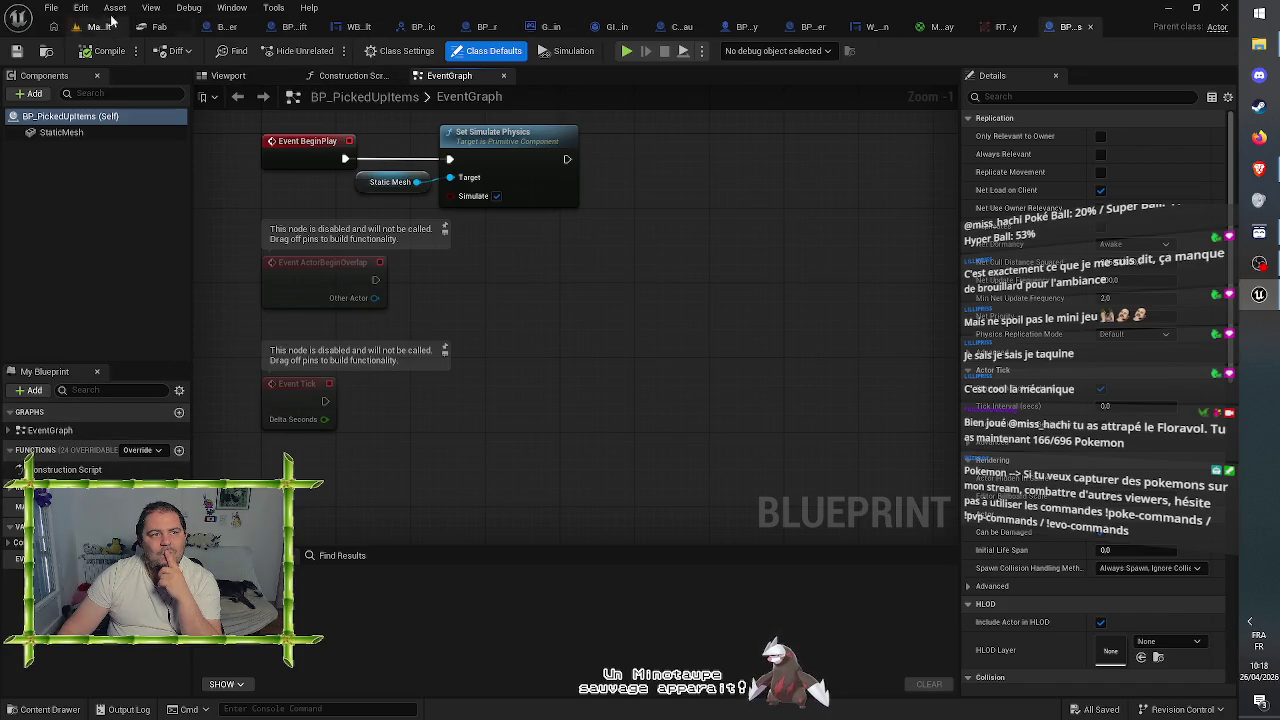
{"action": "left_click", "coordinate": [1092, 27]}
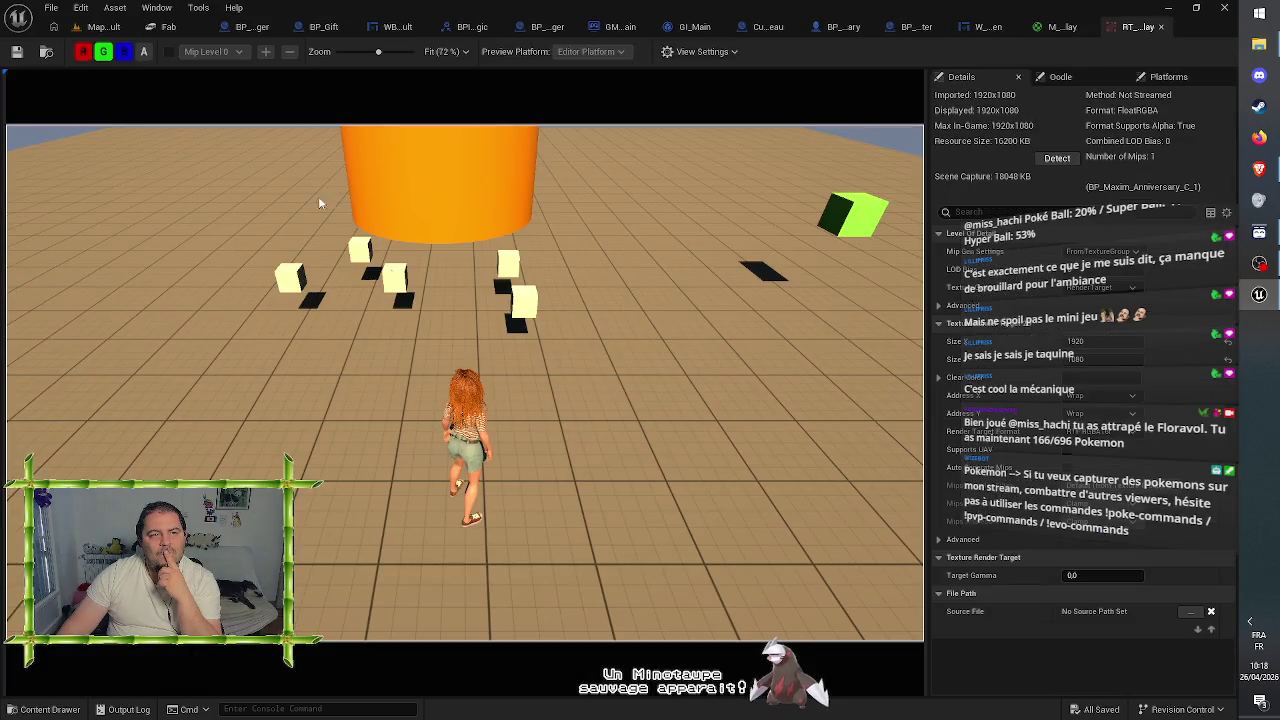
{"action": "left_click", "coordinate": [100, 27]}
{"action": "double_click", "coordinate": [257, 648]}
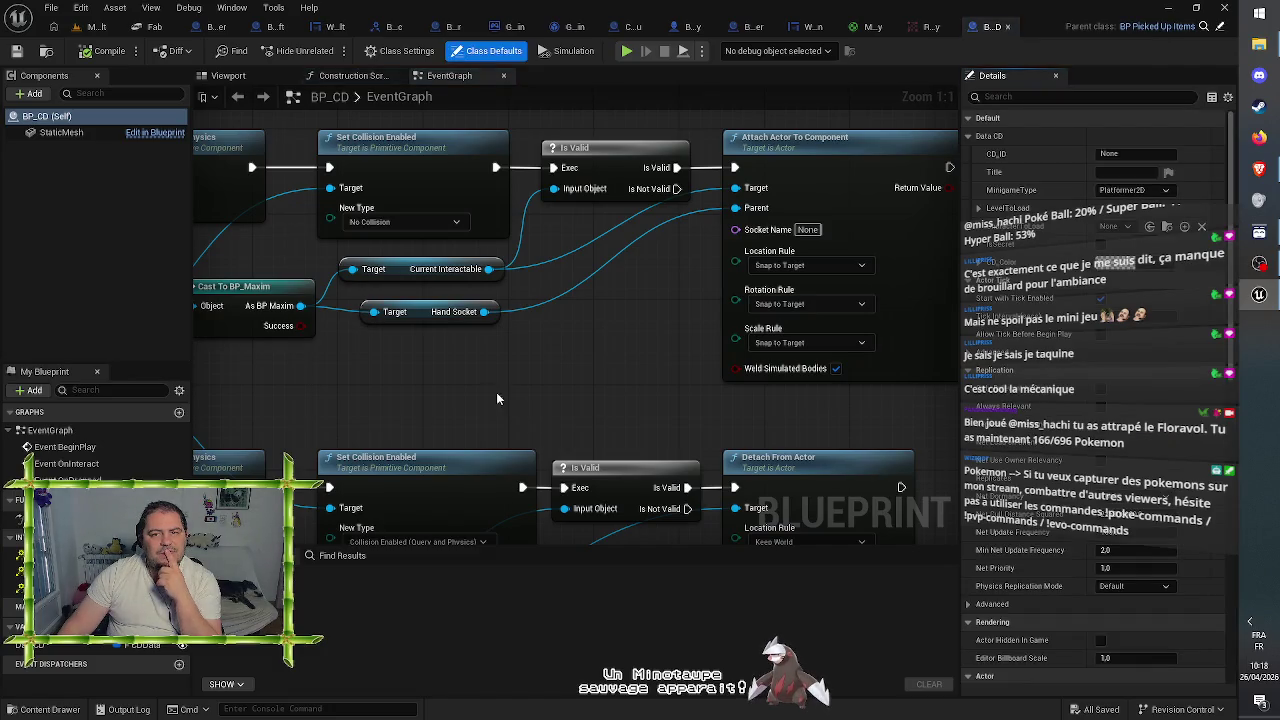
{"action": "scroll", "coordinate": [496, 398], "scroll_direction": "down", "scroll_amount": 1}
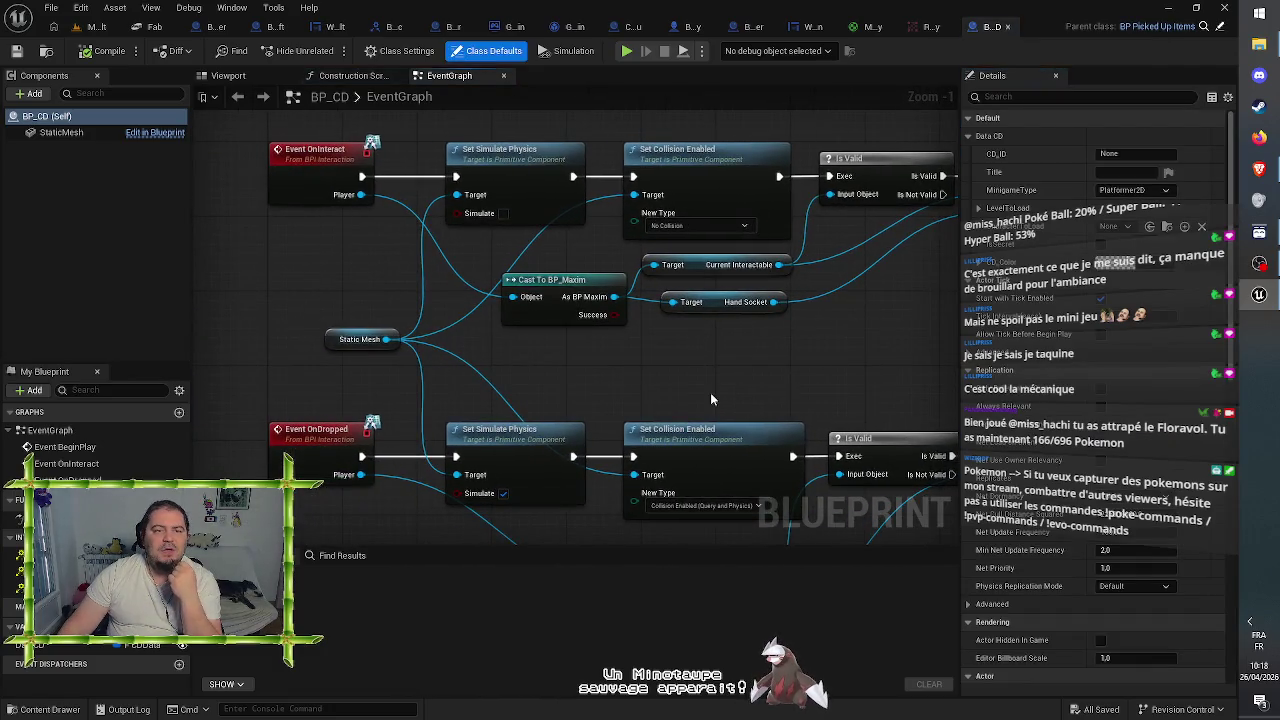
{"action": "left_click_drag", "start_coordinate": [724, 401], "coordinate": [701, 263]}
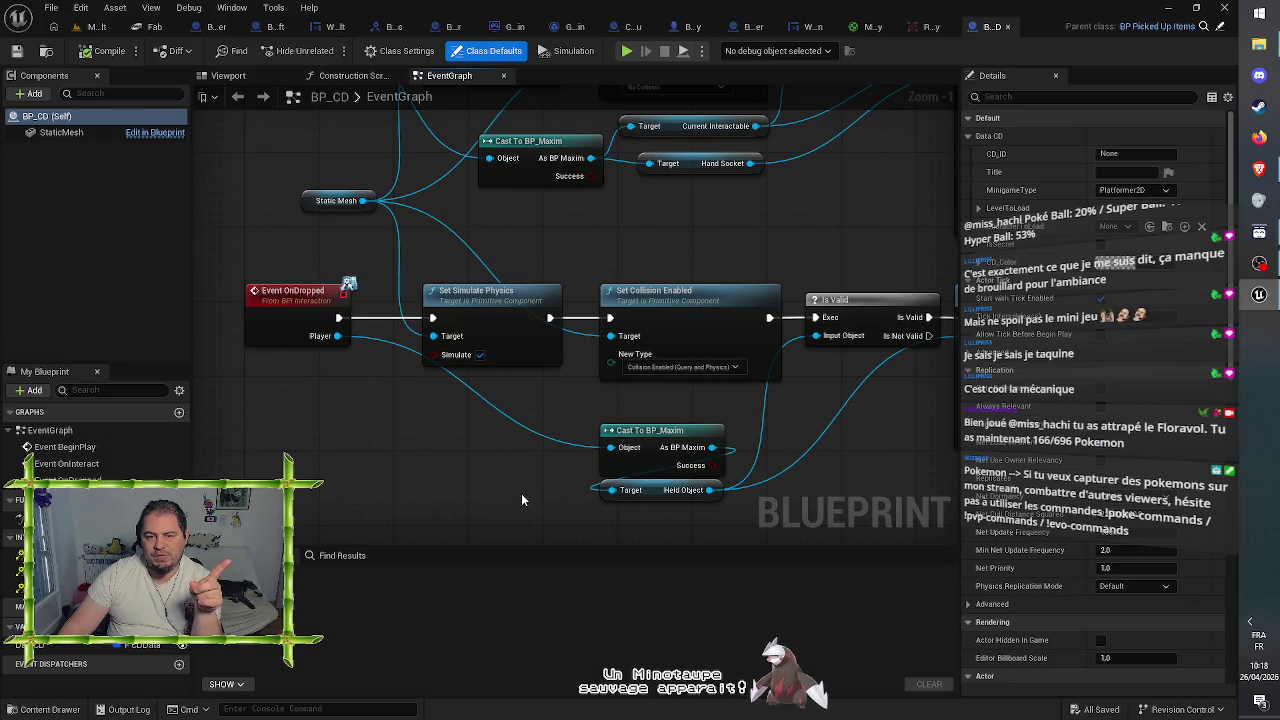
{"action": "left_click_drag", "start_coordinate": [870, 484], "coordinate": [661, 416]}
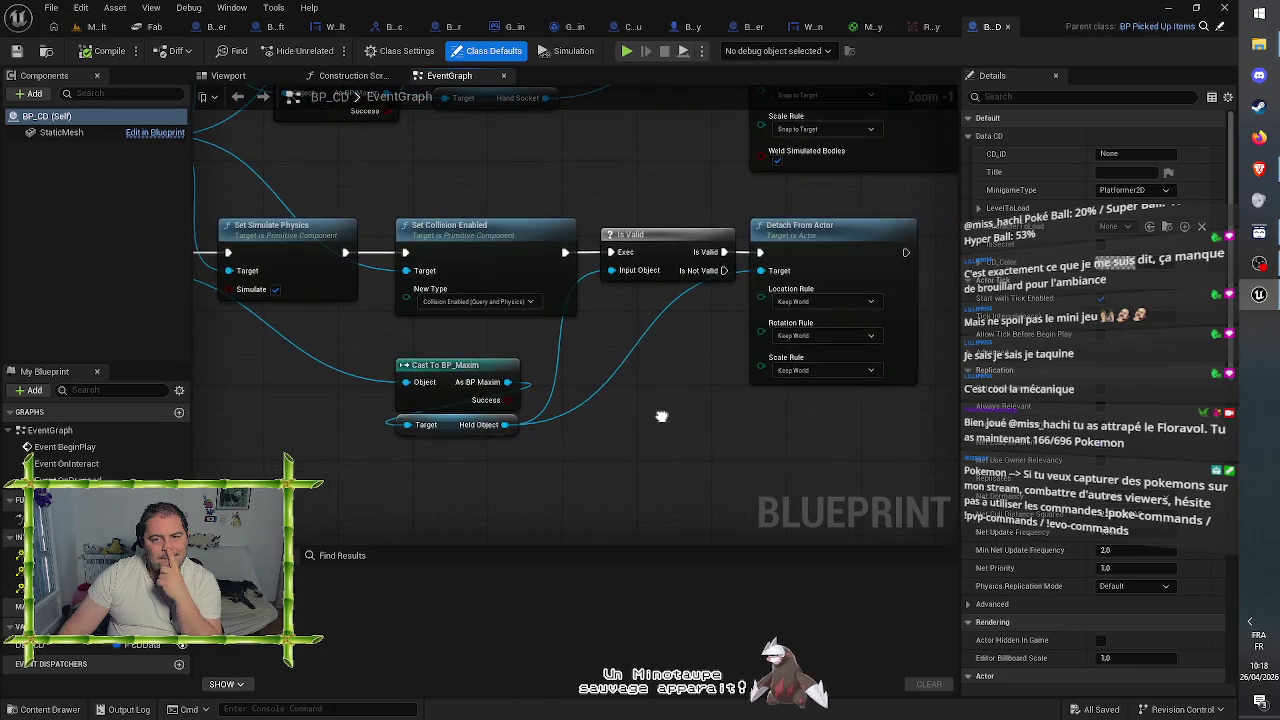
{"action": "mouse_move", "coordinate": [479, 179]}
{"action": "left_mouse_down"}
{"action": "mouse_move", "coordinate": [517, 328]}
{"action": "mouse_move", "coordinate": [506, 278]}
{"action": "mouse_move", "coordinate": [532, 200]}
{"action": "left_mouse_up"}
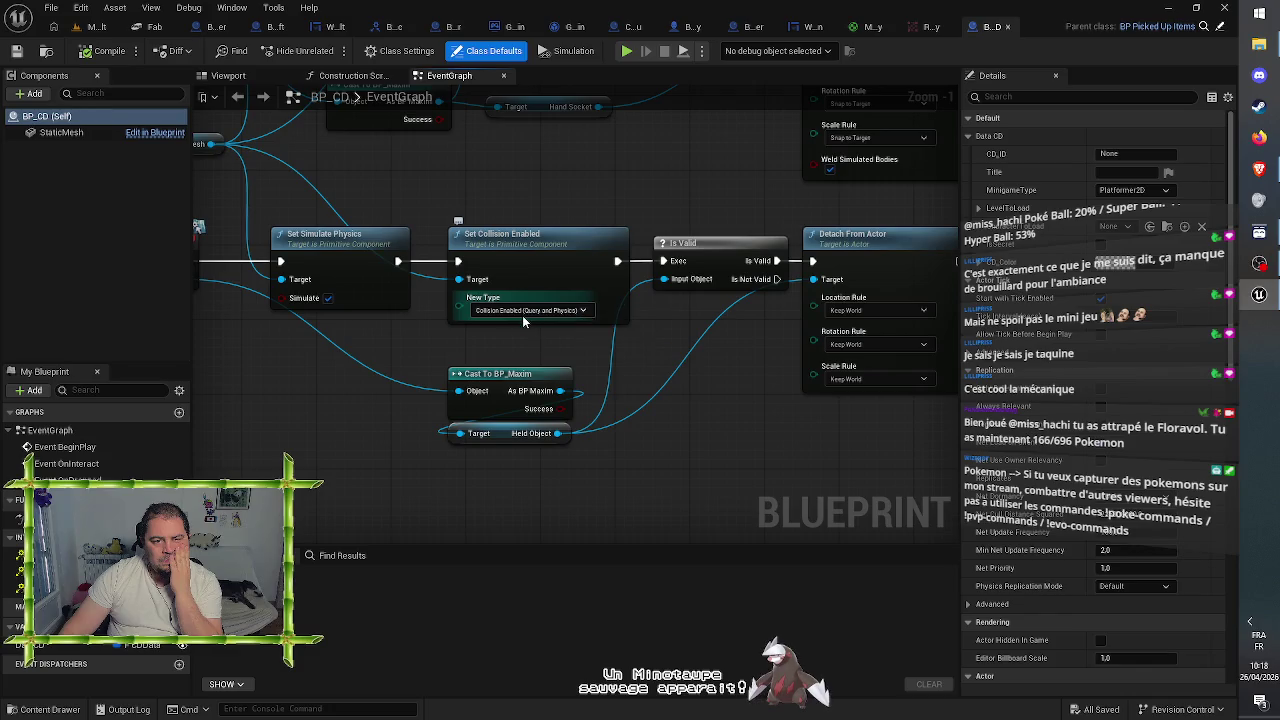
{"action": "mouse_move", "coordinate": [504, 201]}
{"action": "left_mouse_down"}
{"action": "mouse_move", "coordinate": [547, 330]}
{"action": "mouse_move", "coordinate": [489, 251]}
{"action": "left_mouse_up"}
{"action": "left_click", "coordinate": [498, 372]}
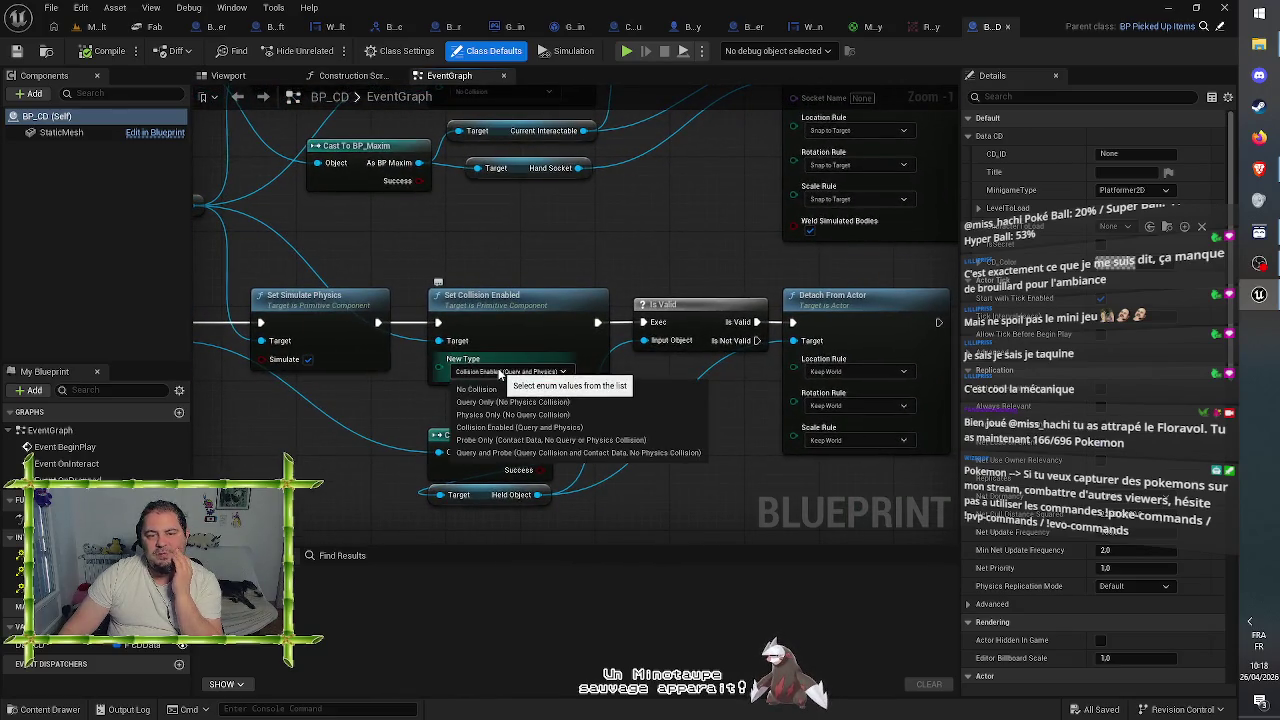
{"action": "left_click", "coordinate": [521, 242]}
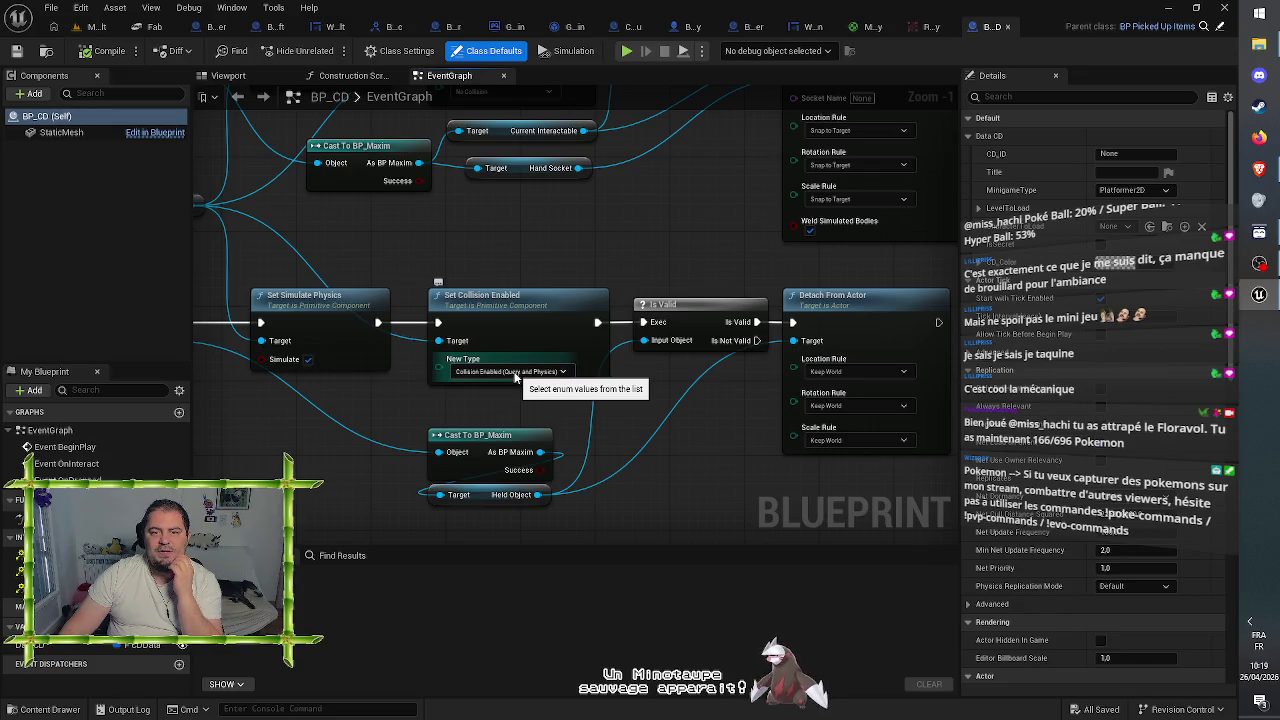
{"action": "scroll", "coordinate": [662, 246], "scroll_direction": "down", "scroll_amount": 5}
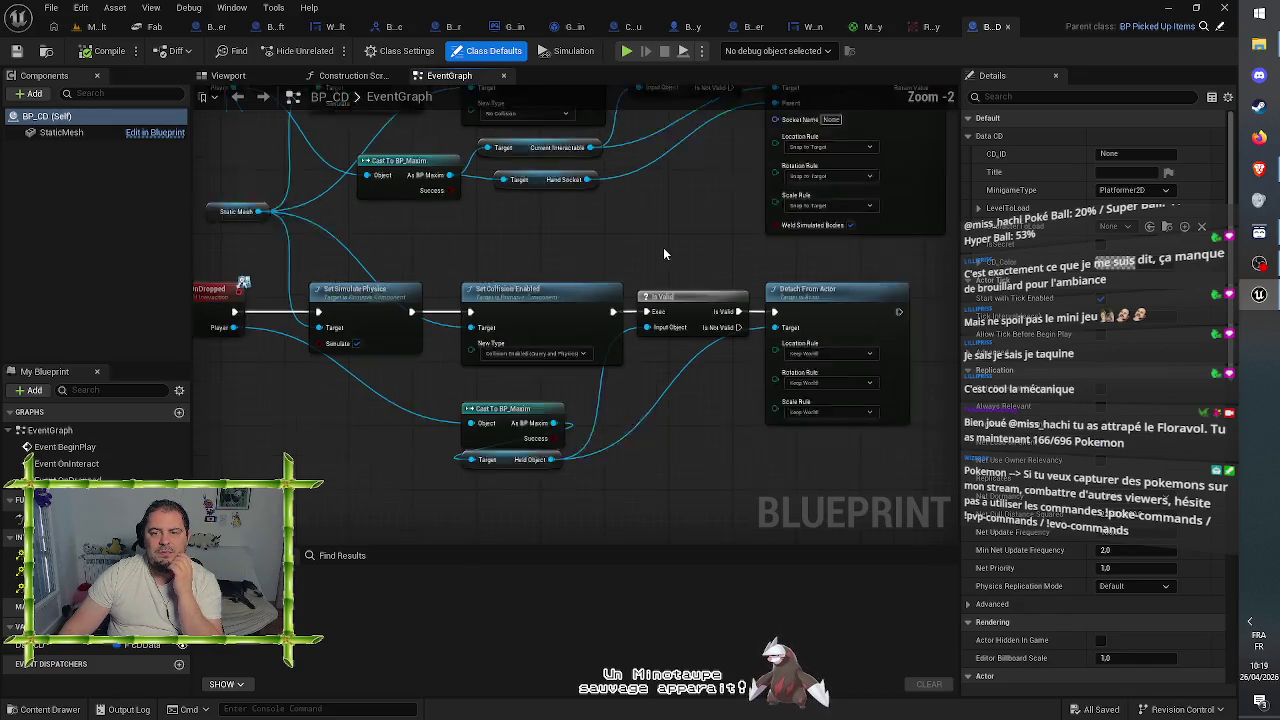
{"action": "scroll", "coordinate": [664, 250], "scroll_direction": "up", "scroll_amount": 3}
{"action": "mouse_move", "coordinate": [684, 263]}
{"action": "left_mouse_down"}
{"action": "mouse_move", "coordinate": [586, 266]}
{"action": "mouse_move", "coordinate": [546, 282]}
{"action": "mouse_move", "coordinate": [611, 316]}
{"action": "mouse_move", "coordinate": [677, 316]}
{"action": "left_mouse_up"}
{"action": "left_click", "coordinate": [575, 328]}
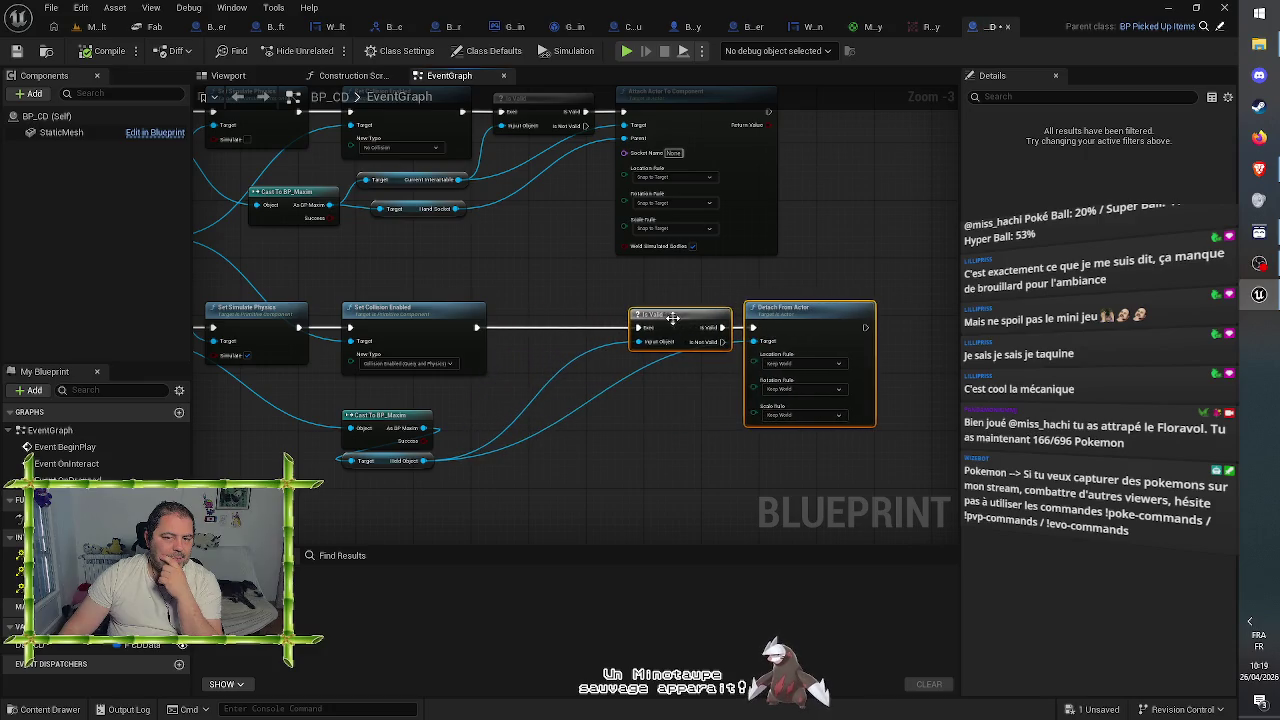
- Shift the Is Valid and Detach From Actor nodes right and search 'collision' from the Static Mesh pin
{"action": "left_click", "coordinate": [490, 272]}
{"action": "left_click_drag", "start_coordinate": [490, 272], "coordinate": [604, 254]}
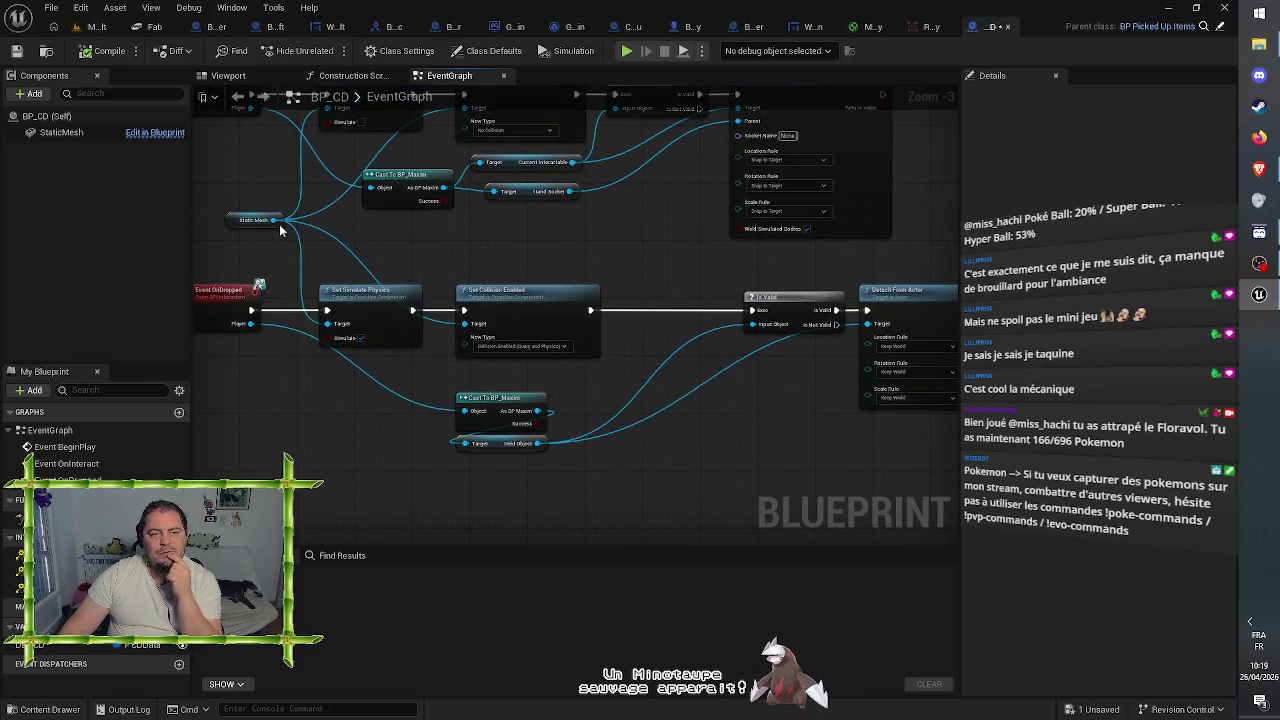
{"action": "mouse_move", "coordinate": [273, 219]}
{"action": "left_mouse_down"}
{"action": "mouse_move", "coordinate": [655, 278]}
{"action": "mouse_move", "coordinate": [602, 266]}
{"action": "left_mouse_up"}
{"action": "type", "text": "collis"}
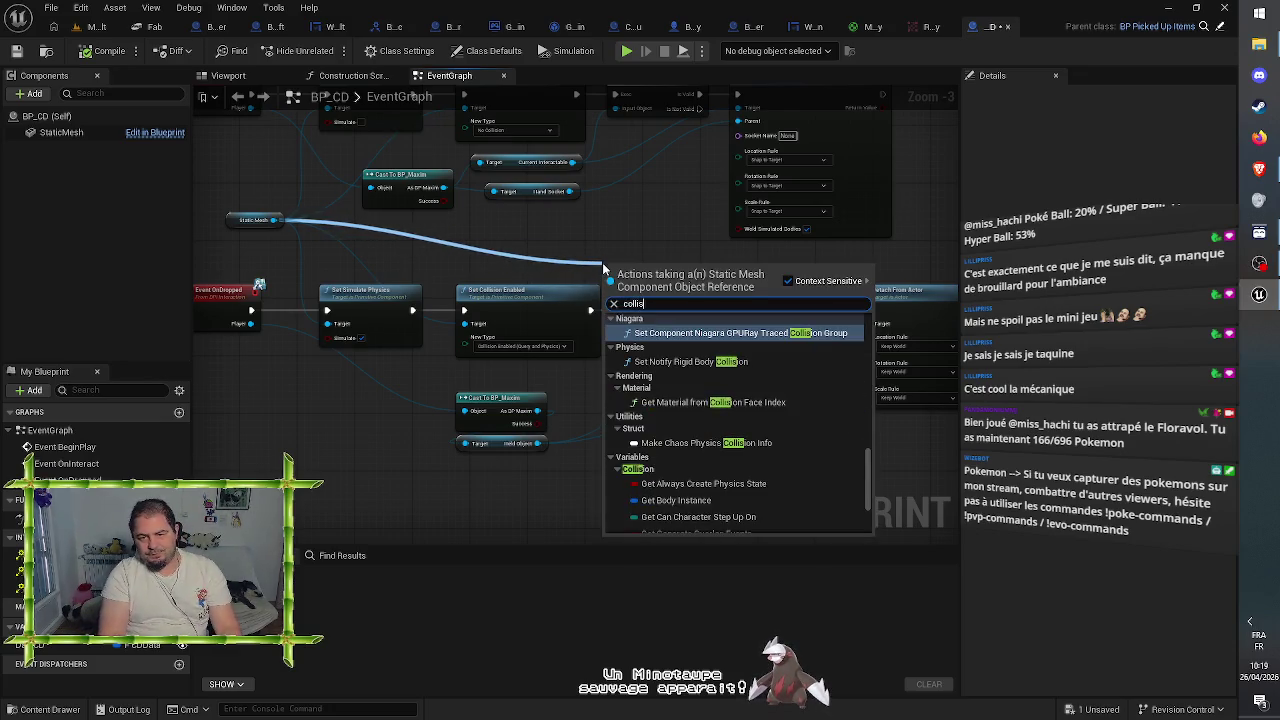
{"action": "type", "text": "iço"}
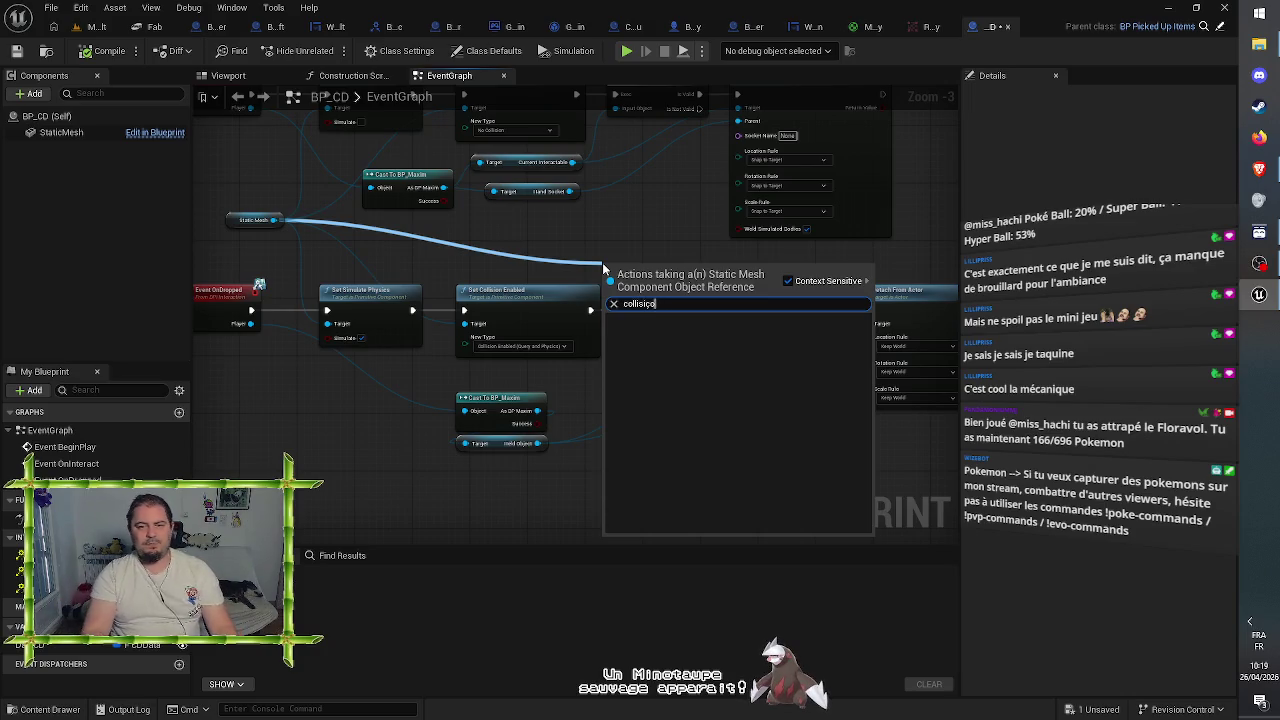
{"action": "key", "text": "BackSpace"}
{"action": "key", "text": "BackSpace"}
{"action": "type", "text": "on"}
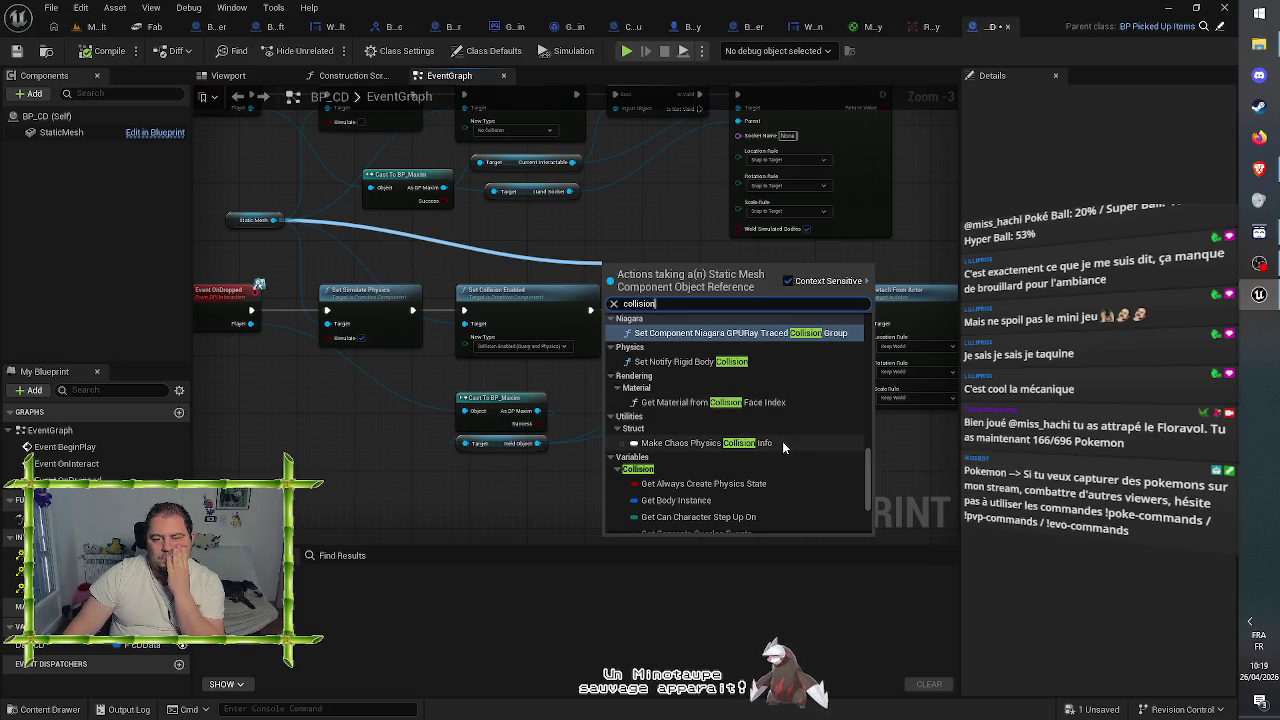
- Browse the collision actions in the search results, then dismiss the menu without adding a node
{"action": "scroll", "coordinate": [782, 441], "scroll_direction": "down", "scroll_amount": 3}
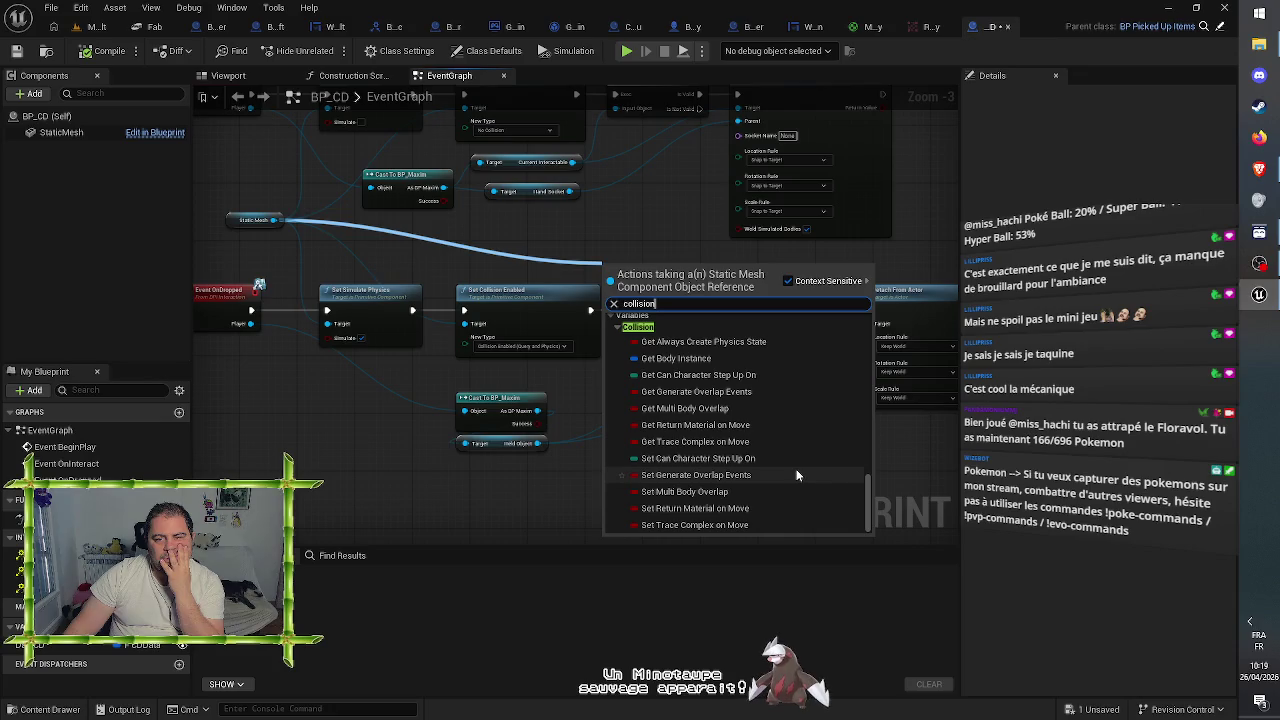
{"action": "scroll", "coordinate": [796, 473], "scroll_direction": "up", "scroll_amount": 3}
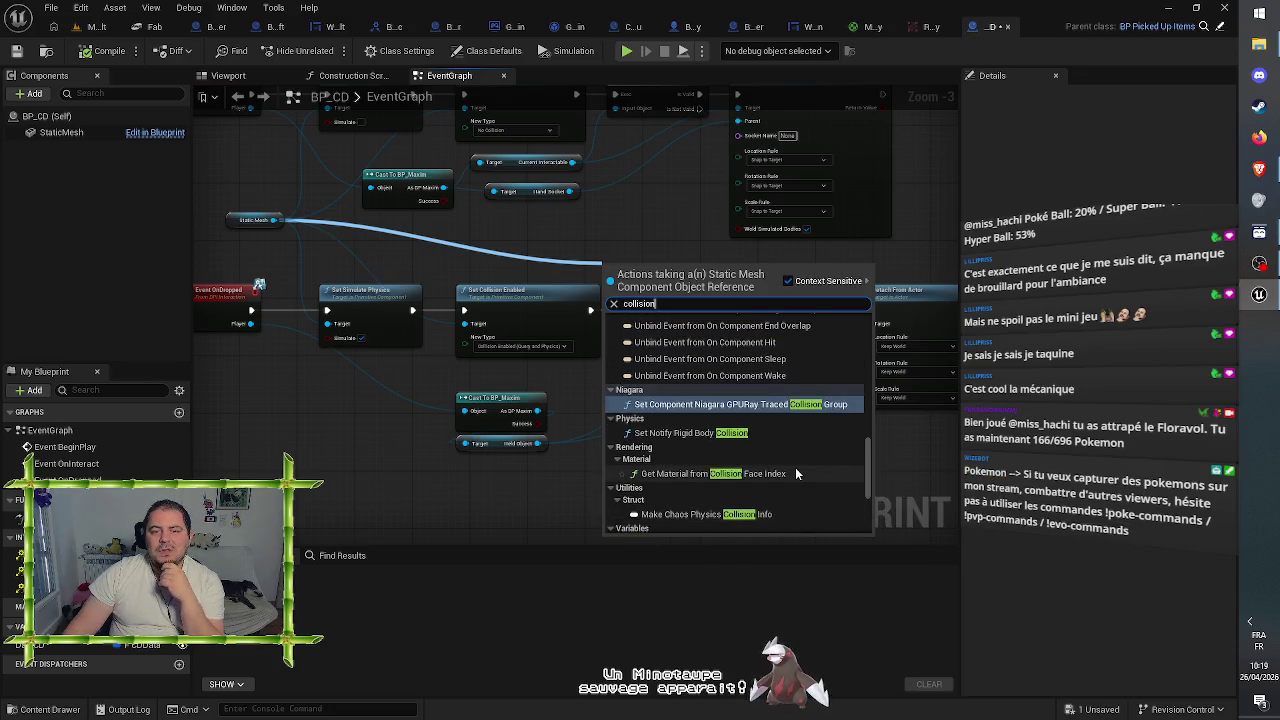
{"action": "scroll", "coordinate": [795, 473], "scroll_direction": "up", "scroll_amount": 5}
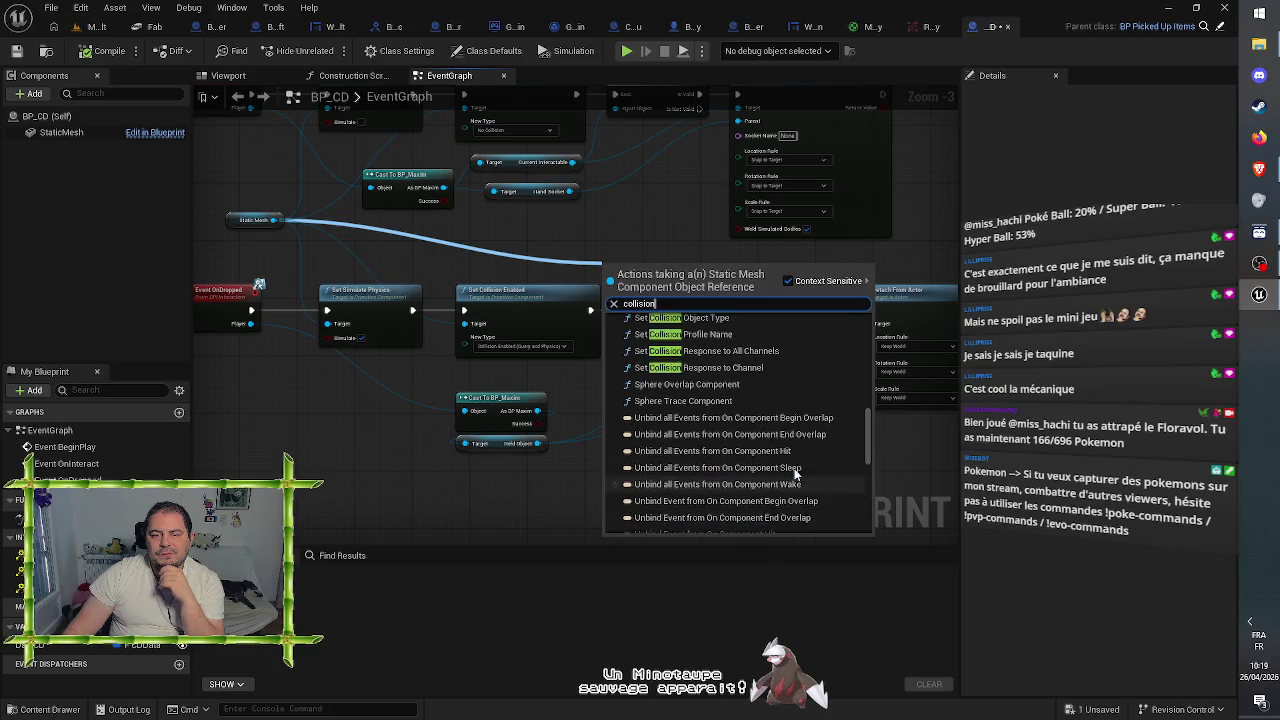
{"action": "scroll", "coordinate": [800, 477], "scroll_direction": "up", "scroll_amount": 1}
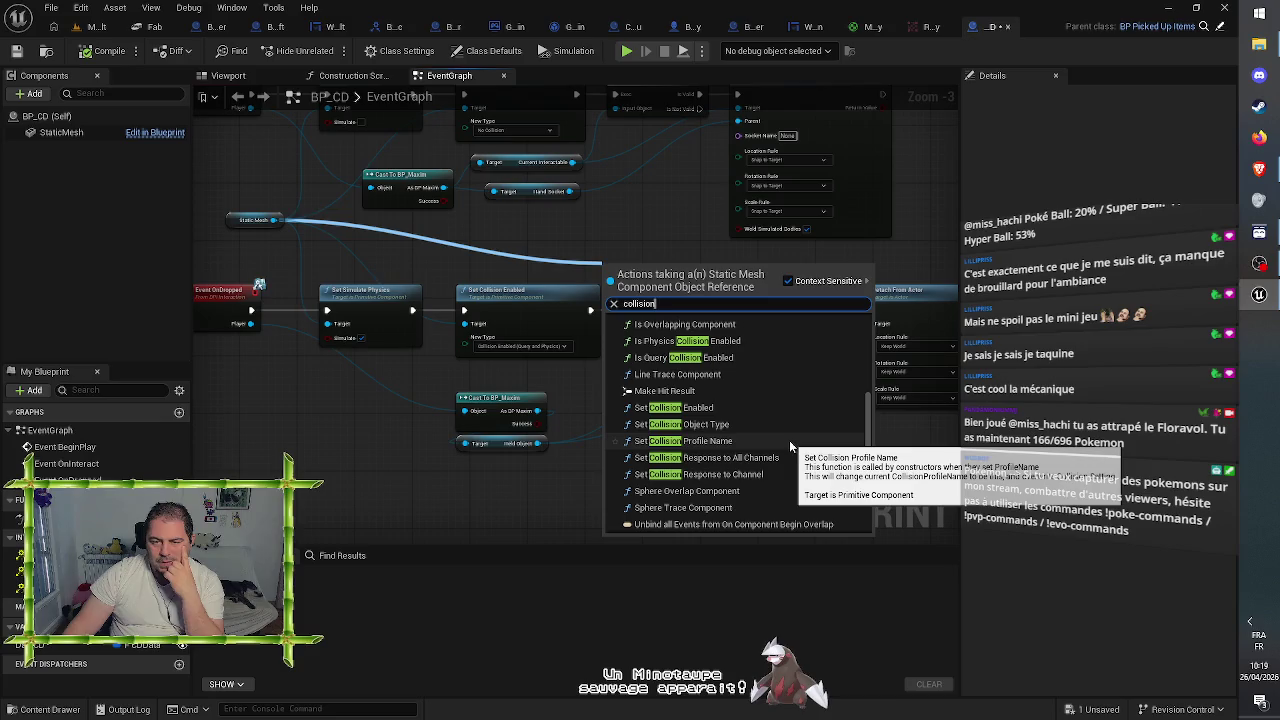
{"action": "scroll", "coordinate": [787, 440], "scroll_direction": "up", "scroll_amount": 4}
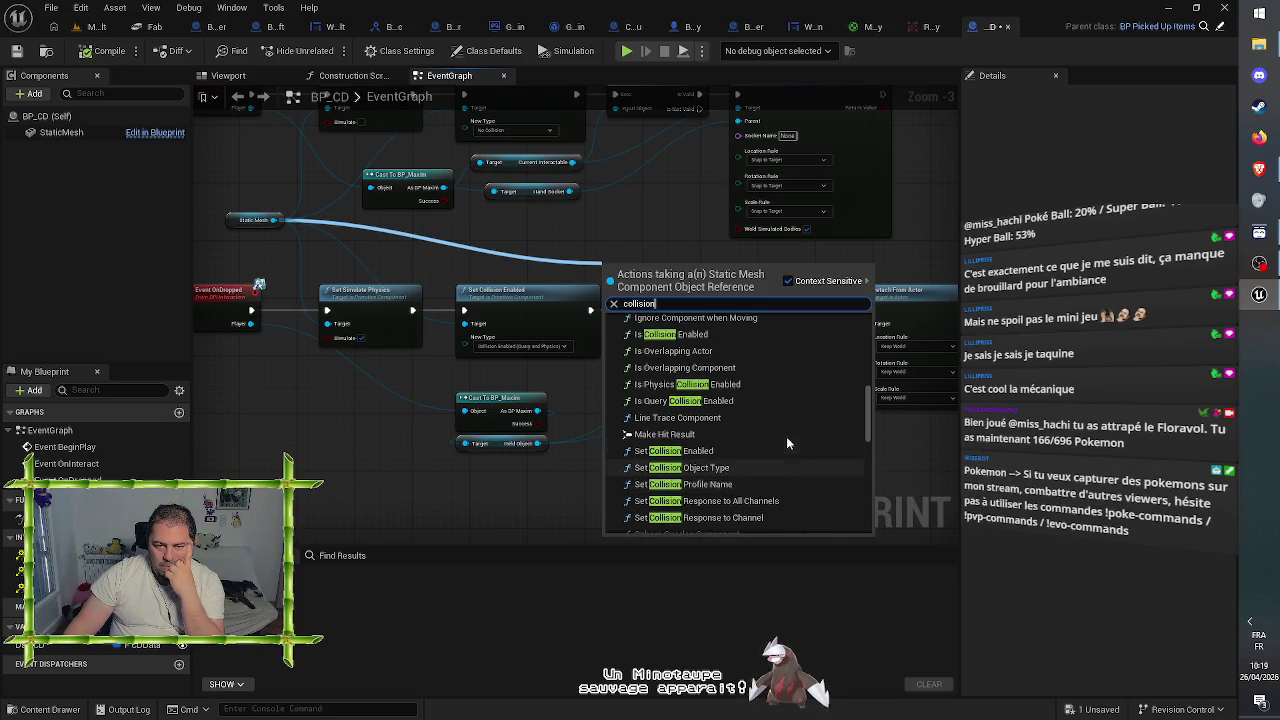
{"action": "scroll", "coordinate": [787, 440], "scroll_direction": "up", "scroll_amount": 10}
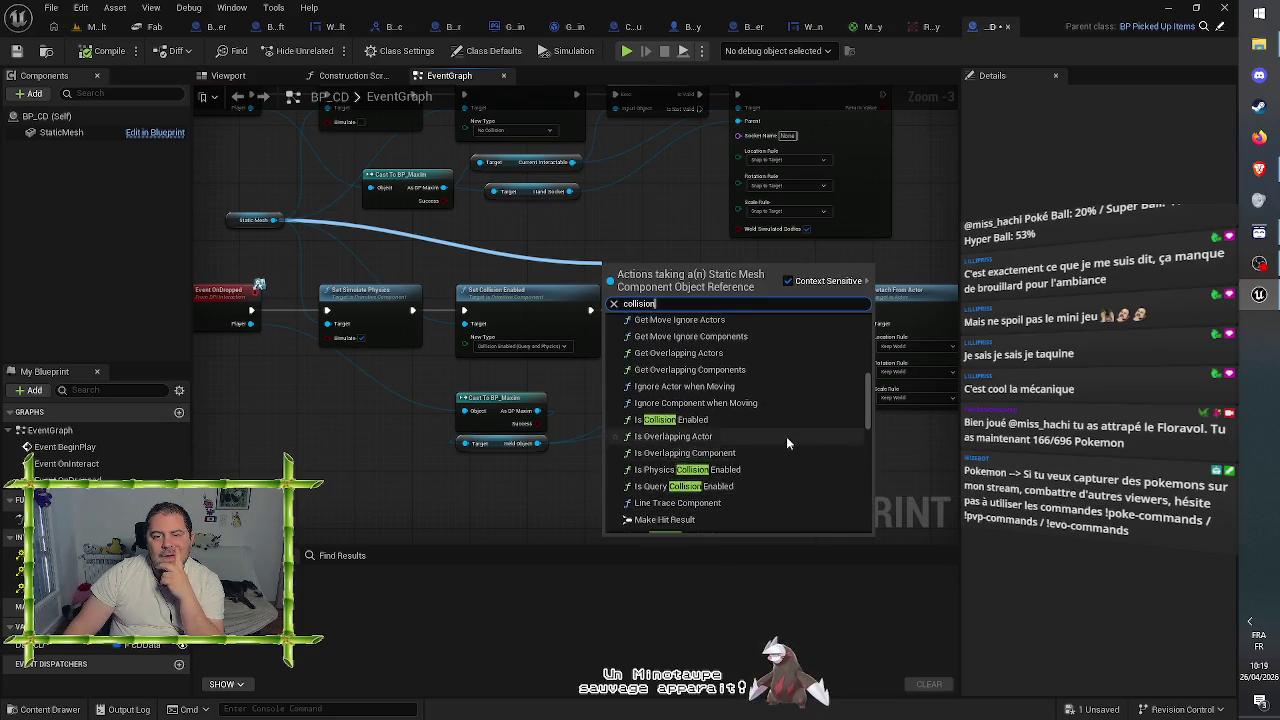
{"action": "scroll", "coordinate": [787, 440], "scroll_direction": "up", "scroll_amount": 10}
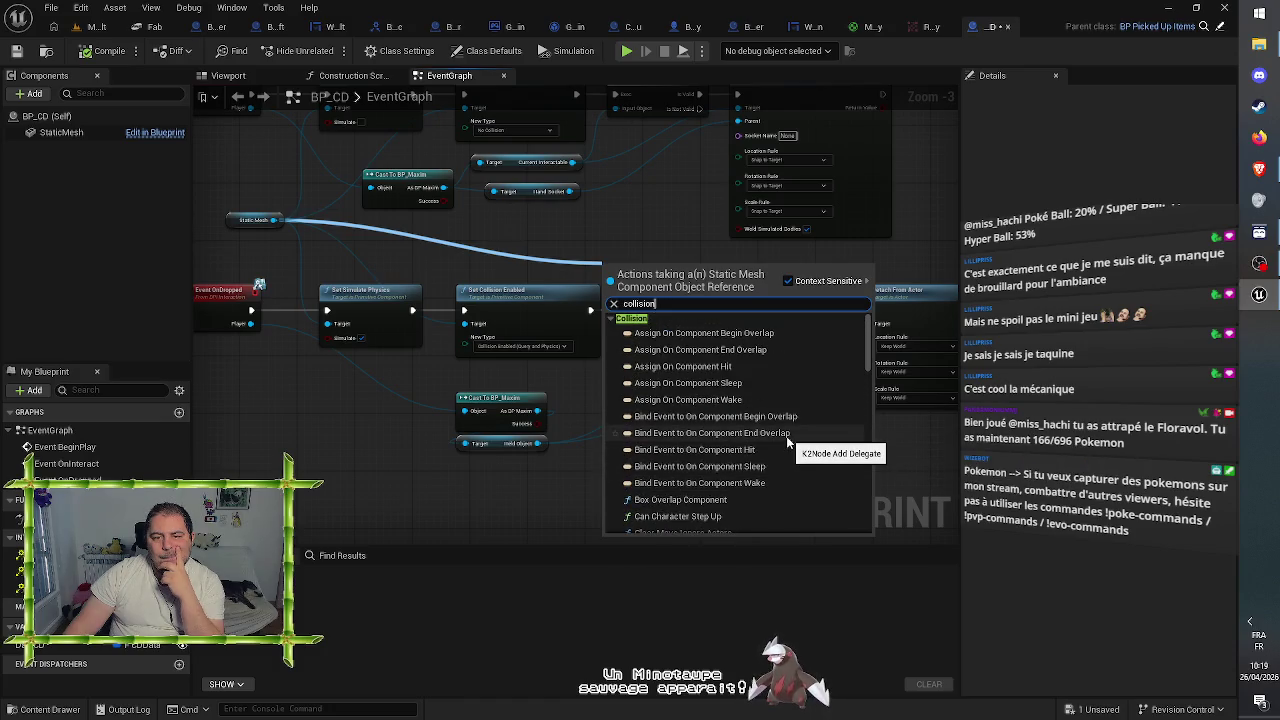
{"action": "scroll", "coordinate": [787, 440], "scroll_direction": "down", "scroll_amount": 10}
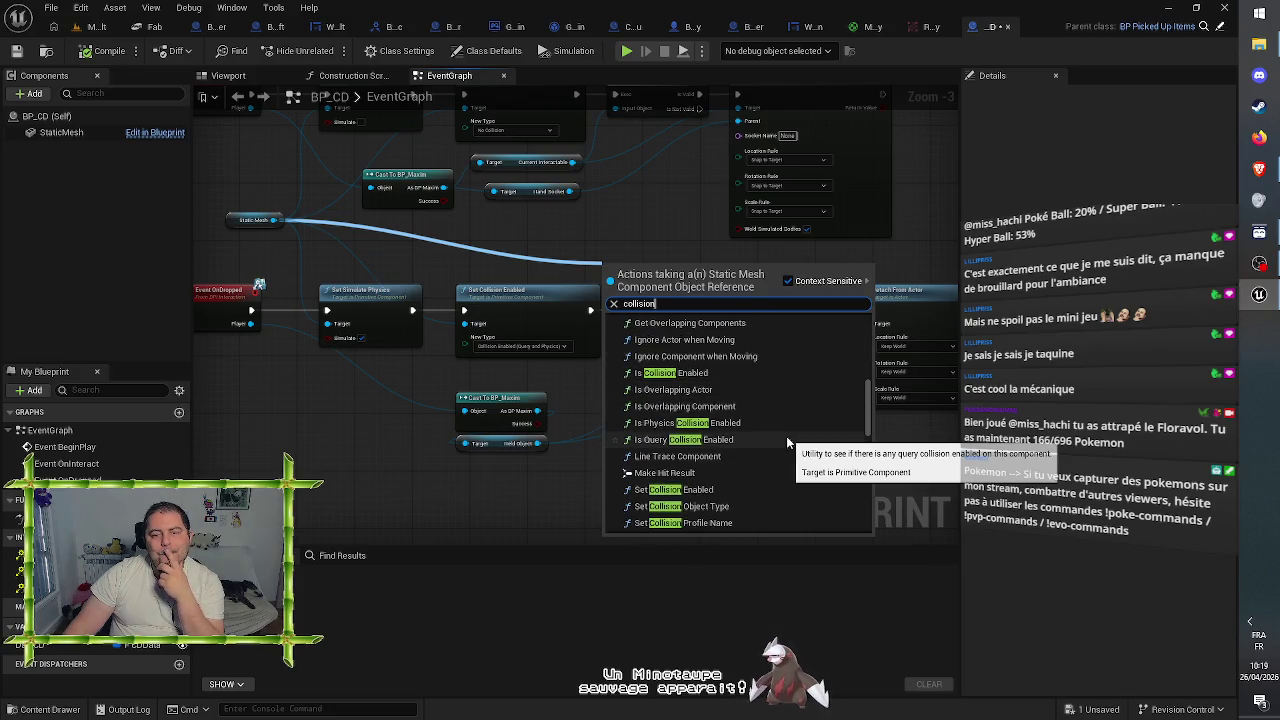
{"action": "scroll", "coordinate": [787, 442], "scroll_direction": "down", "scroll_amount": 2}
{"action": "scroll", "coordinate": [786, 436], "scroll_direction": "down", "scroll_amount": 1}
{"action": "scroll", "coordinate": [786, 436], "scroll_direction": "down", "scroll_amount": 1}
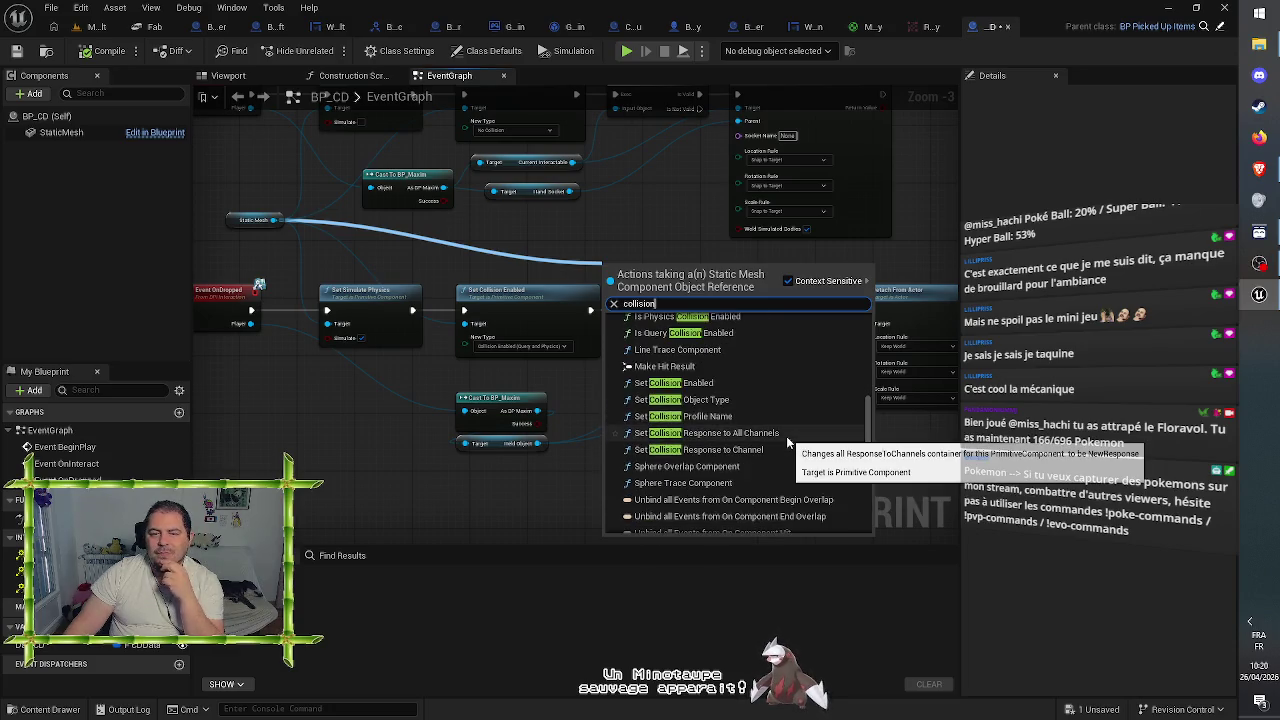
{"action": "scroll", "coordinate": [745, 456], "scroll_direction": "down", "scroll_amount": 1}
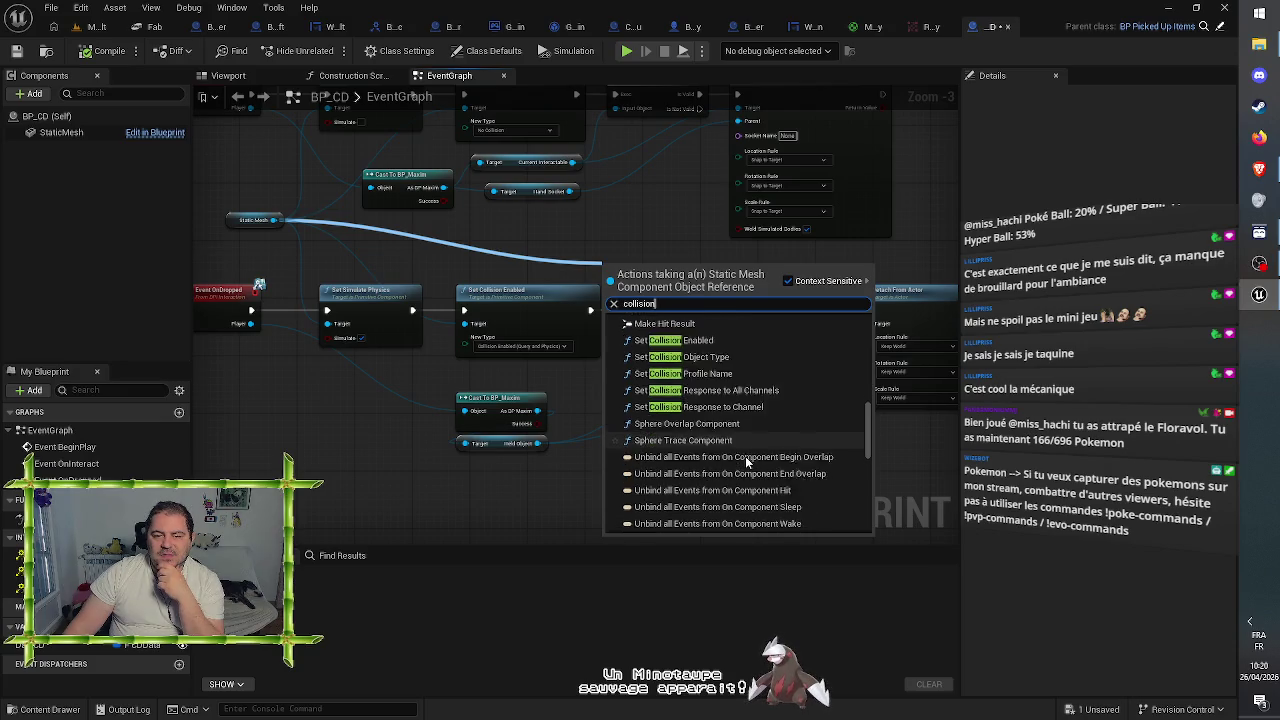
{"action": "scroll", "coordinate": [745, 456], "scroll_direction": "down", "scroll_amount": 3}
{"action": "scroll", "coordinate": [746, 462], "scroll_direction": "down", "scroll_amount": 2}
{"action": "scroll", "coordinate": [748, 465], "scroll_direction": "down", "scroll_amount": 1}
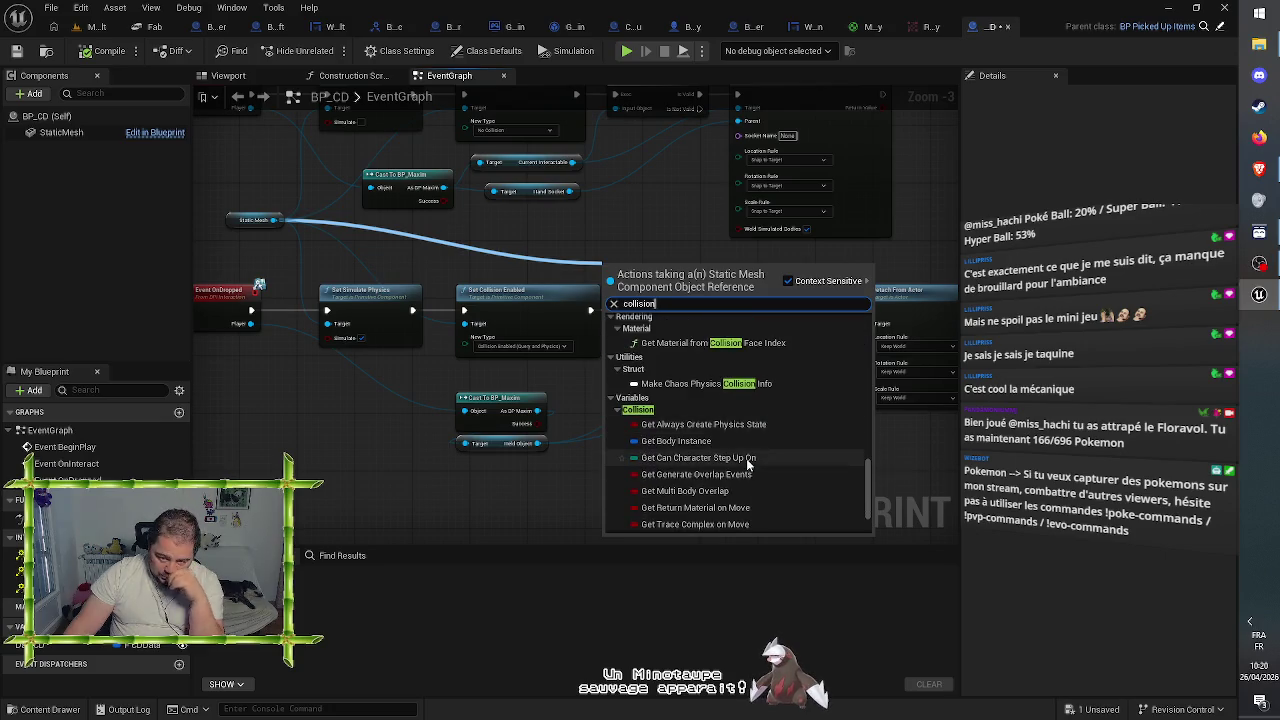
{"action": "left_click", "coordinate": [503, 488]}
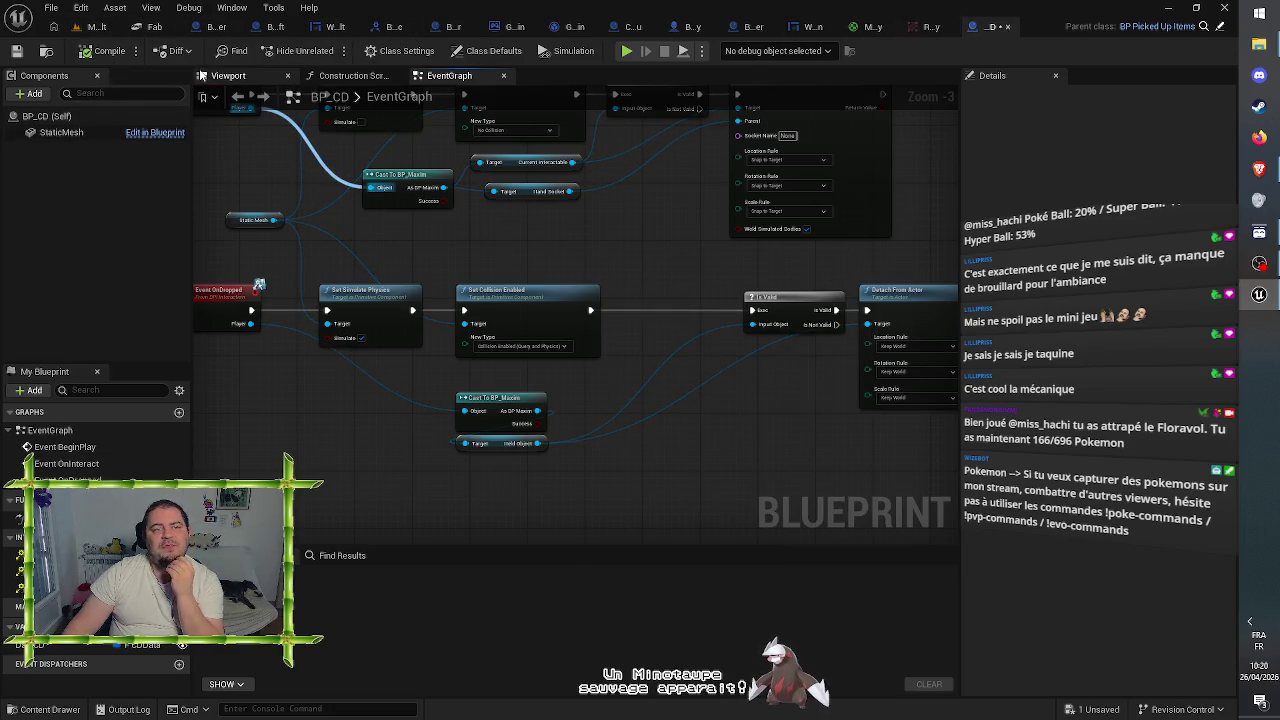
- In Map_Default, select the CD actor BP_CD0 and its StaticMesh component
{"action": "left_click", "coordinate": [99, 28]}
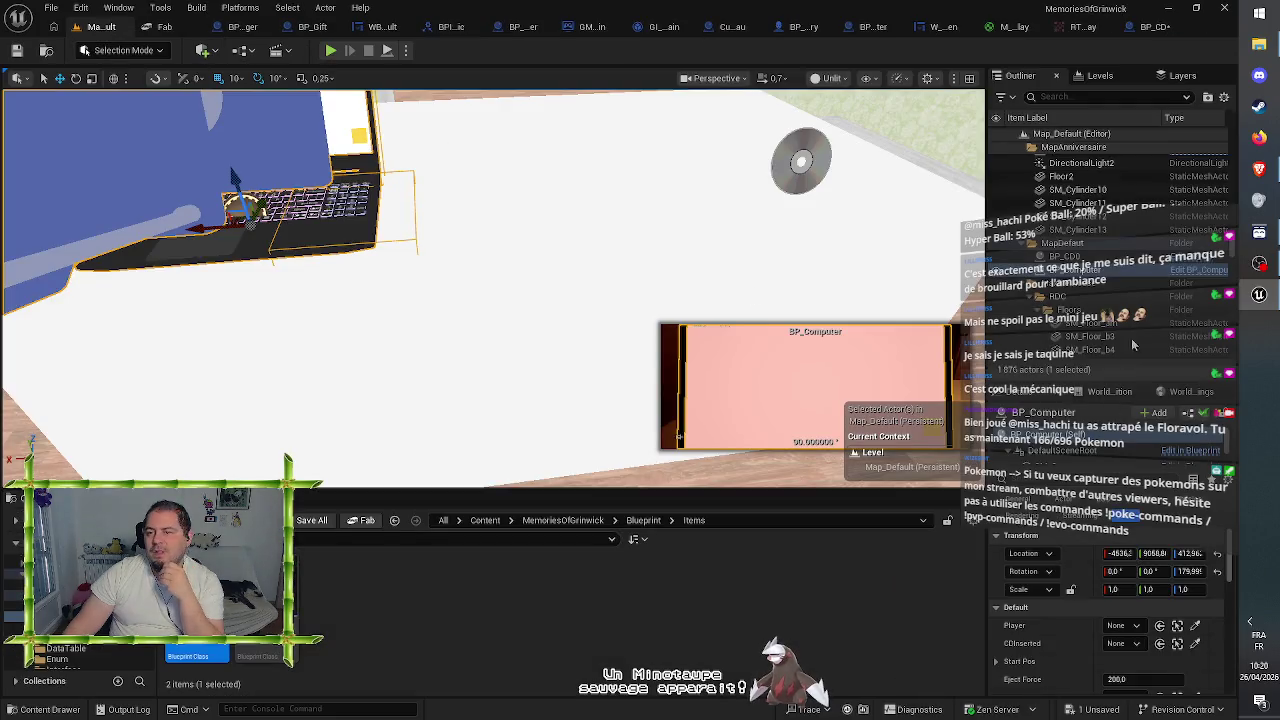
{"action": "left_click", "coordinate": [1064, 256]}
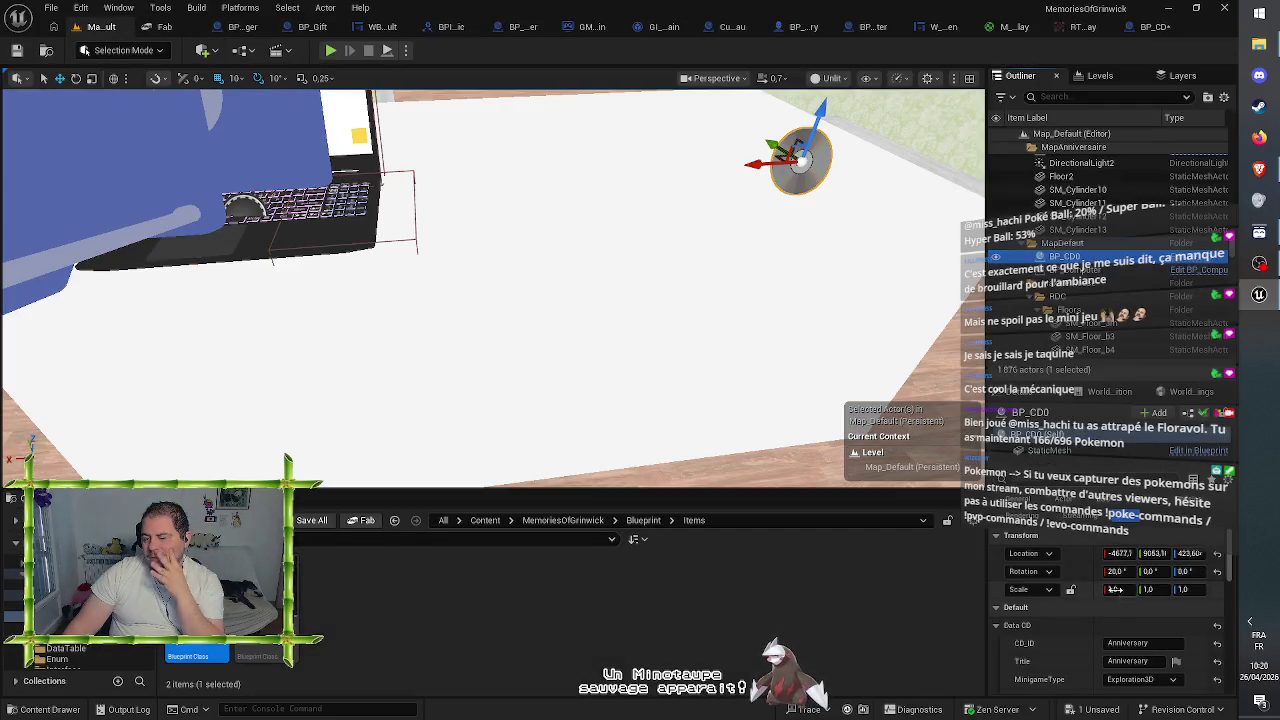
{"action": "scroll", "coordinate": [1078, 620], "scroll_direction": "down", "scroll_amount": 2}
{"action": "scroll", "coordinate": [1077, 618], "scroll_direction": "down", "scroll_amount": 2}
{"action": "left_click", "coordinate": [1049, 450]}
{"action": "scroll", "coordinate": [1085, 622], "scroll_direction": "up", "scroll_amount": 1}
{"action": "scroll", "coordinate": [1084, 620], "scroll_direction": "down", "scroll_amount": 10}
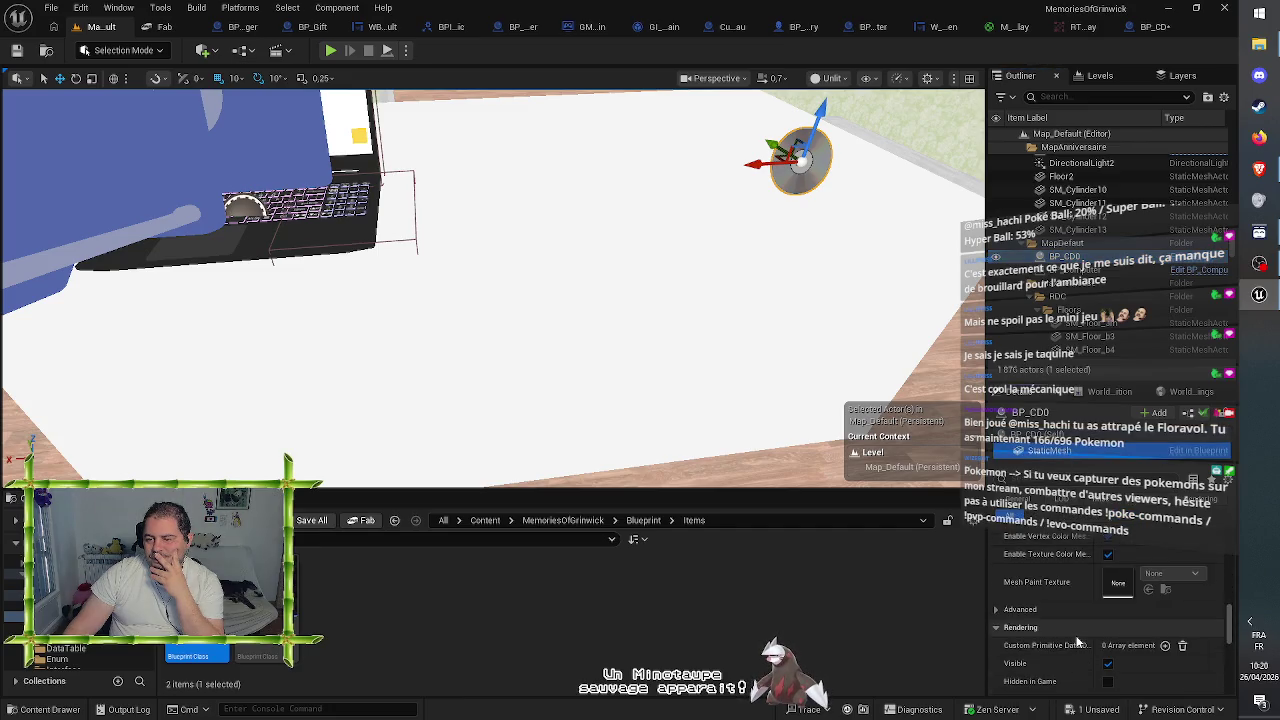
{"action": "scroll", "coordinate": [1078, 642], "scroll_direction": "down", "scroll_amount": 3}
{"action": "scroll", "coordinate": [1077, 641], "scroll_direction": "up", "scroll_amount": 6}
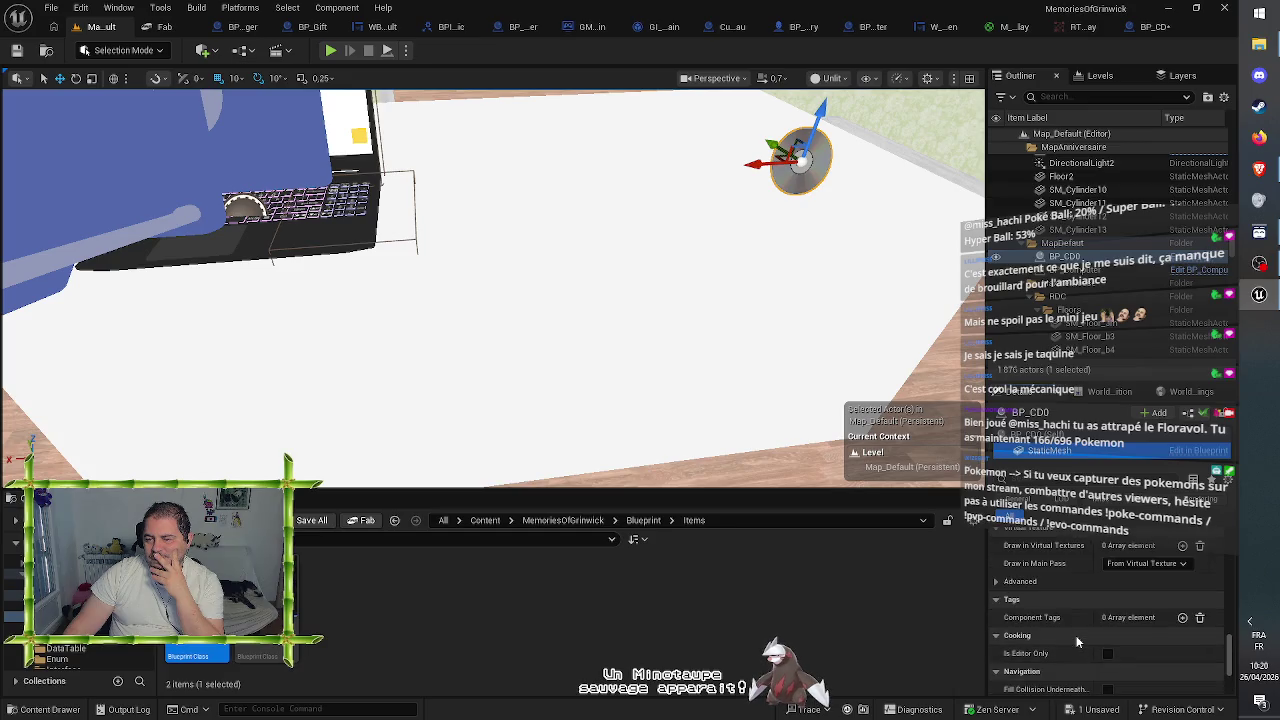
{"action": "scroll", "coordinate": [1077, 642], "scroll_direction": "up", "scroll_amount": 5}
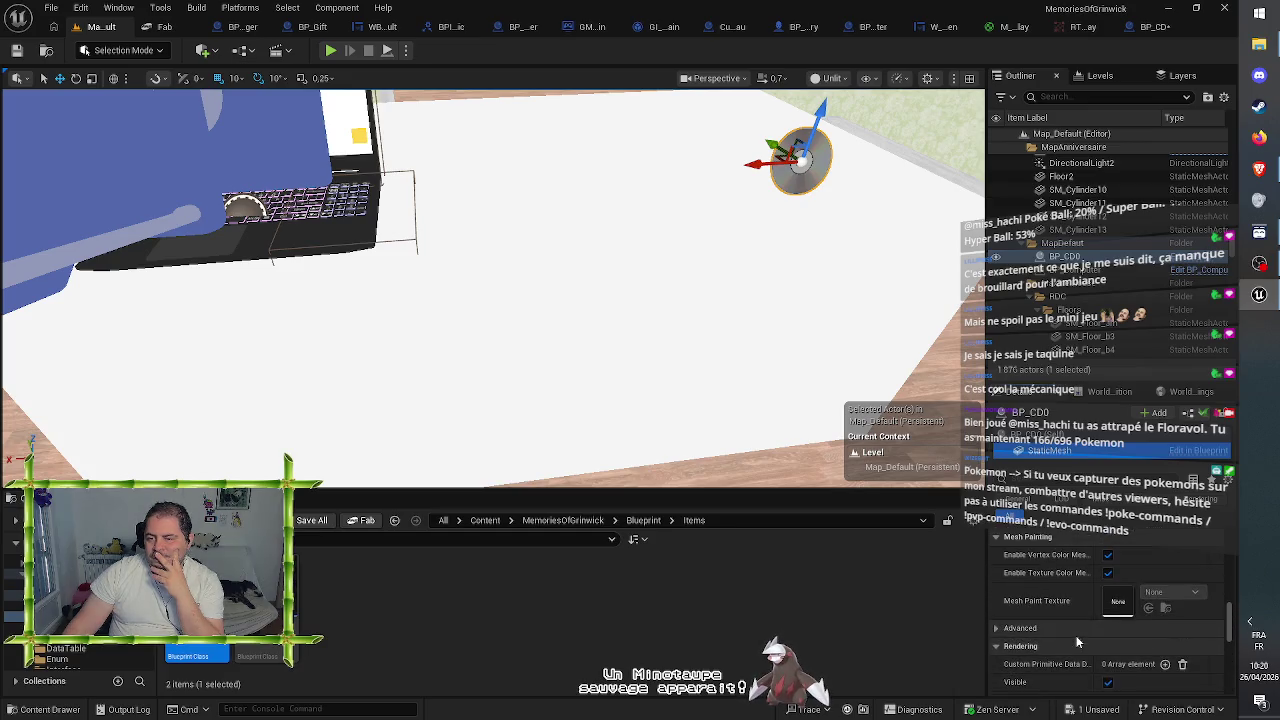
{"action": "scroll", "coordinate": [1078, 642], "scroll_direction": "up", "scroll_amount": 2}
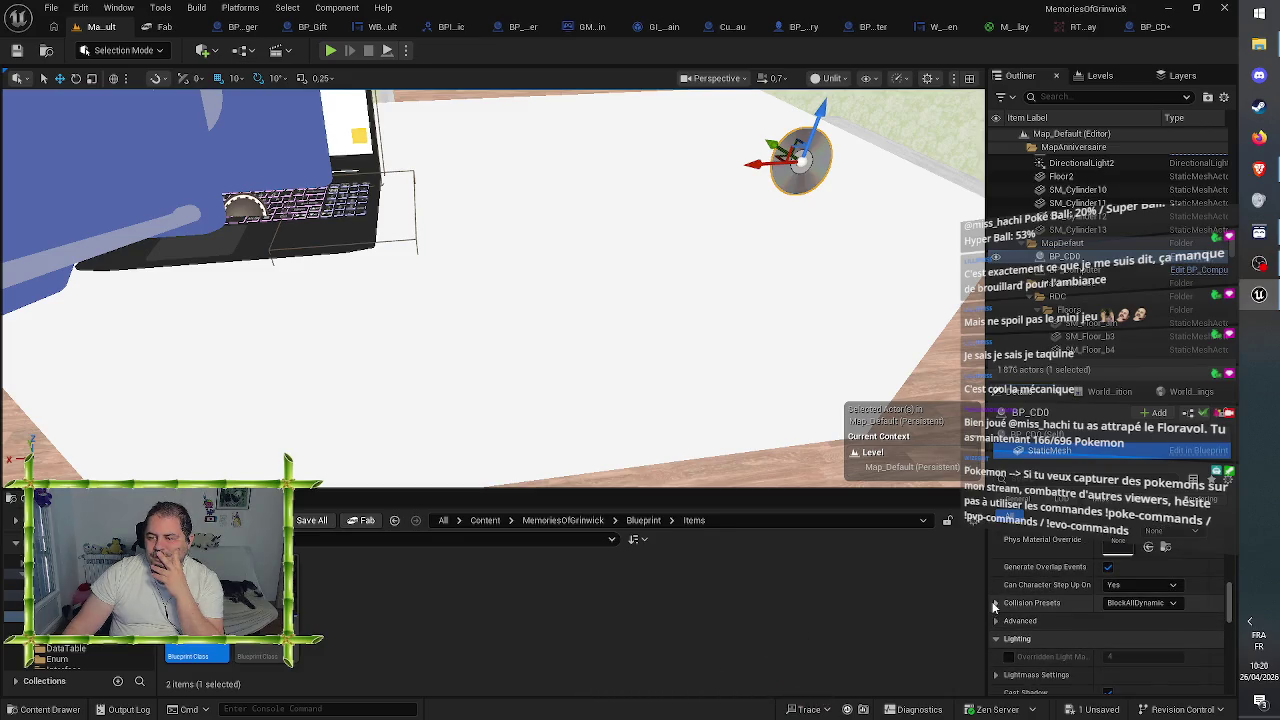
- Expand the CD mesh's collision settings and set the collision preset to Custom
{"action": "left_click", "coordinate": [995, 603]}
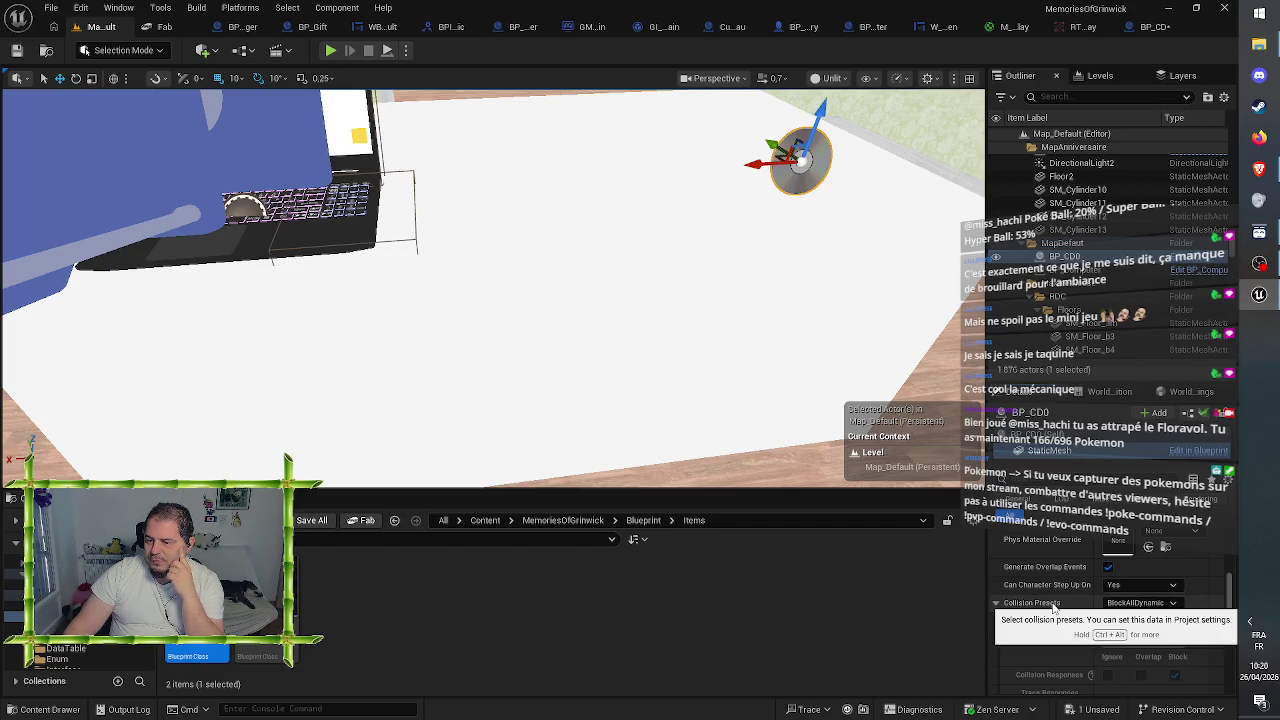
{"action": "scroll", "coordinate": [1050, 620], "scroll_direction": "down", "scroll_amount": 1}
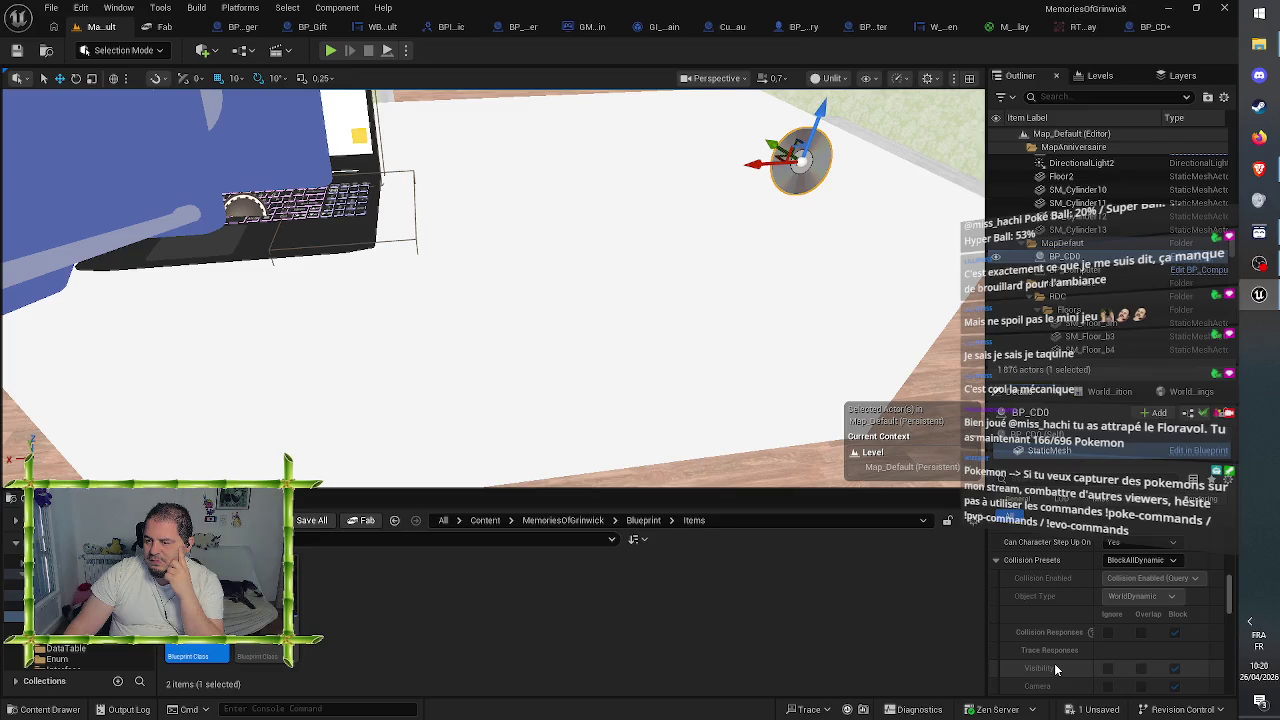
{"action": "scroll", "coordinate": [1054, 663], "scroll_direction": "down", "scroll_amount": 1}
{"action": "left_click", "coordinate": [1133, 540]}
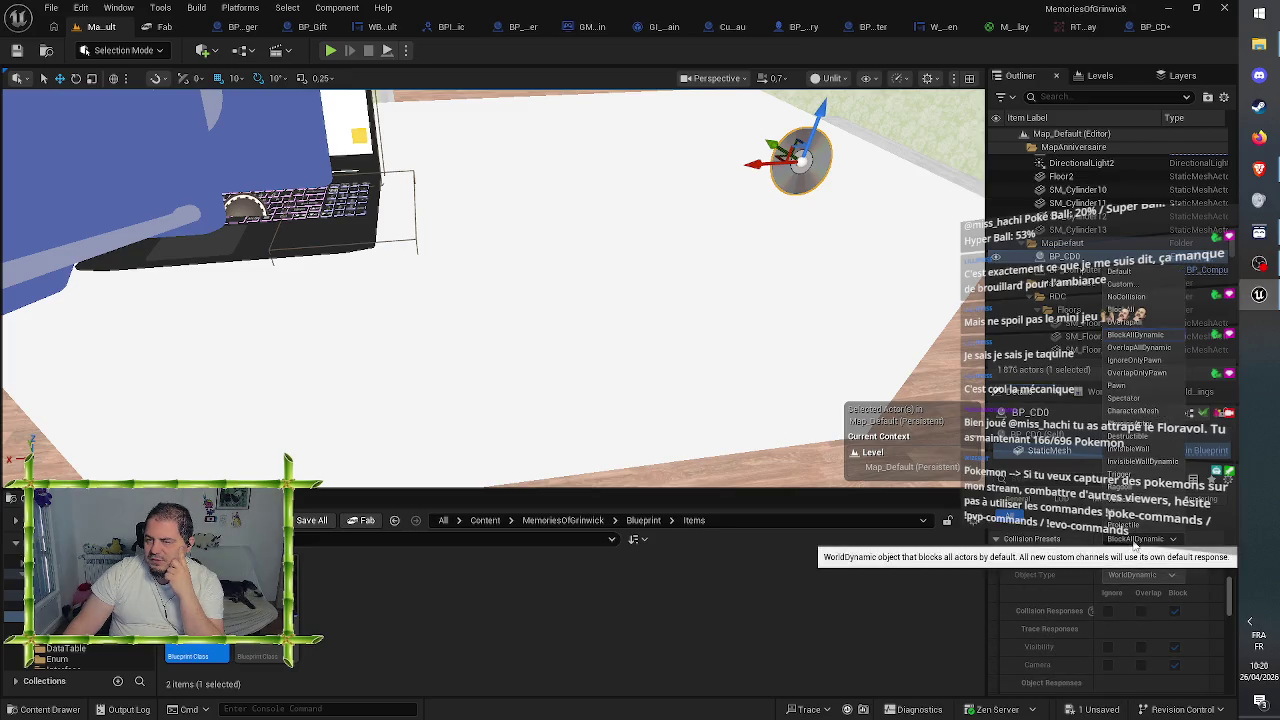
{"action": "left_click", "coordinate": [1120, 284]}
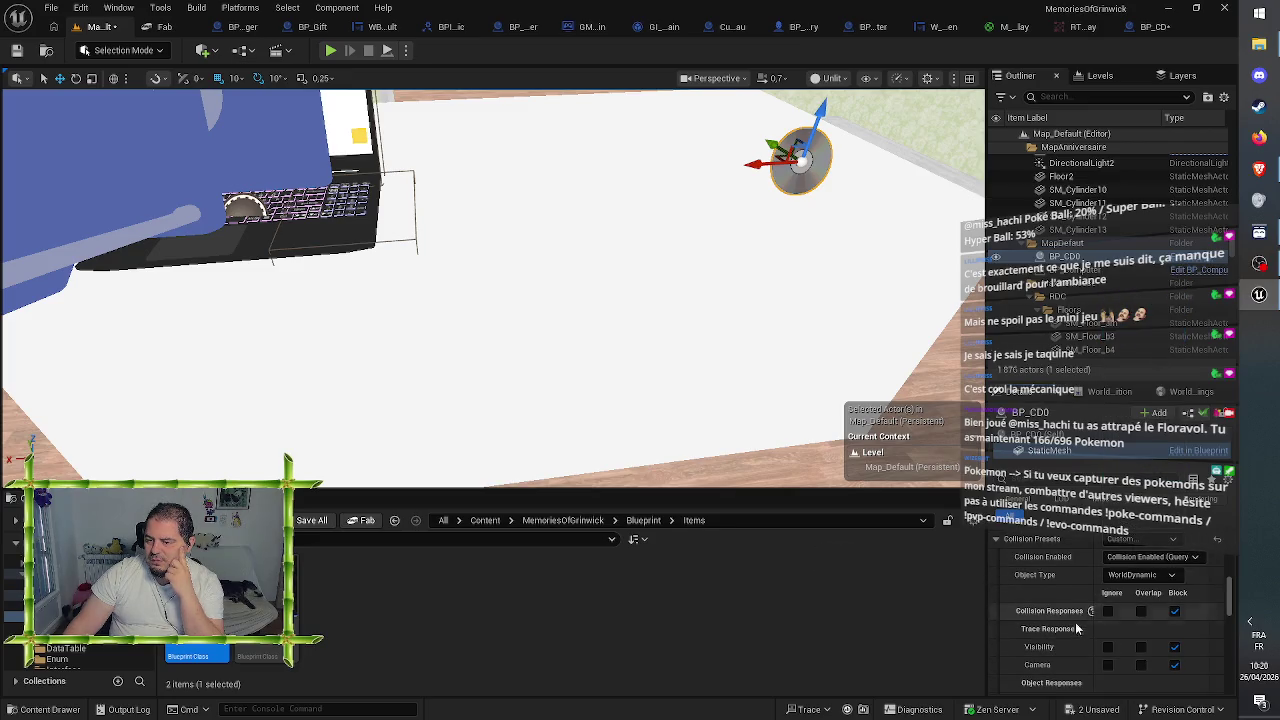
{"action": "scroll", "coordinate": [1066, 628], "scroll_direction": "down", "scroll_amount": 2}
{"action": "scroll", "coordinate": [1065, 628], "scroll_direction": "up", "scroll_amount": 3}
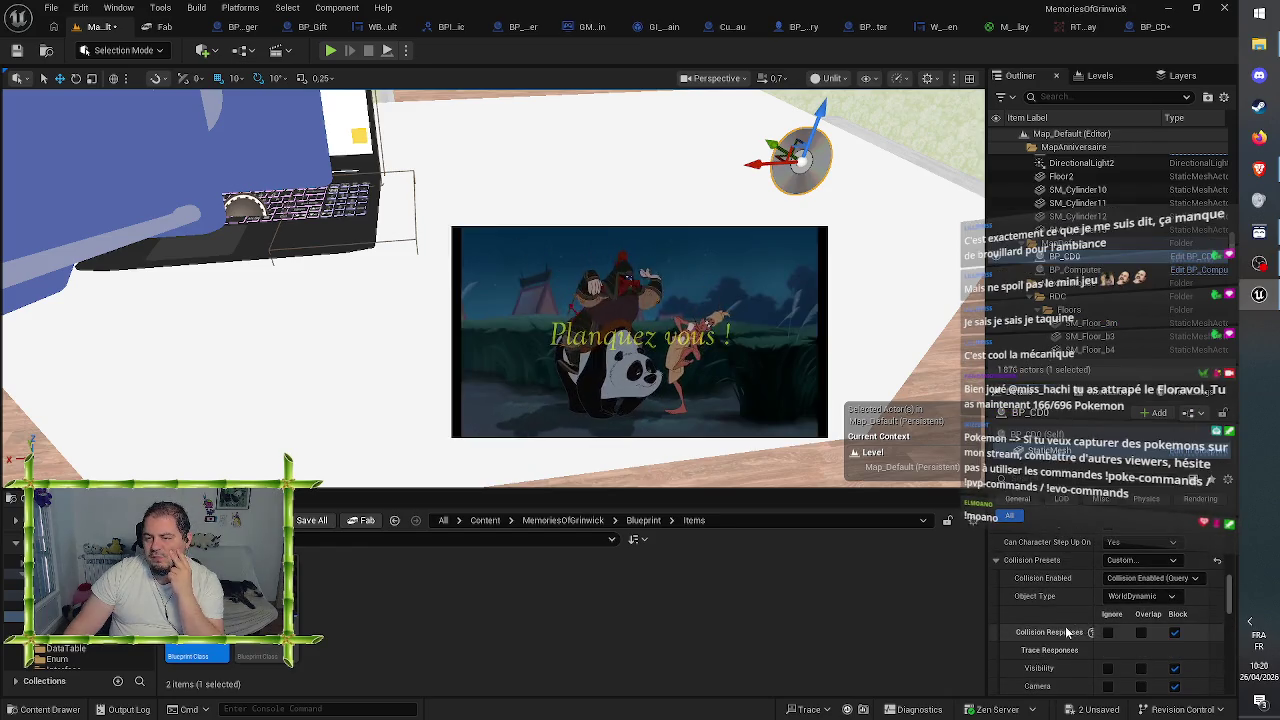
- Switch the CD's collision preset to BlockAllDynamic and save the level
{"action": "left_click", "coordinate": [1140, 560]}
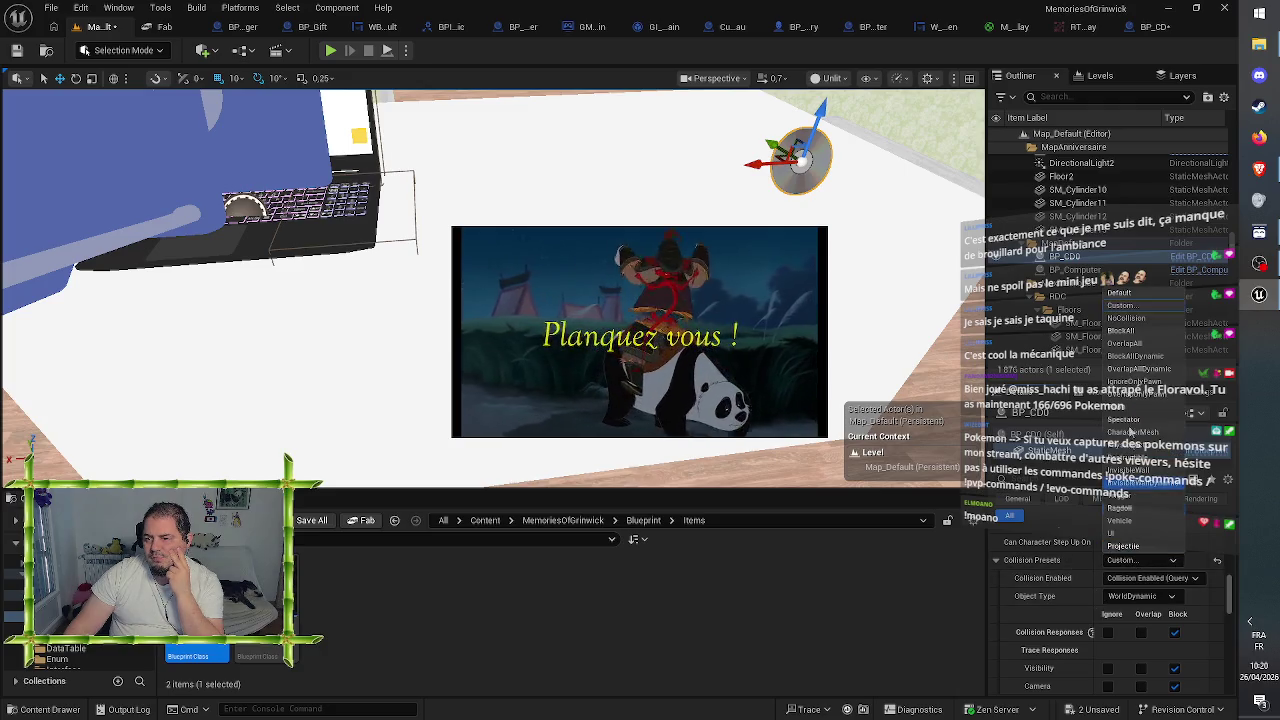
{"action": "left_click", "coordinate": [1150, 356]}
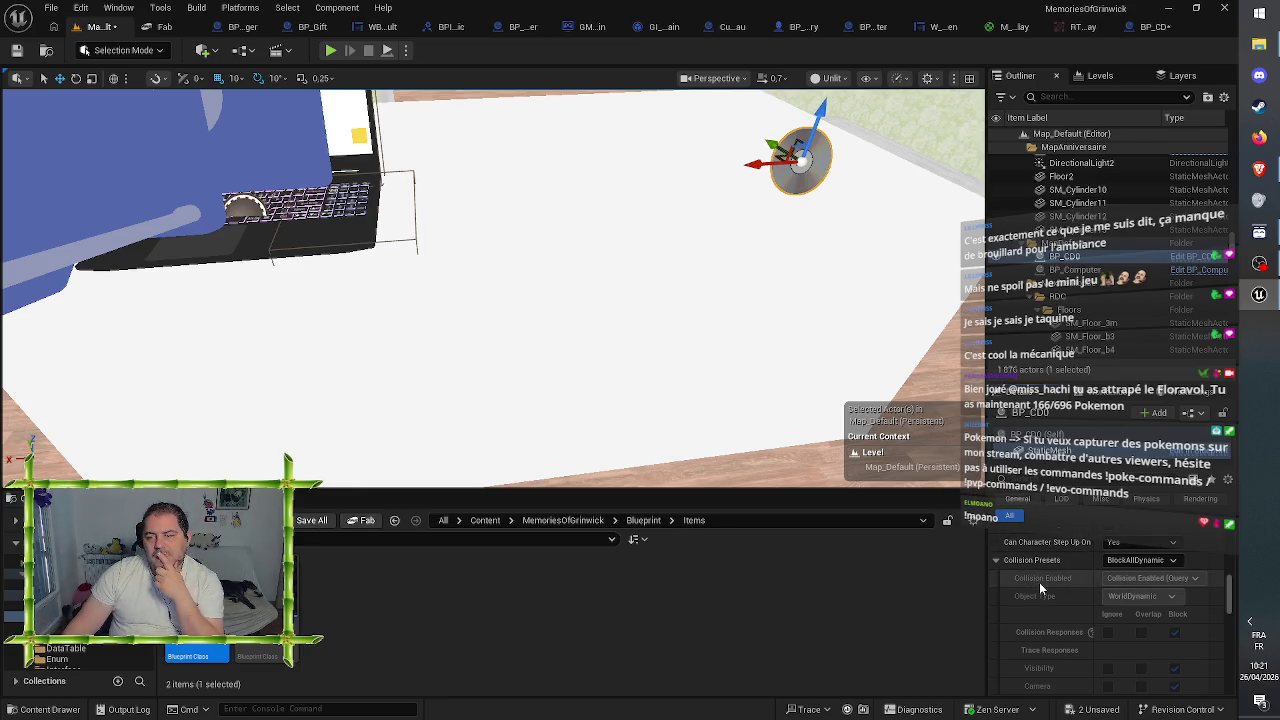
{"action": "scroll", "coordinate": [1068, 597], "scroll_direction": "up", "scroll_amount": 1}
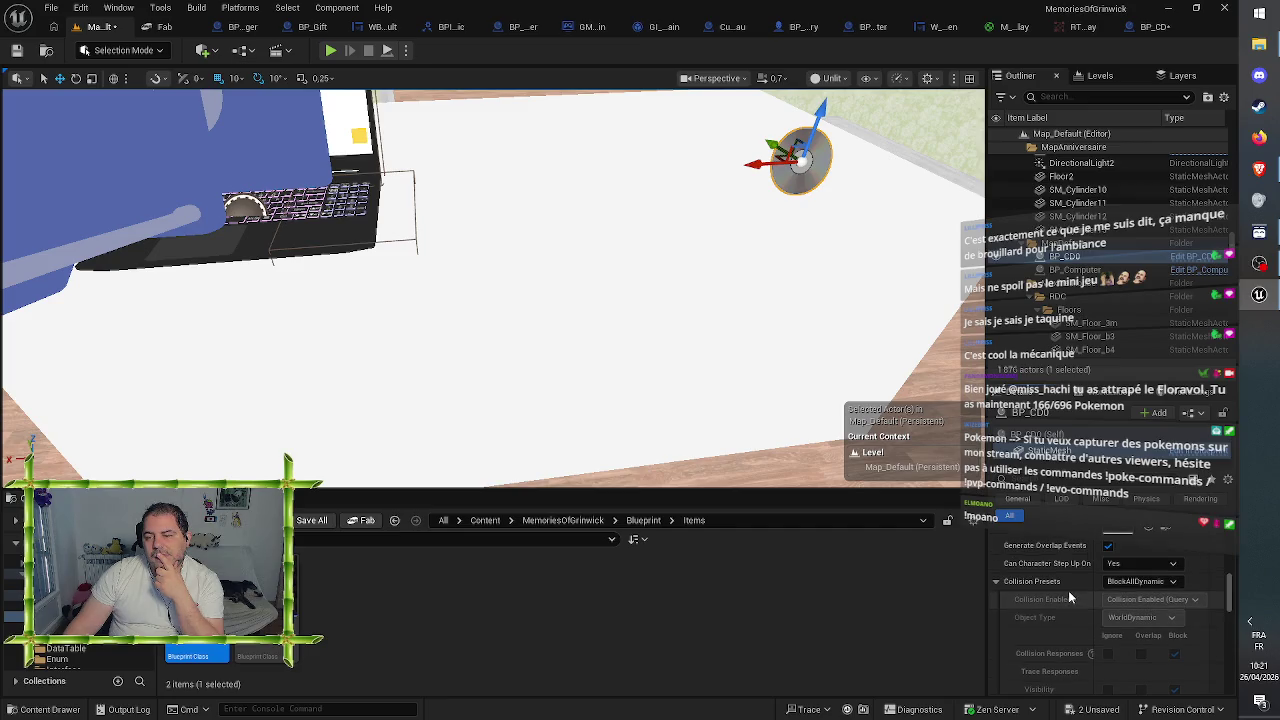
{"action": "scroll", "coordinate": [1068, 590], "scroll_direction": "up", "scroll_amount": 1}
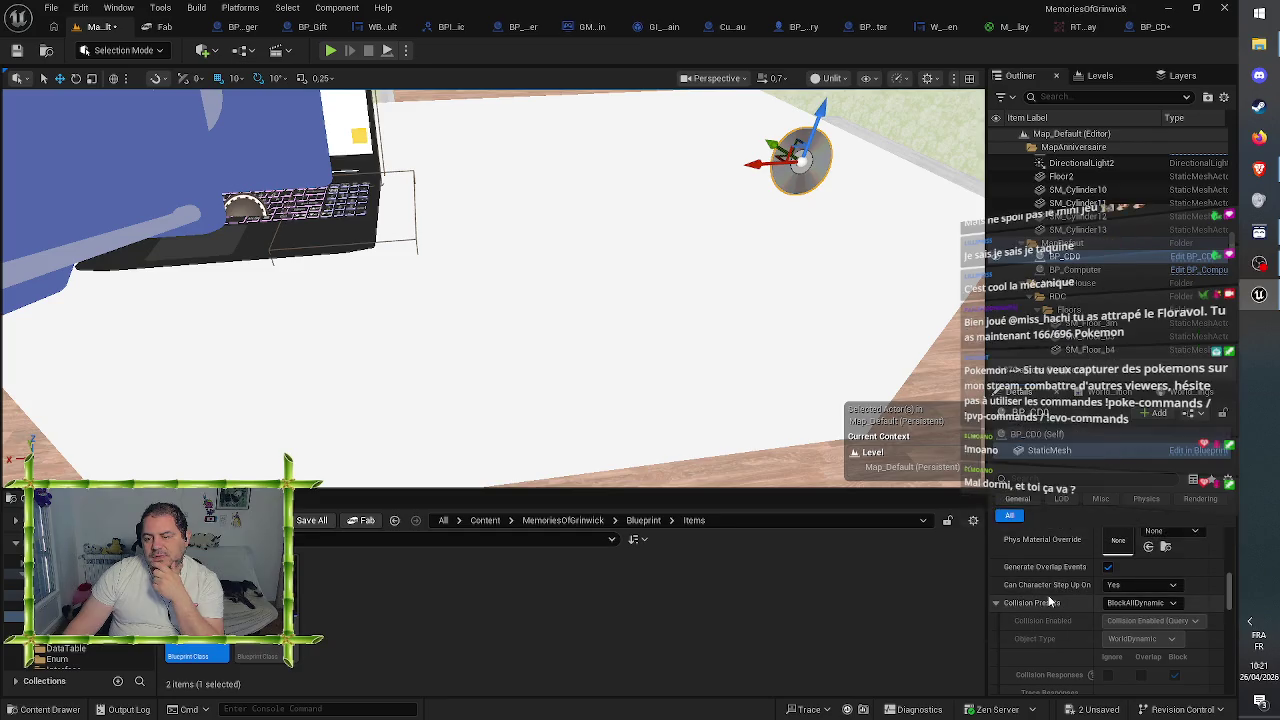
{"action": "mouse_move", "coordinate": [1066, 622]}
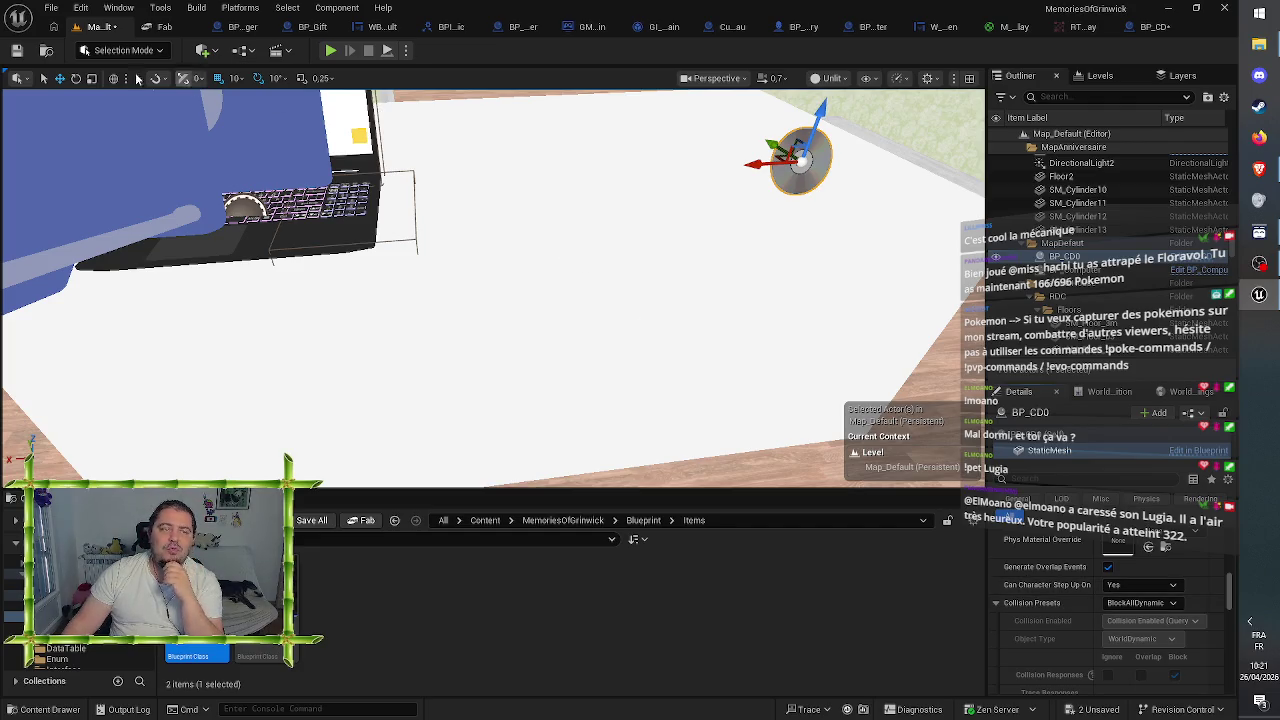
{"action": "left_click", "coordinate": [17, 51]}
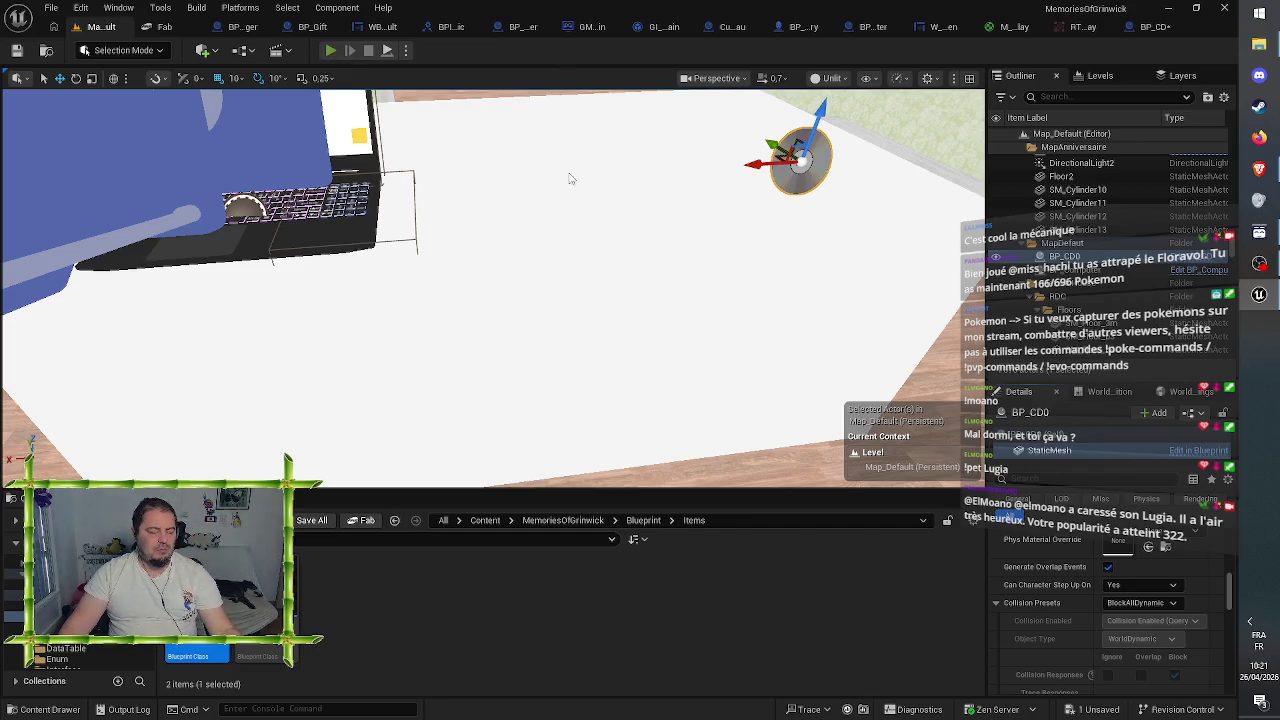
- Play the level with Alt+P, leave the laptop screen, eject with F8, and select the CD
{"action": "key", "text": "alt+p"}
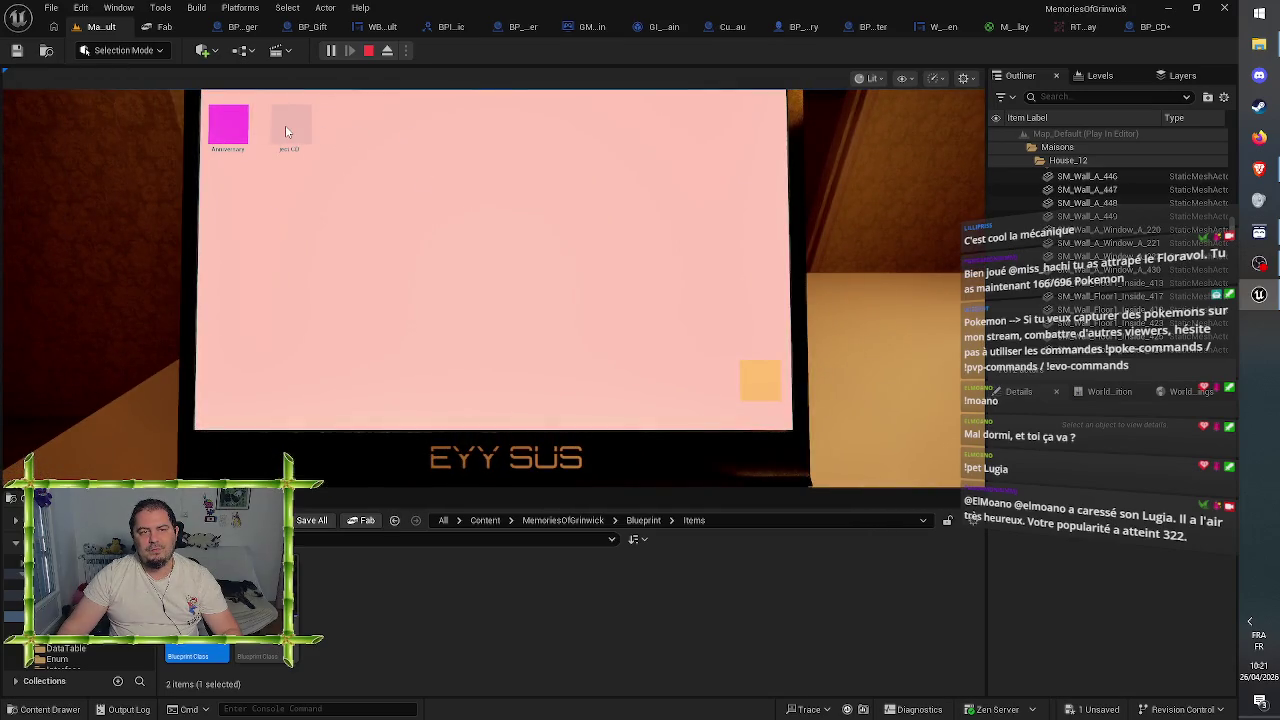
{"action": "key", "text": "Escape"}
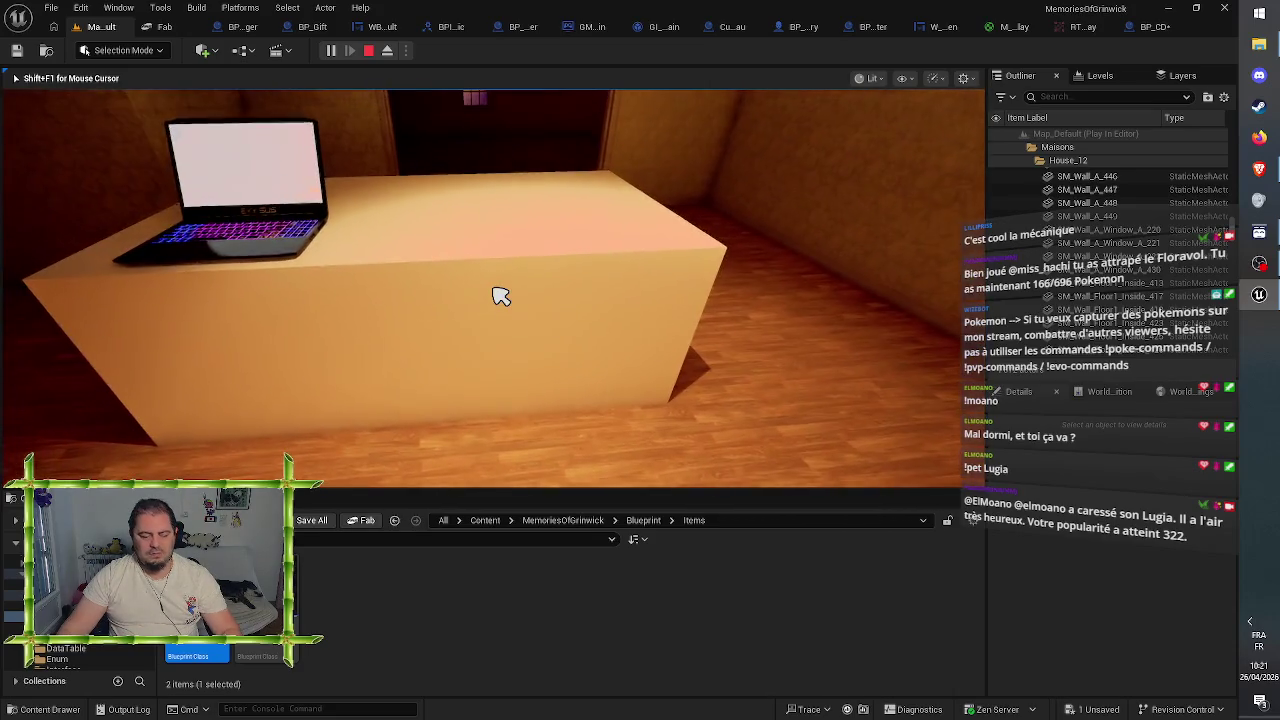
{"action": "key", "text": "F8"}
{"action": "left_click", "coordinate": [1058, 267]}
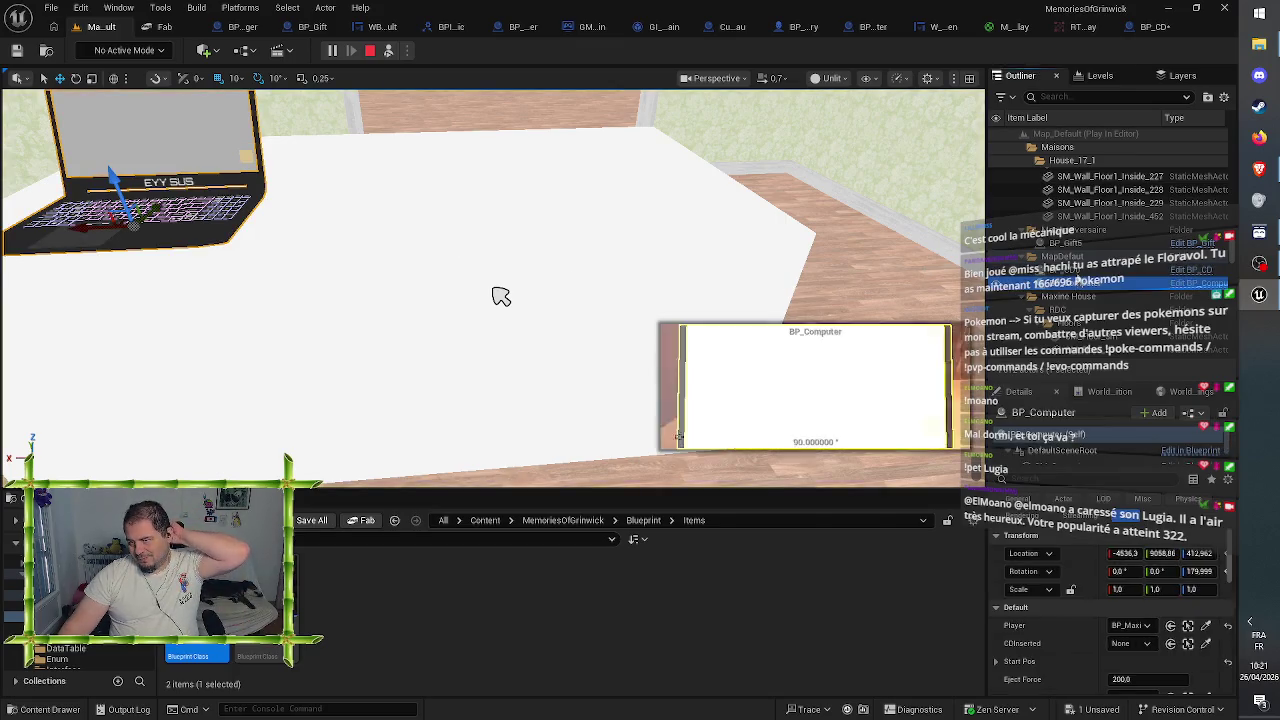
- Inspect the CD StaticMesh's physics and collision-enabled settings without changing them
{"action": "left_click", "coordinate": [1049, 450]}
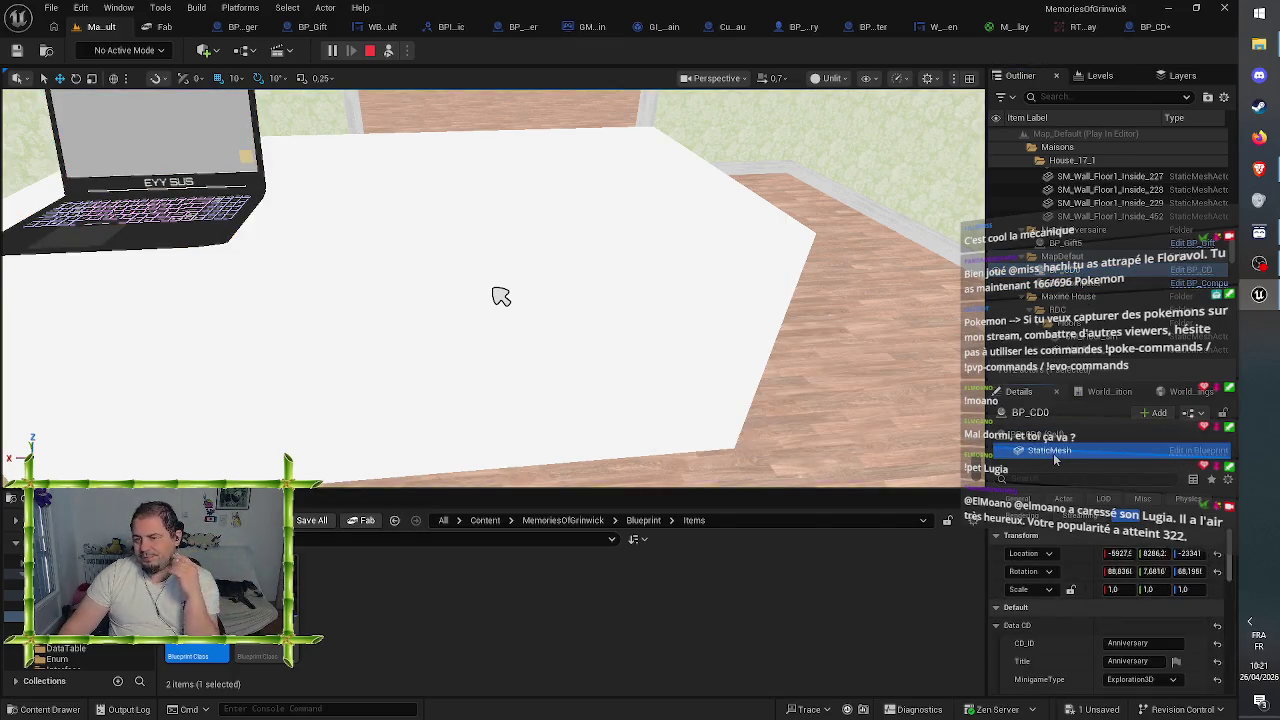
{"action": "scroll", "coordinate": [1067, 595], "scroll_direction": "down", "scroll_amount": 10}
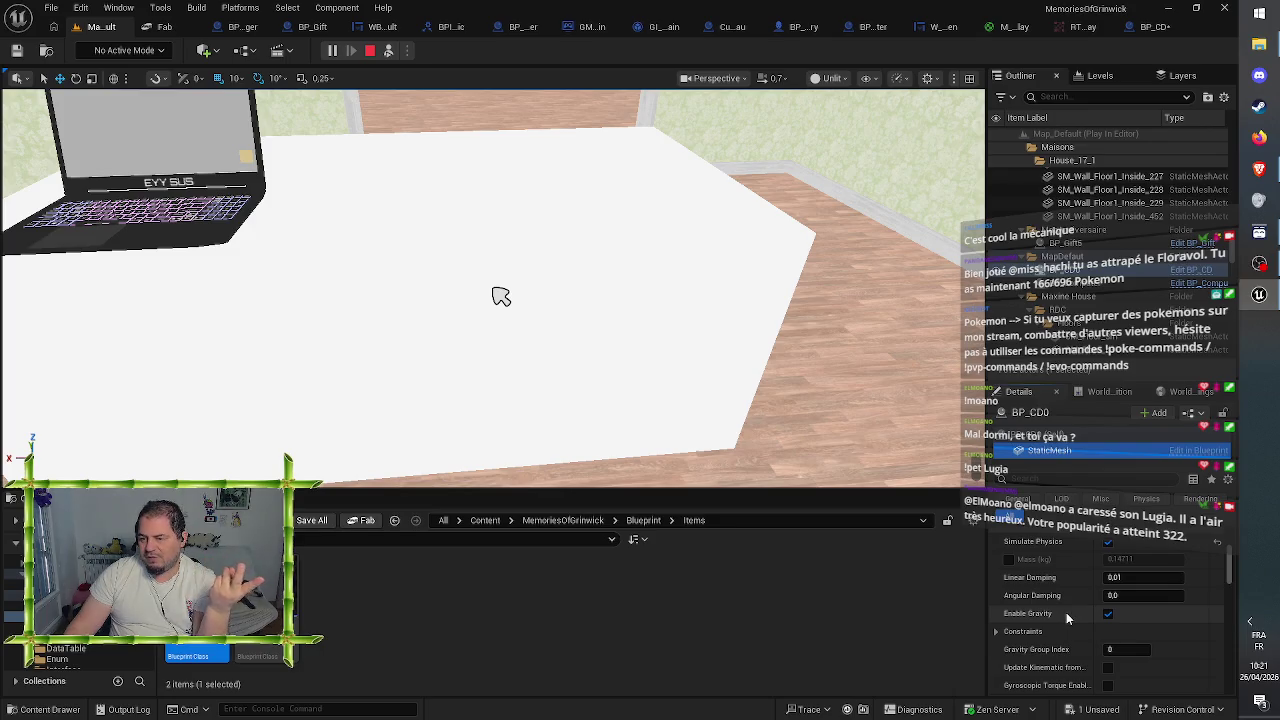
{"action": "scroll", "coordinate": [1066, 612], "scroll_direction": "down", "scroll_amount": 5}
{"action": "scroll", "coordinate": [1081, 610], "scroll_direction": "down", "scroll_amount": 1}
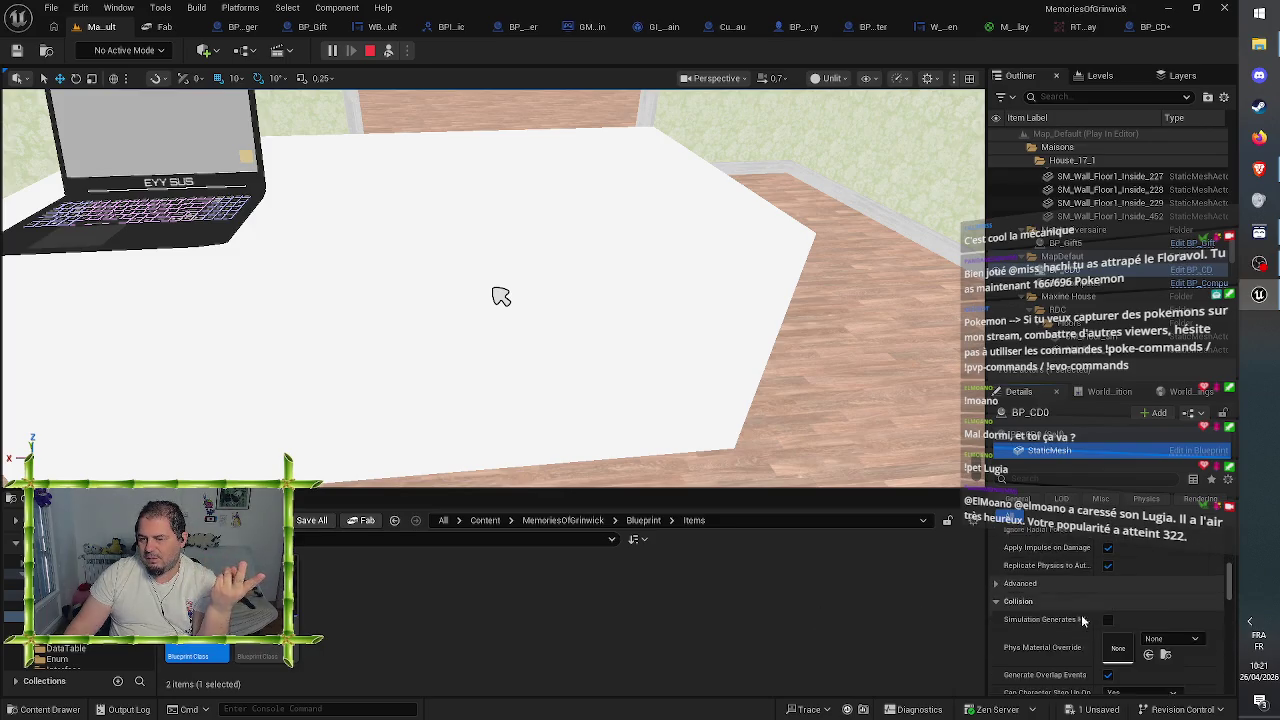
{"action": "scroll", "coordinate": [1076, 640], "scroll_direction": "down", "scroll_amount": 2}
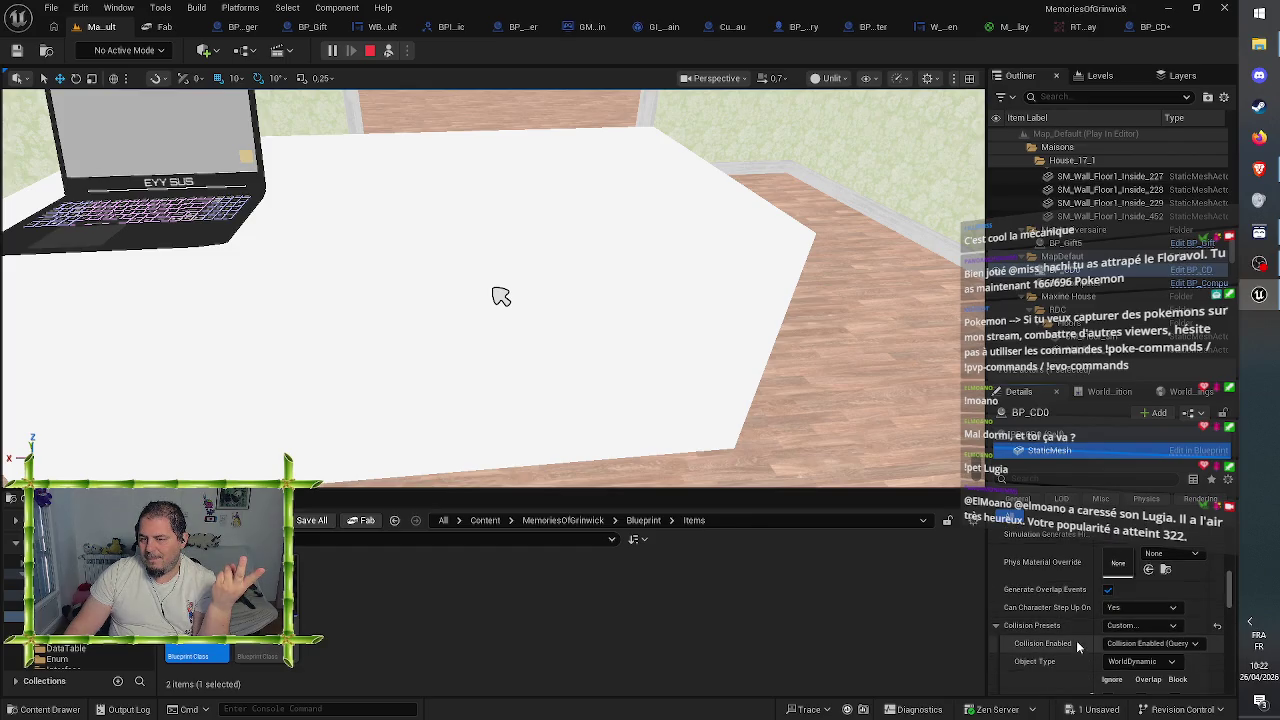
{"action": "scroll", "coordinate": [1077, 646], "scroll_direction": "down", "scroll_amount": 1}
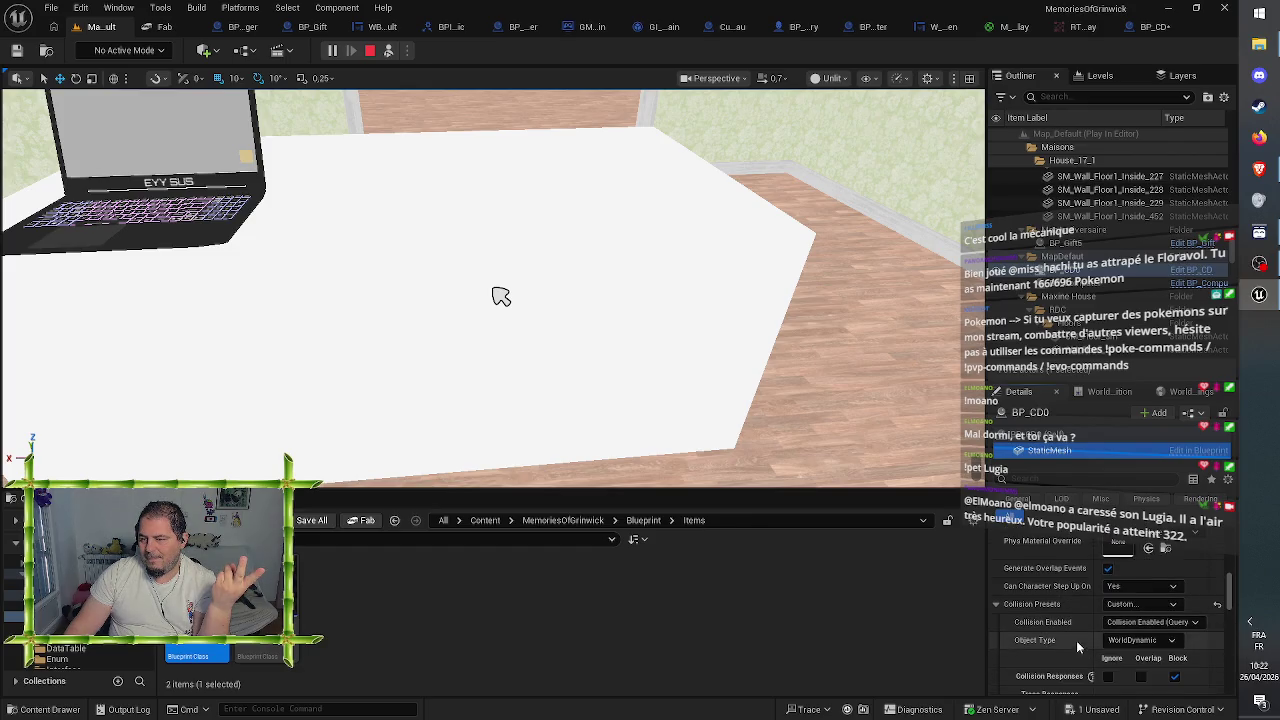
{"action": "left_click", "coordinate": [1138, 626]}
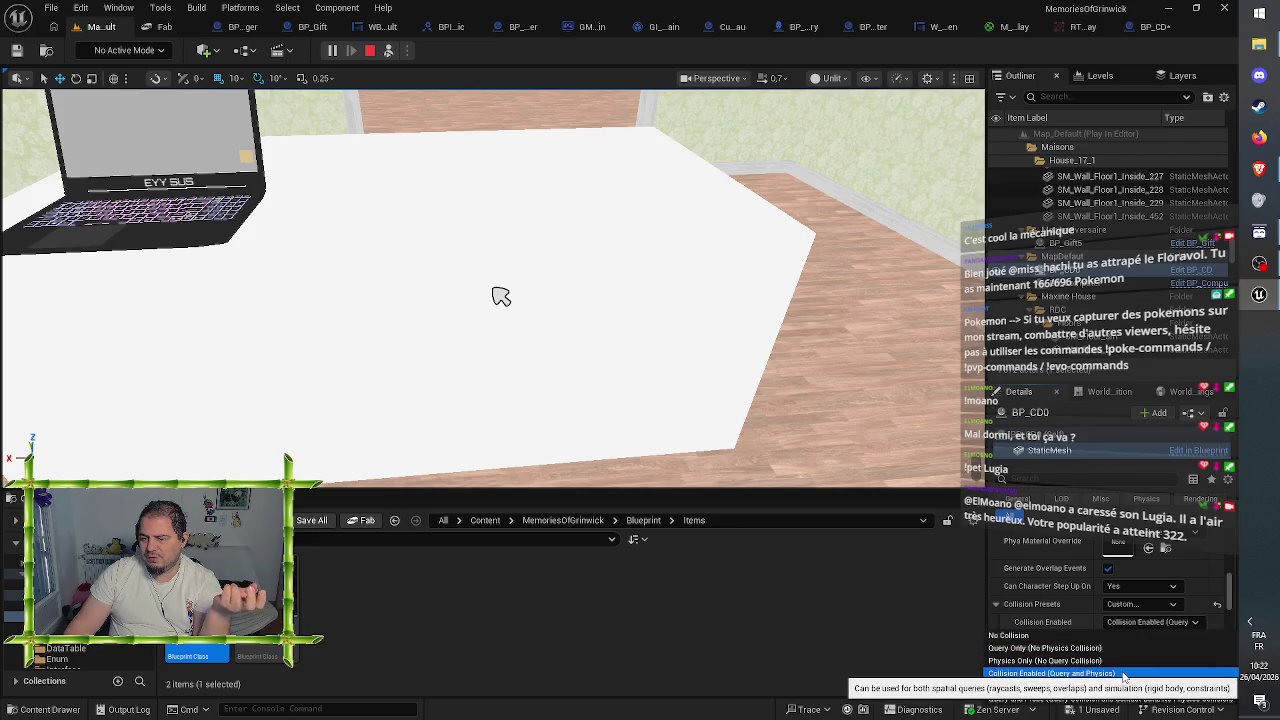
{"action": "left_click", "coordinate": [1096, 624]}
{"action": "scroll", "coordinate": [1074, 617], "scroll_direction": "down", "scroll_amount": 8}
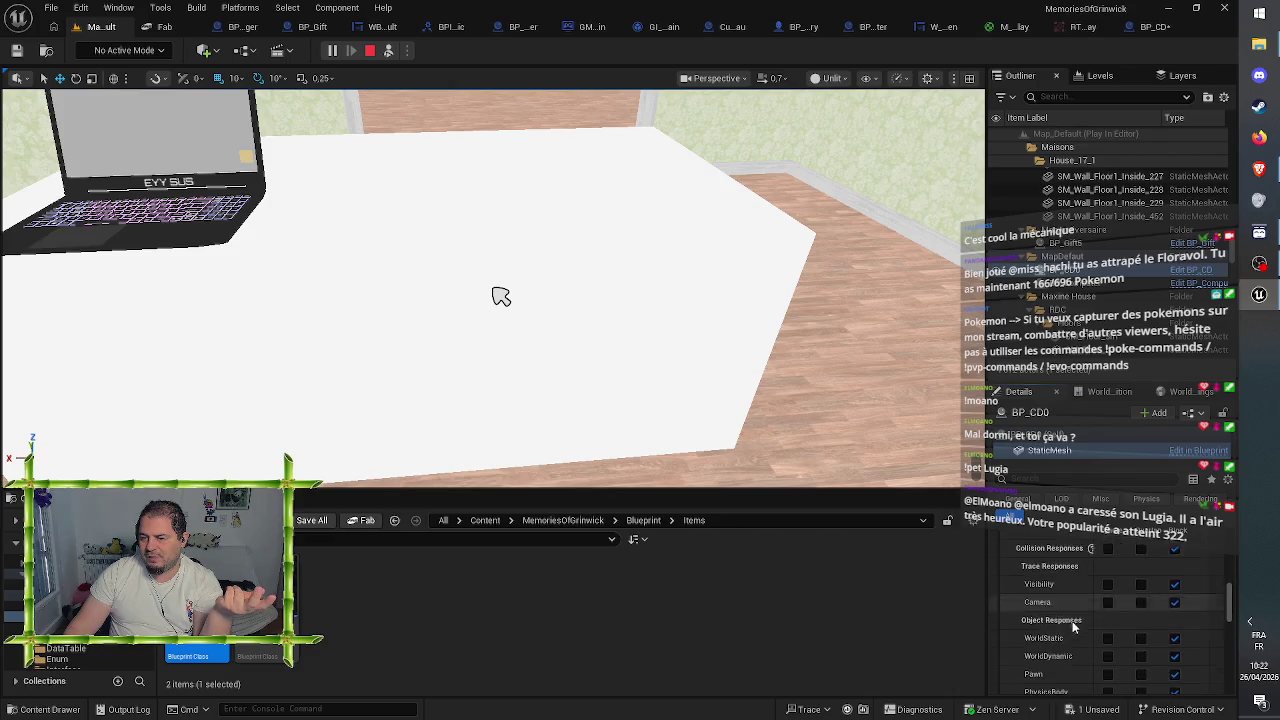
{"action": "scroll", "coordinate": [1063, 632], "scroll_direction": "up", "scroll_amount": 6}
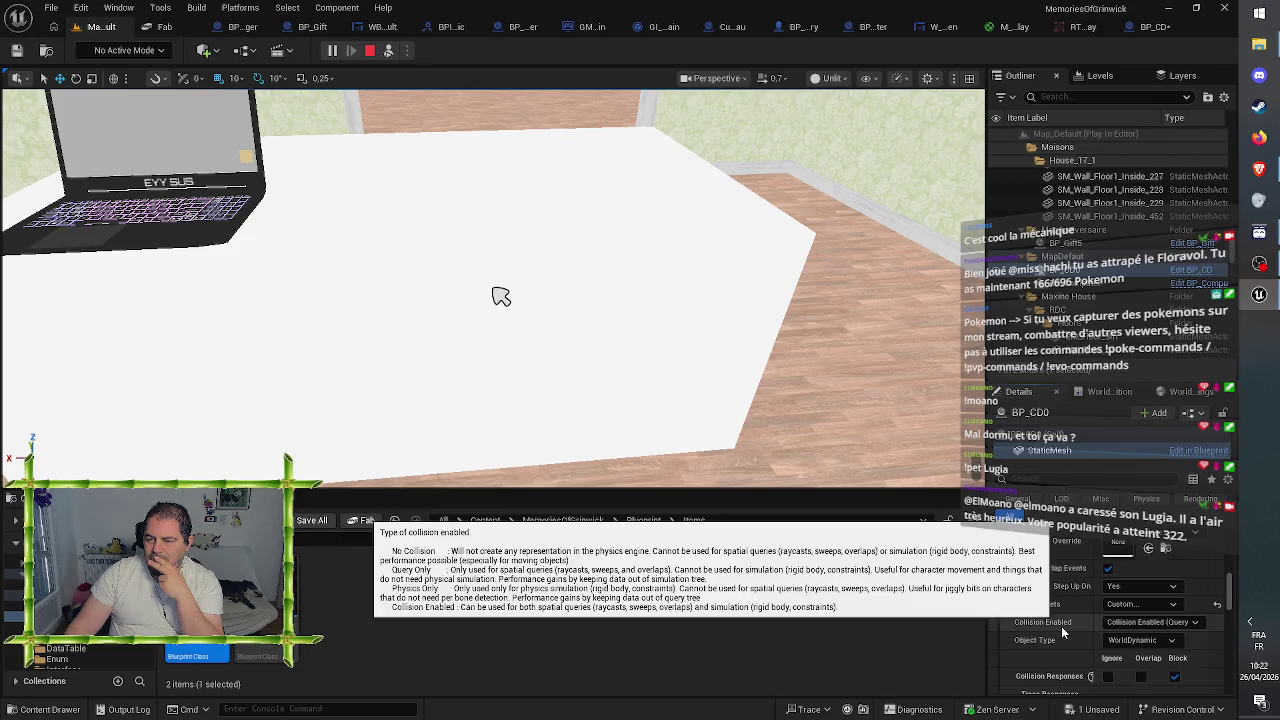
- Set the running CD's collision preset to BlockAllDynamic
{"action": "left_click", "coordinate": [1141, 583]}
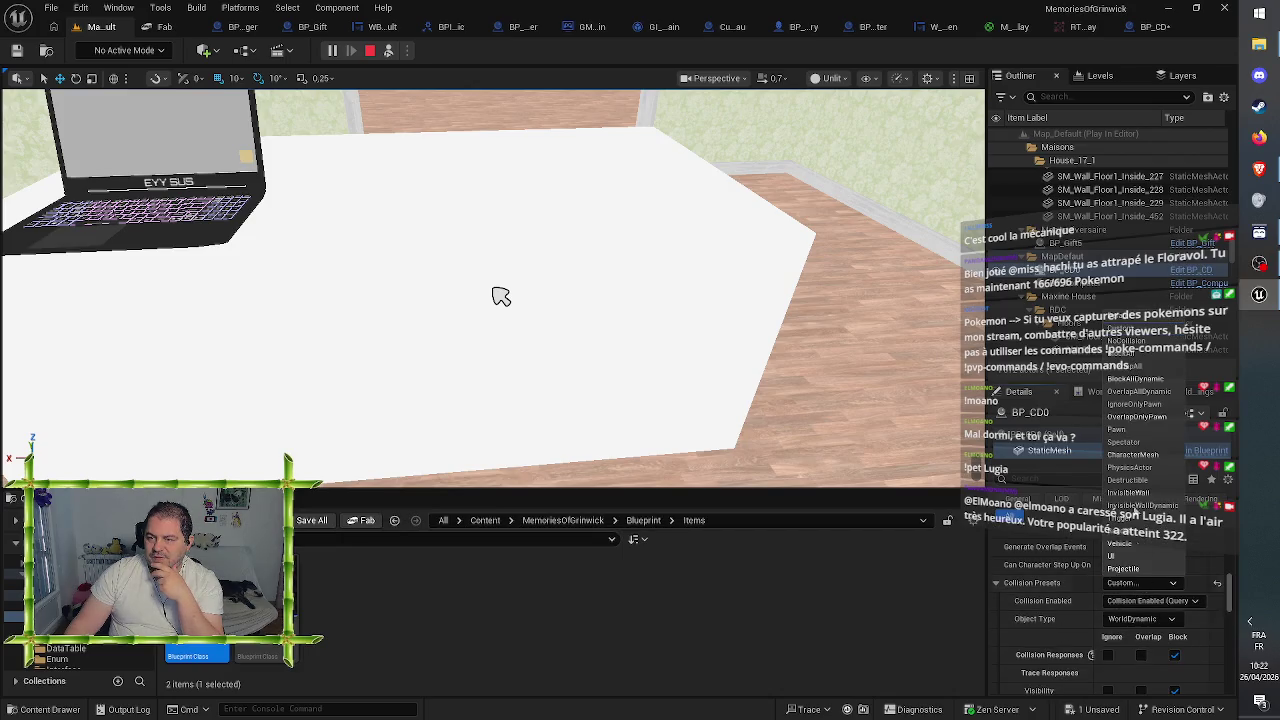
{"action": "left_click", "coordinate": [1143, 381]}
{"action": "scroll", "coordinate": [1070, 593], "scroll_direction": "up", "scroll_amount": 5}
{"action": "scroll", "coordinate": [1060, 600], "scroll_direction": "up", "scroll_amount": 5}
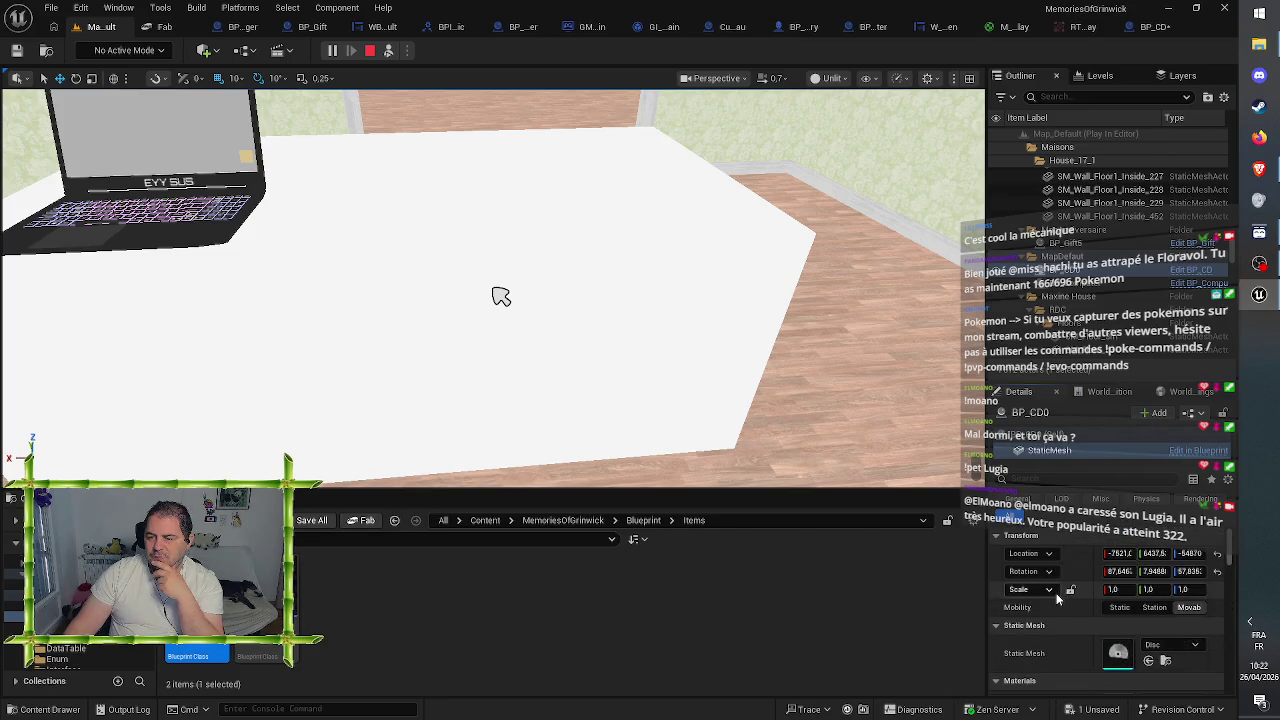
- Edit the CD actor's Location Z value and stop the play session
{"action": "left_click", "coordinate": [1040, 436]}
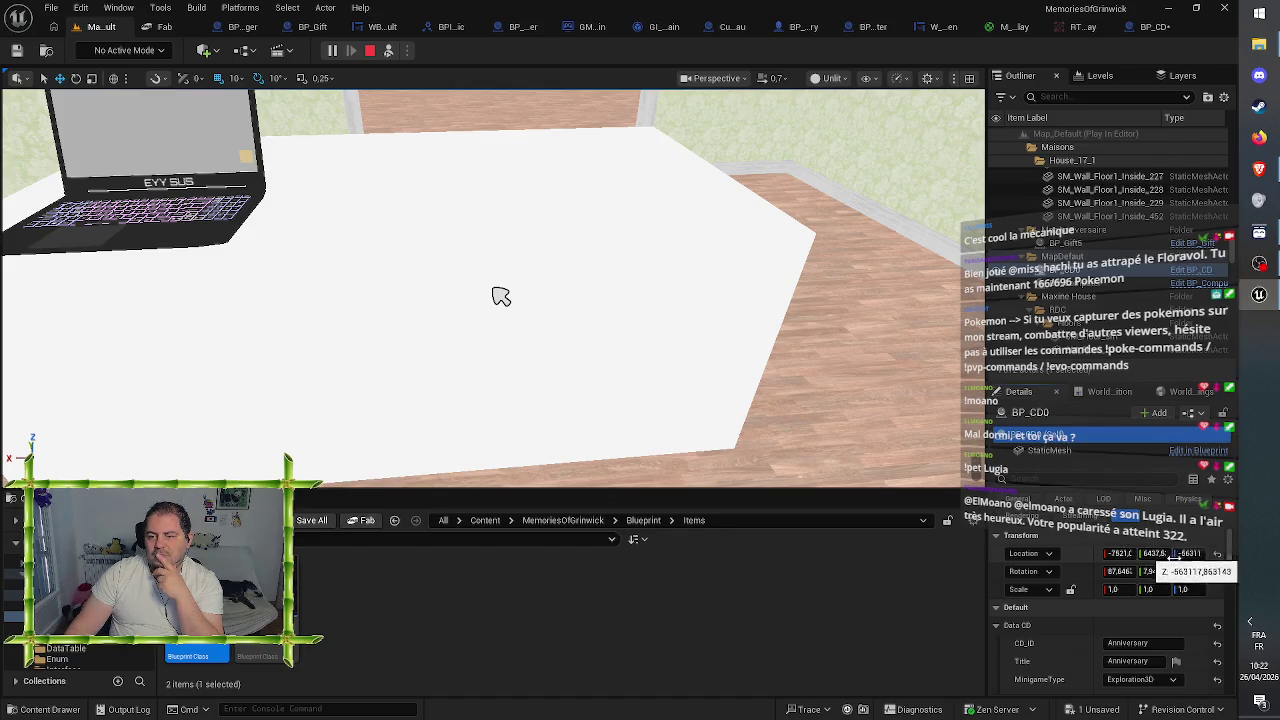
{"action": "left_click", "coordinate": [1189, 553]}
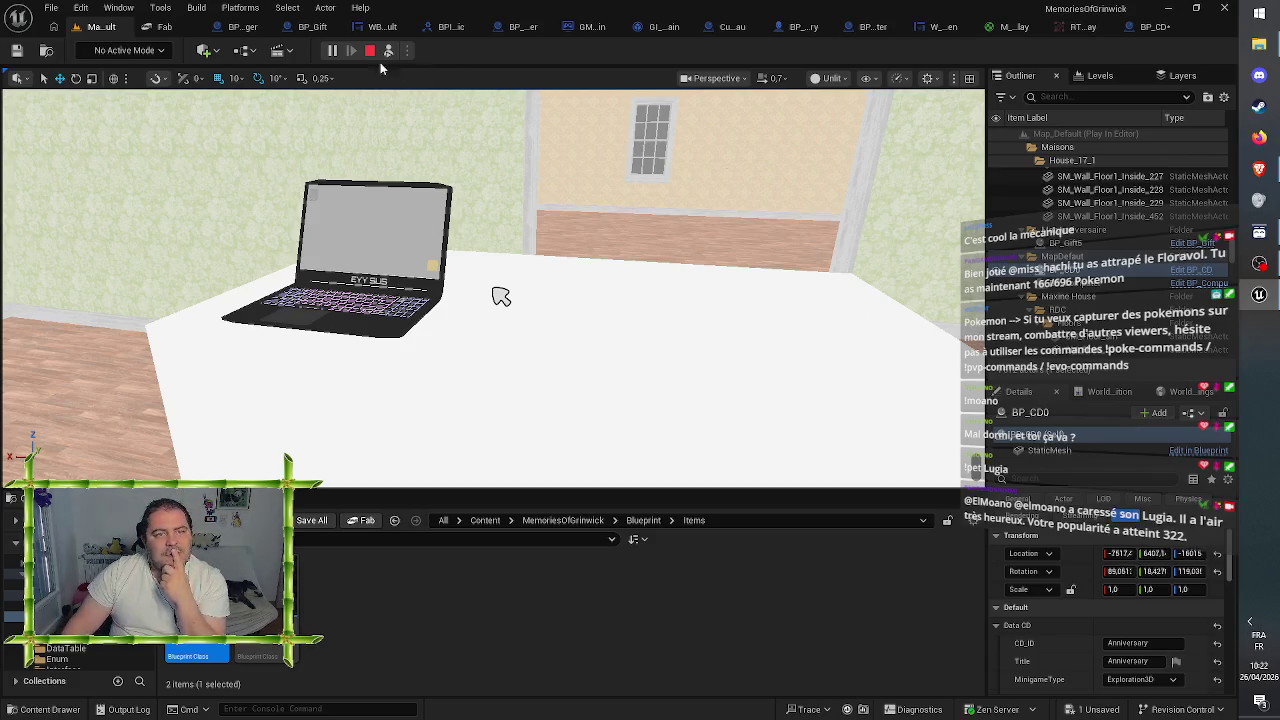
{"action": "left_click", "coordinate": [370, 50]}
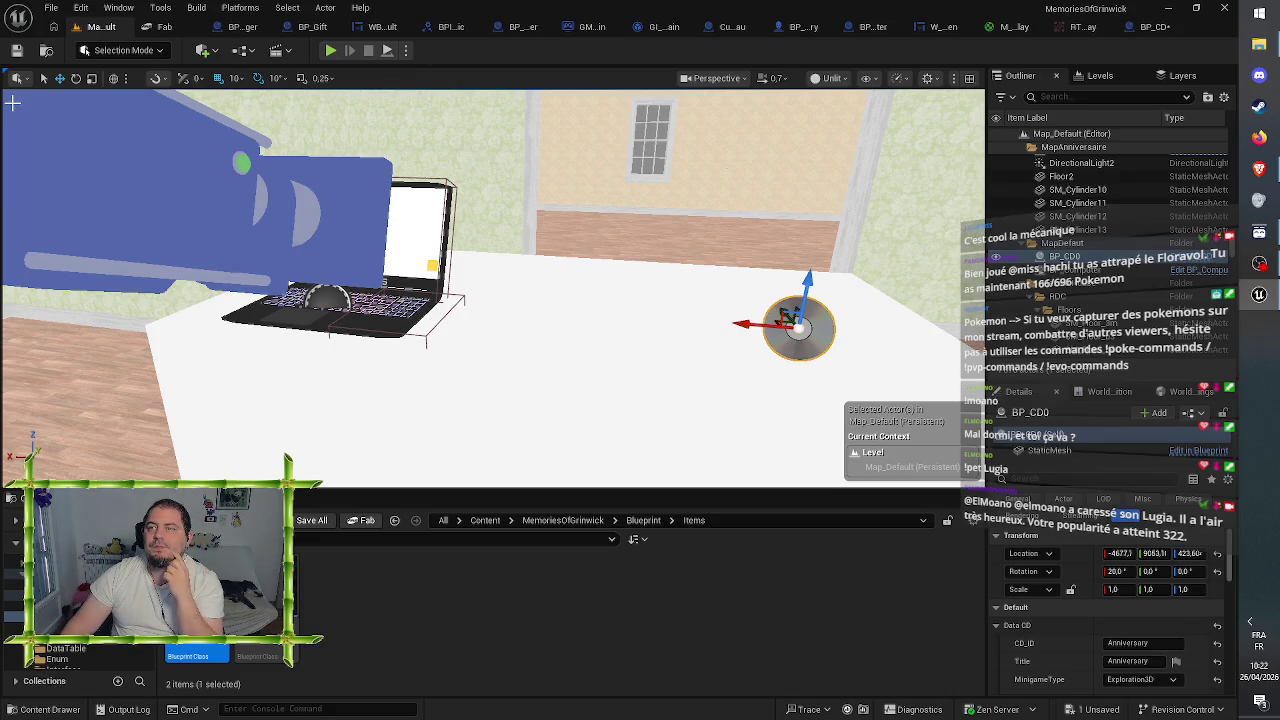
- In BP_CD's Event Graph, keep Set Collision Enabled at Query and Physics, then Save All
{"action": "left_click", "coordinate": [1150, 27]}
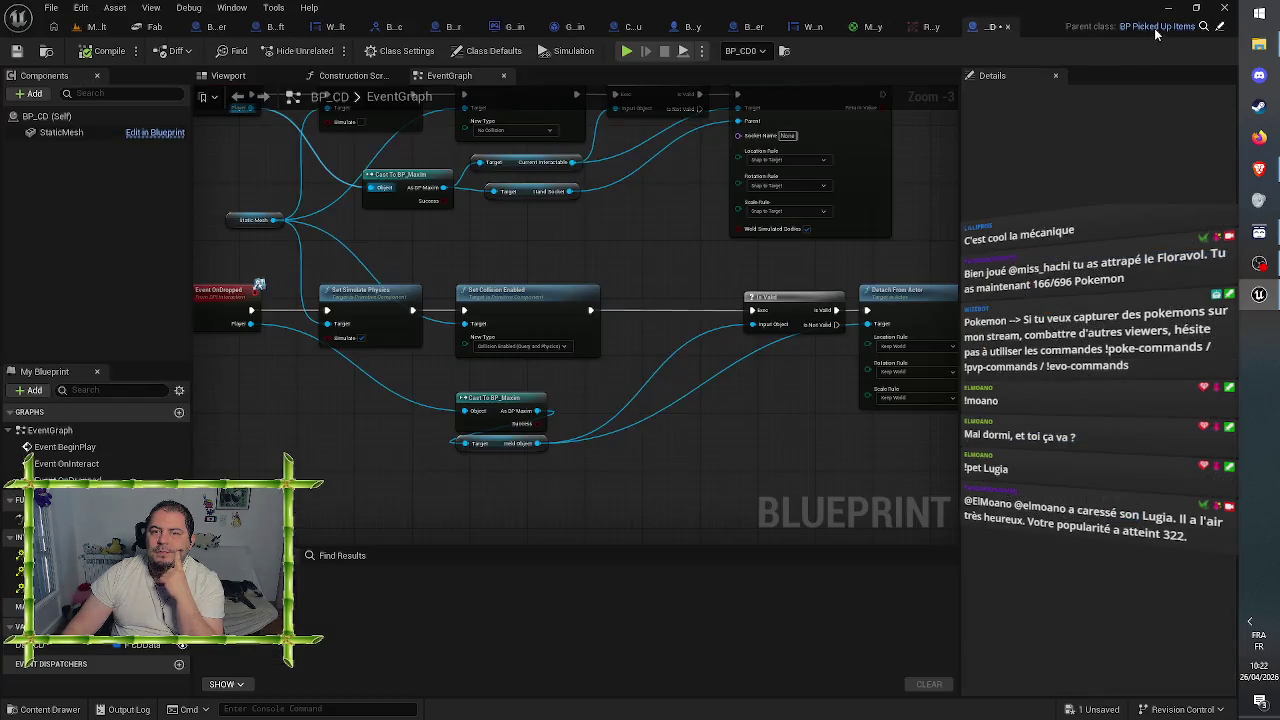
{"action": "scroll", "coordinate": [665, 481], "scroll_direction": "up", "scroll_amount": 2}
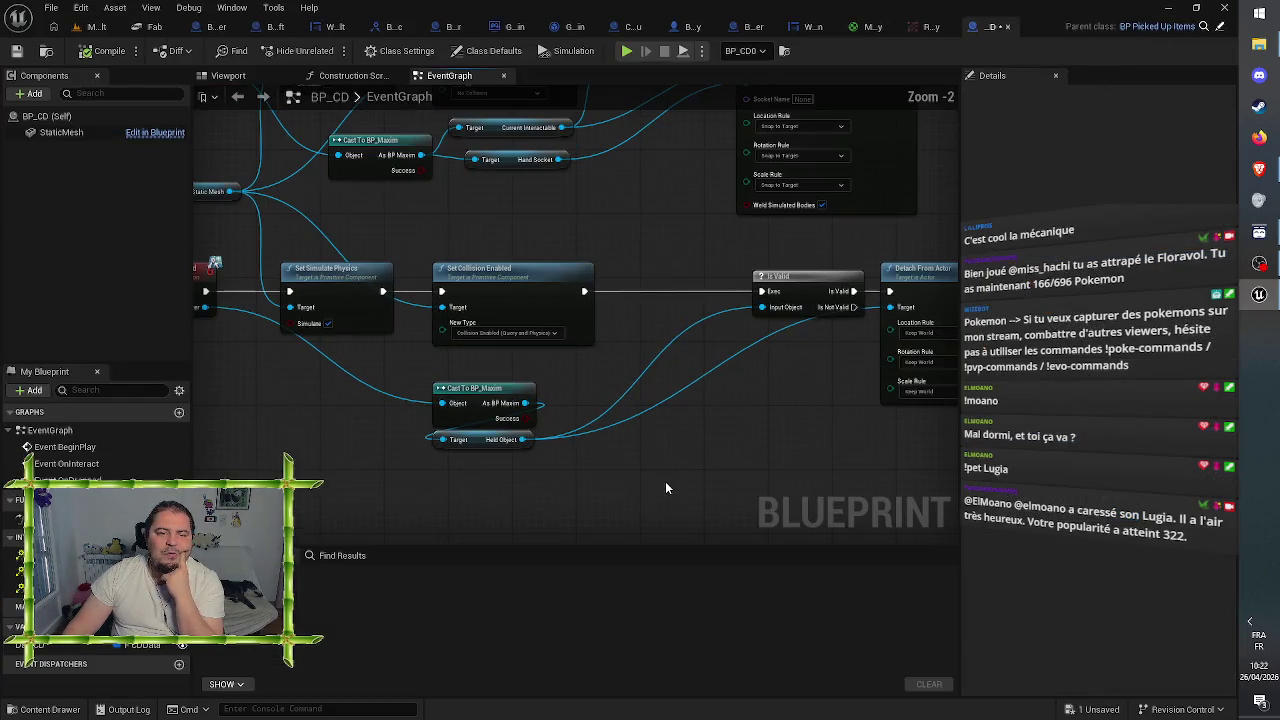
{"action": "mouse_move", "coordinate": [617, 180]}
{"action": "left_mouse_down"}
{"action": "mouse_move", "coordinate": [651, 208]}
{"action": "mouse_move", "coordinate": [666, 399]}
{"action": "mouse_move", "coordinate": [775, 263]}
{"action": "mouse_move", "coordinate": [789, 211]}
{"action": "mouse_move", "coordinate": [776, 218]}
{"action": "left_mouse_up"}
{"action": "left_click", "coordinate": [655, 330]}
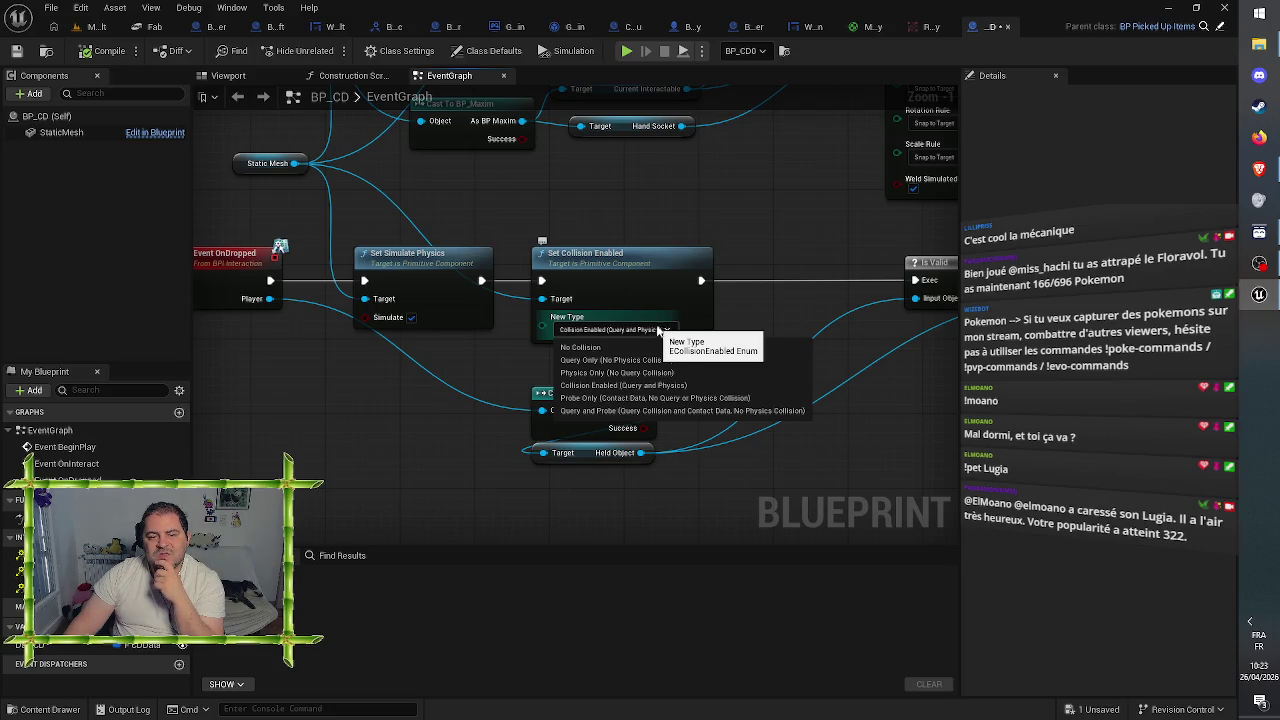
{"action": "left_click", "coordinate": [777, 187]}
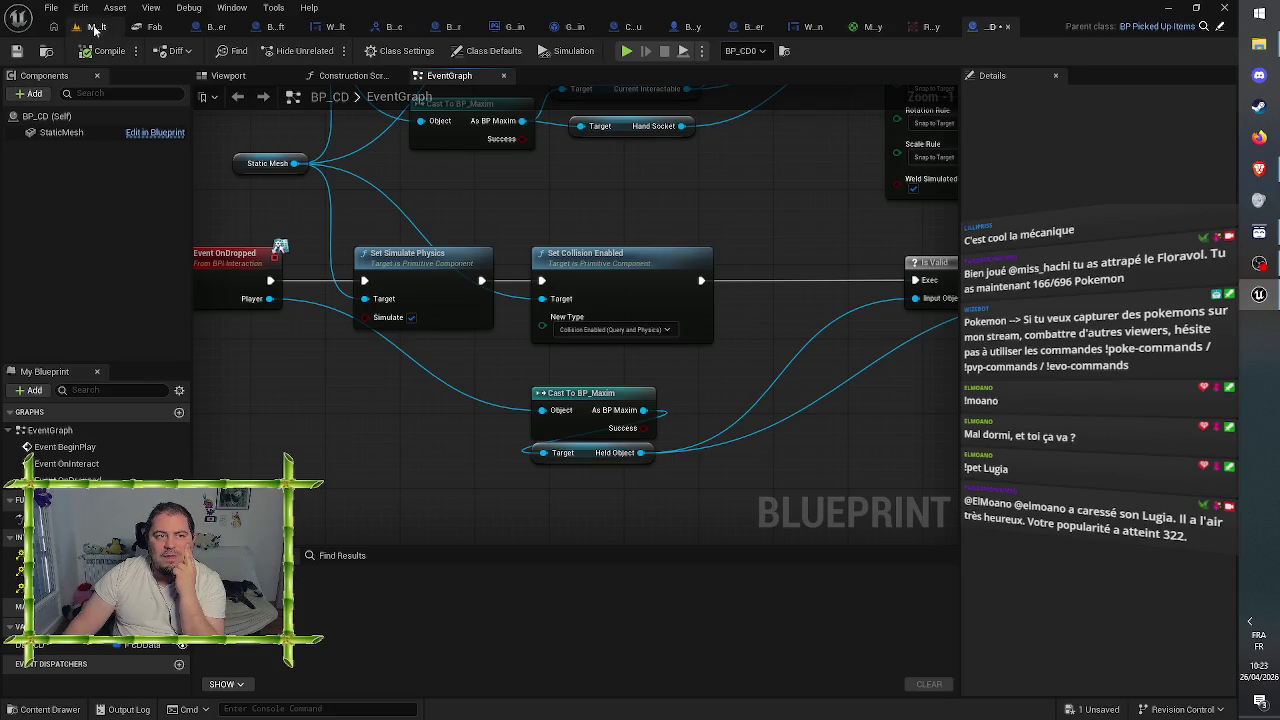
{"action": "left_click", "coordinate": [16, 50]}
{"action": "mouse_move", "coordinate": [817, 190]}
{"action": "left_mouse_down"}
{"action": "mouse_move", "coordinate": [686, 334]}
{"action": "mouse_move", "coordinate": [503, 334]}
{"action": "mouse_move", "coordinate": [434, 213]}
{"action": "left_mouse_up"}
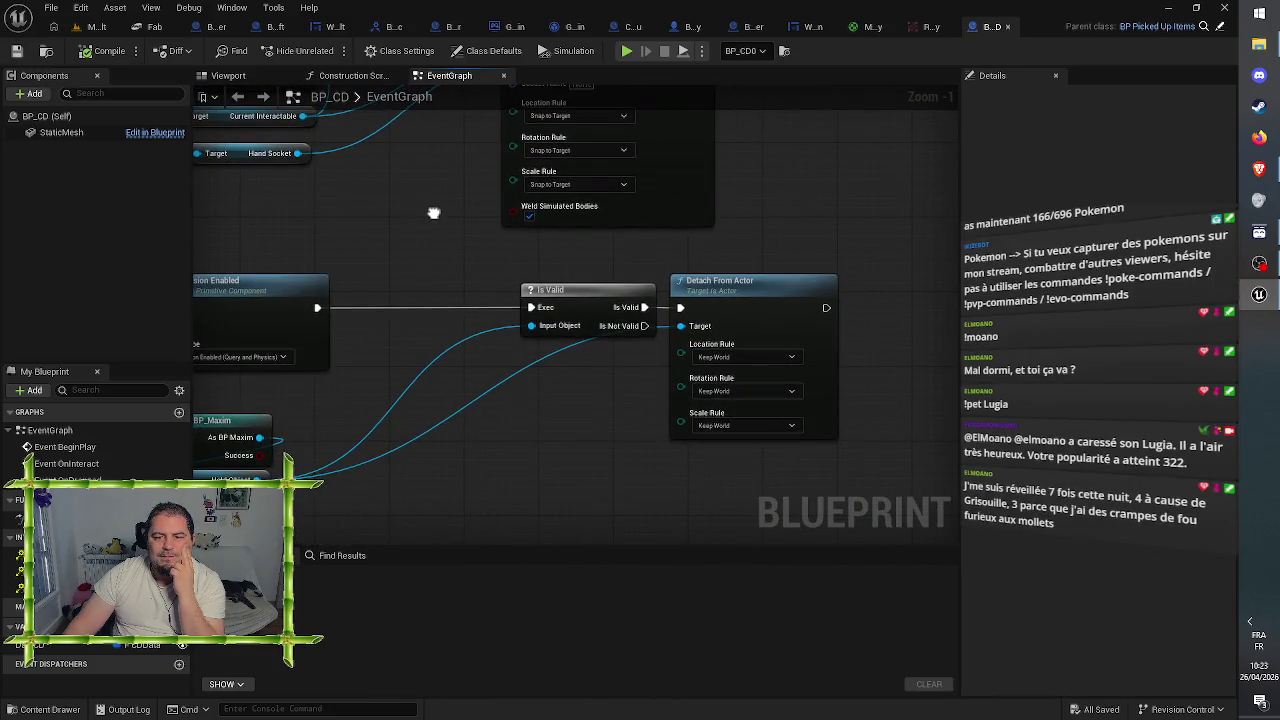